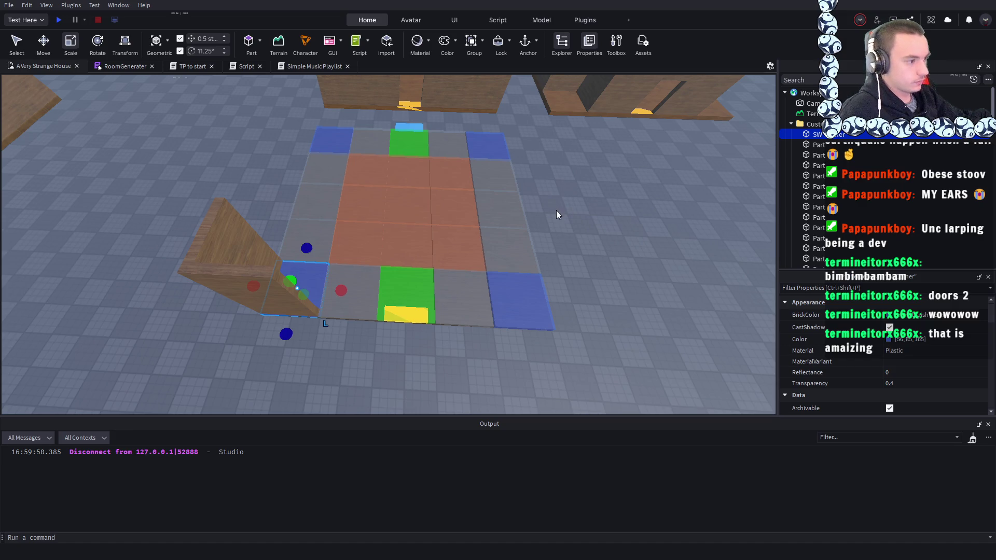
- Rename the near-right blue corner tile SE Corner and another tile NE
scroll(512, 188, up, 3)
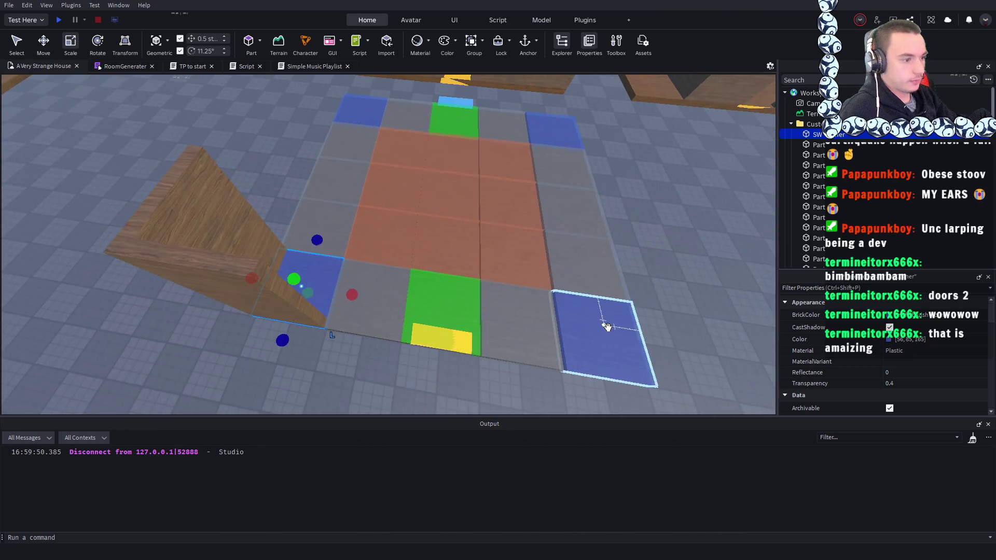
click(589, 335)
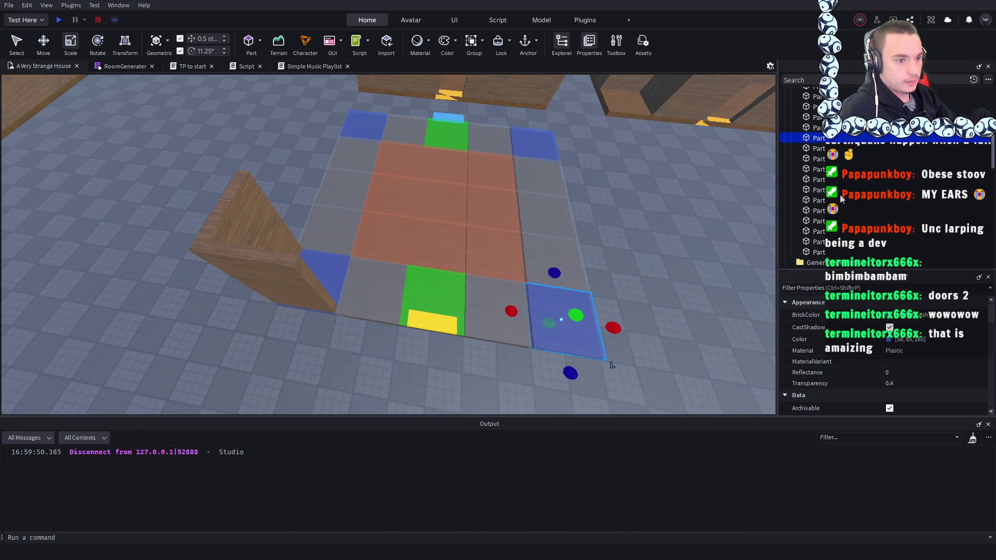
key(F2)
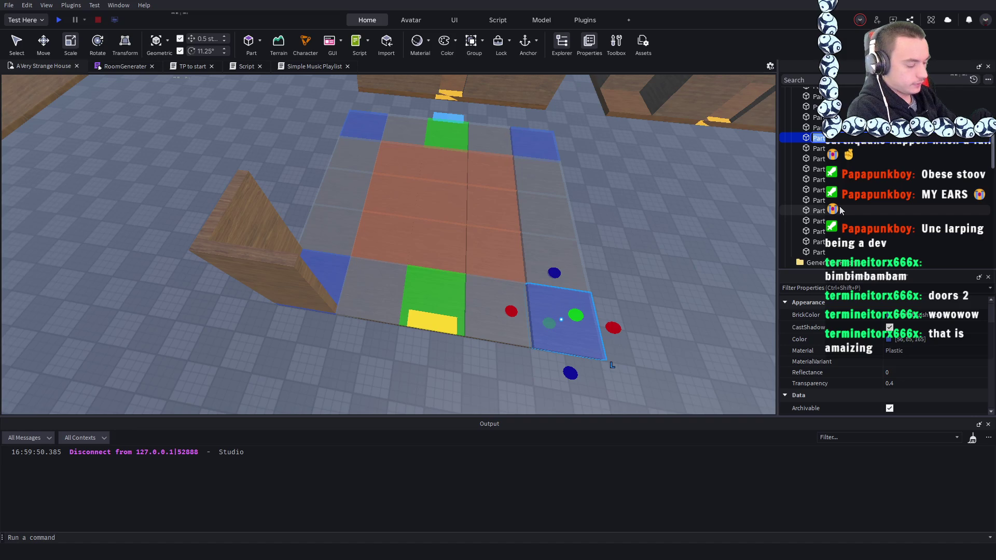
text(SE)
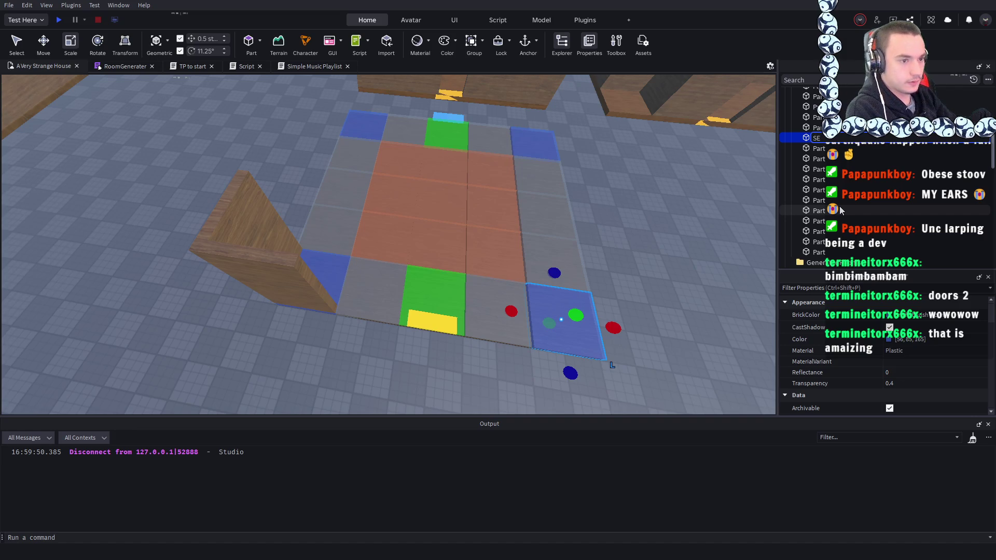
text( Corner)
key(Return)
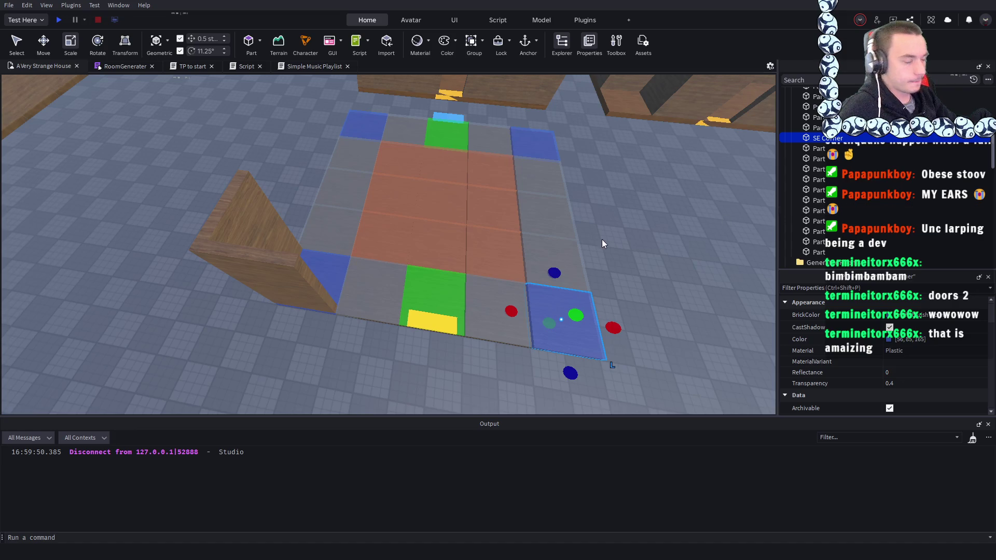
click(813, 179)
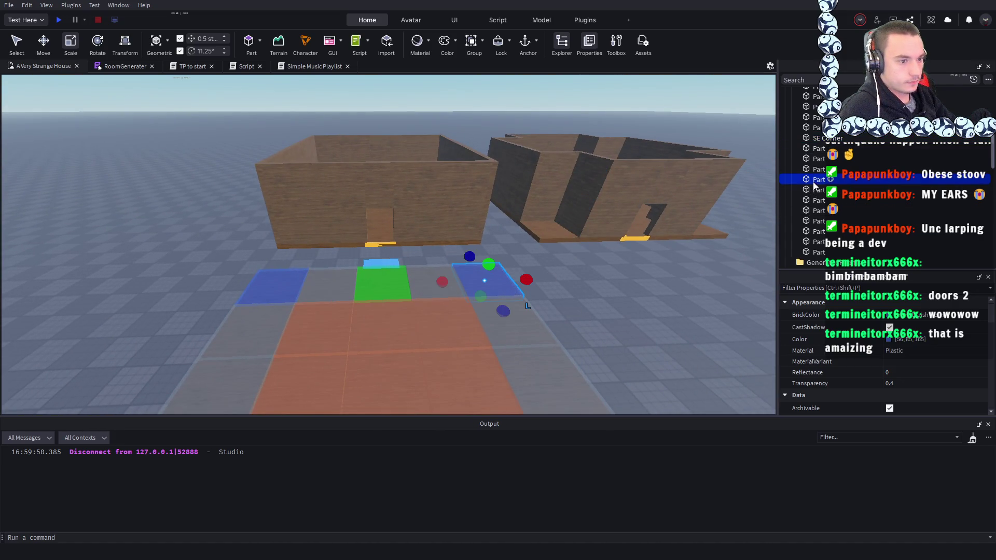
key(F2)
text(N)
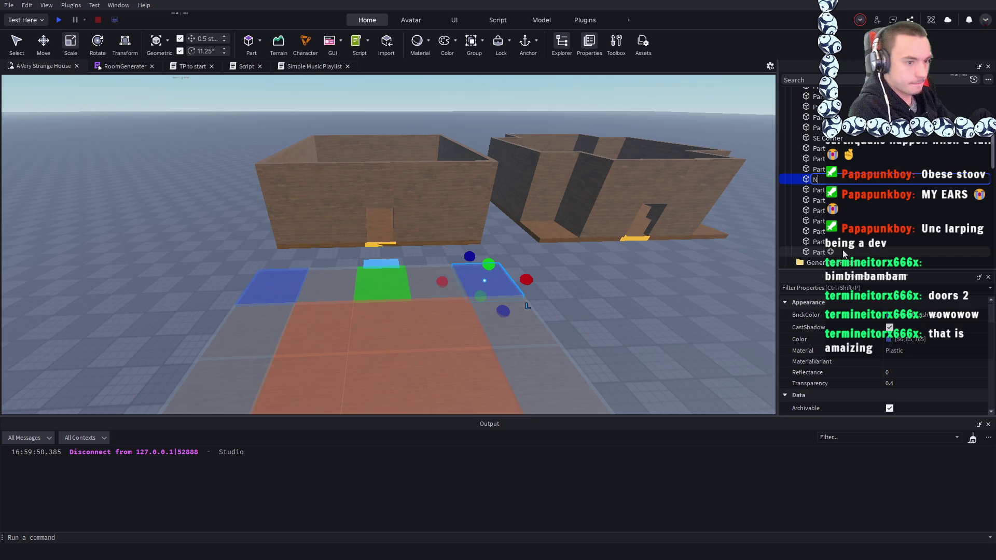
text(E)
key(Return)
- Rename the far-left blue corner tile NW Corner and extend the NE tile's name to NE Corner
click(273, 288)
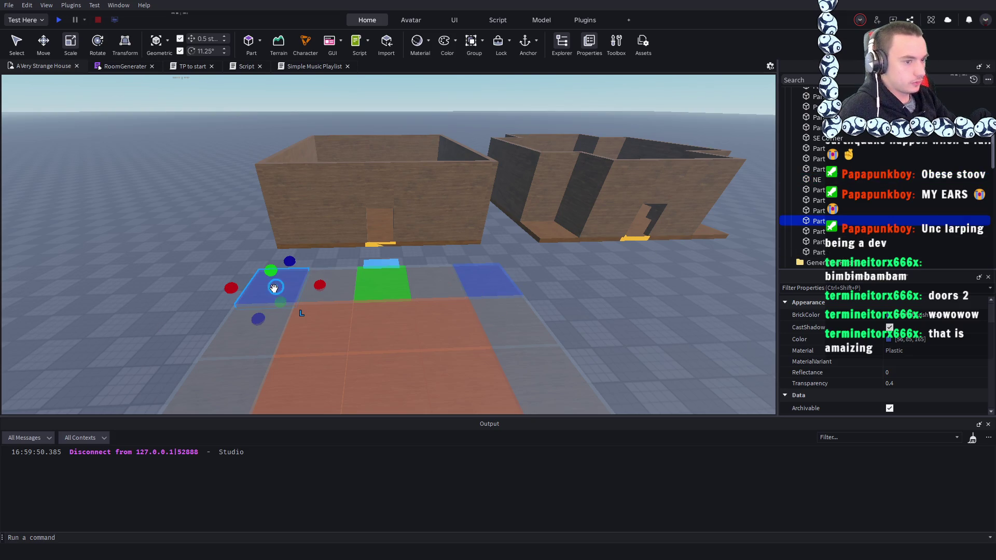
key(F2)
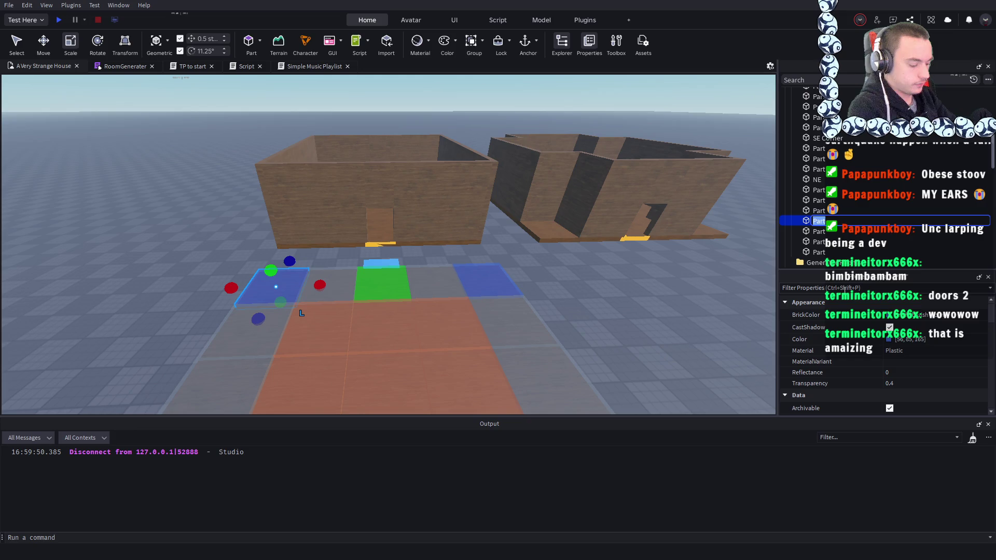
text(NW Corn)
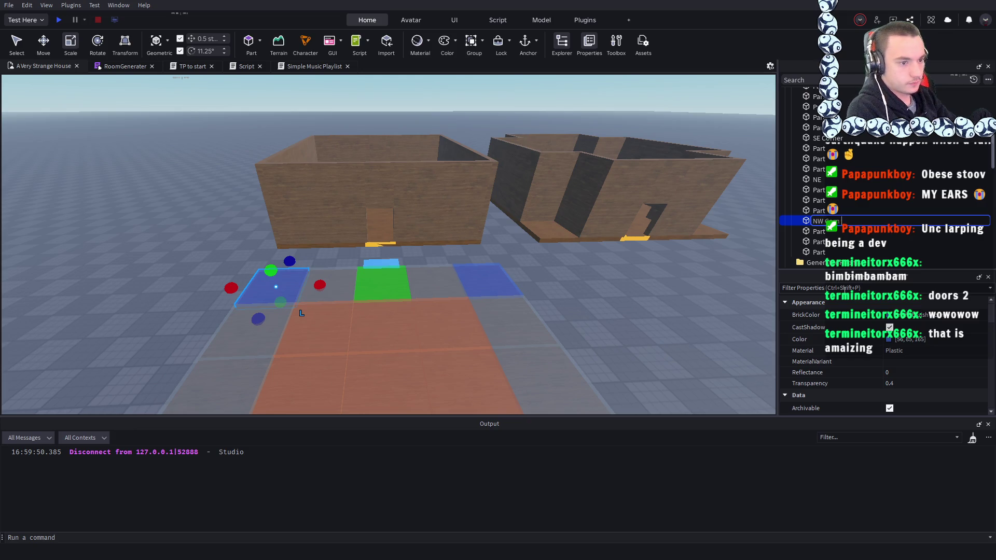
text(er)
key(Return)
click(485, 280)
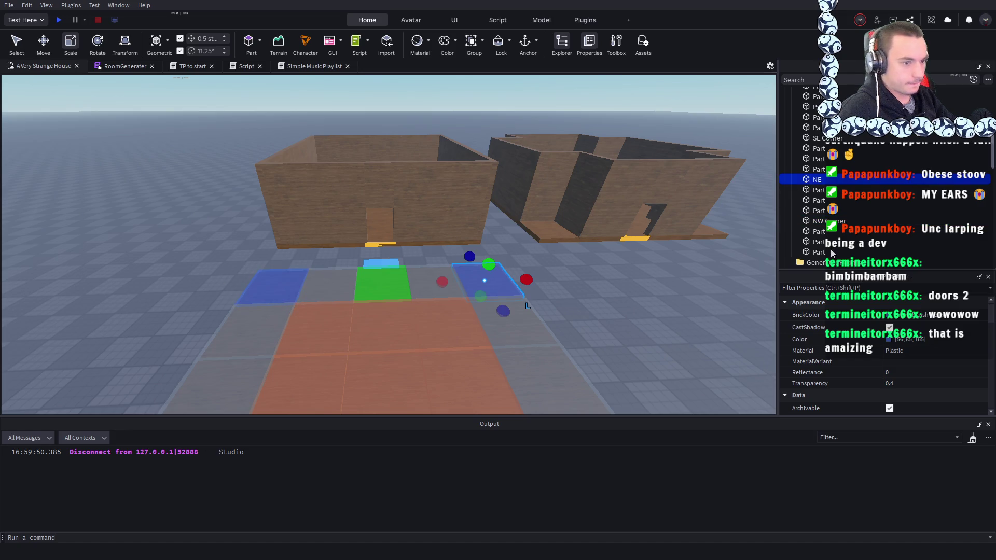
text(Corner)
key(Return)
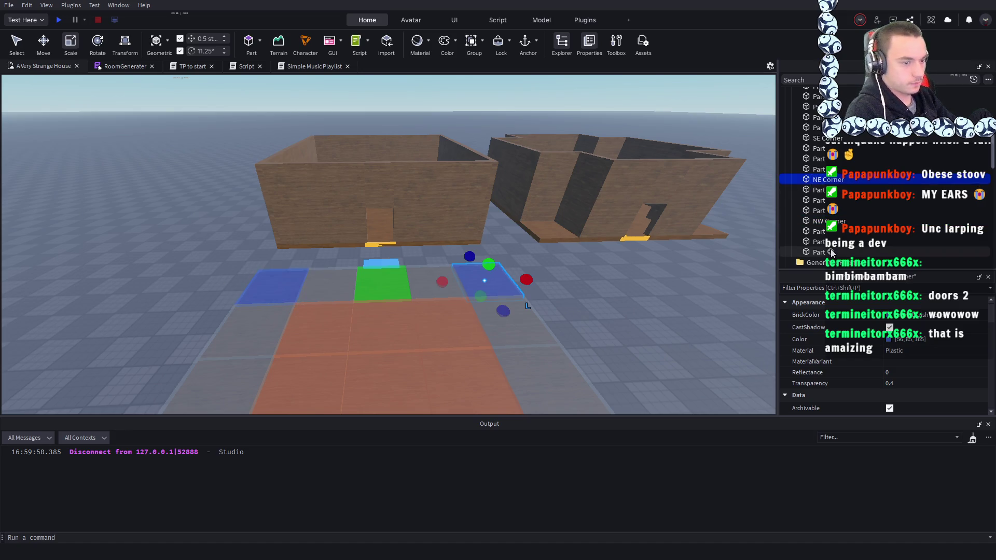
- Rename the grey tile beside the far green door tile to 'Top L Wall'
scroll(625, 304, down, 3)
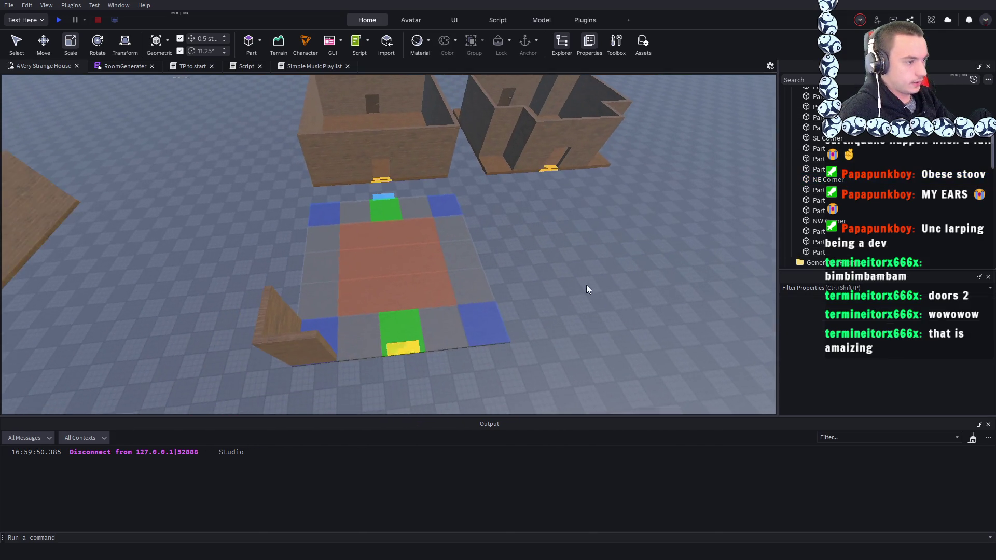
click(817, 201)
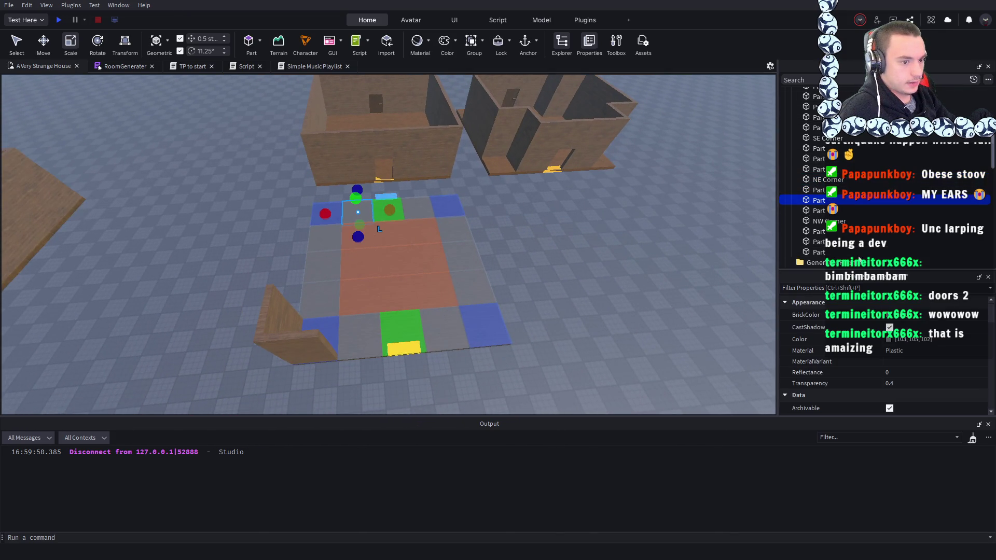
key(F2)
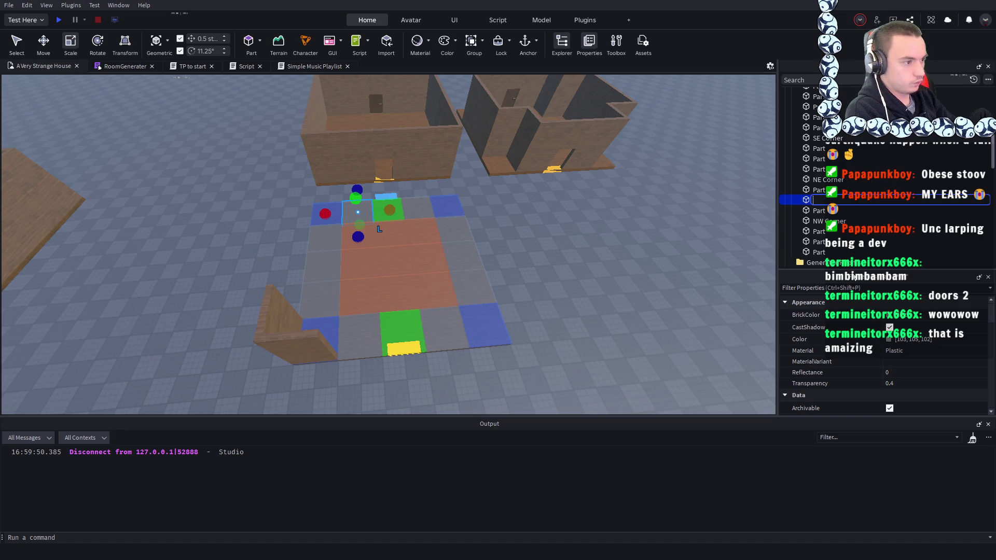
text(Top)
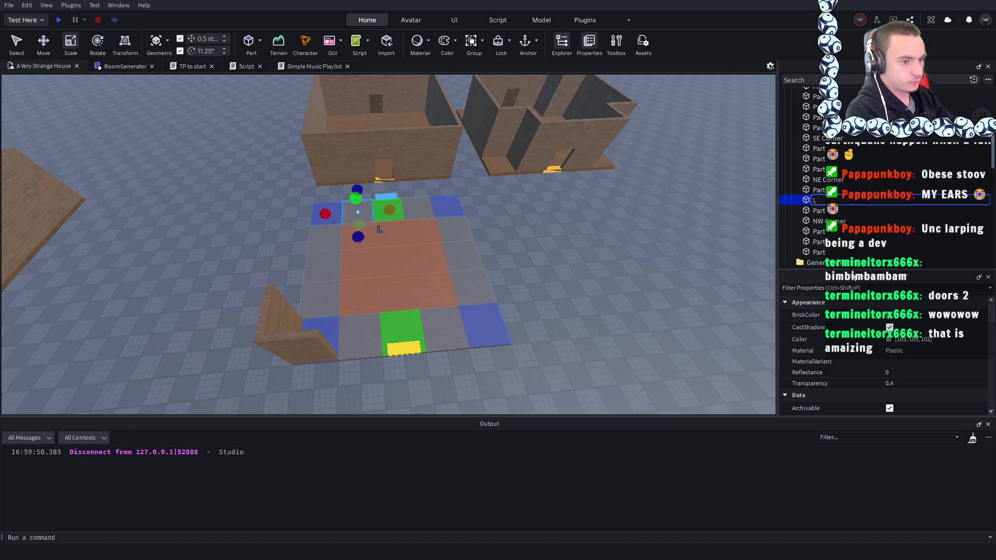
text(Wall)
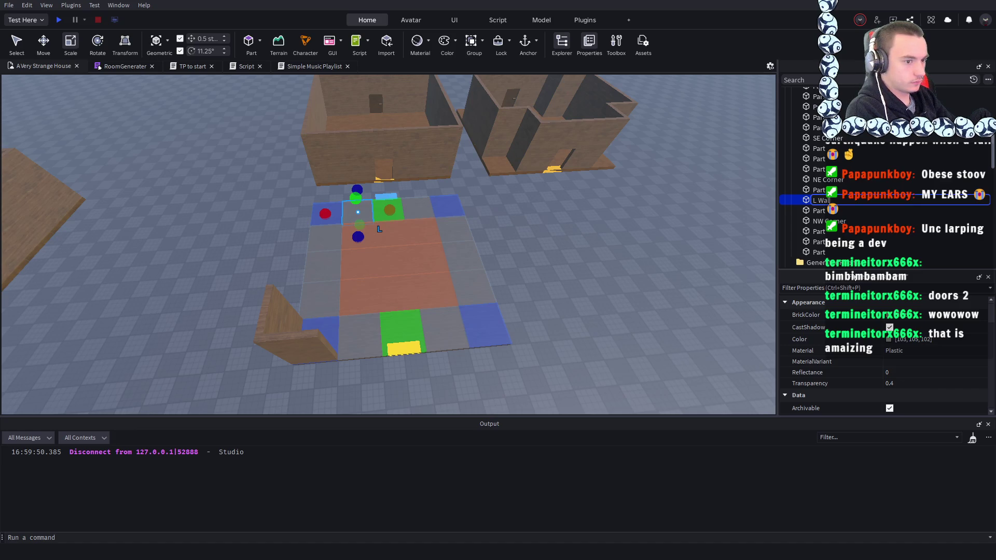
key(BackSpace)
key(BackSpace)
key(BackSpace)
text(Top)
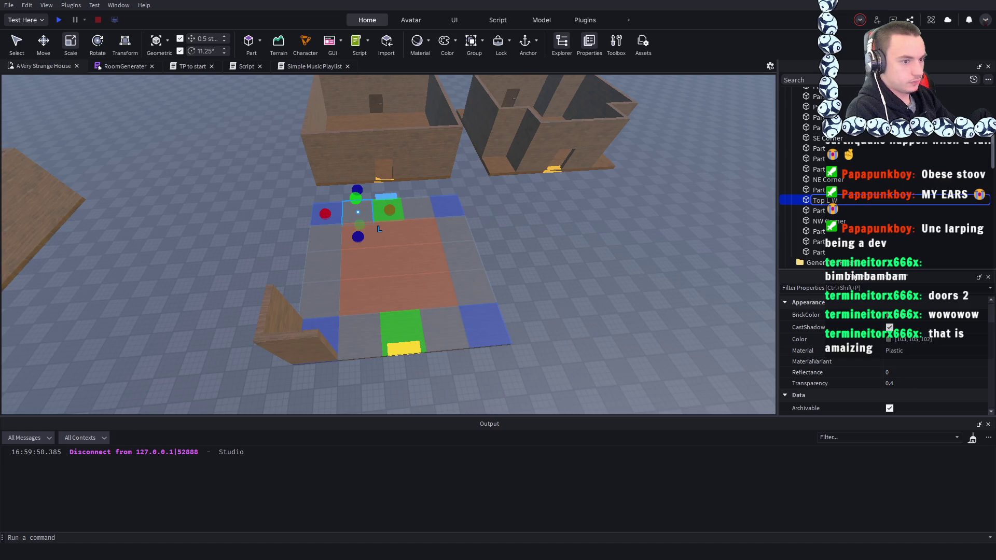
key(BackSpace)
key(BackSpace)
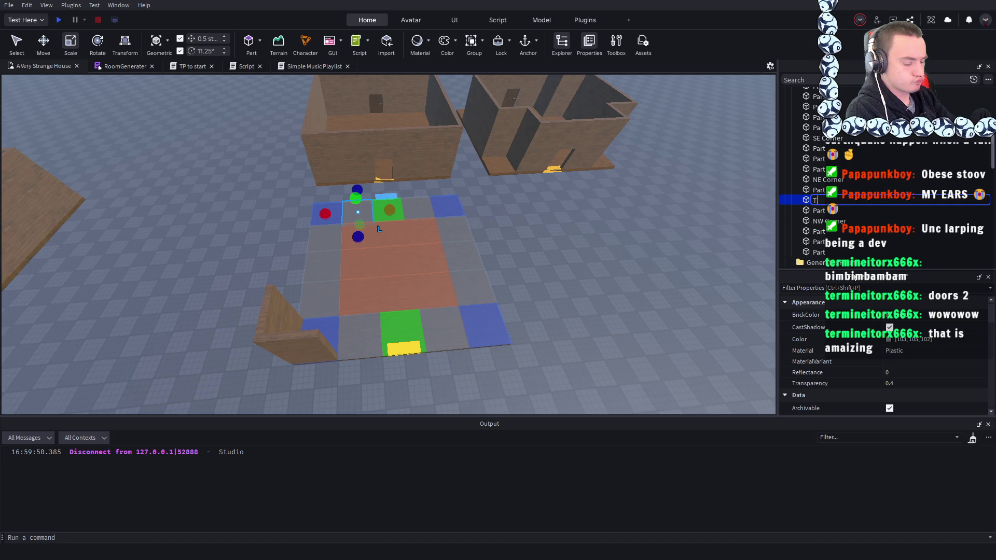
text(op)
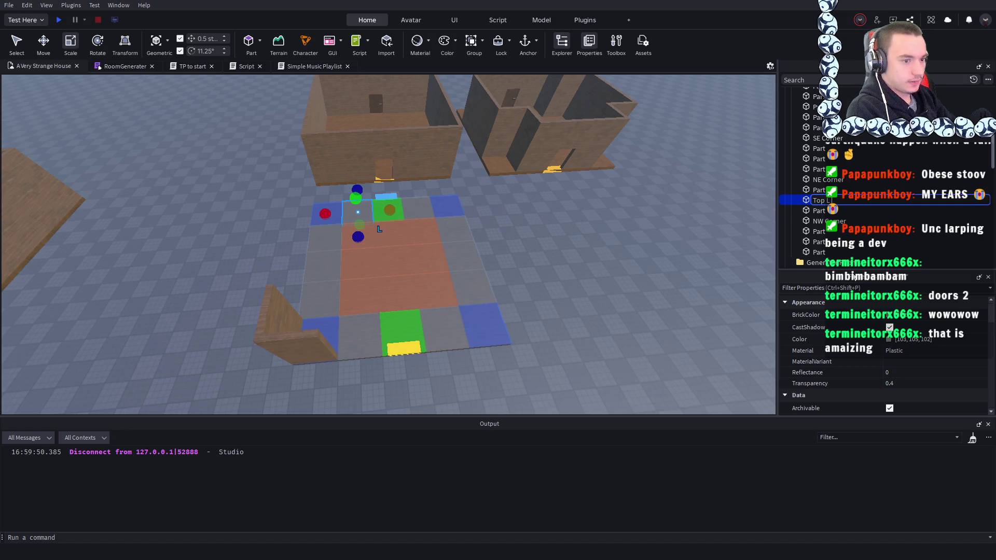
text( L Wall)
key(Return)
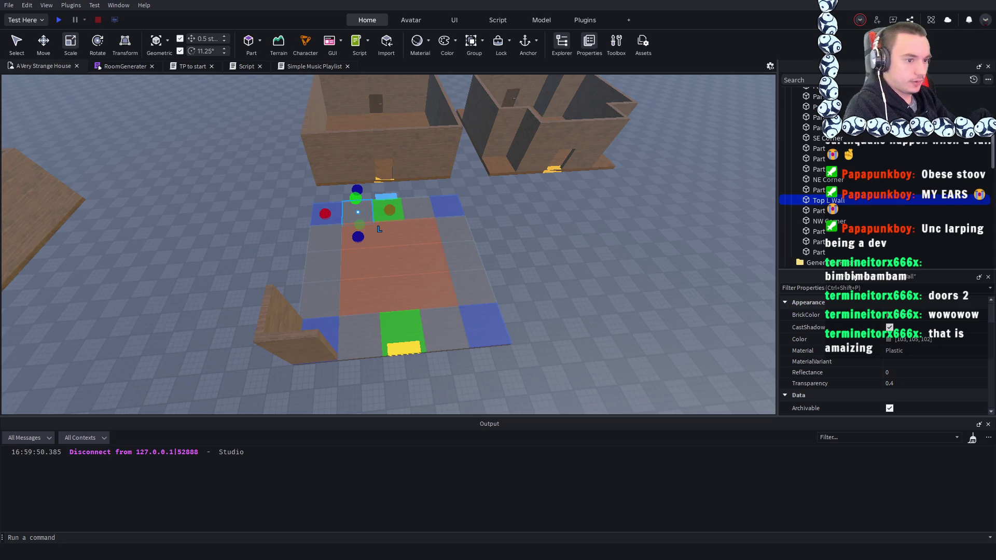
scroll(543, 245, up, 2)
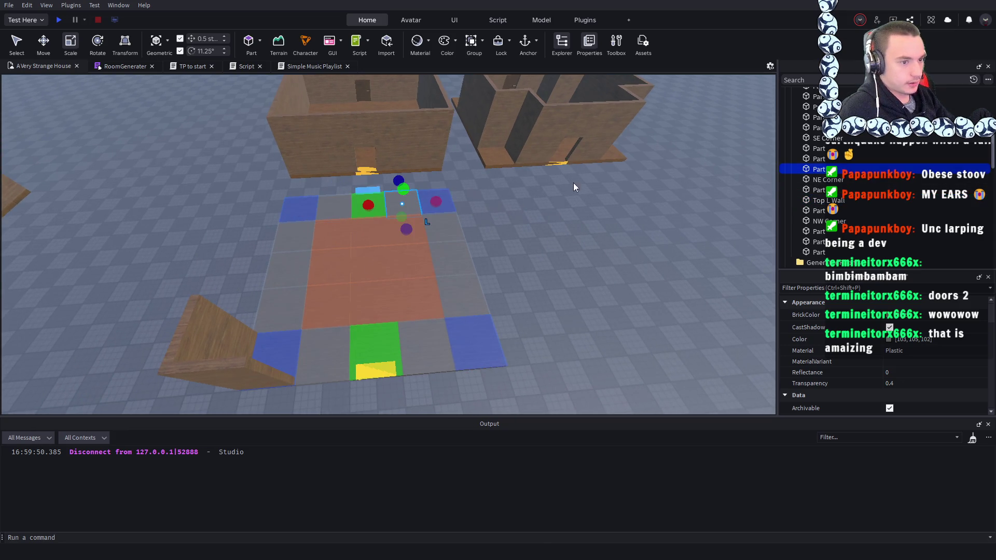
- Rename the grey tile on the door's other side to 'Top R Wall'
click(404, 206)
key(F2)
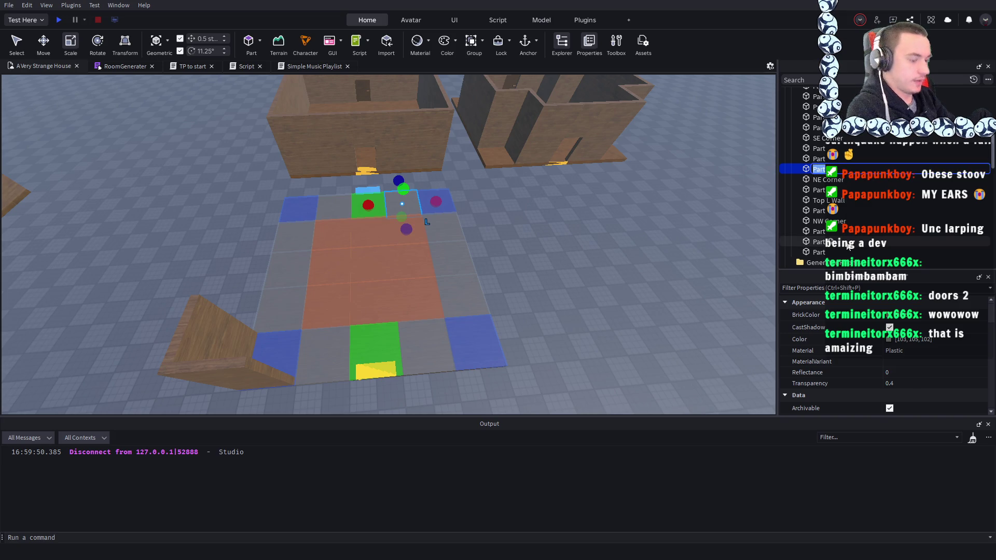
text(Top)
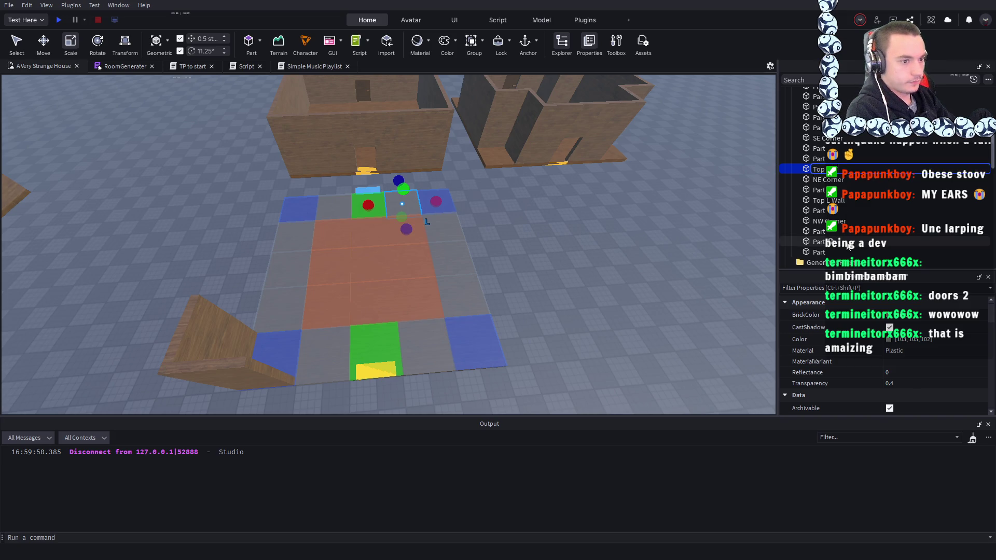
text( R Wall)
key(Return)
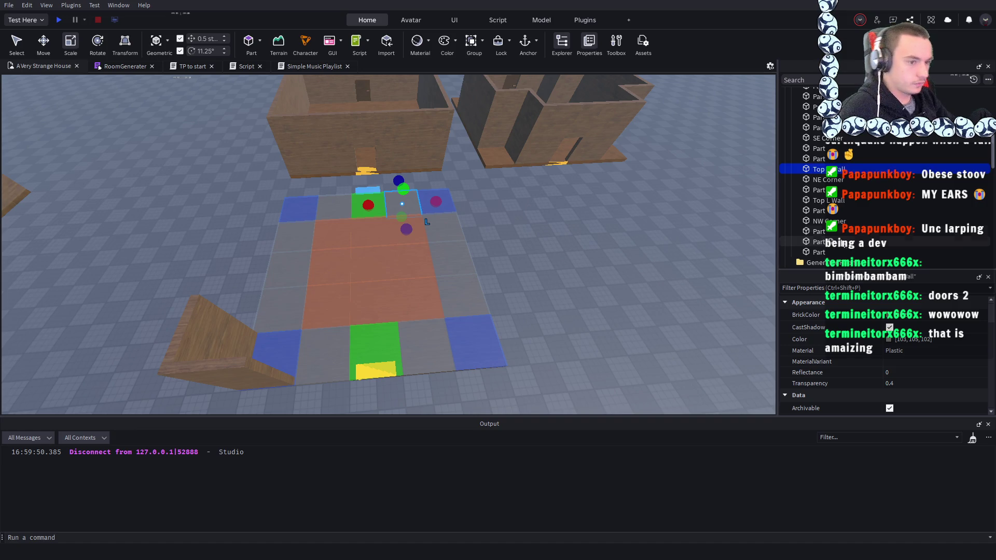
- Start renaming the tile below the far right corner, typing 'Righ'
click(443, 228)
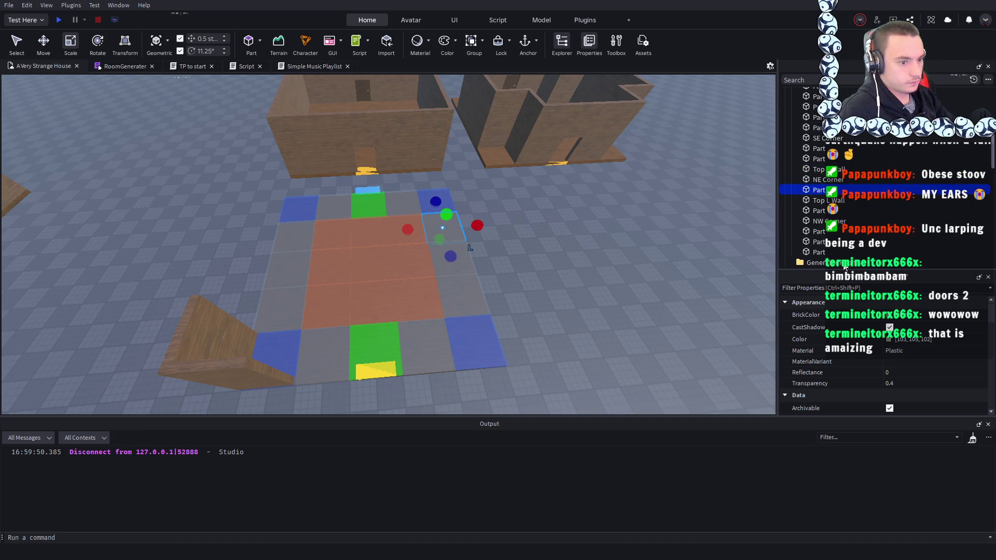
key(F2)
text(Righ)
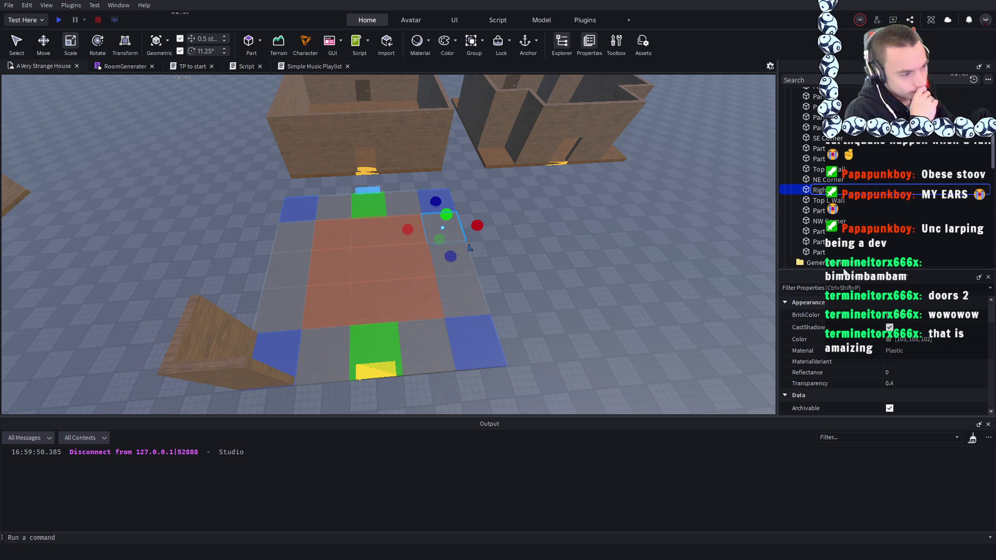
right_click(595, 278)
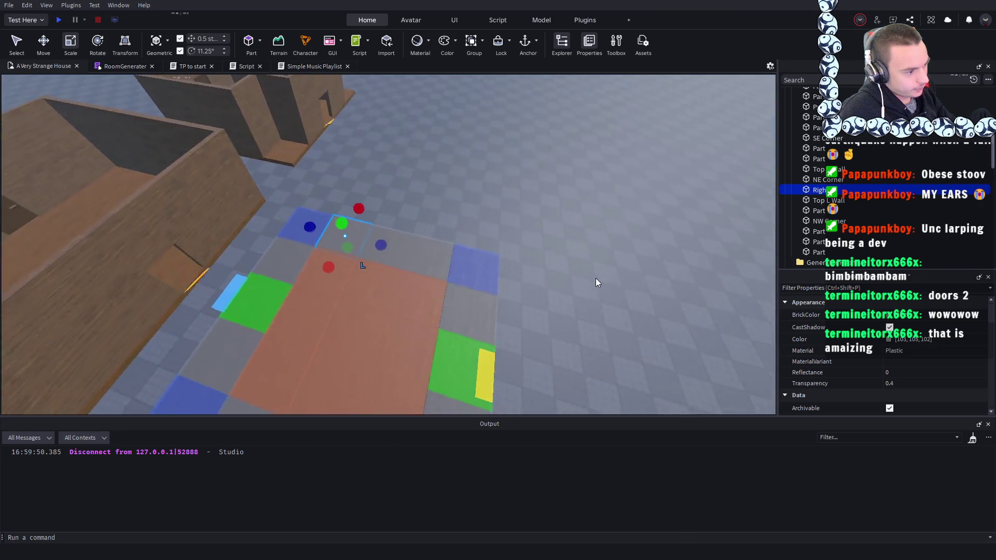
- Clear and cancel the rename of the right-side wall tile
scroll(595, 278, up, 2)
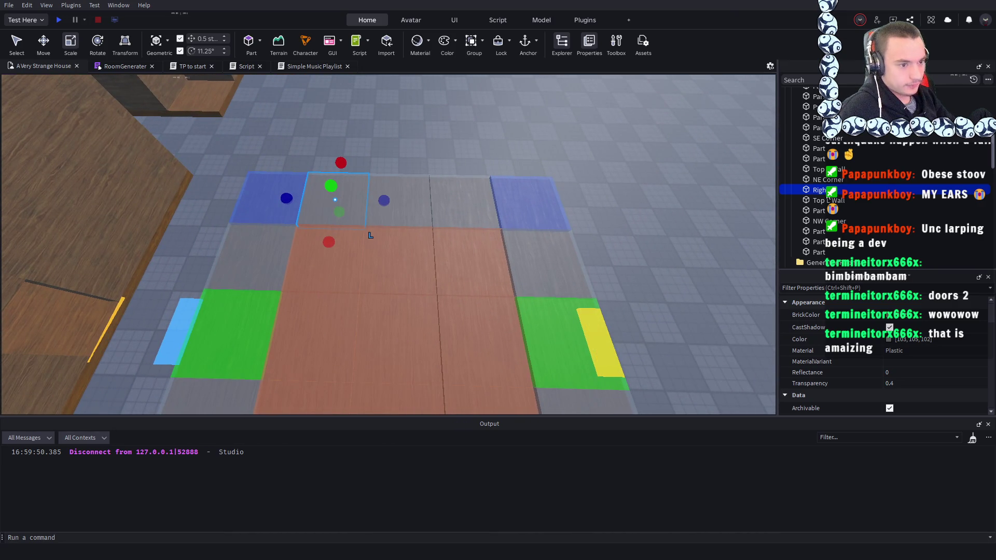
key(F2)
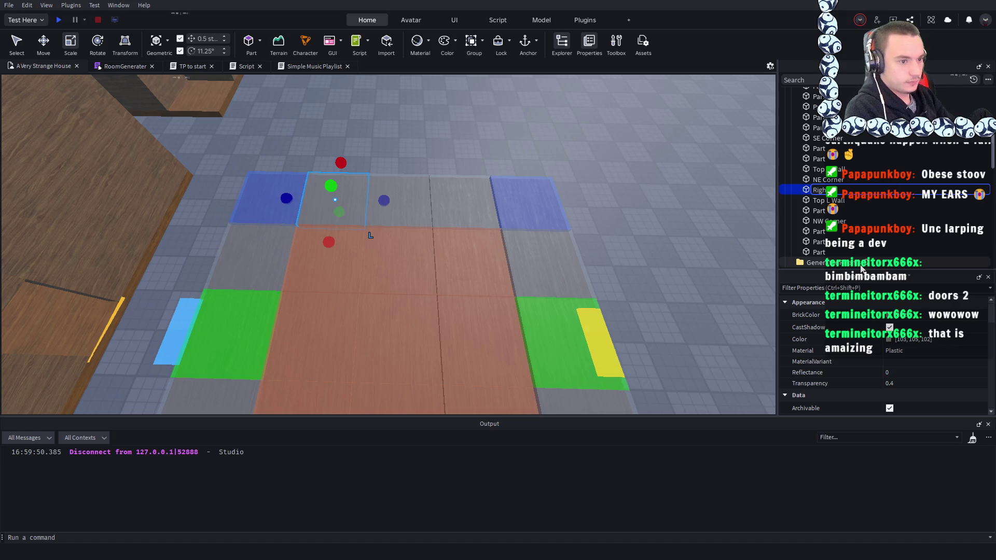
key(BackSpace)
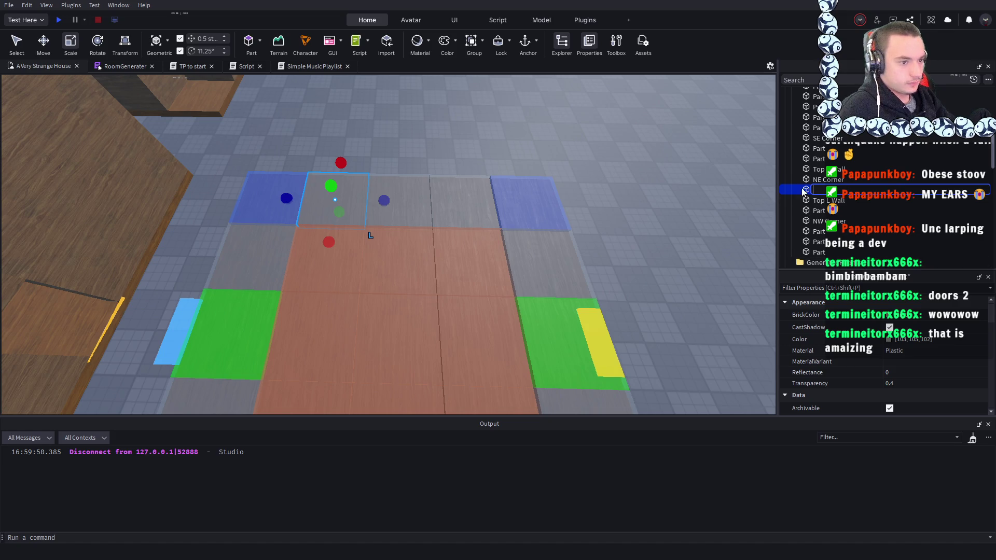
key(Return)
key(Up)
key(Up)
- Replace 'Top' with 'N' in both top wall names, giving N R Wall and N L Wall
key(F2)
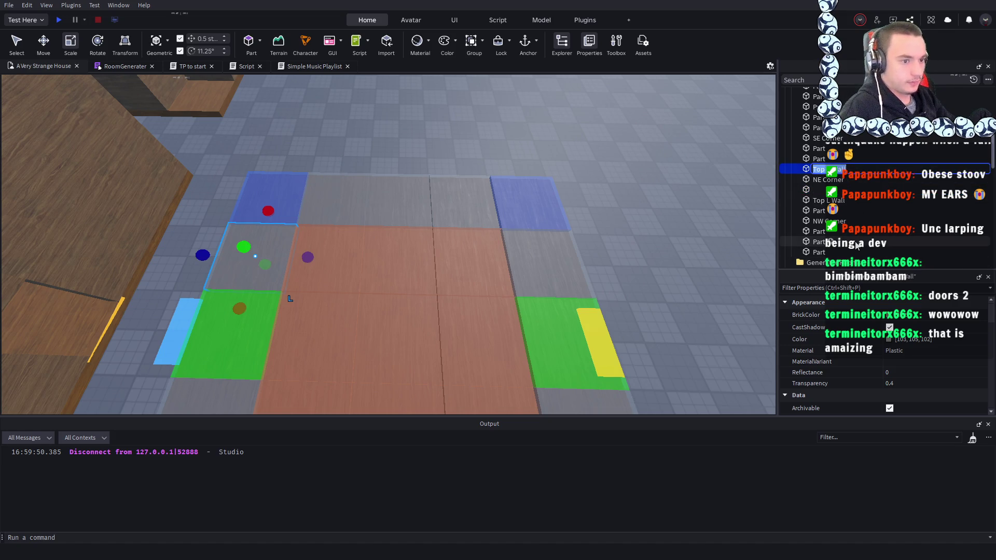
key(End)
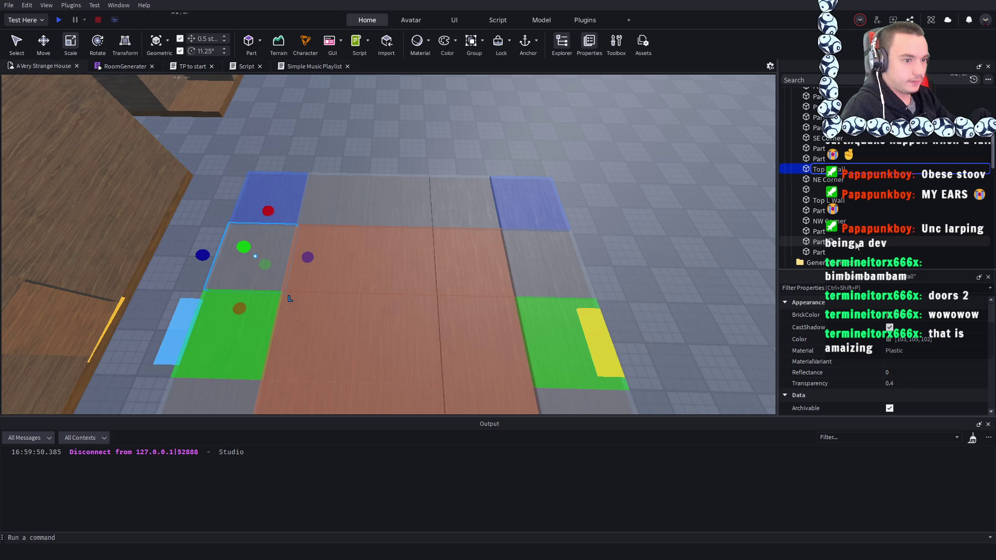
key(Home)
key(Delete)
key(Delete)
key(Delete)
text(N)
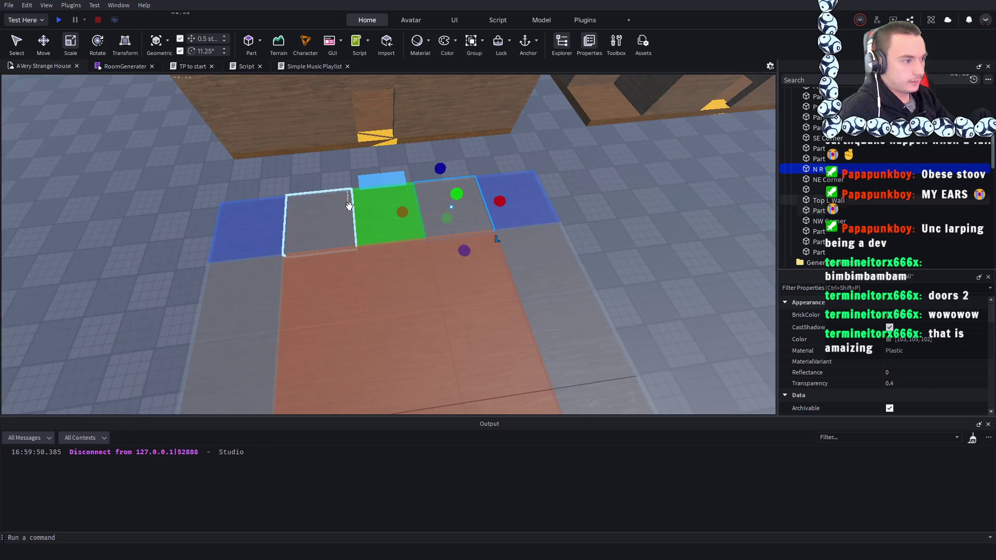
click(348, 205)
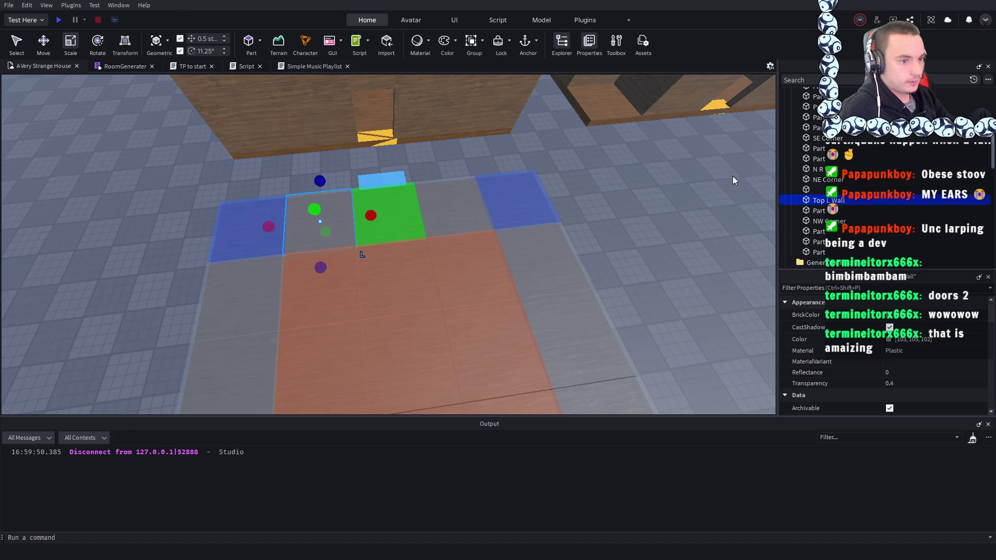
click(828, 200)
key(F2)
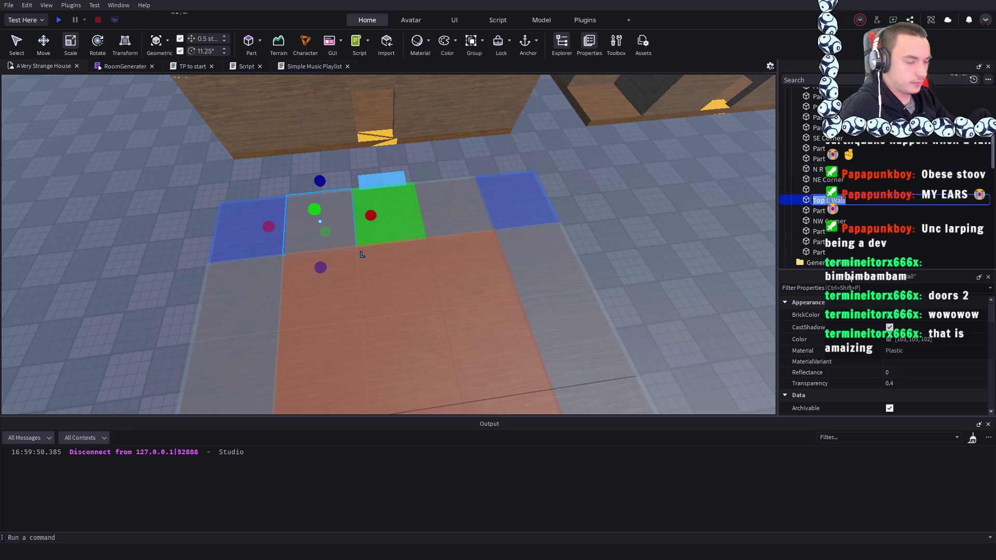
key(End)
key(Home)
key(Delete)
key(Delete)
key(Delete)
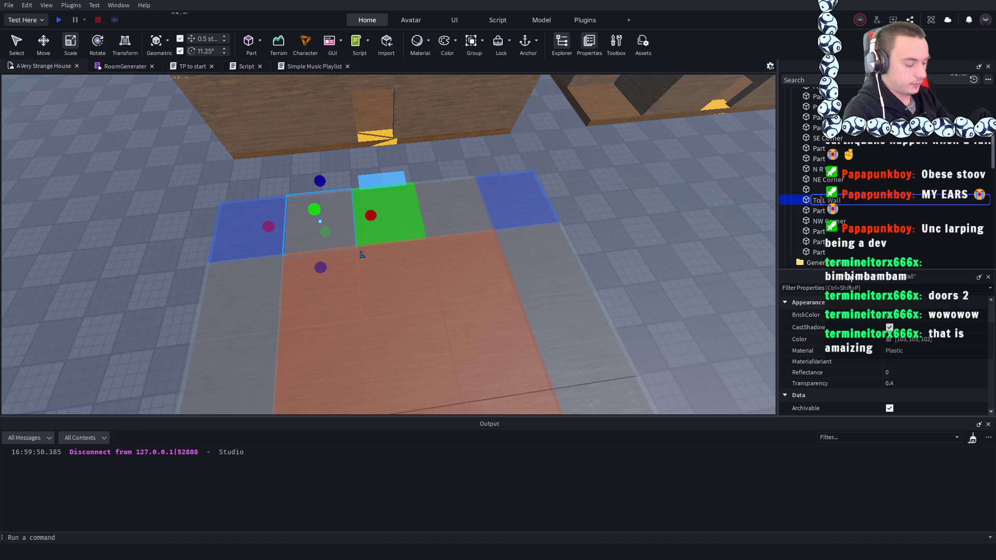
text(N)
key(Return)
- Rename a floor tile to E L Wall
click(519, 202)
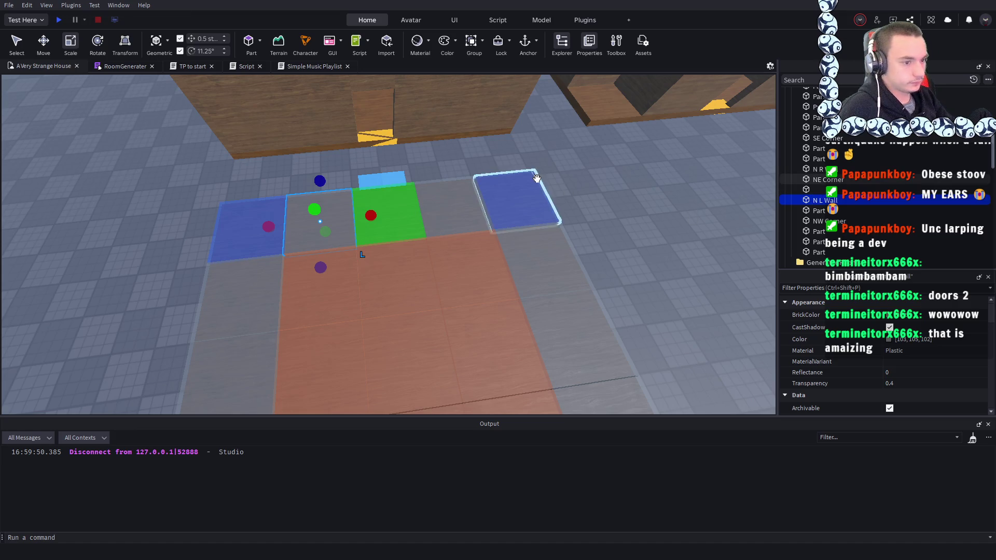
click(330, 230)
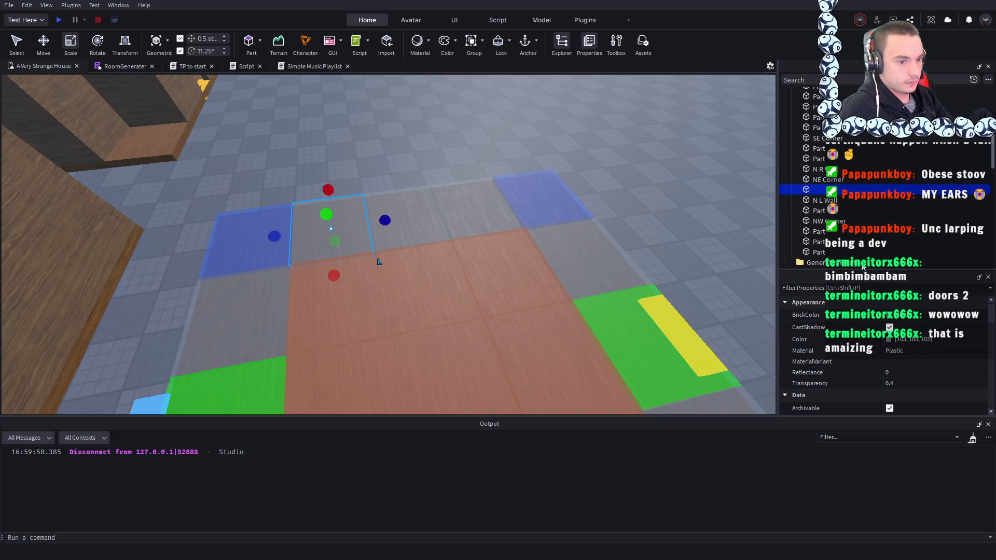
key(F2)
text(E L W)
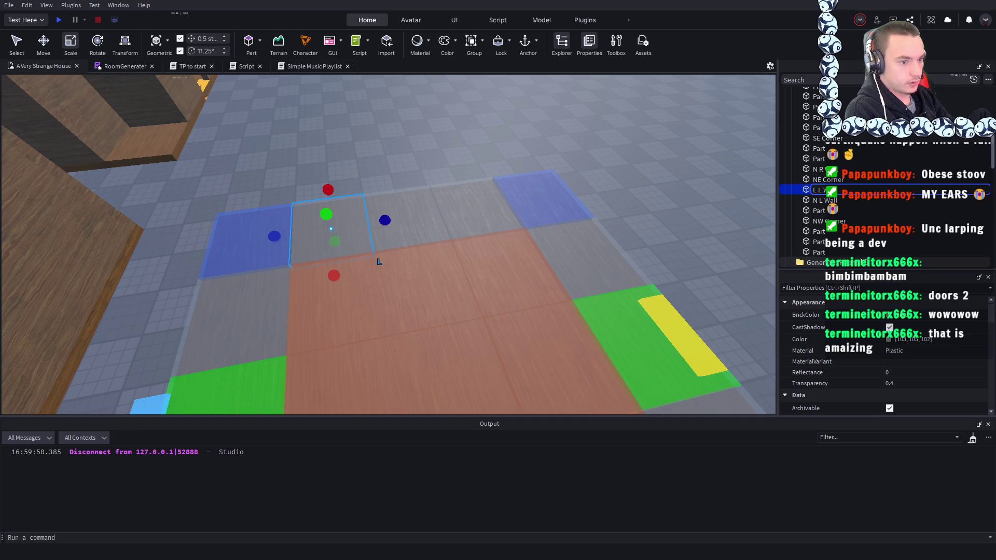
key(Return)
click(393, 162)
- Name the next two east-side tiles E M Wall and E R Wall
click(404, 218)
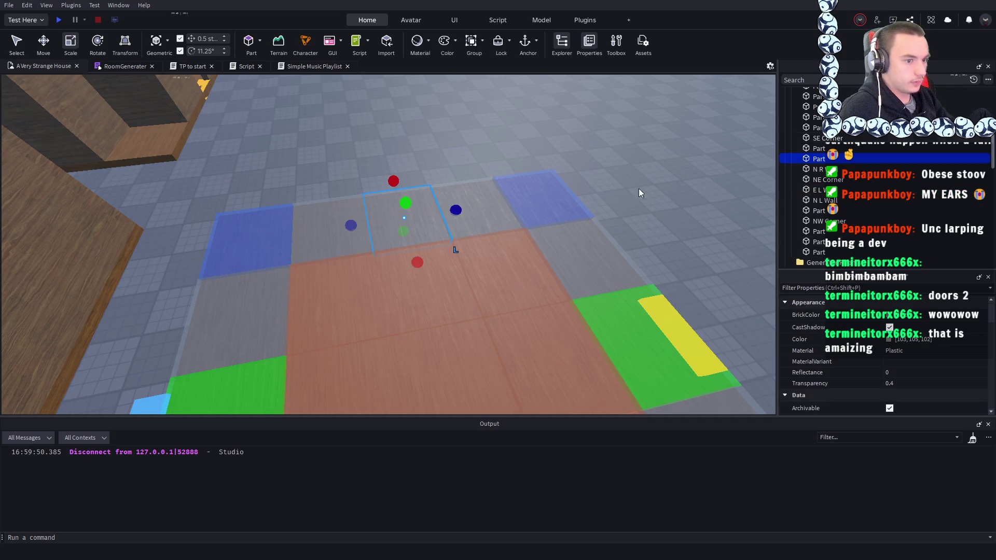
key(F2)
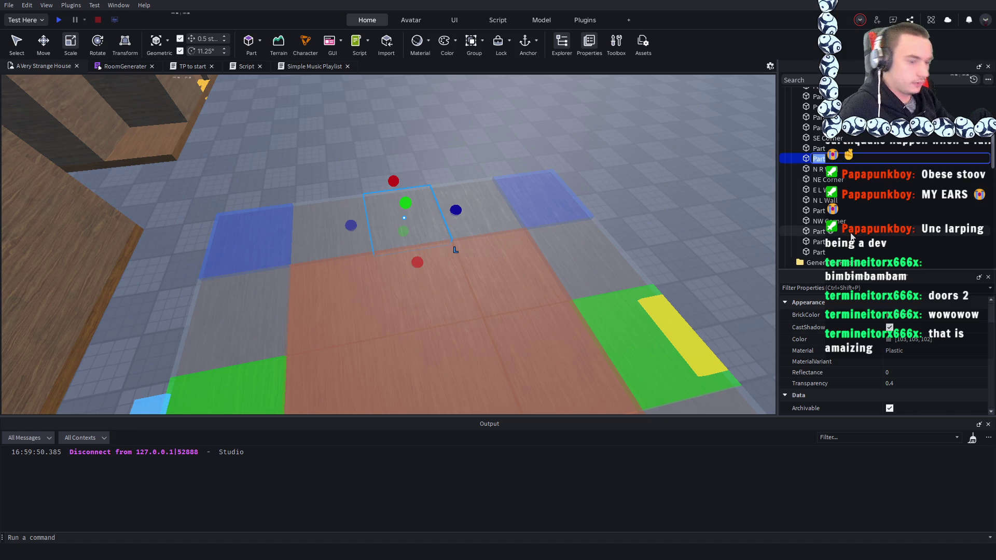
text(E)
key(BackSpace)
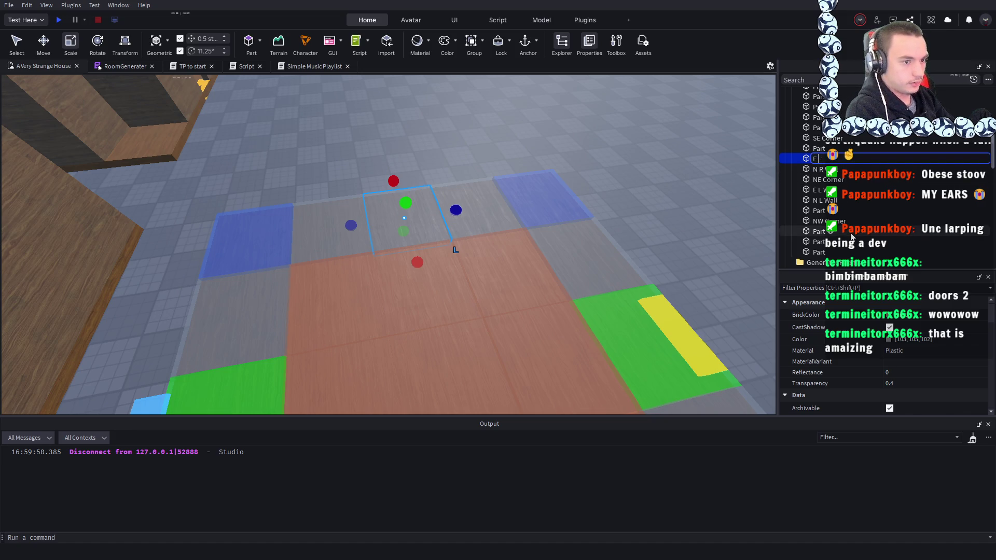
text(M Wall)
key(Return)
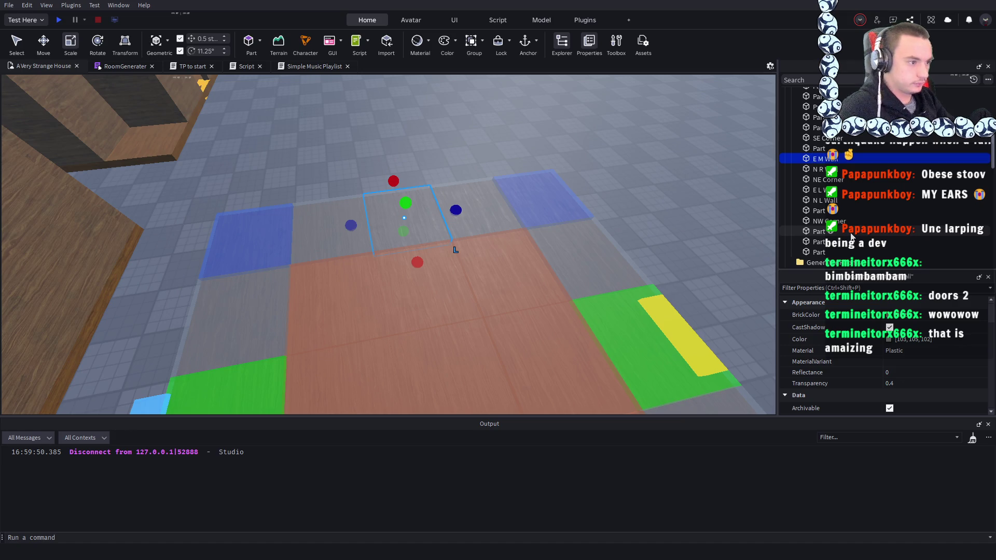
key(Up)
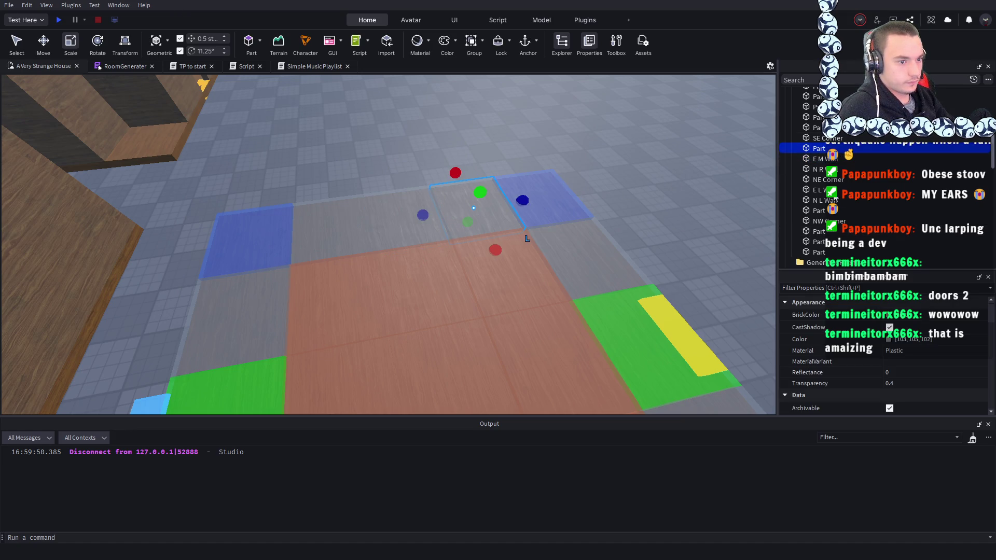
key(F2)
text(E)
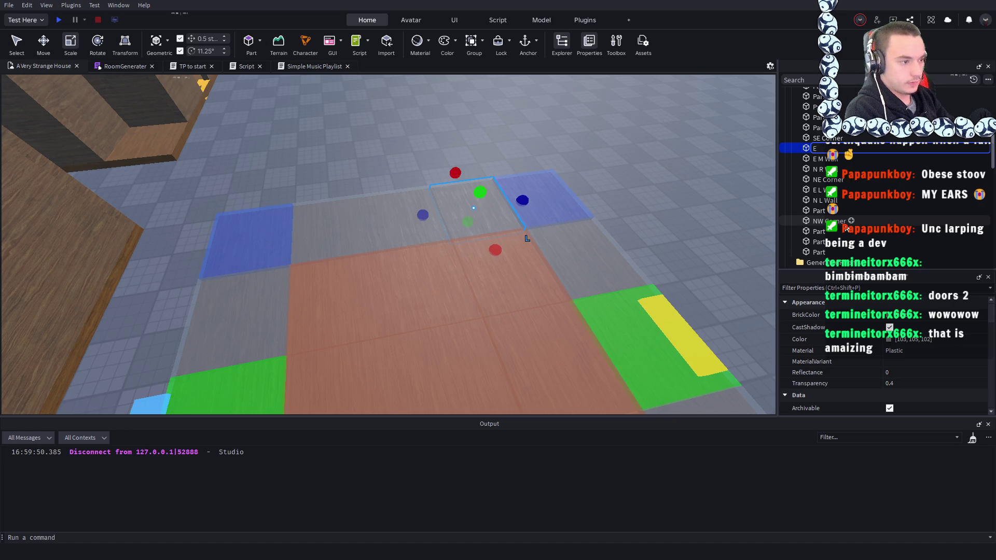
text( R Wall)
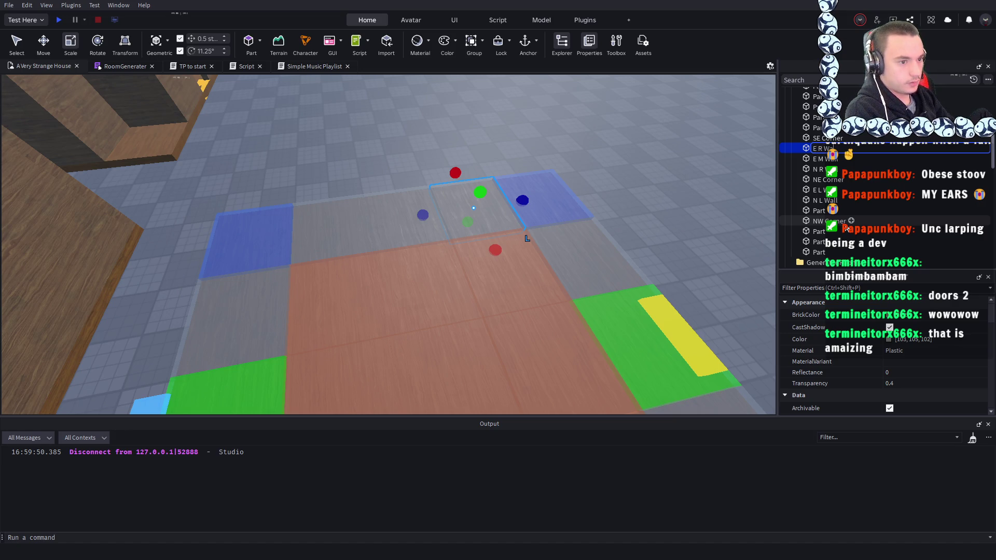
key(Return)
- Name the south-side tiles S L and S R Wall
key(Up)
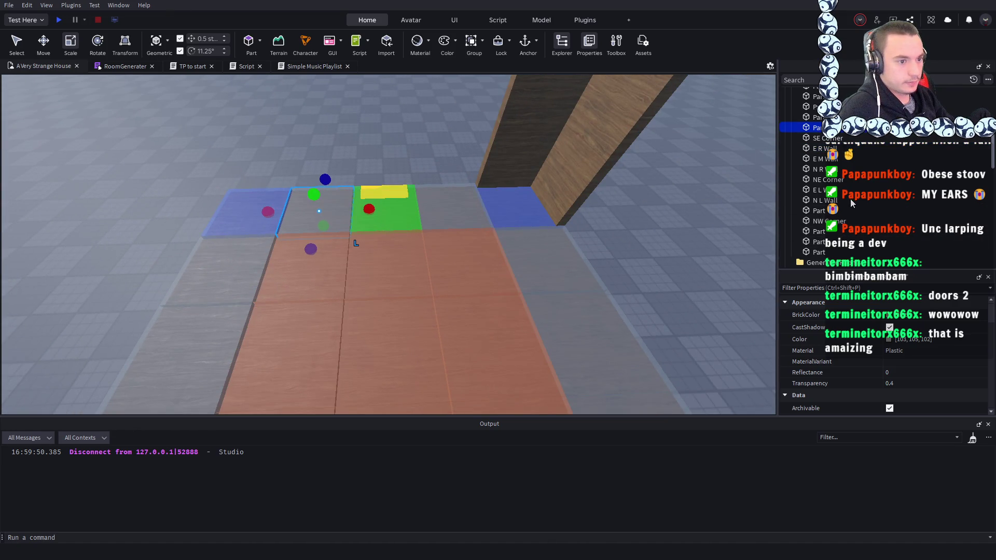
key(BackSpace)
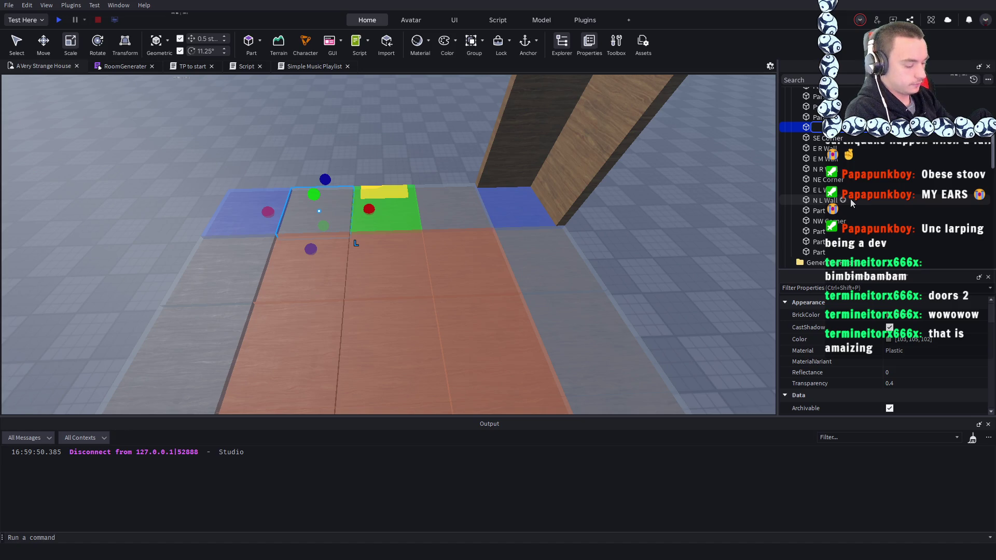
text(S)
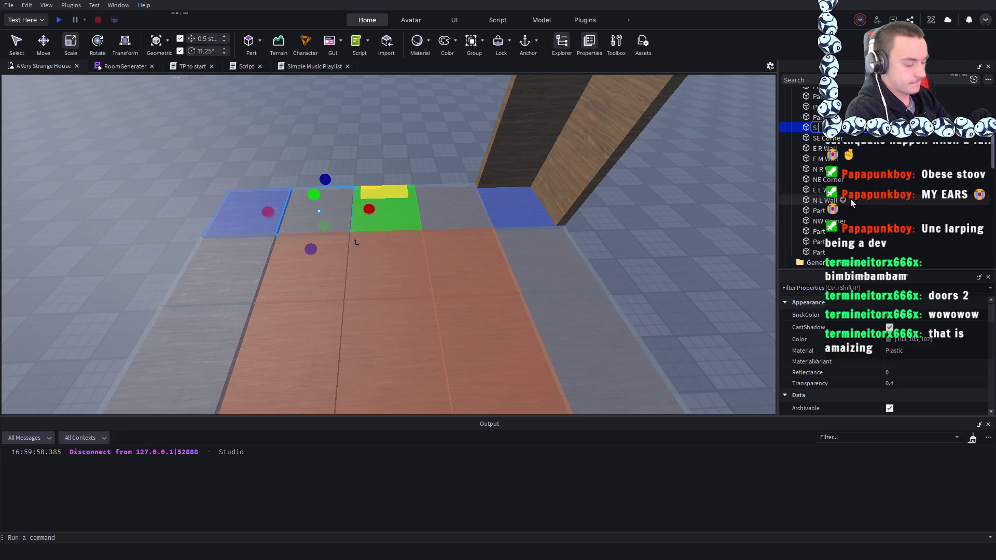
text( L)
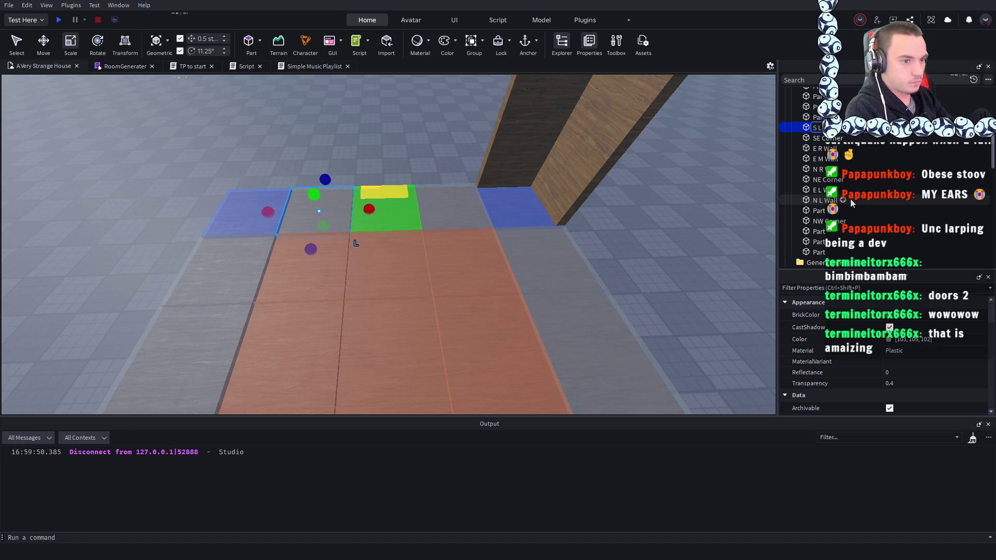
scroll(850, 202, up, 4)
click(853, 138)
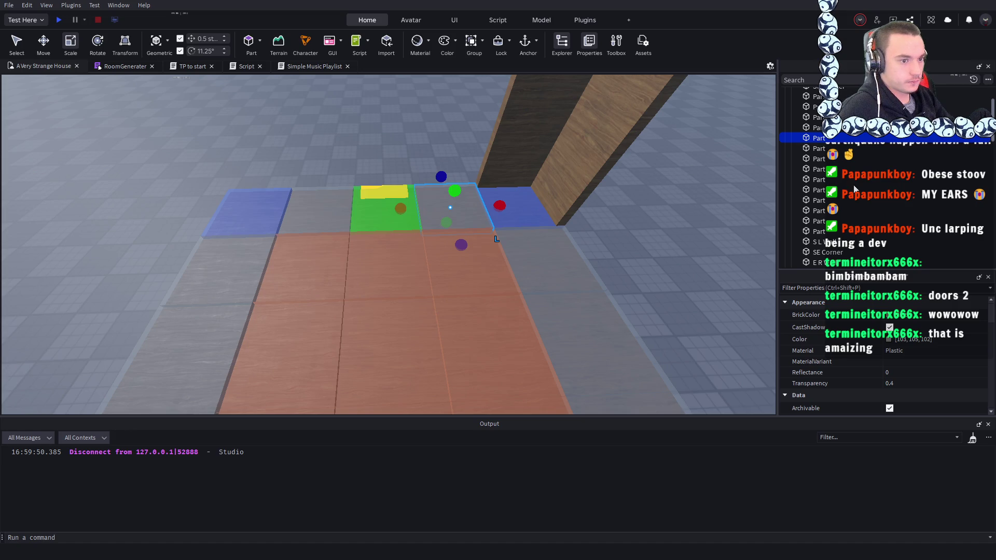
key(F2)
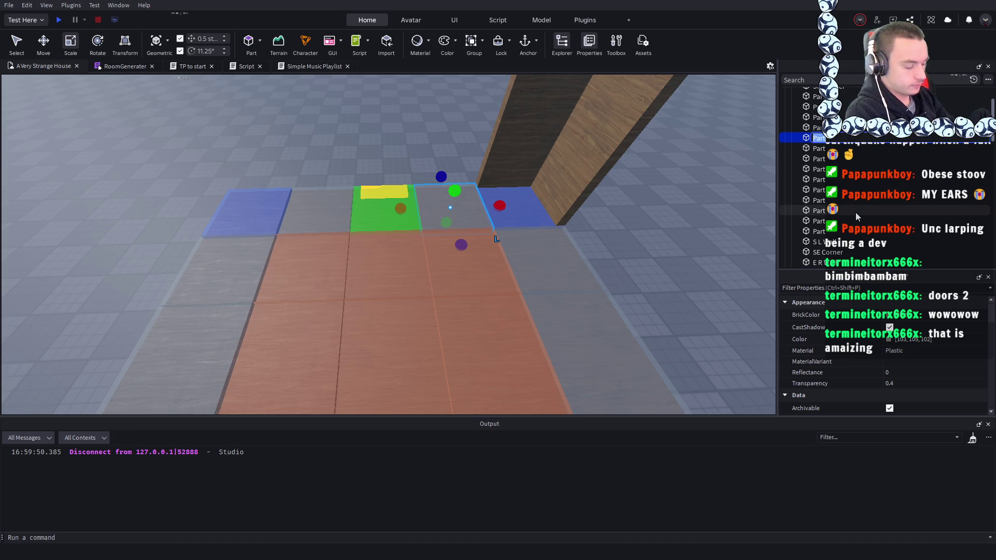
text(S)
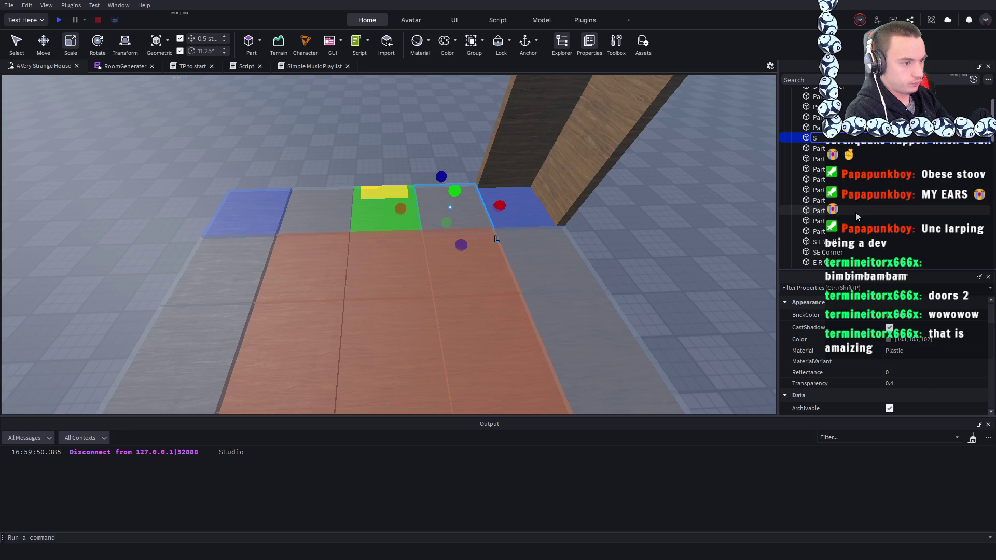
text(R Wall)
key(Return)
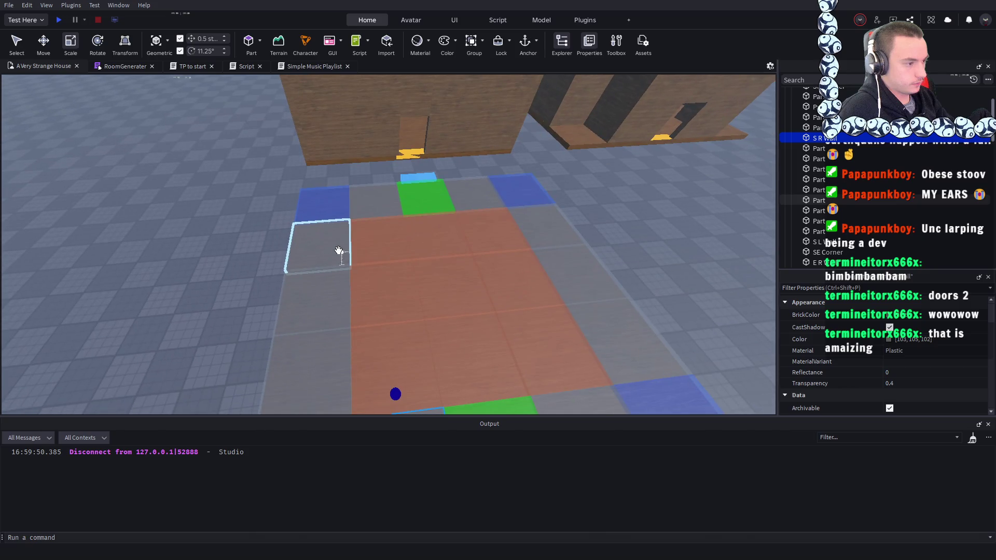
- Rename two west-side tiles, the first to W R Wall
click(337, 251)
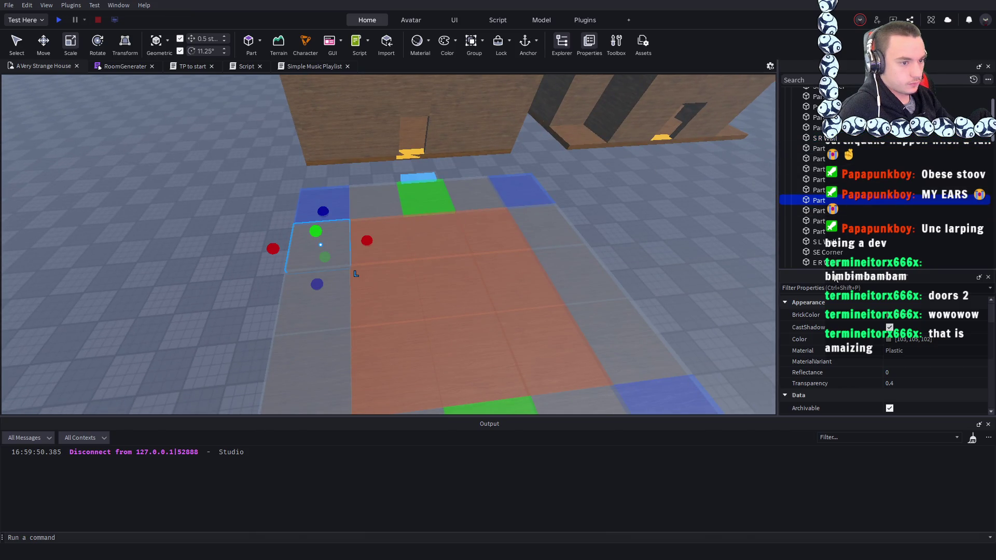
key(F2)
text(W R Wall)
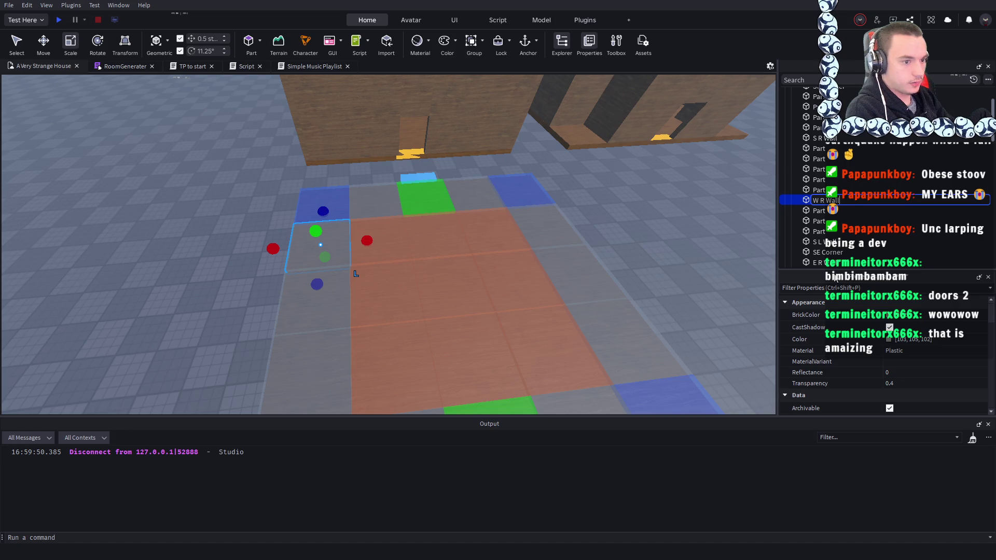
key(Return)
click(809, 127)
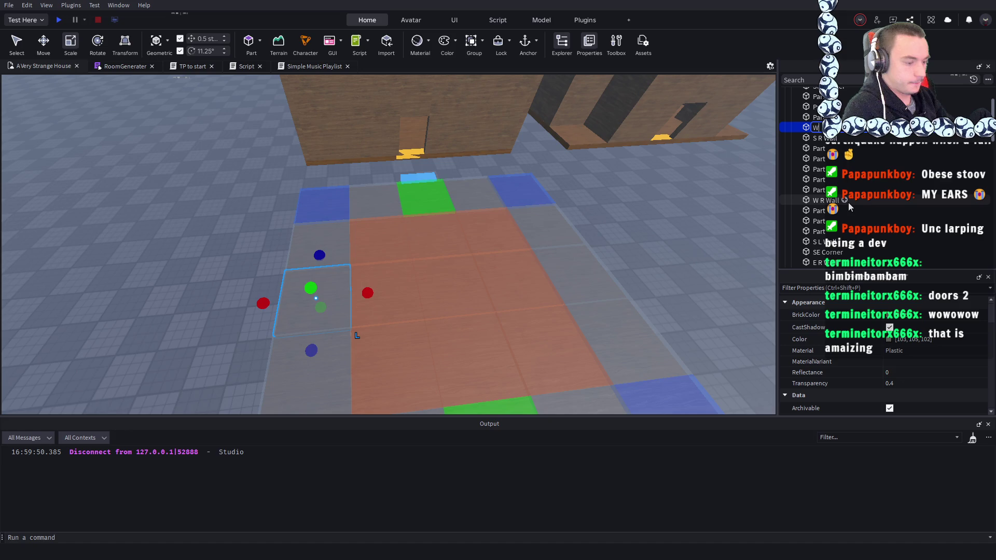
key(F2)
text(W)
key(Return)
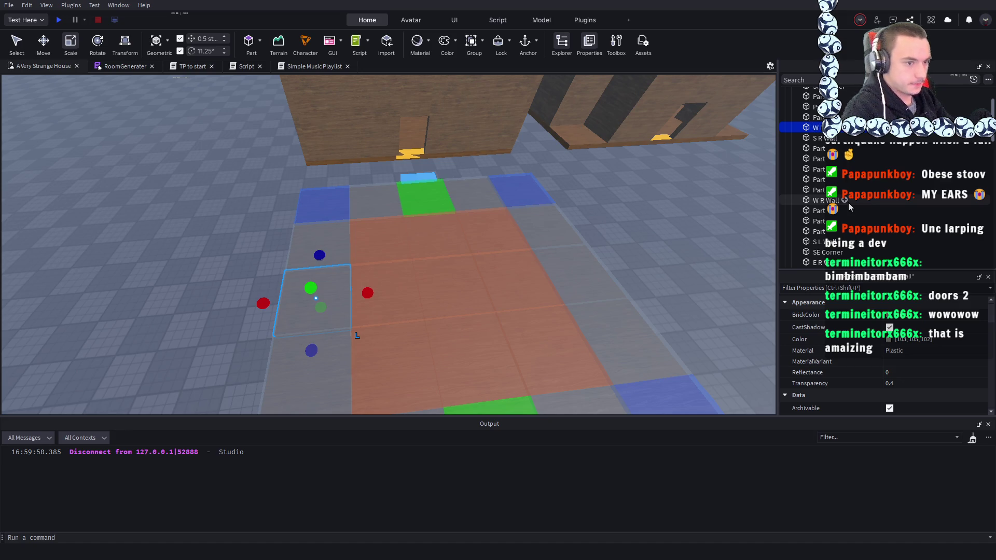
key(f)
- Give one more wall part a west 'W' name
click(813, 106)
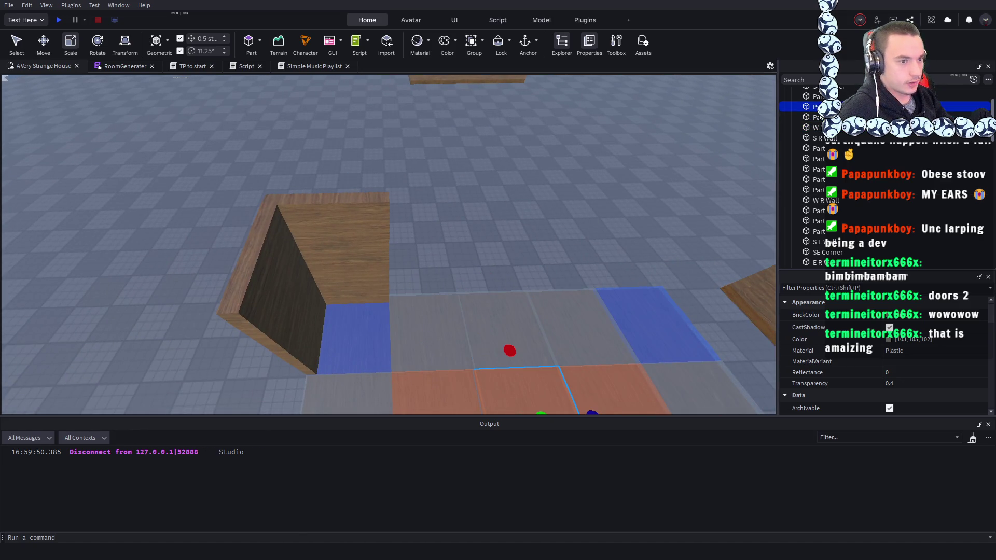
click(813, 117)
key(F2)
text(W L)
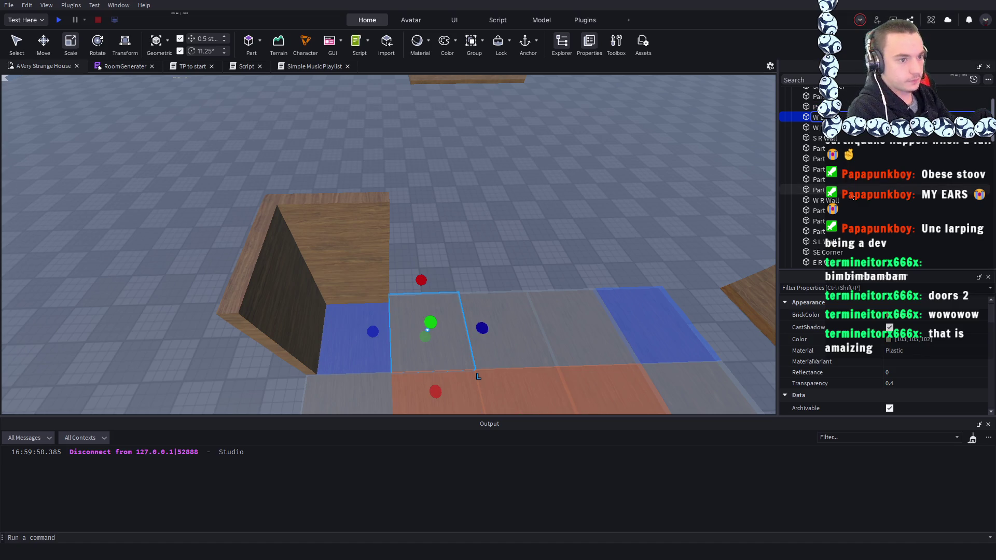
key(Return)
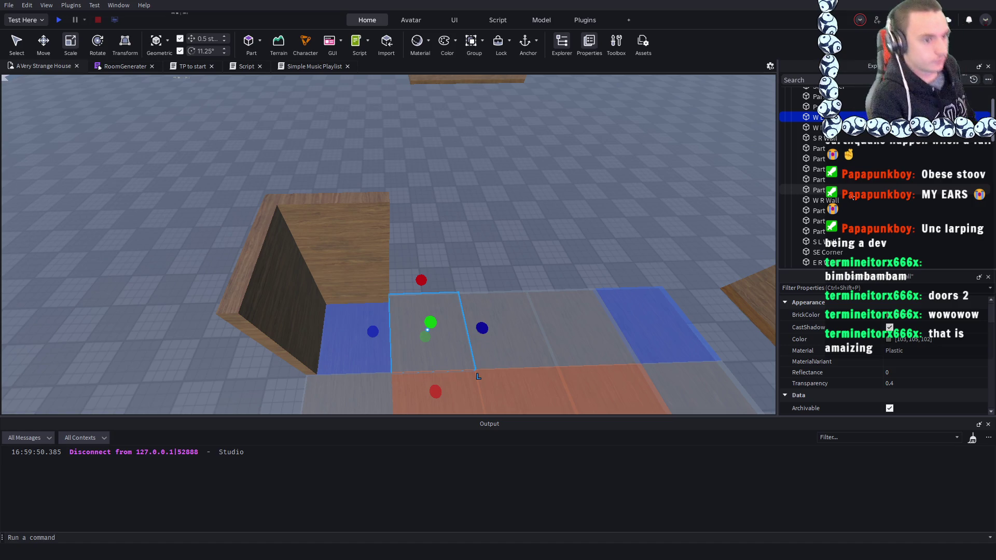
mouse_move(709, 184)
mouse_down()
mouse_move(508, 115)
mouse_move(502, 133)
mouse_up()
- Select the four blue corner tiles, group them into a folder, and begin naming it 'C'
key(s)
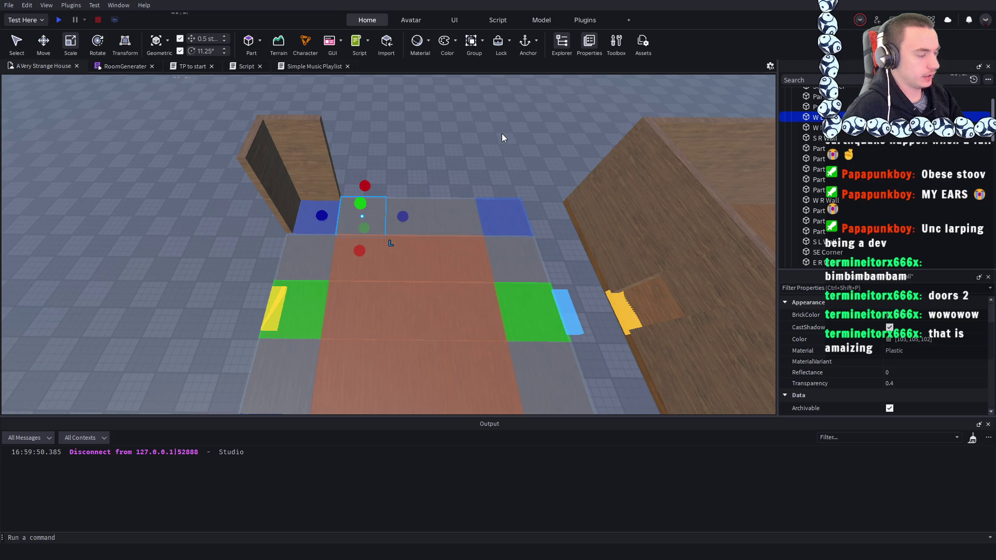
drag(502, 137, 577, 221)
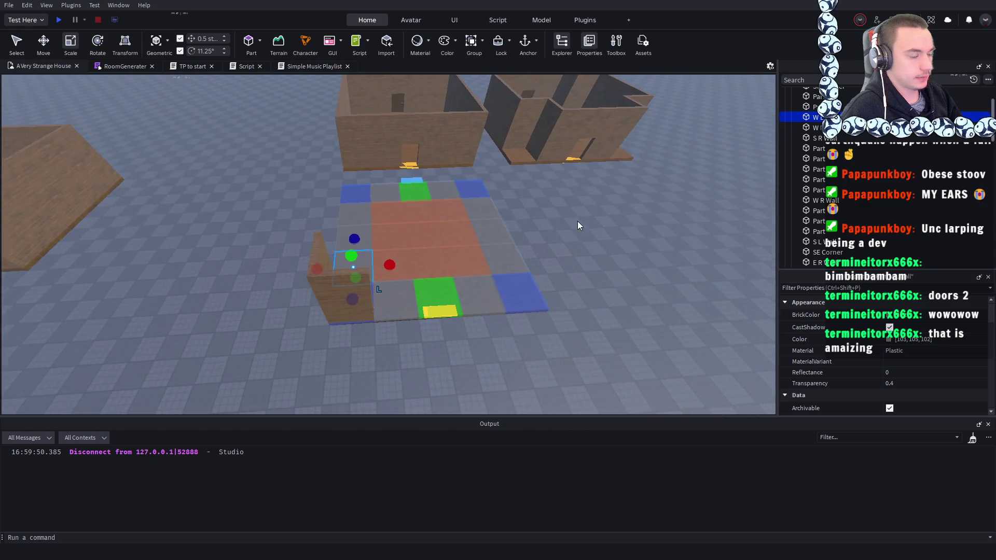
click(355, 193)
drag(354, 193, 308, 224)
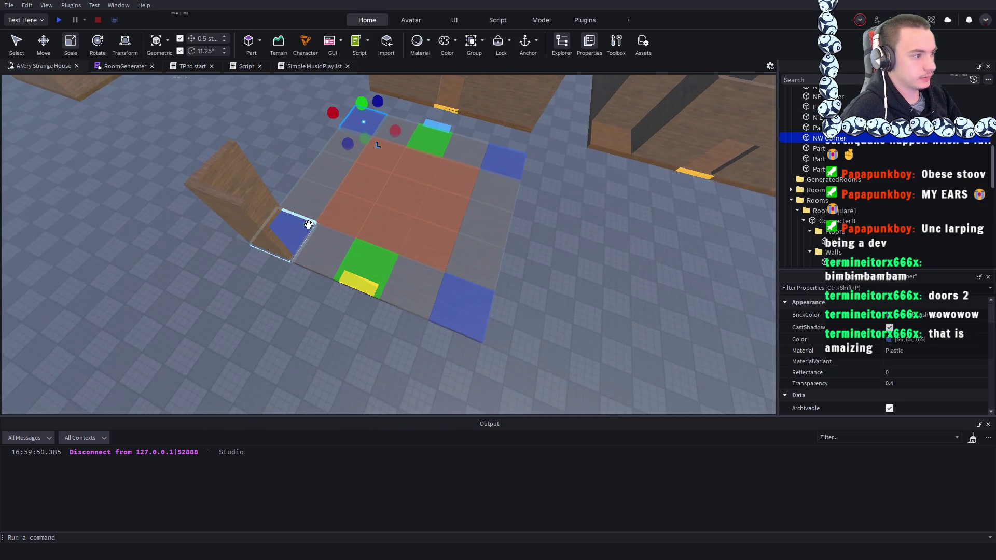
ctrl+click(308, 224)
ctrl+click(459, 269)
ctrl+click(456, 301)
key(f)
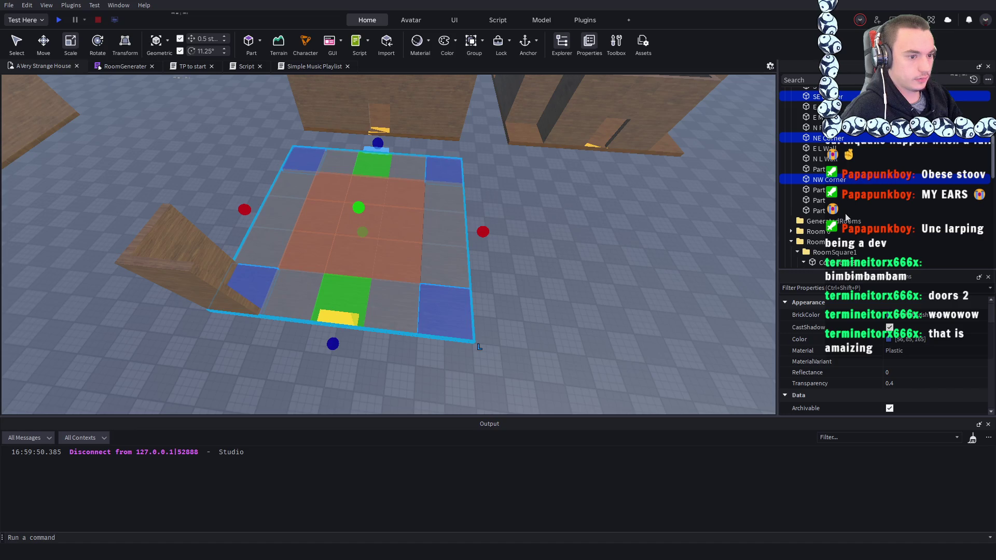
key(ctrl+alt+g)
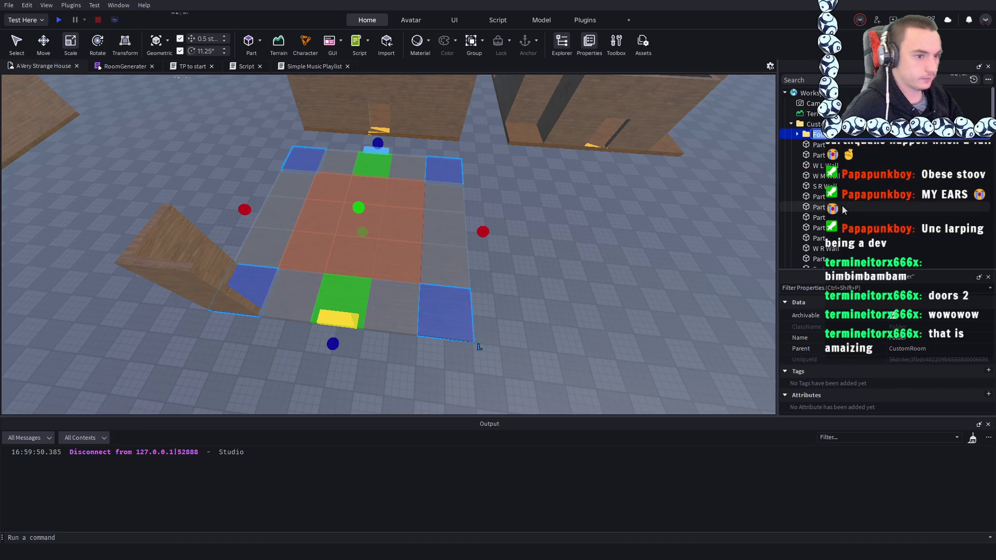
text(C)
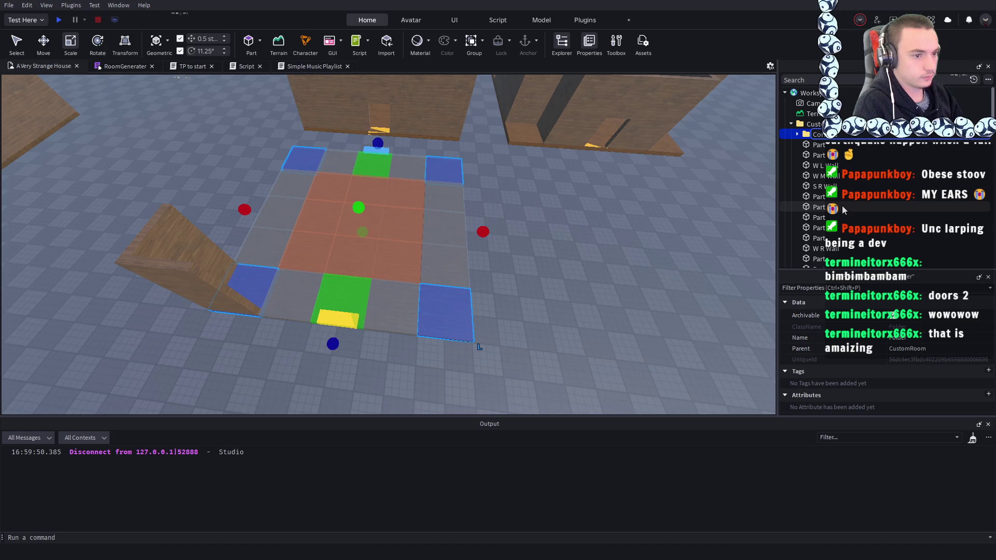
- Select the north, east, south and west wall parts together
click(428, 158)
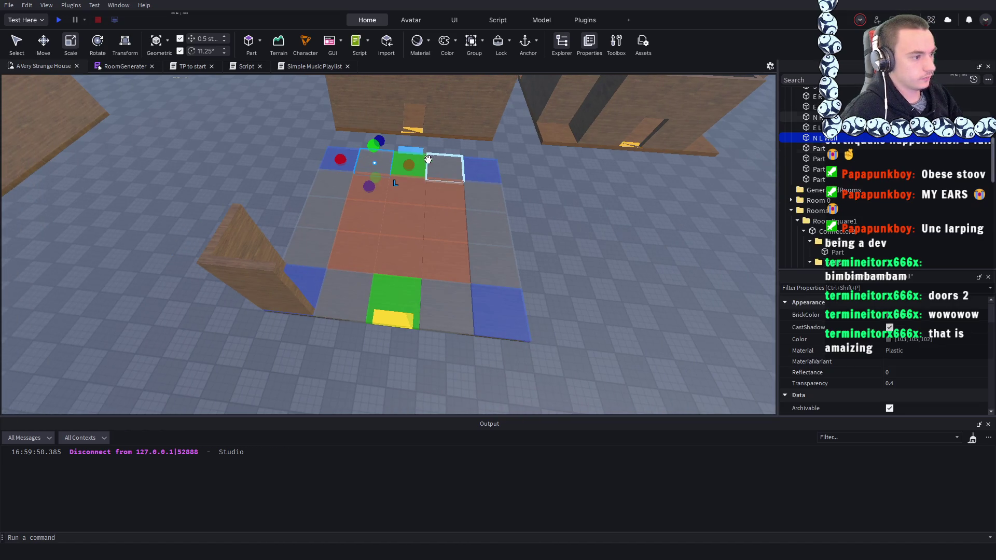
ctrl+click(457, 166)
scroll(462, 162, up, 5)
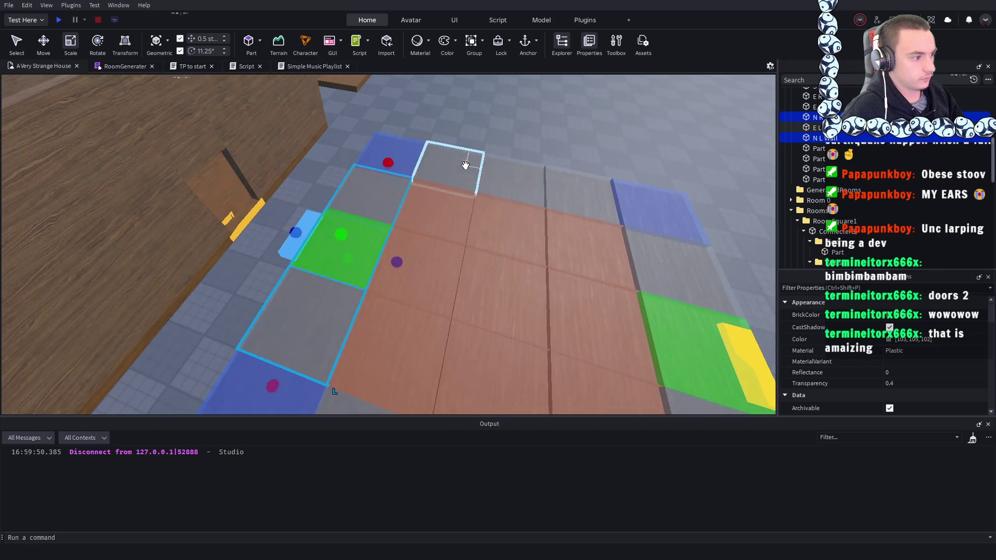
ctrl+click(526, 180)
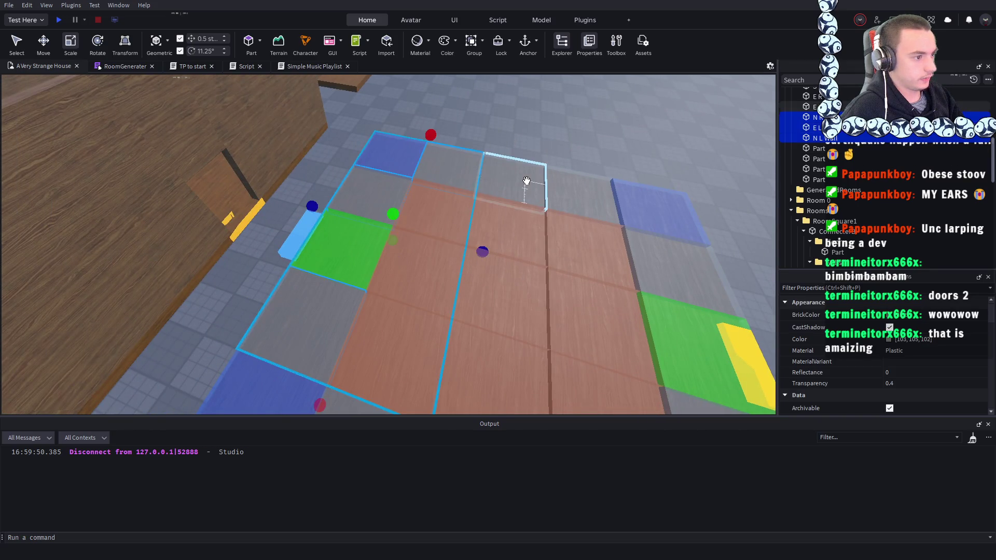
scroll(526, 180, down, 5)
ctrl+click(650, 252)
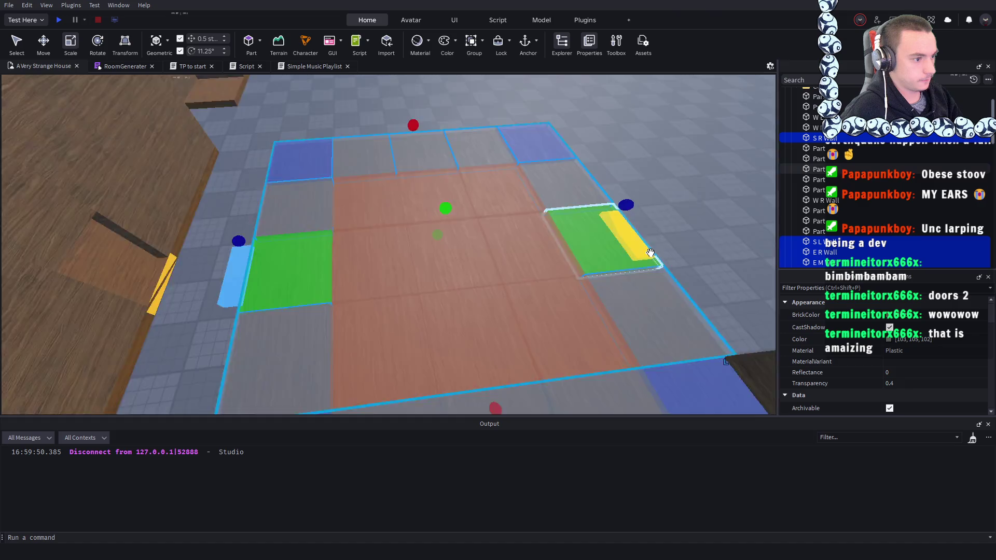
scroll(650, 252, down, 5)
ctrl+click(378, 278)
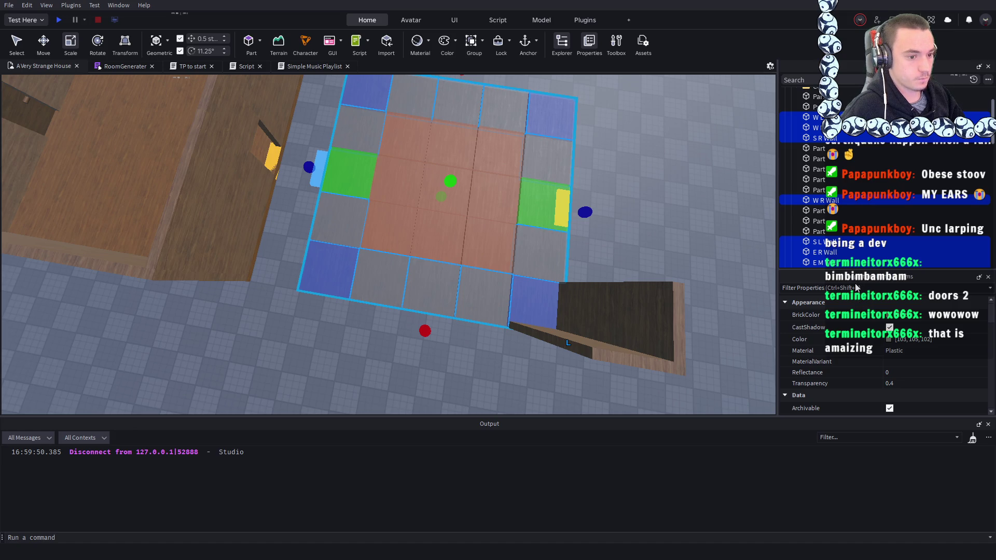
right_click(551, 208)
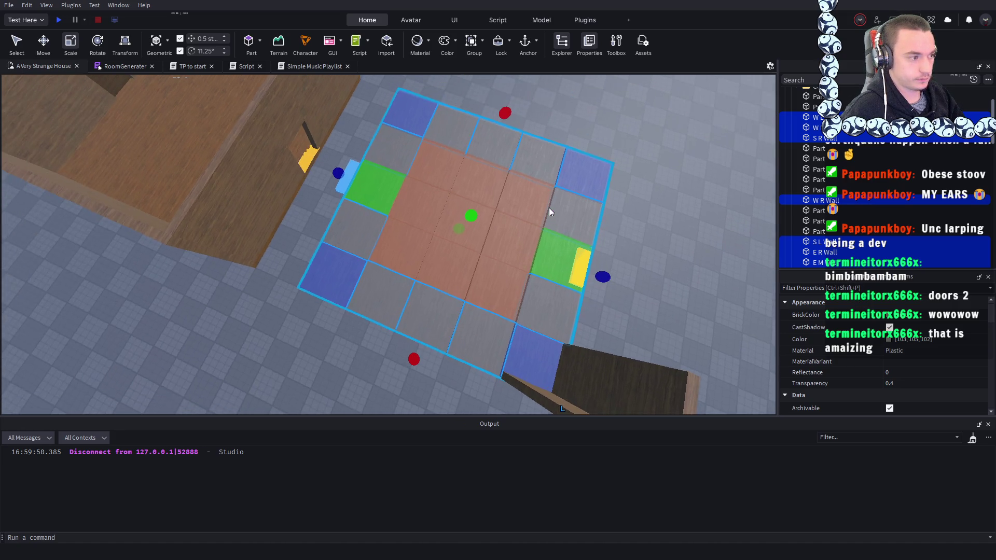
right_click(548, 208)
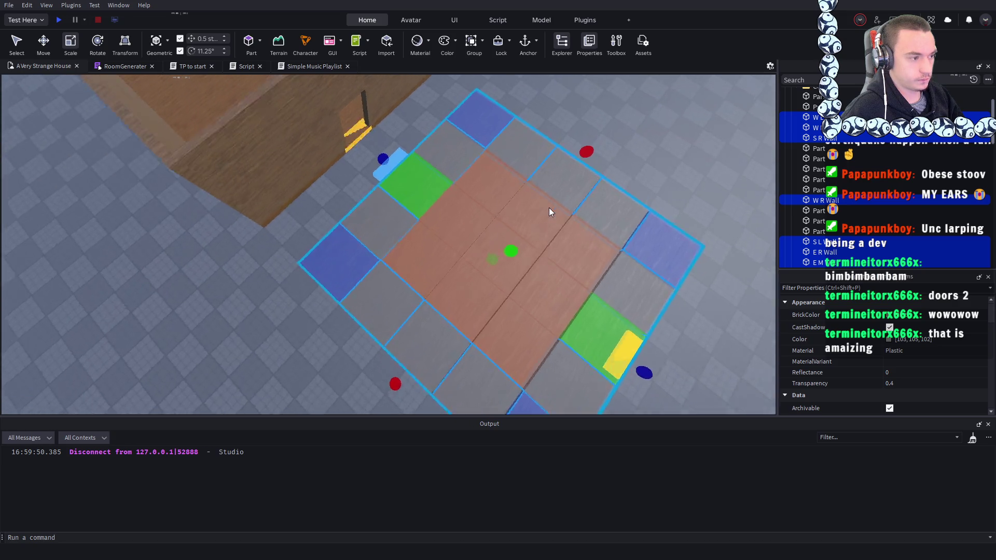
scroll(549, 207, up, 5)
scroll(548, 207, down, 8)
right_click(548, 207)
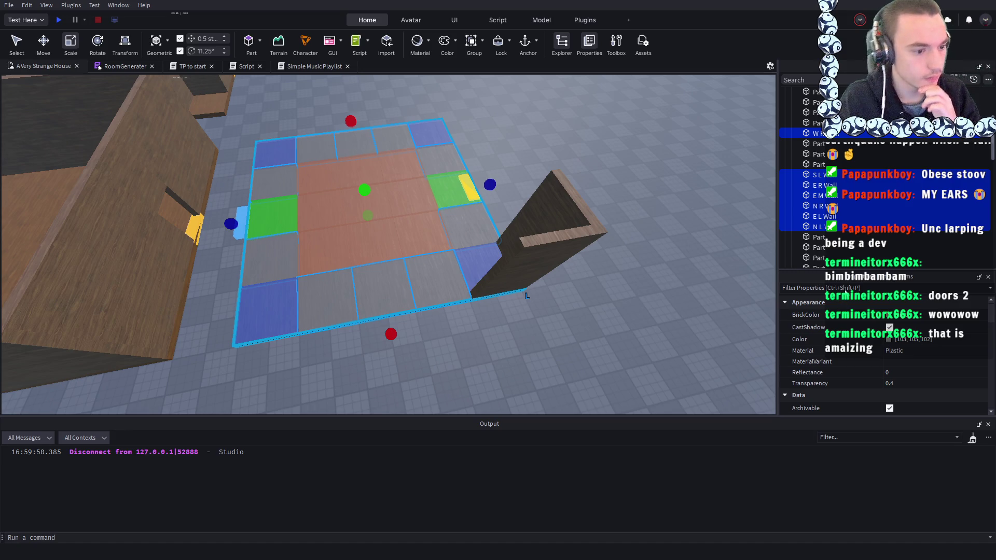
- Rename the new wall folder to 'Walls'
click(828, 138)
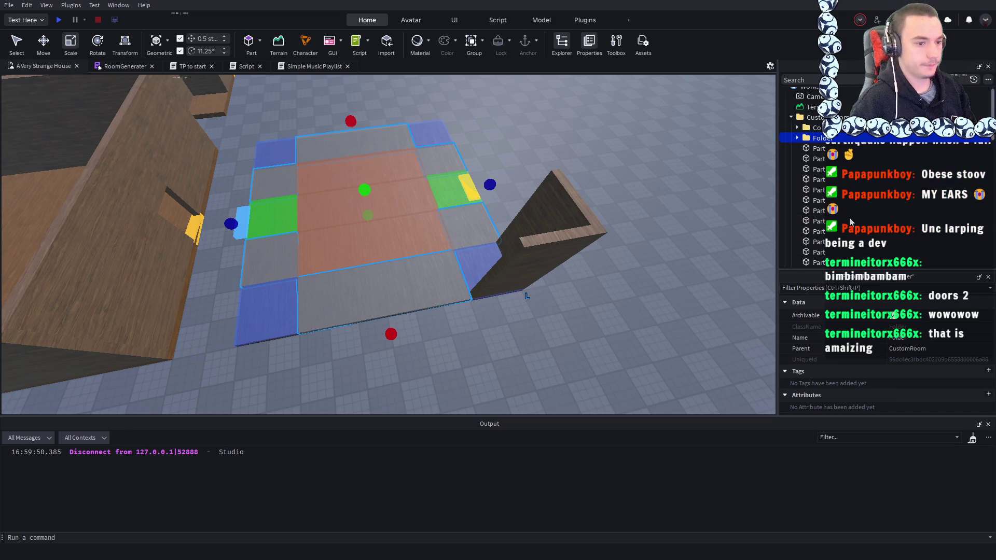
key(F2)
text(Walls)
key(Return)
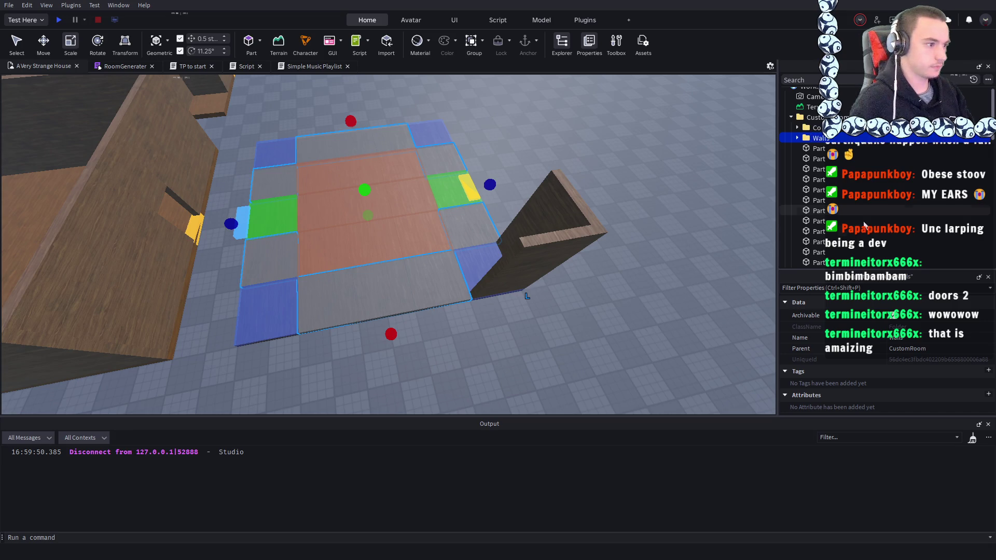
scroll(649, 220, down, 5)
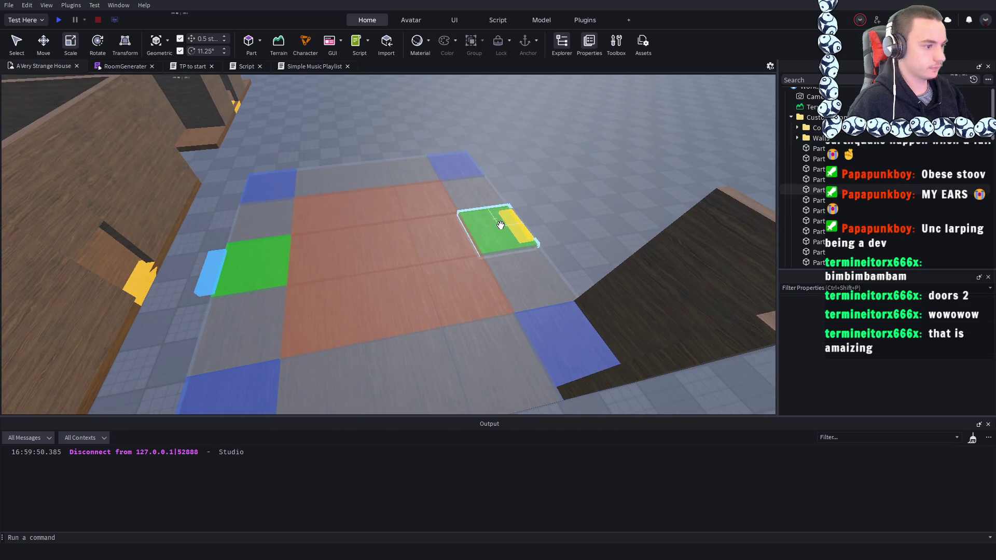
- Group the left and right green doorway tiles into a new folder named 'Doors'
click(500, 224)
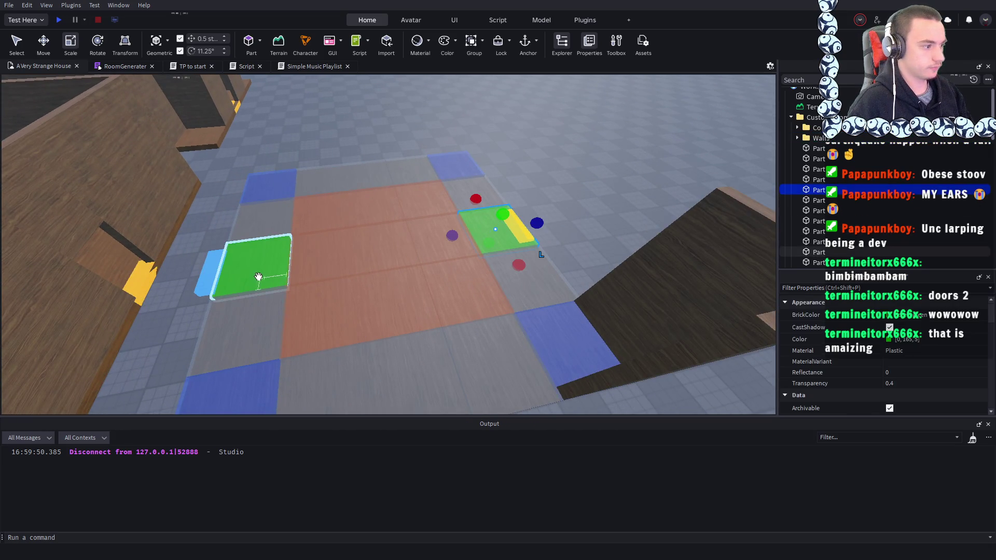
ctrl+click(255, 276)
key(Delete)
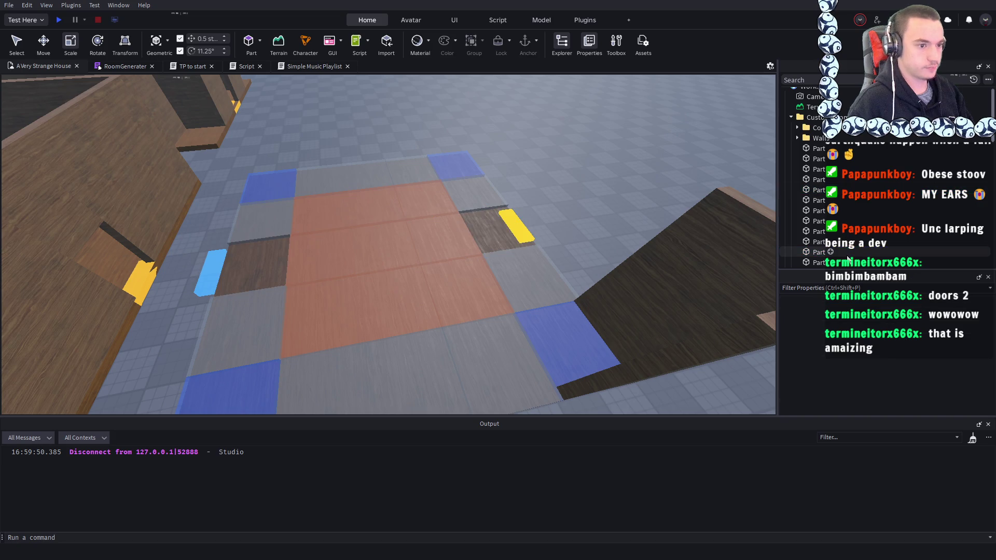
key(ctrl+z)
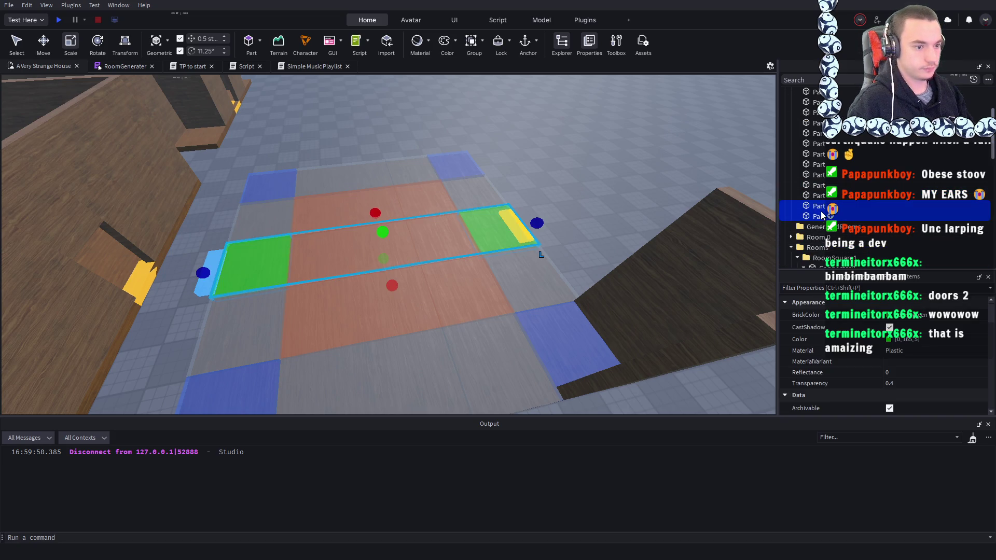
key(ctrl+alt+g)
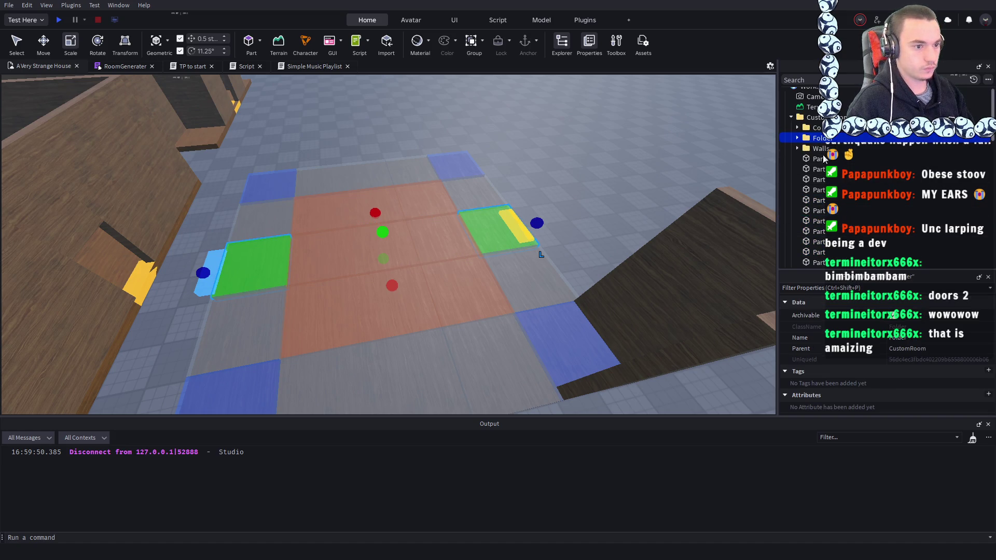
key(F2)
text(Door)
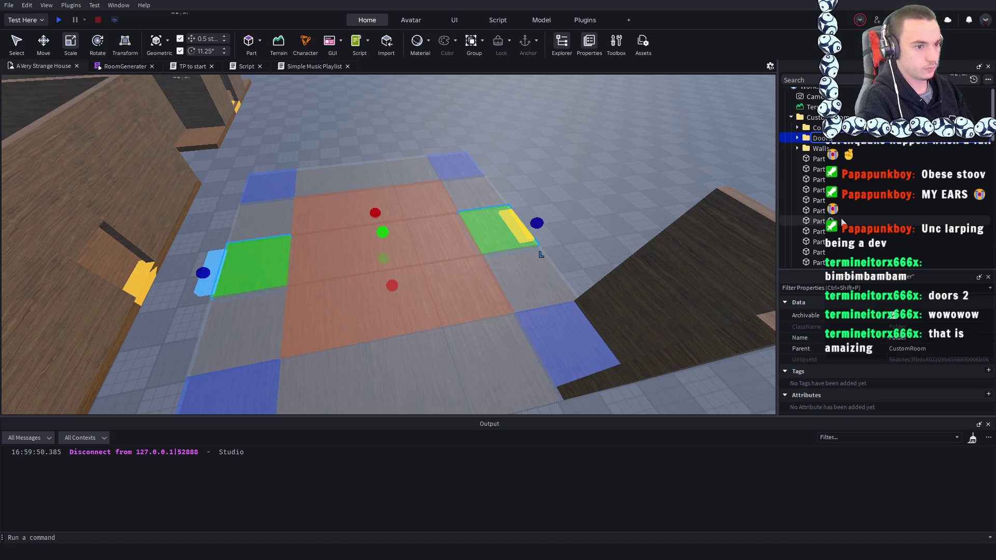
key(Return)
- Name the left green doorway tile N Door and the right one S Door
click(581, 196)
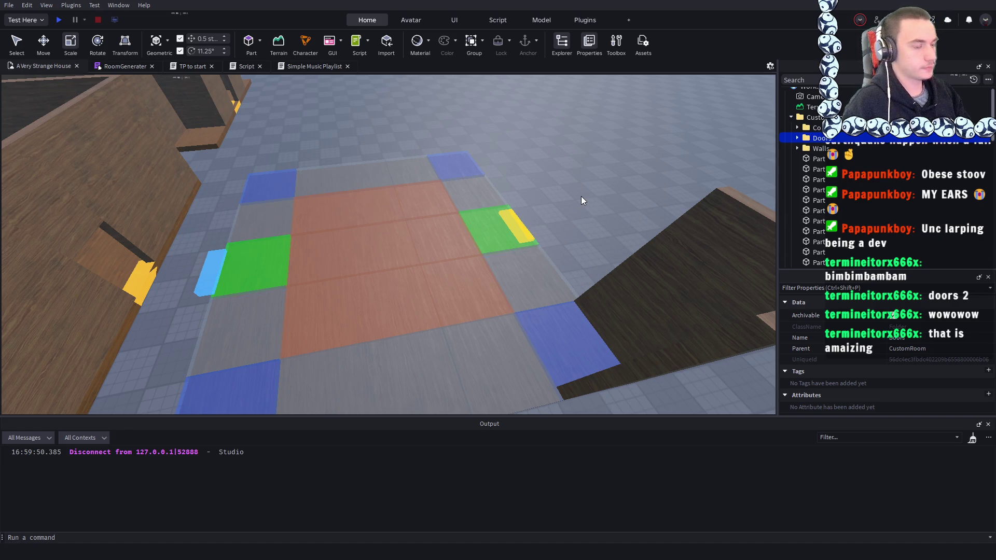
scroll(581, 196, up, 2)
scroll(581, 206, down, 2)
click(345, 150)
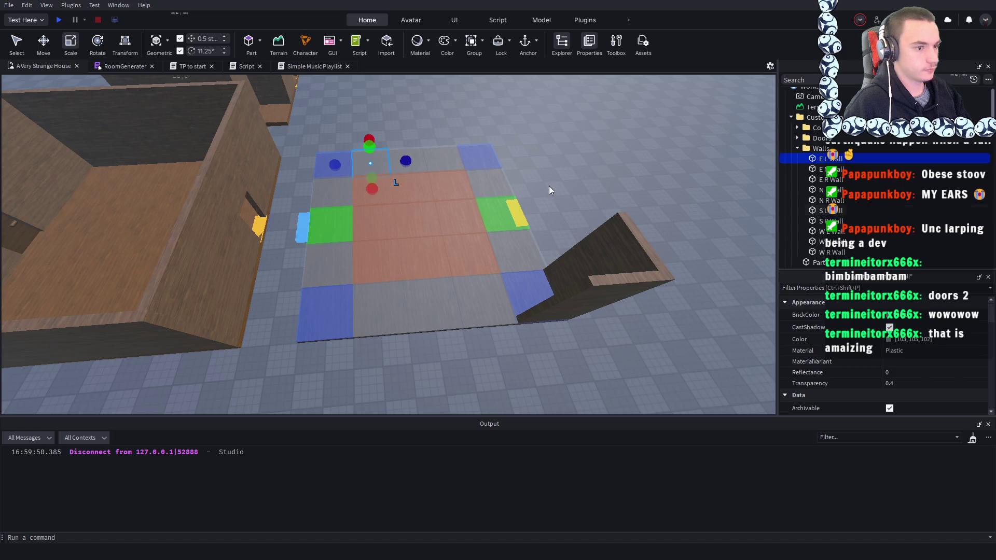
click(331, 225)
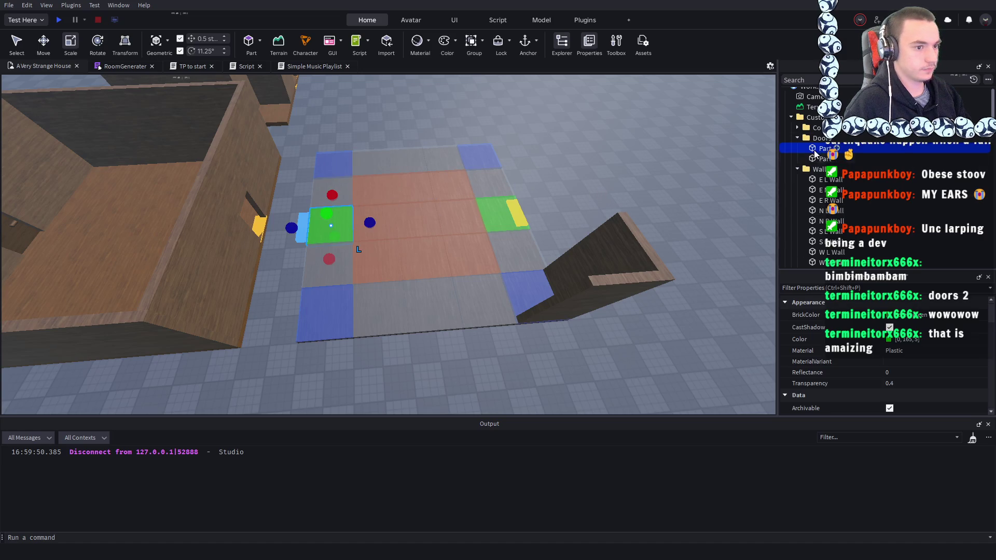
key(F2)
text(N Door)
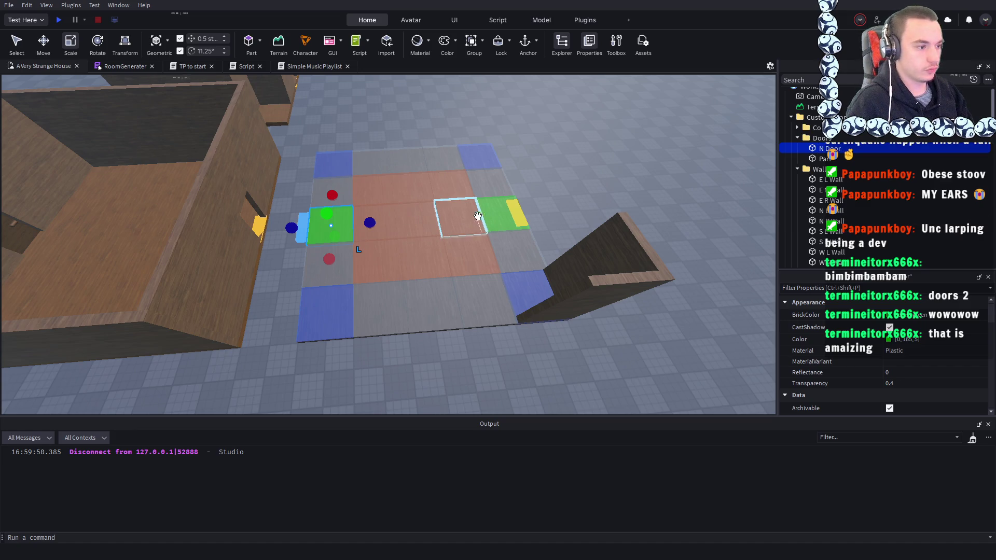
click(820, 160)
key(F2)
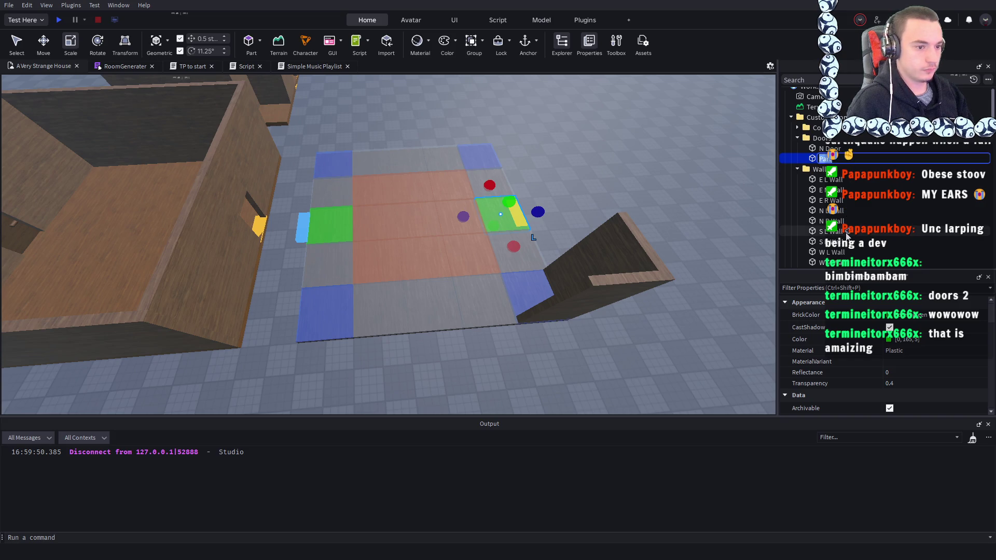
text(S Door)
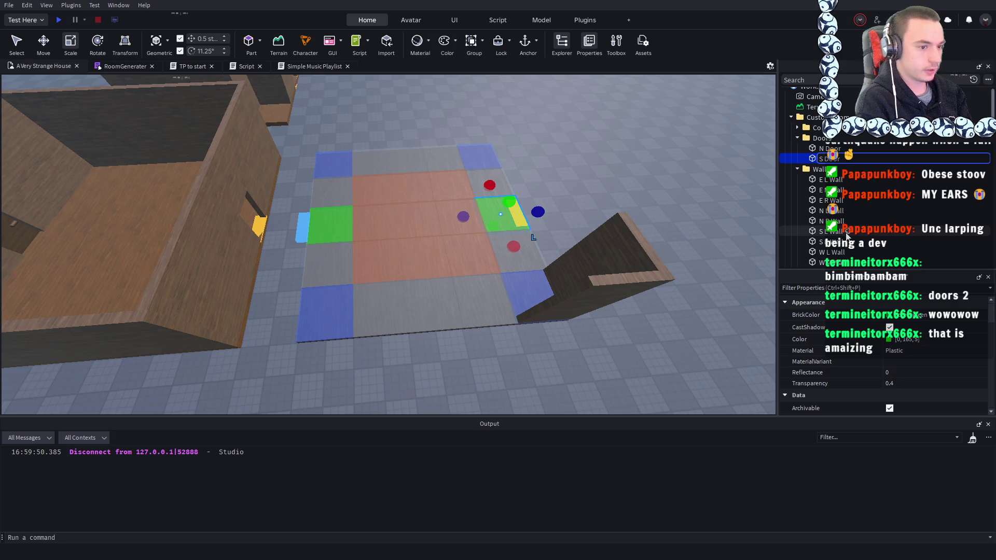
key(Return)
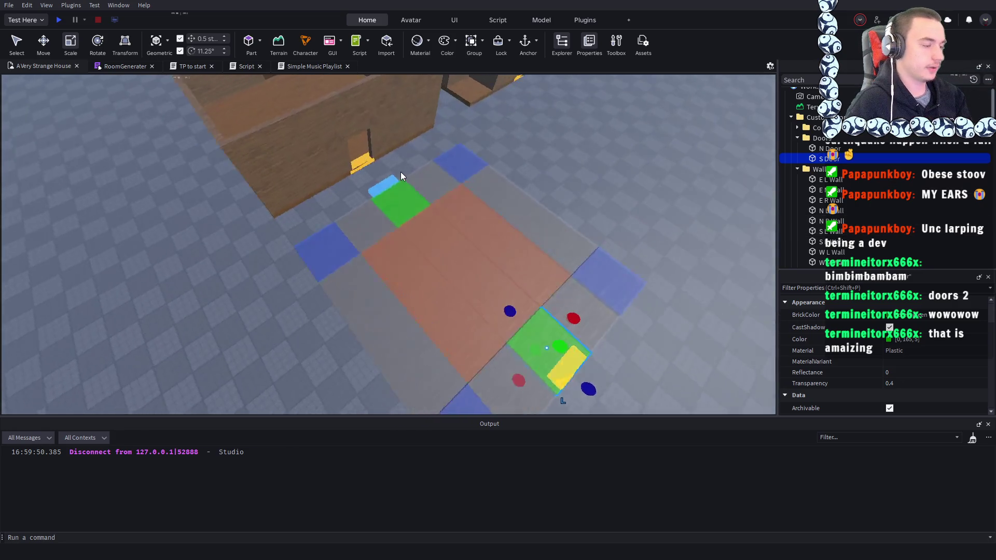
- Select the 3x3 block of nine centre floor tiles in the CustomRoom template
click(536, 198)
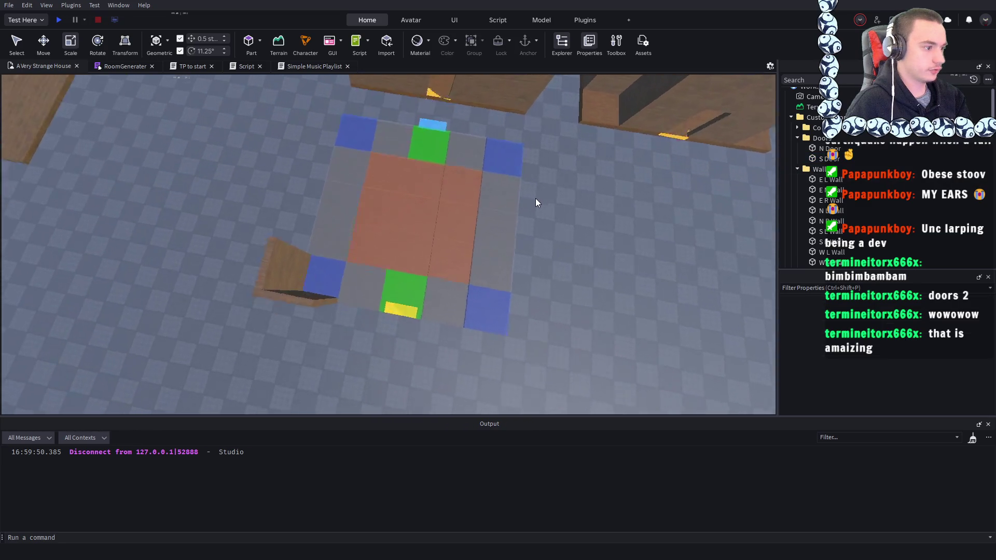
scroll(535, 198, up, 5)
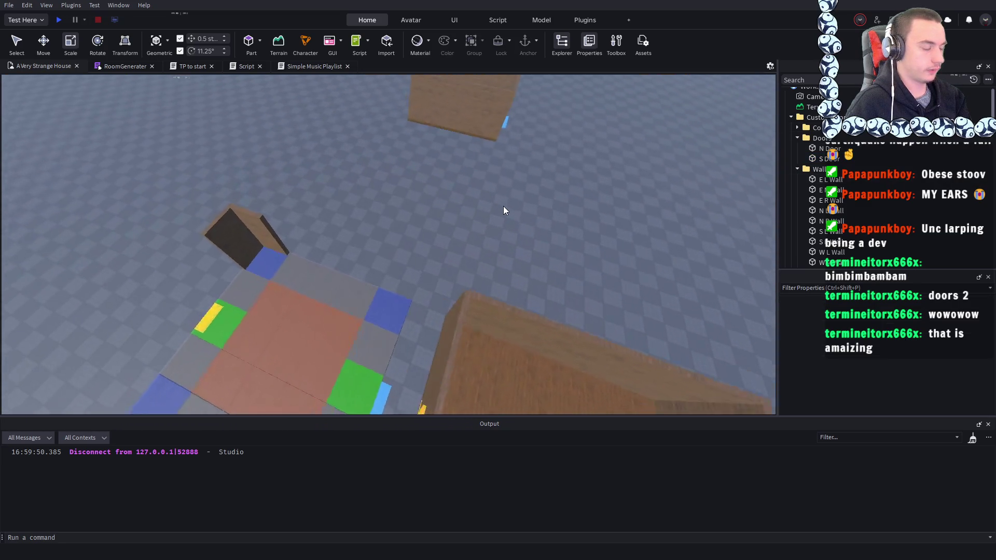
scroll(504, 206, down, 5)
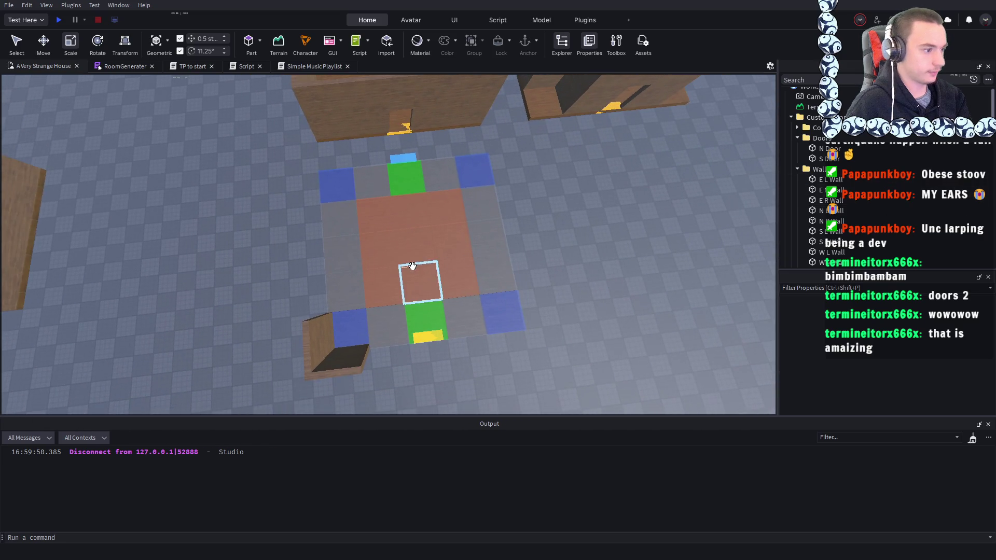
click(381, 220)
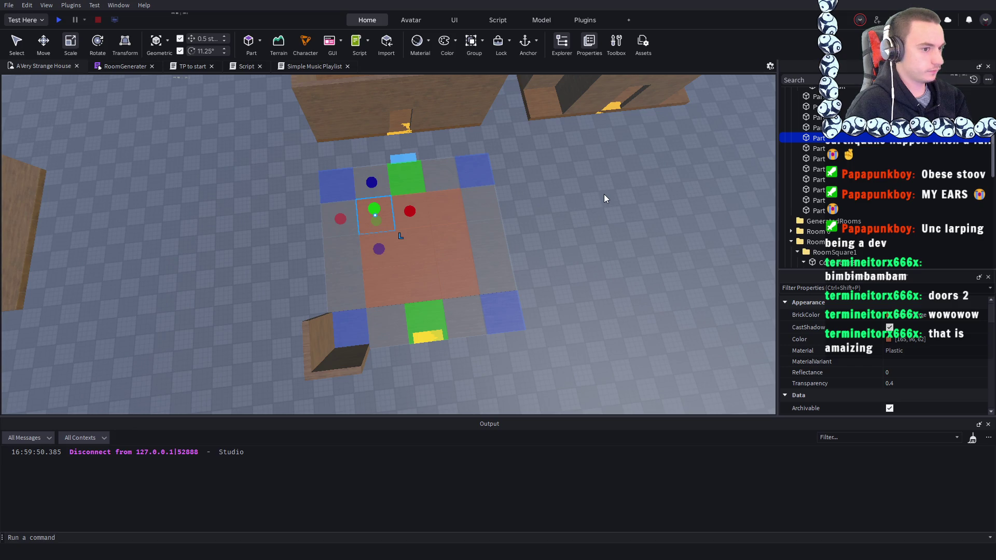
scroll(604, 198, up, 5)
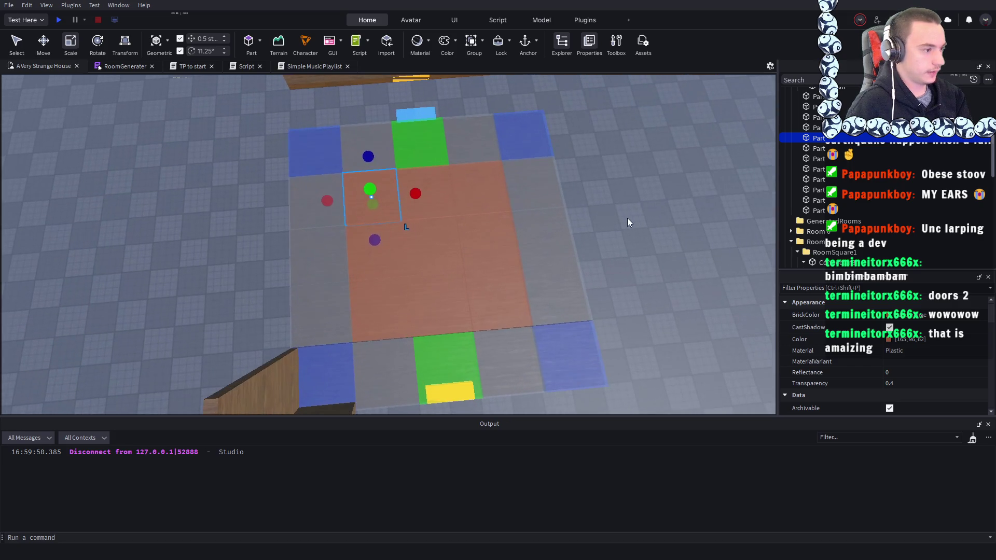
click(627, 218)
click(378, 197)
ctrl+click(425, 191)
ctrl+click(478, 187)
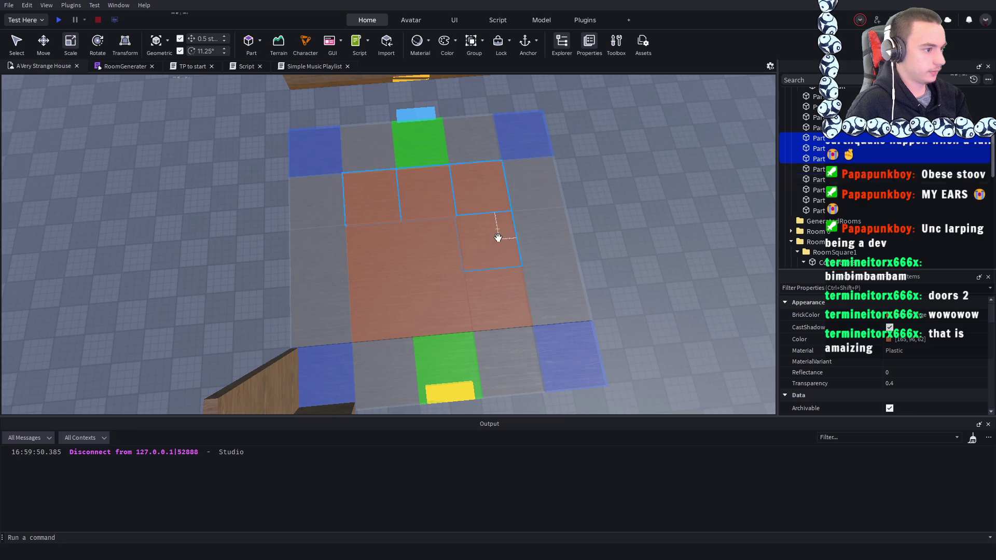
ctrl+click(376, 251)
ctrl+click(433, 238)
ctrl+click(385, 285)
ctrl+click(435, 282)
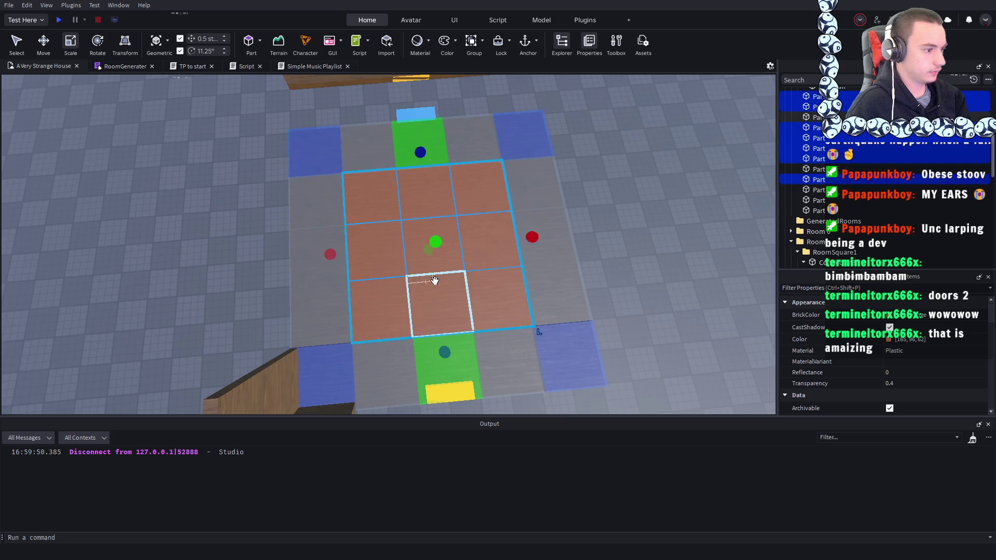
ctrl+click(493, 286)
scroll(798, 141, up, 1)
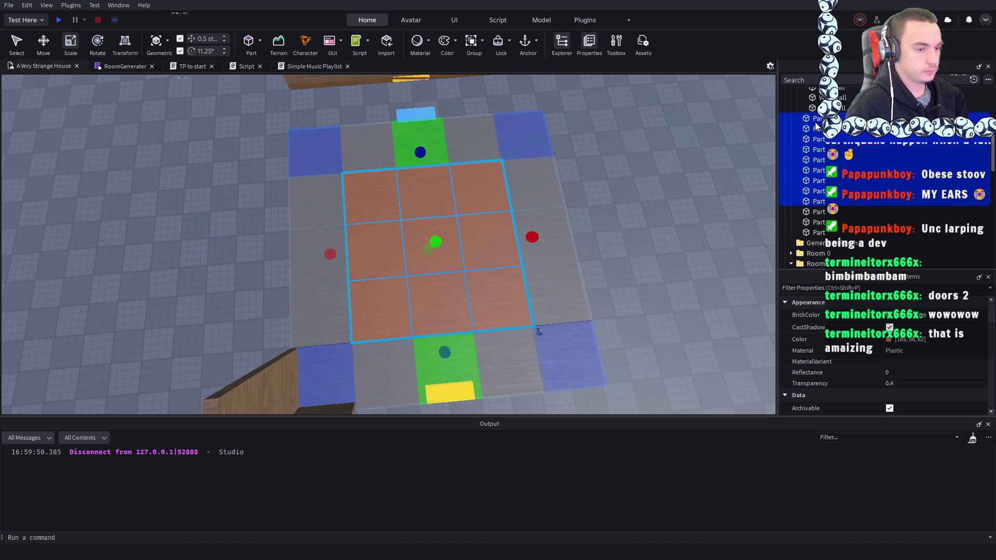
- Group the selected tiles into a folder named 'Middles'
key(ctrl+alt+g)
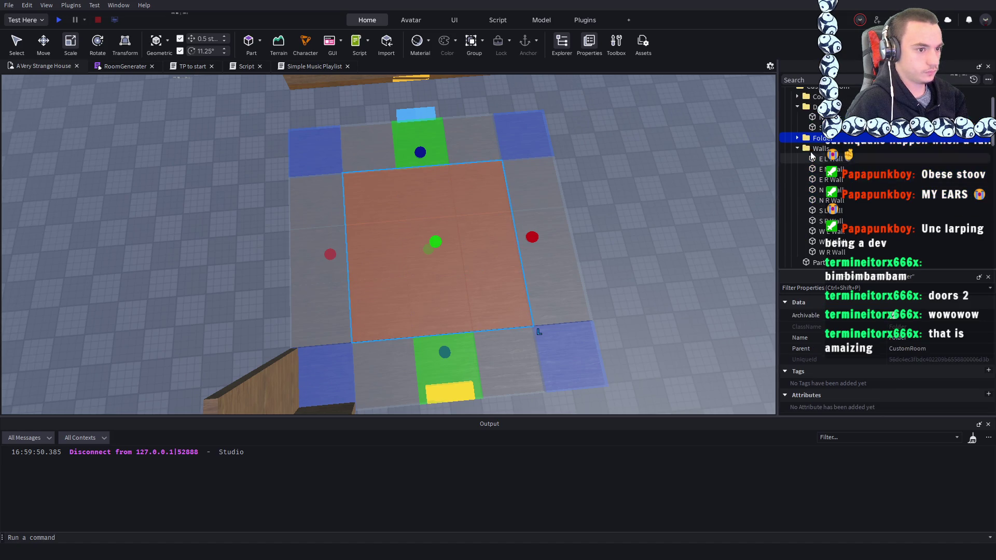
key(F2)
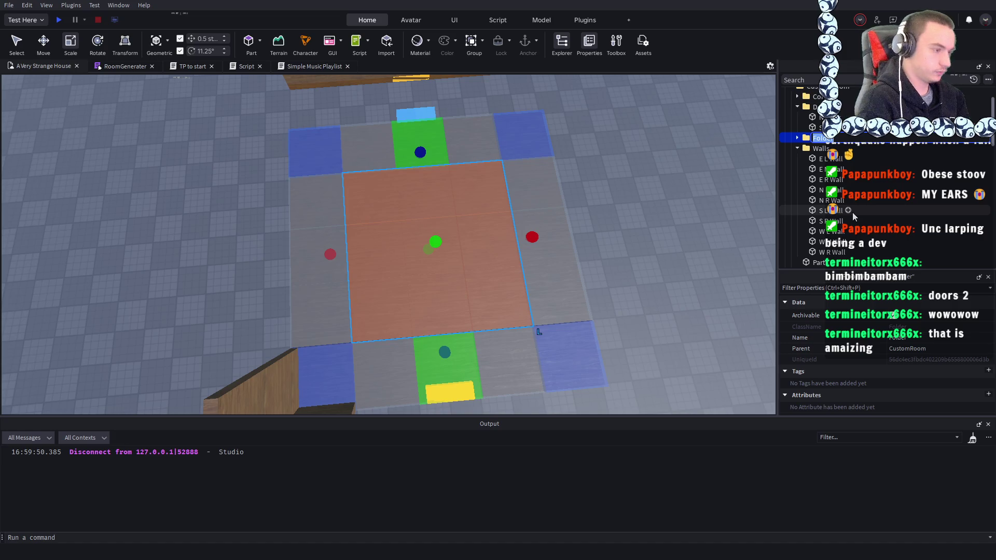
key(BackSpace)
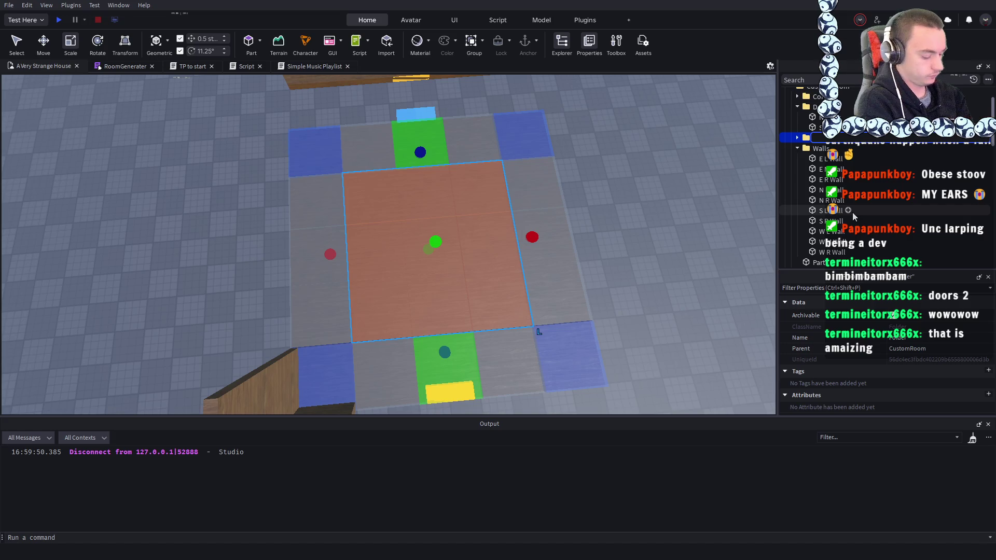
text(Middle)
key(Return)
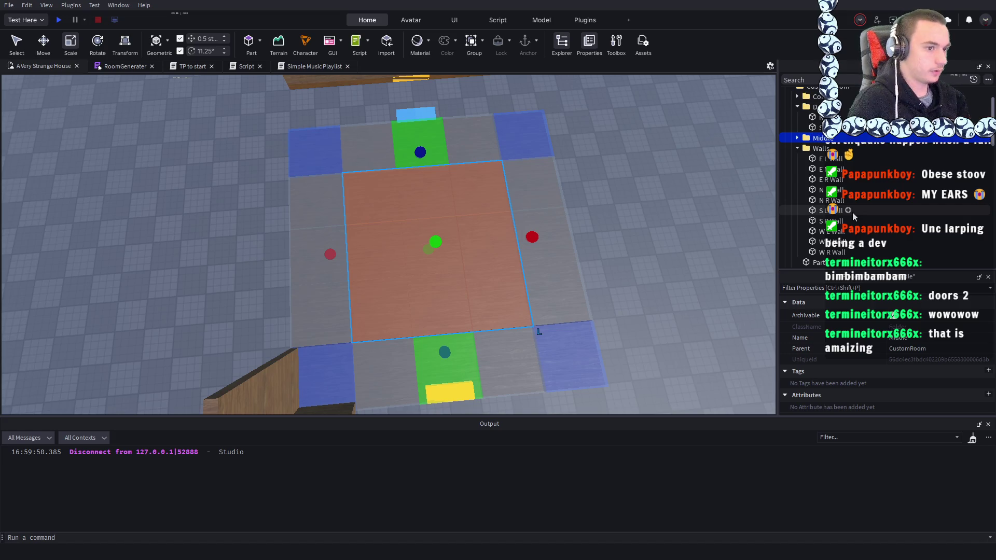
click(815, 139)
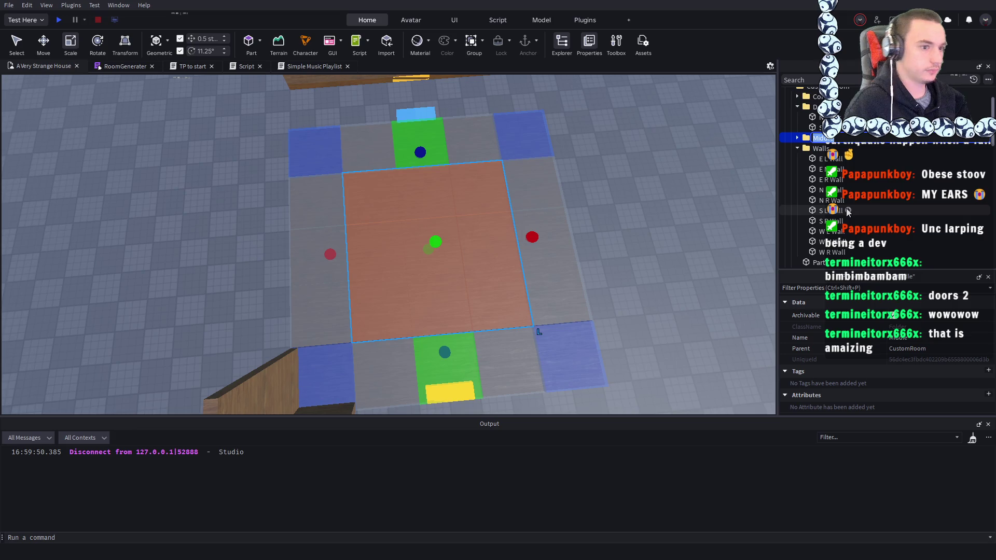
text(s)
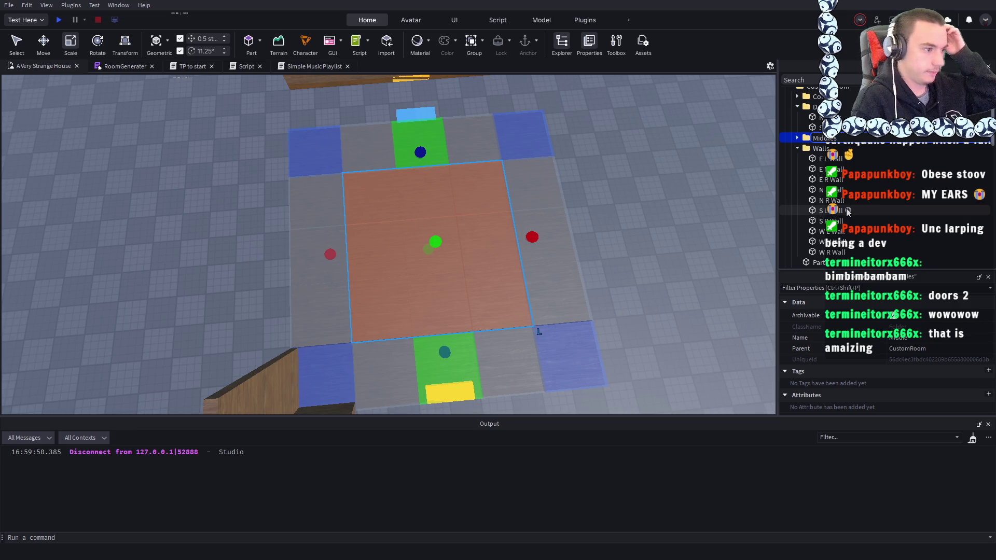
key(Return)
right_click(587, 157)
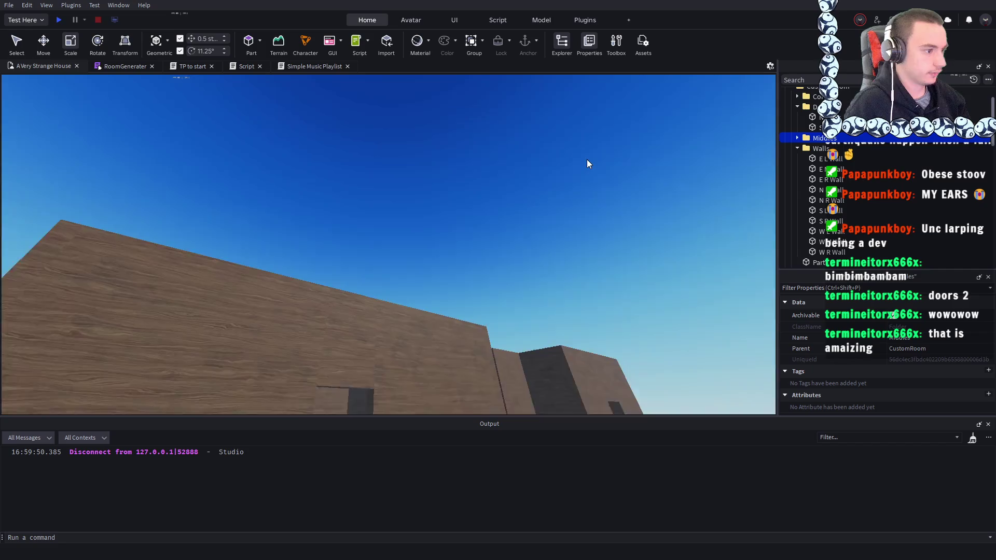
scroll(586, 158, down, 5)
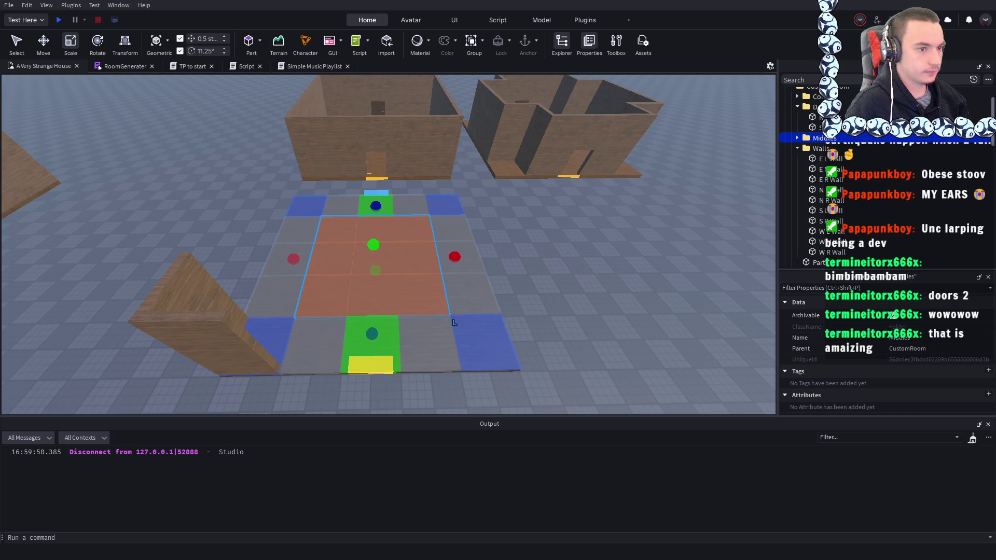
- Focus on the top-left centre tile and rename it NW Middle
click(584, 247)
scroll(584, 247, up, 3)
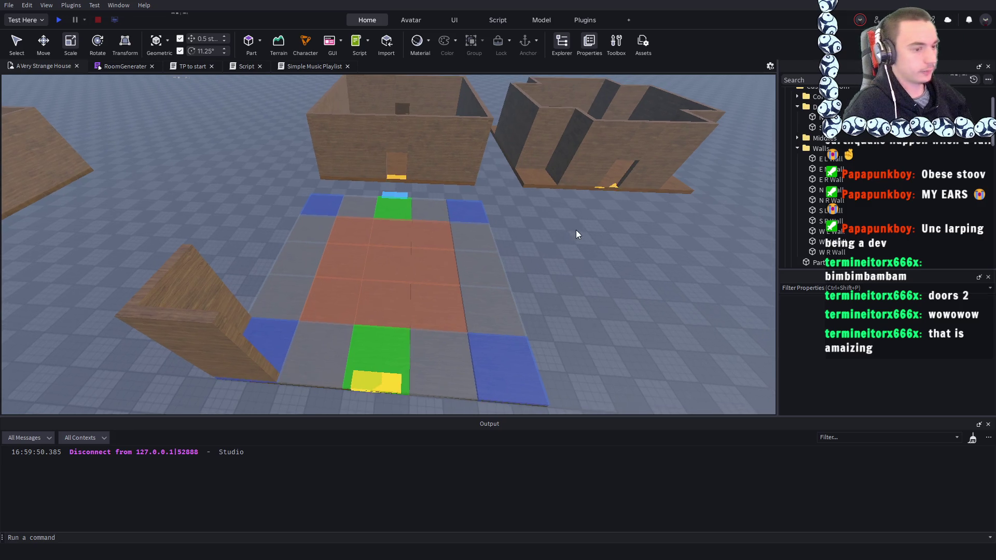
scroll(575, 229, down, 5)
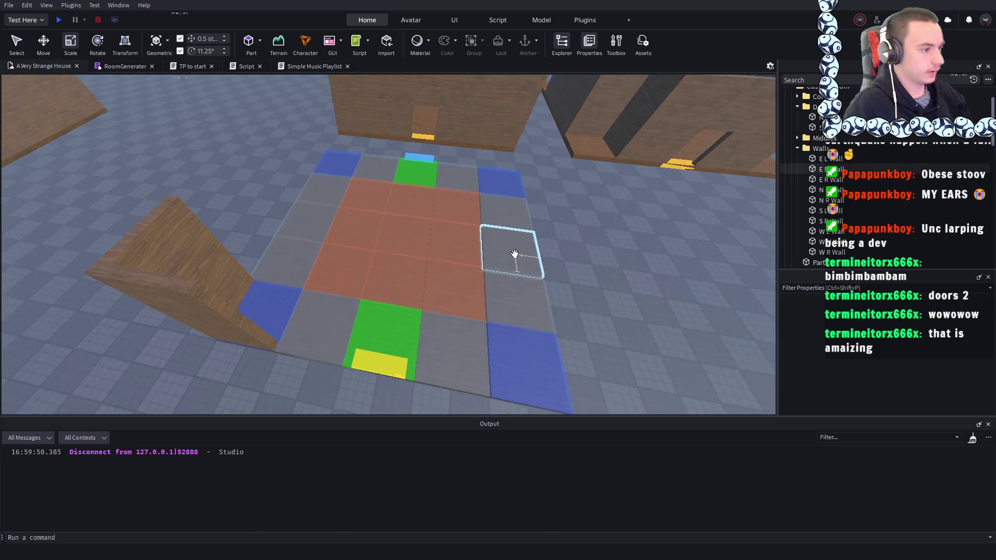
click(349, 283)
key(f)
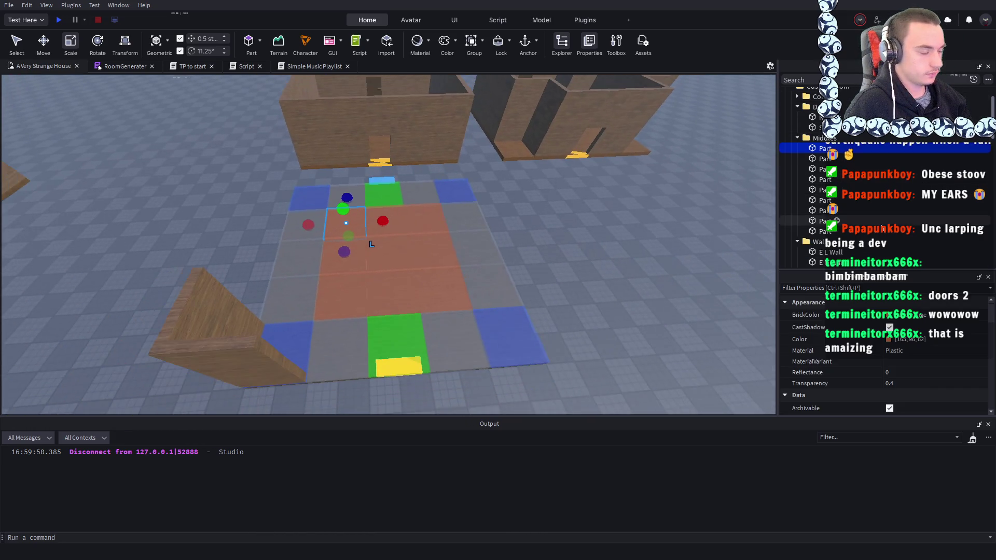
scroll(661, 188, up, 1)
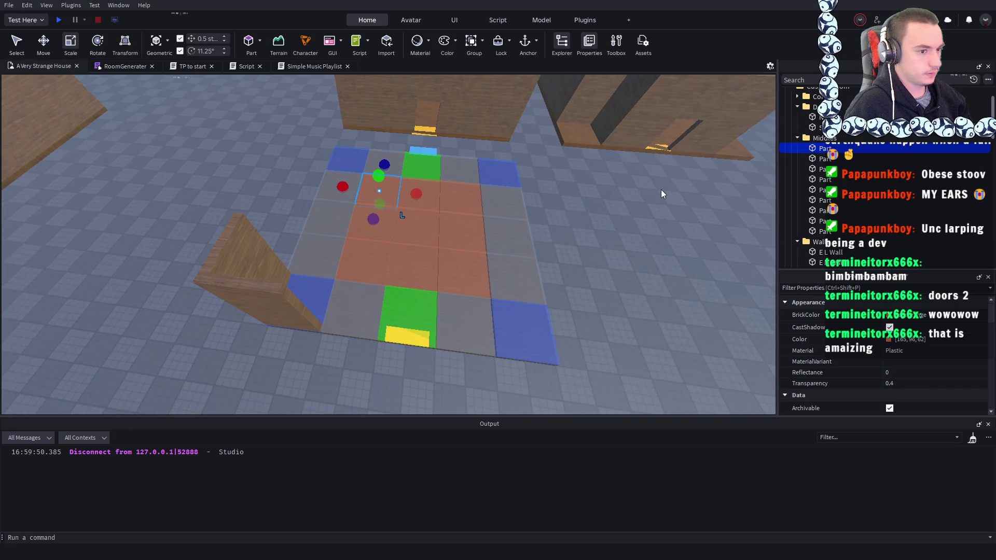
scroll(673, 198, up, 1)
scroll(673, 198, up, 3)
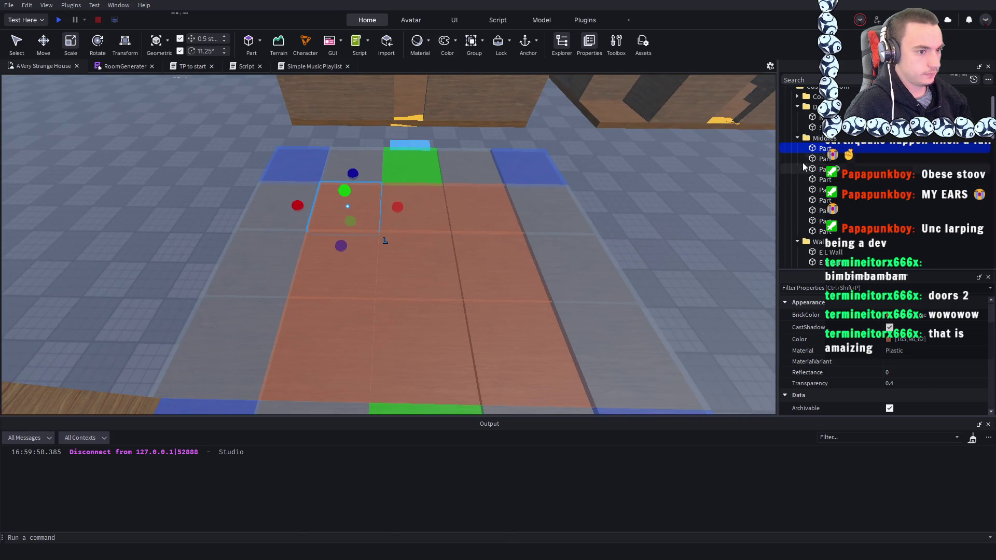
key(F2)
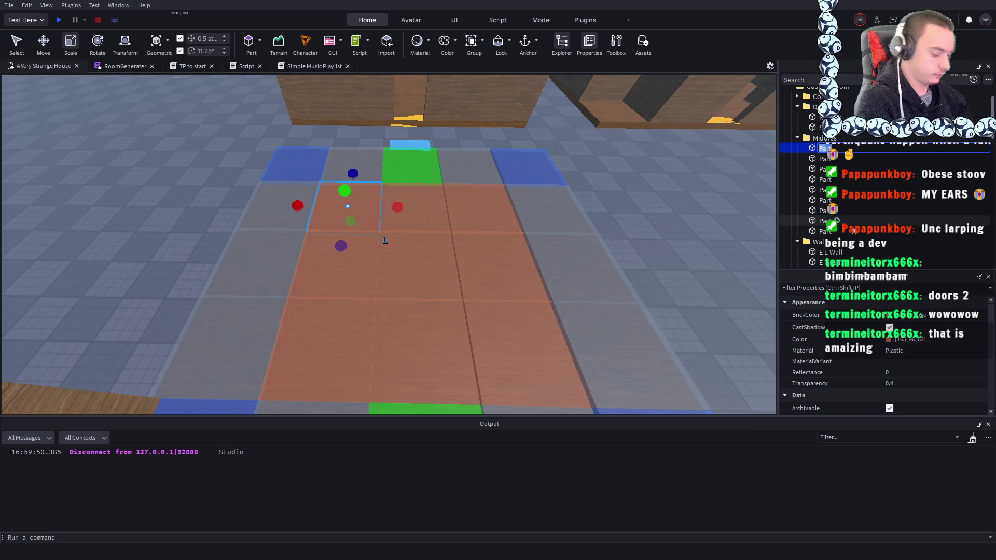
text(NW Middle)
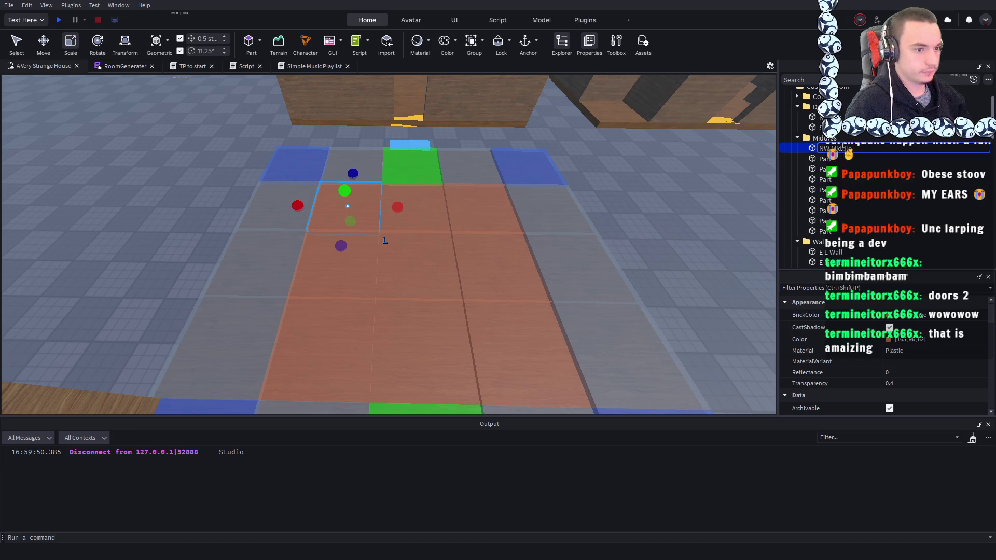
- Rename the next tiles N Middle, NE Middle and E Middle
click(525, 240)
click(824, 159)
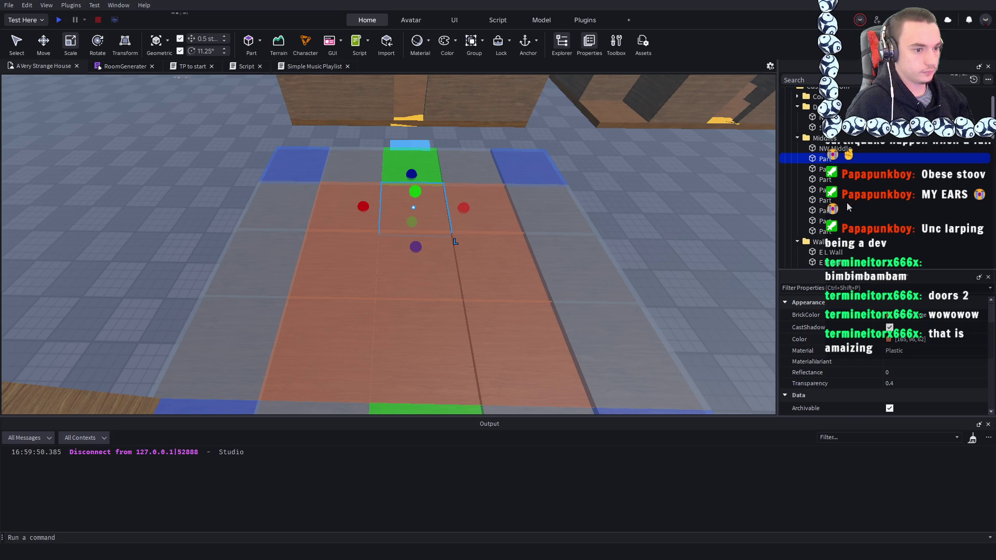
key(F2)
text(N Middle)
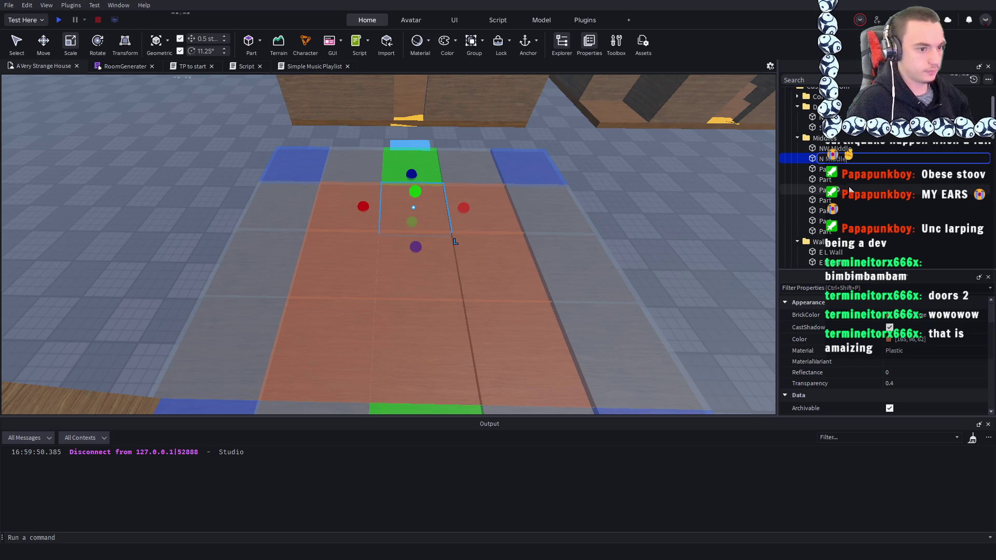
click(824, 170)
key(F2)
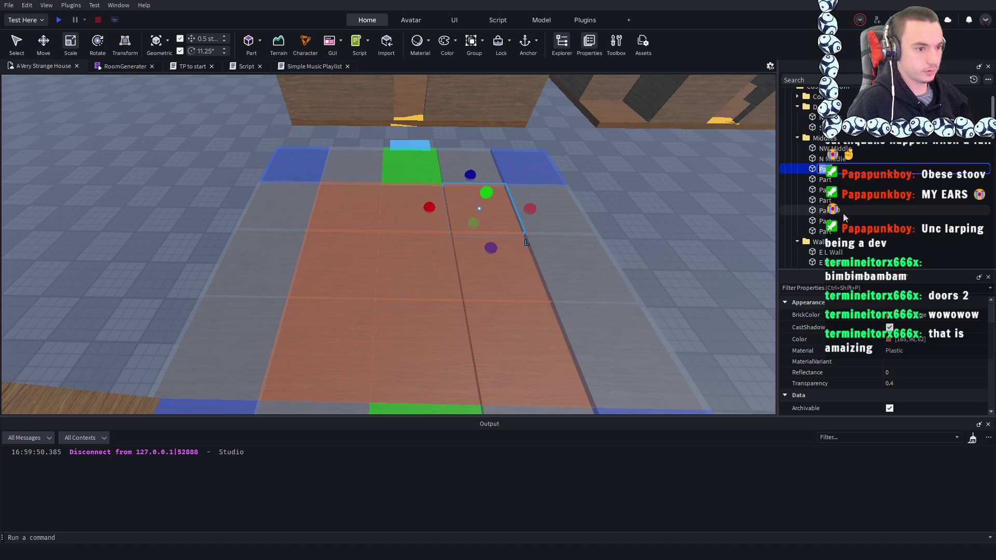
text(NE Middle)
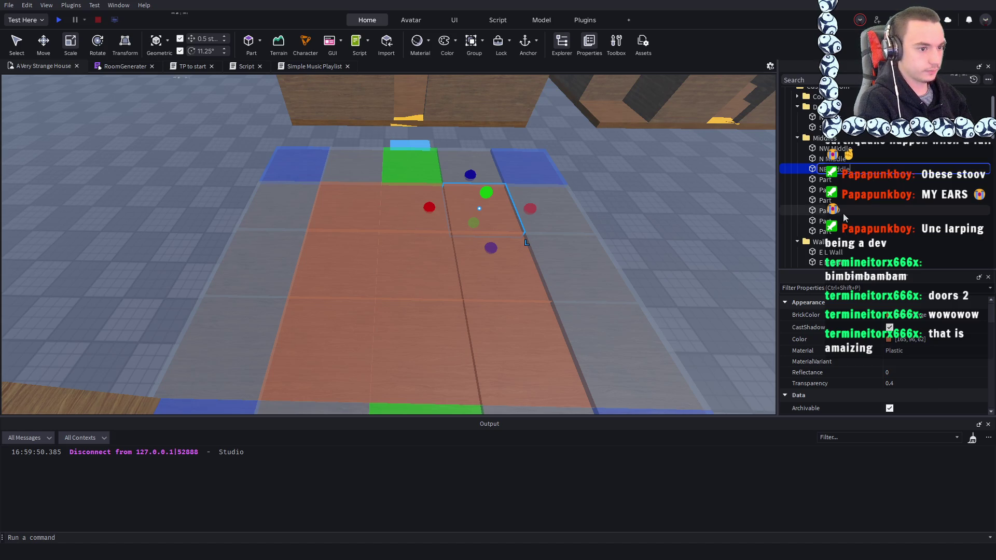
click(825, 181)
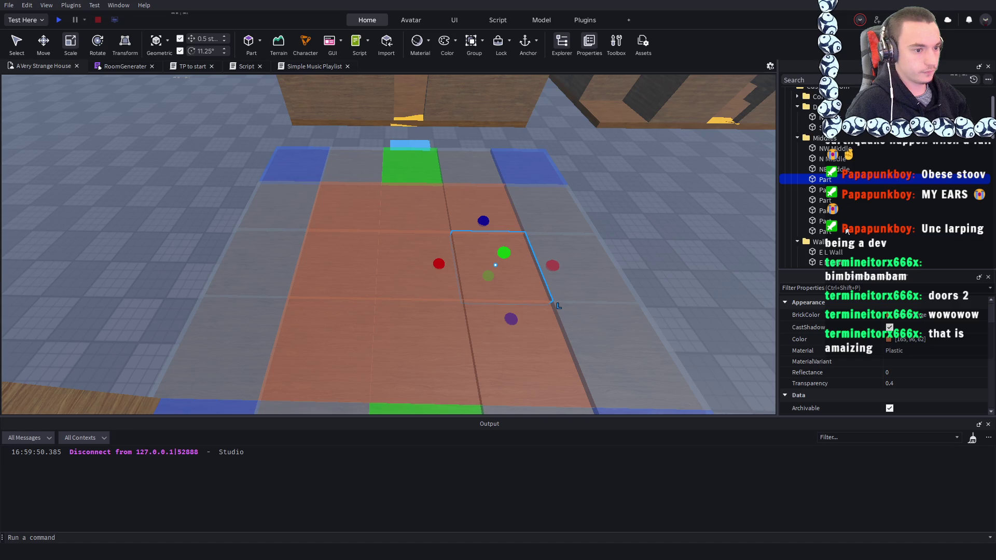
key(F2)
text(E Middle)
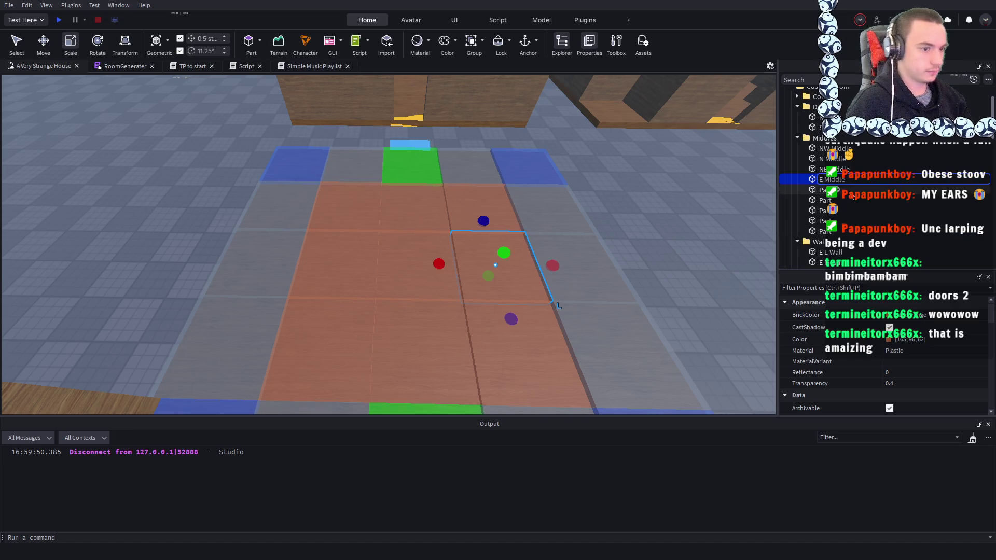
click(825, 191)
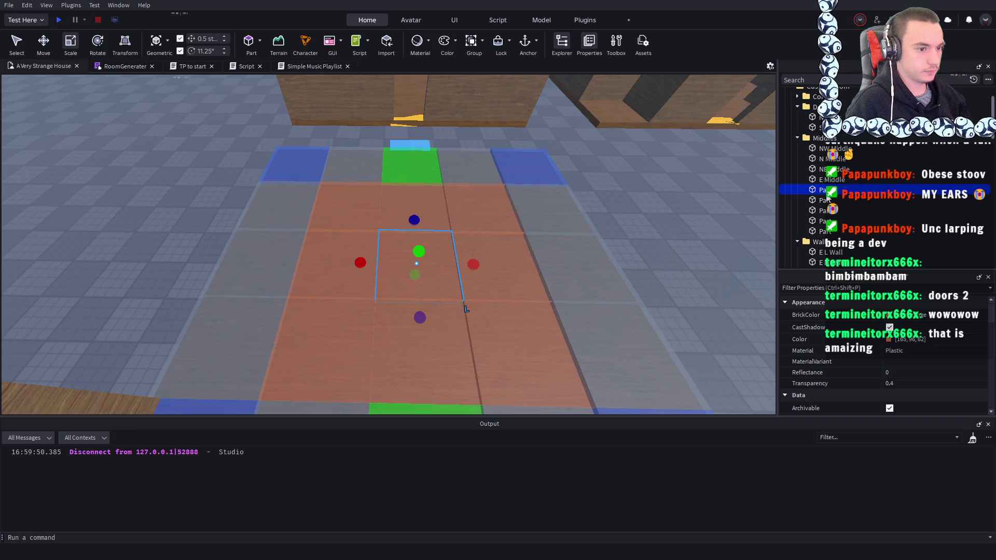
- Name the centre tile Middle and its western neighbour W Middle
key(F2)
text(Middle)
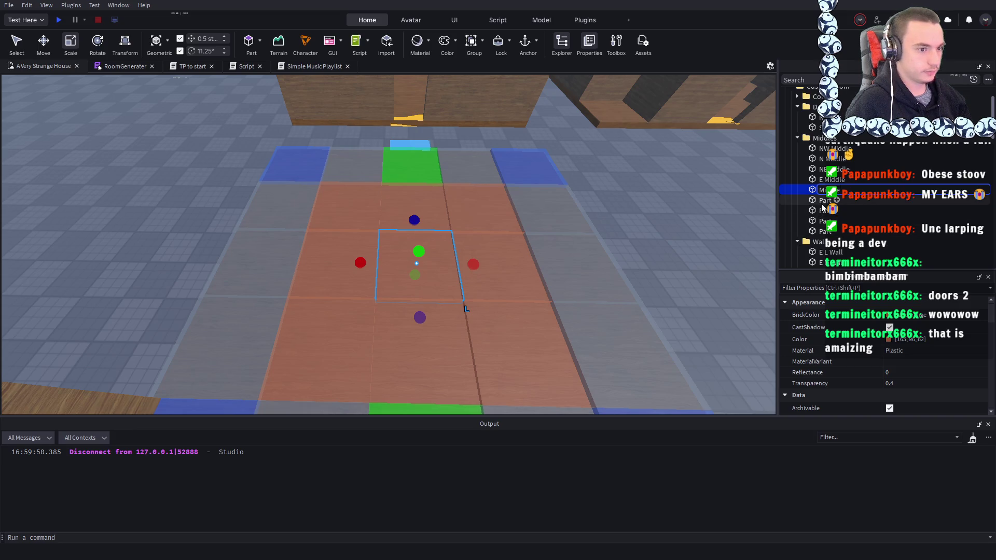
click(823, 205)
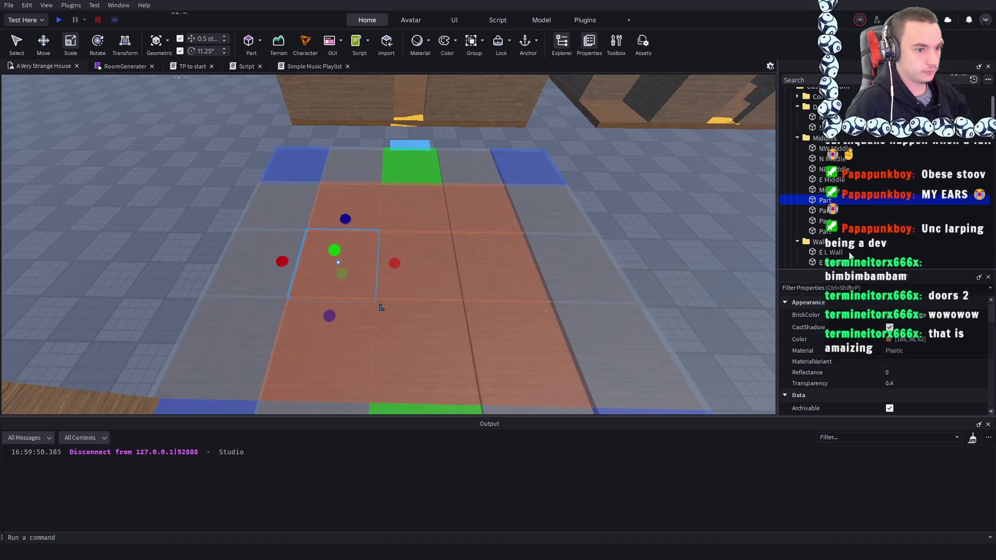
key(F2)
text(W Middle)
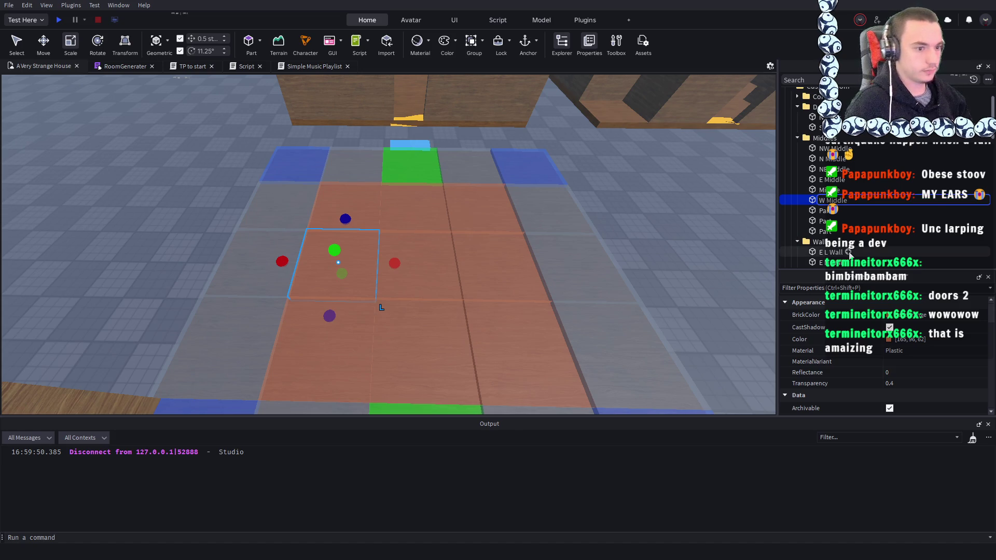
click(820, 211)
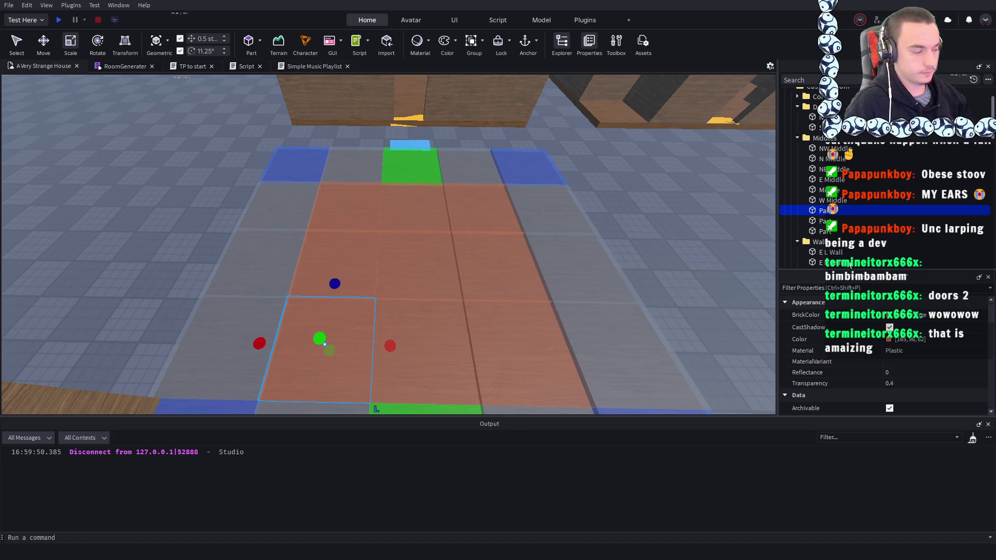
- Rename the bottom-row tiles SW Middle, S Middle and SE Middle
key(F2)
text(SW Middle)
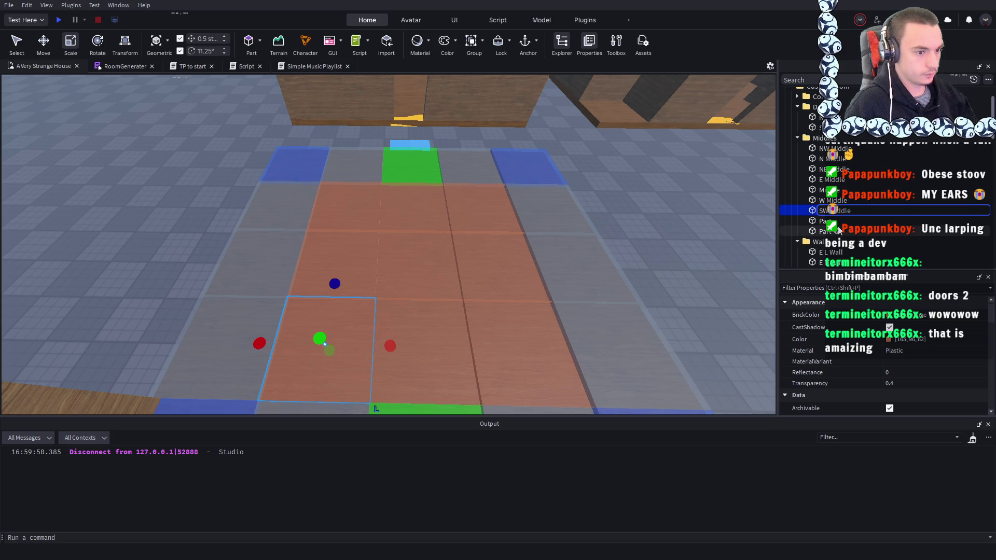
click(836, 221)
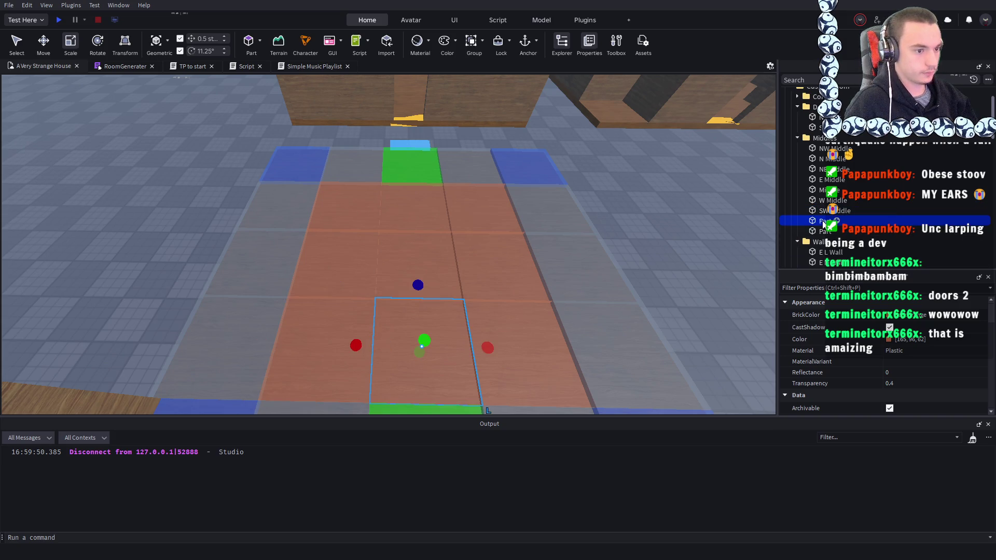
key(F2)
text(S)
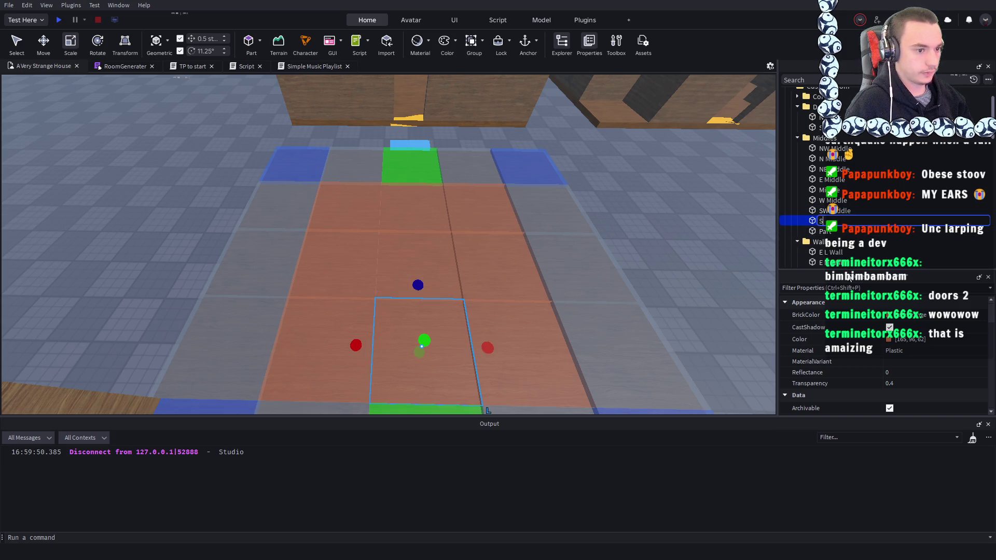
text( Middle)
click(827, 232)
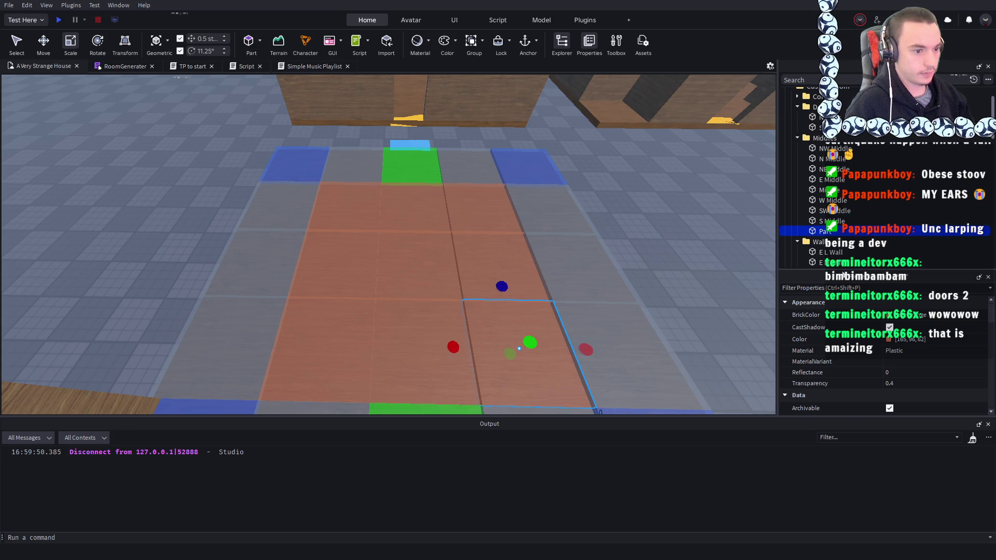
key(F2)
text(SE)
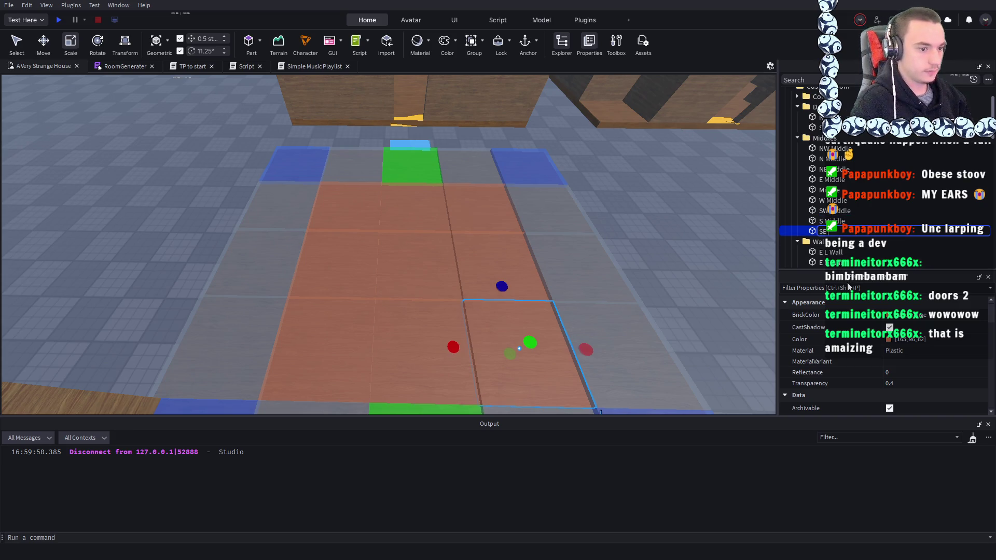
text( Middle)
key(Return)
scroll(670, 182, down, 3)
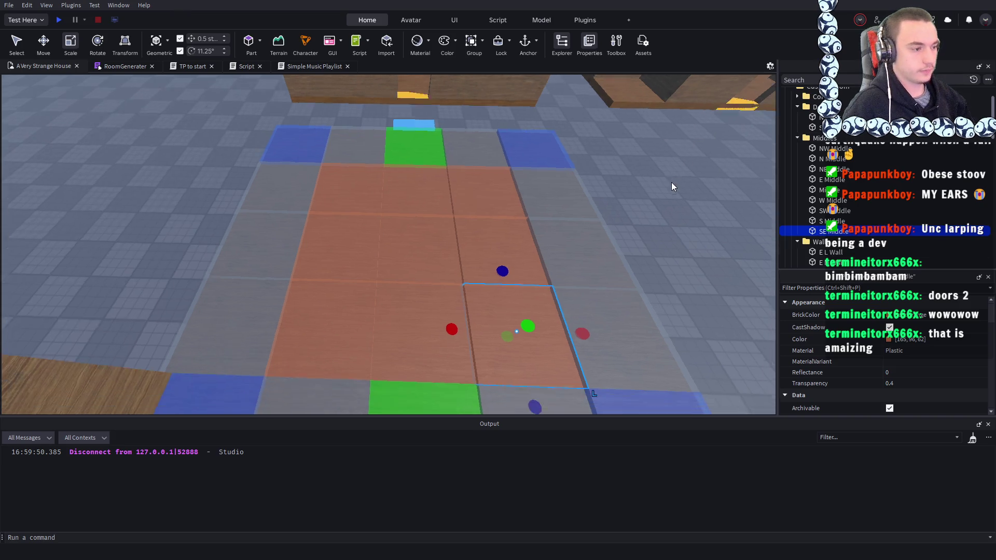
scroll(798, 135, up, 2)
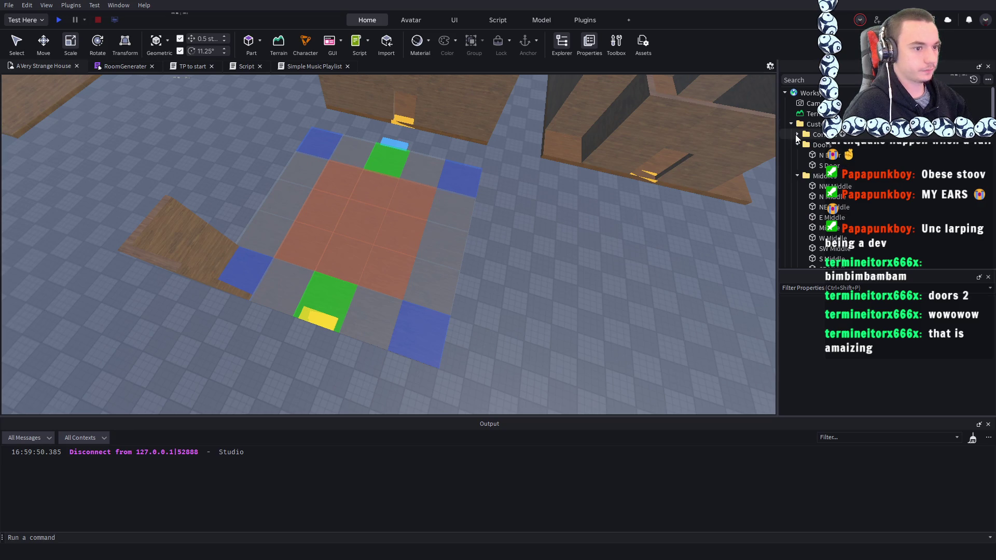
- Collapse the Doors and Middle folders in the Explorer tree
right_click(590, 236)
scroll(612, 236, down, 5)
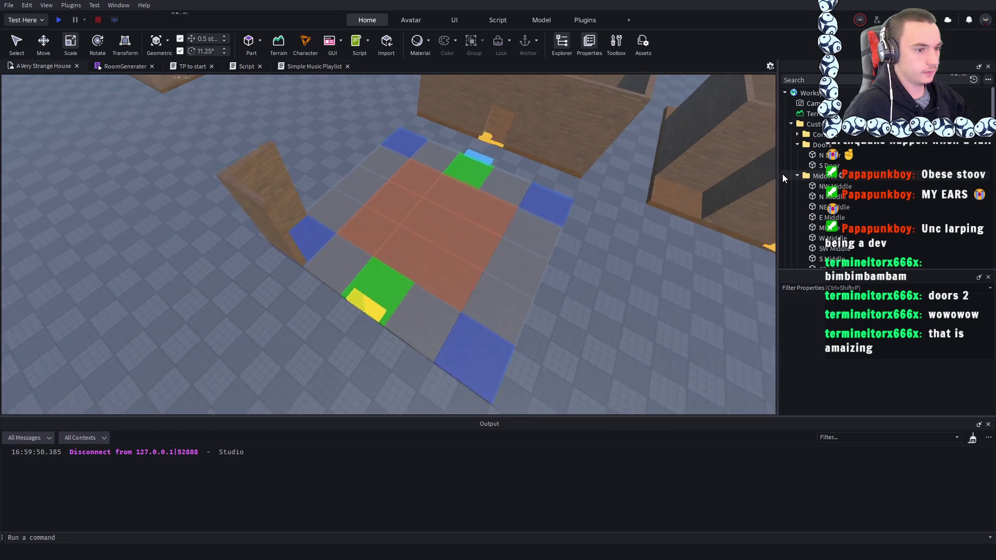
click(793, 144)
click(795, 154)
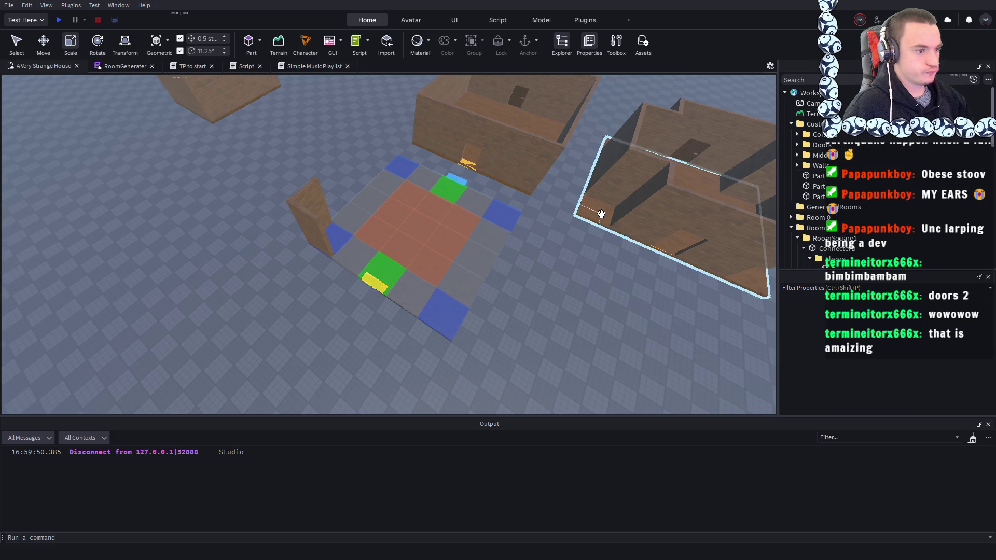
scroll(601, 213, up, 3)
scroll(601, 214, up, 5)
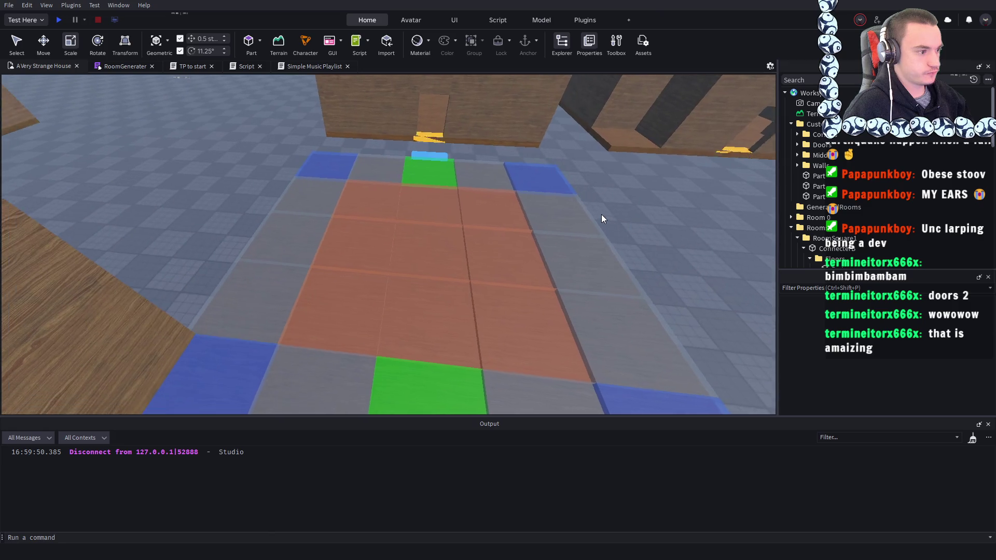
scroll(602, 214, down, 5)
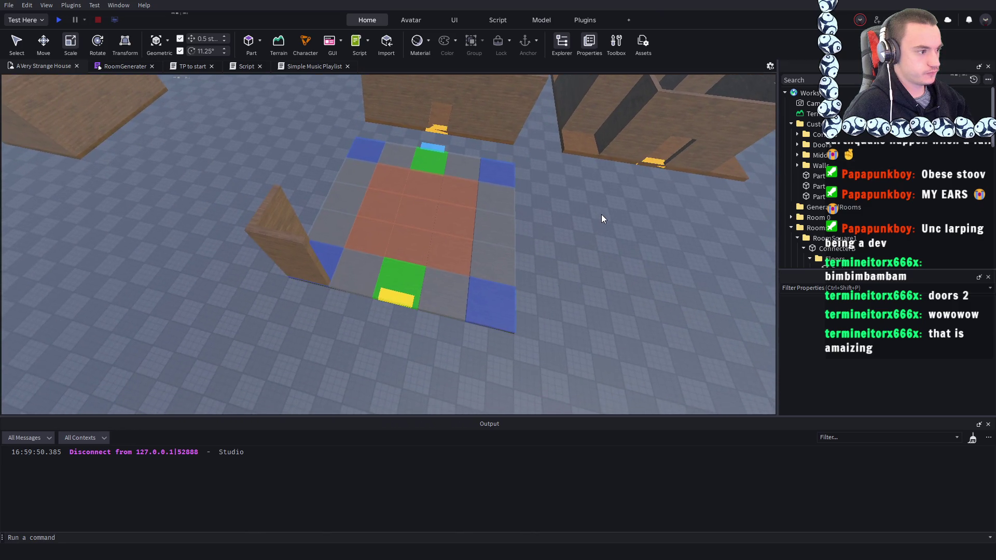
scroll(601, 214, up, 1)
scroll(600, 214, up, 3)
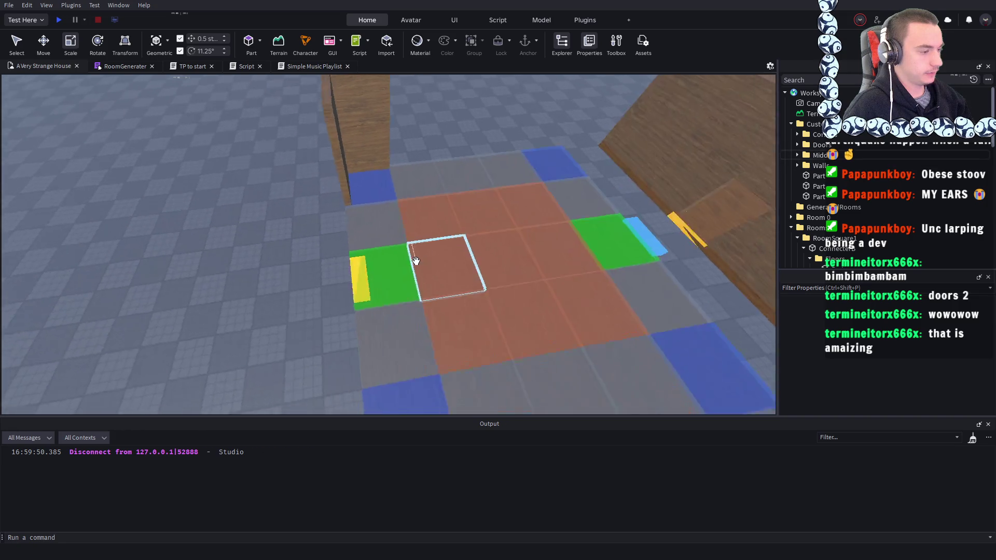
scroll(364, 173, down, 5)
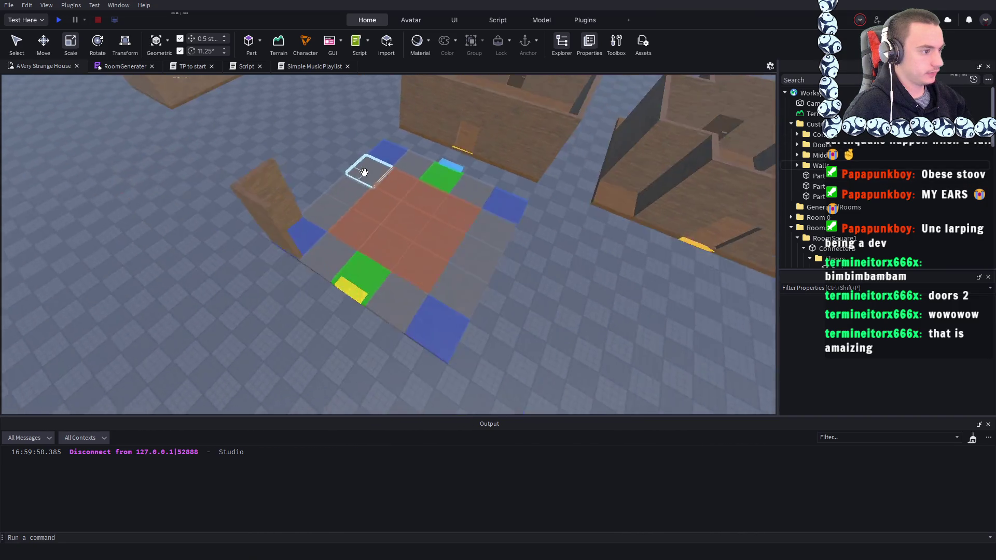
scroll(364, 172, down, 3)
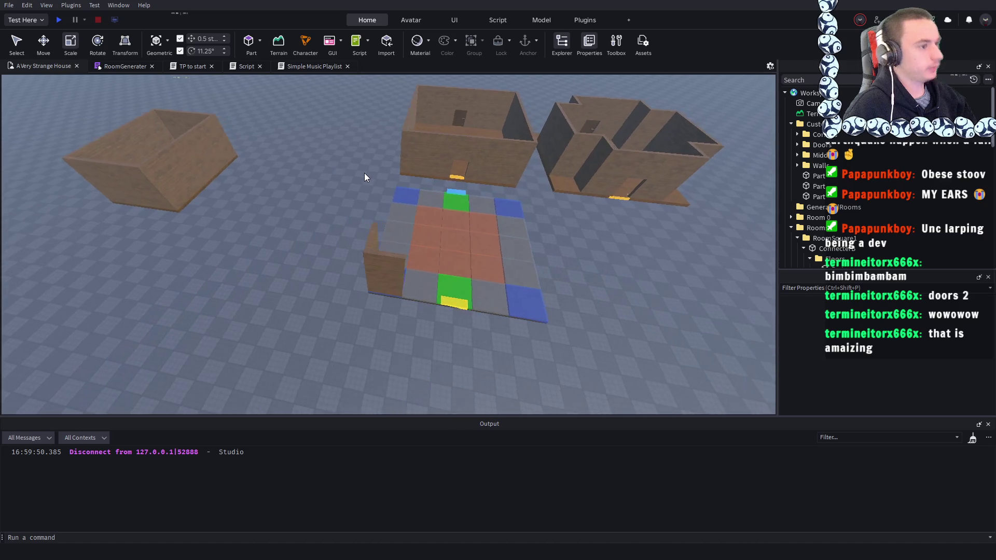
scroll(364, 172, up, 5)
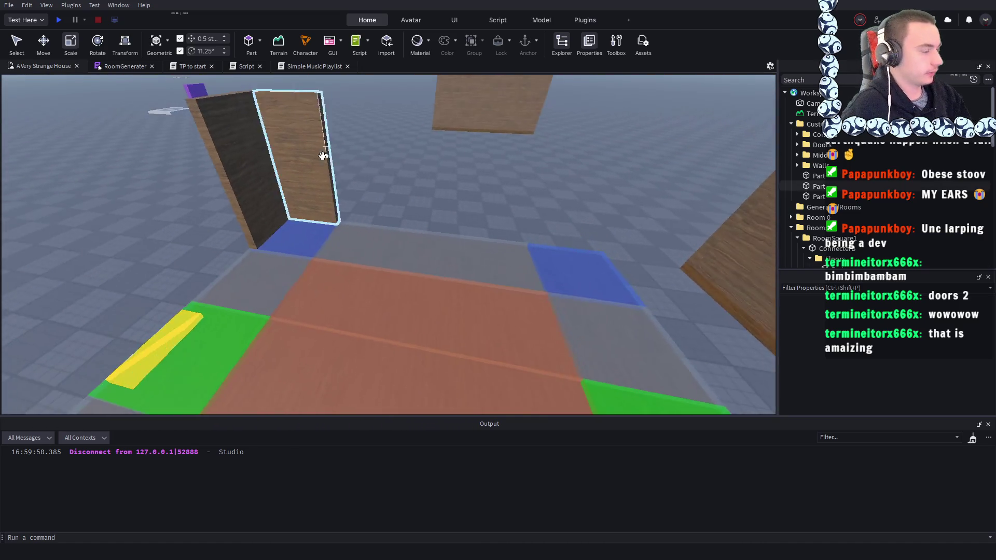
- With the Select tool, orbit to the side and select the wooden wall beside the room
click(17, 42)
scroll(420, 194, up, 5)
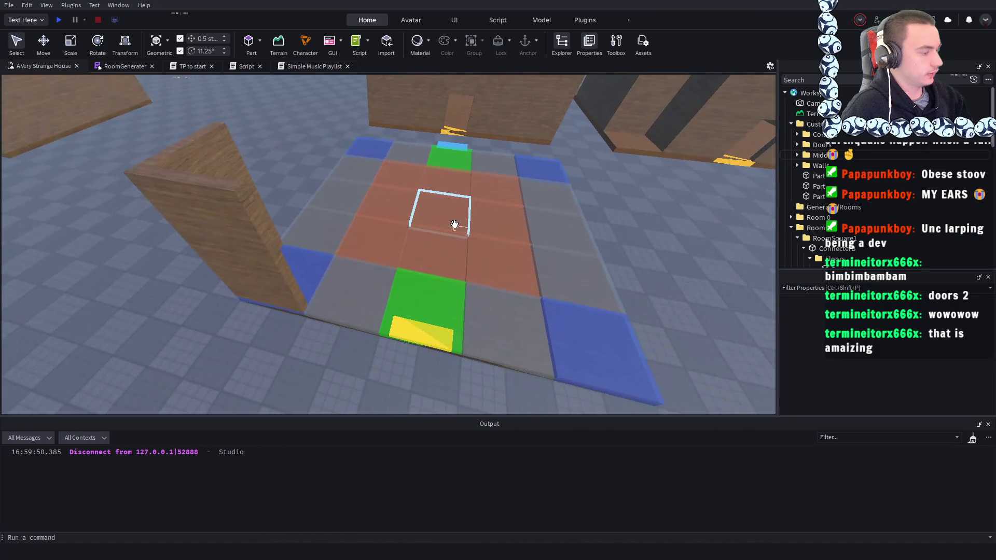
drag(454, 224, 439, 228)
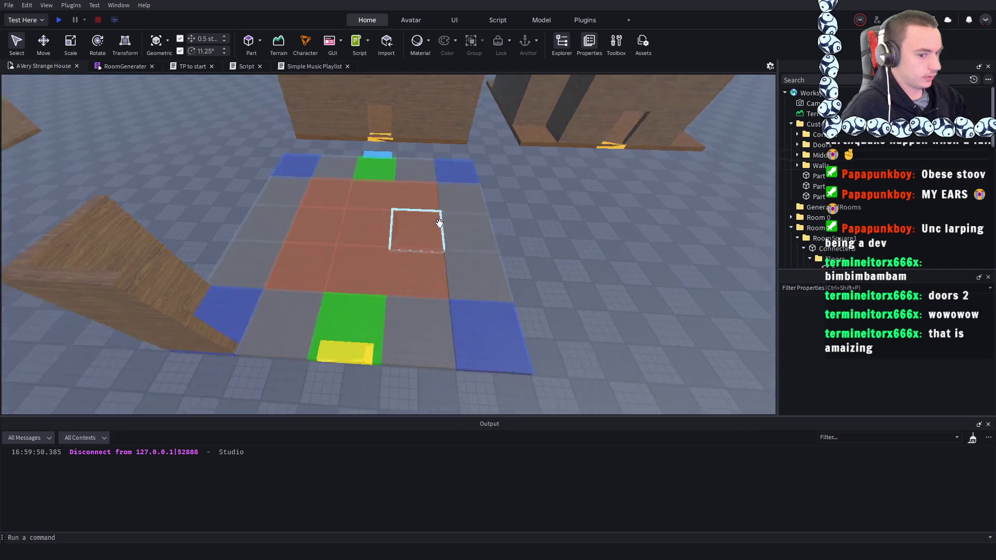
click(344, 227)
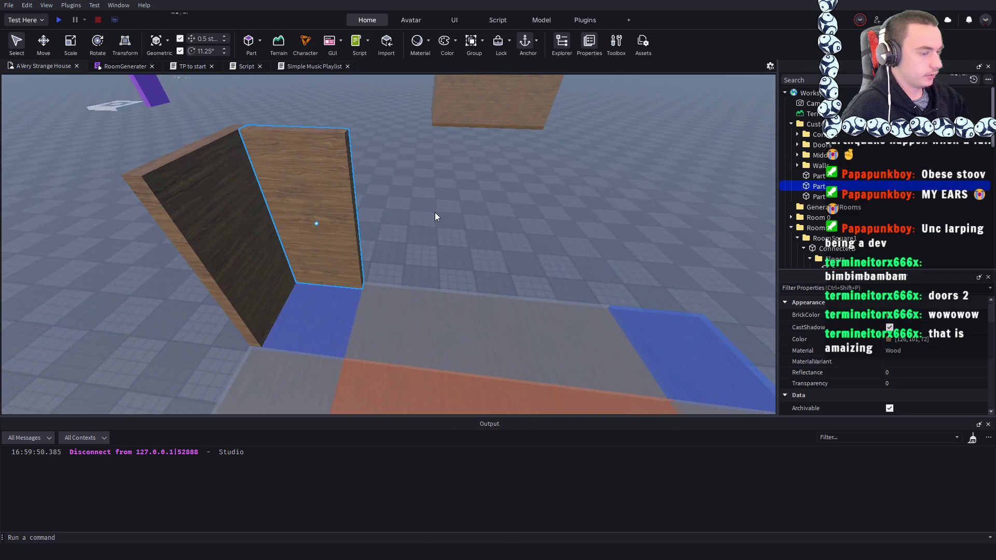
mouse_move(92, 169)
mouse_down()
mouse_move(341, 222)
mouse_move(390, 204)
mouse_move(369, 152)
mouse_move(478, 193)
mouse_move(480, 185)
mouse_move(452, 207)
mouse_move(378, 200)
mouse_move(400, 196)
mouse_up()
scroll(388, 201, up, 5)
scroll(388, 200, down, 5)
scroll(363, 187, down, 3)
scroll(480, 185, up, 5)
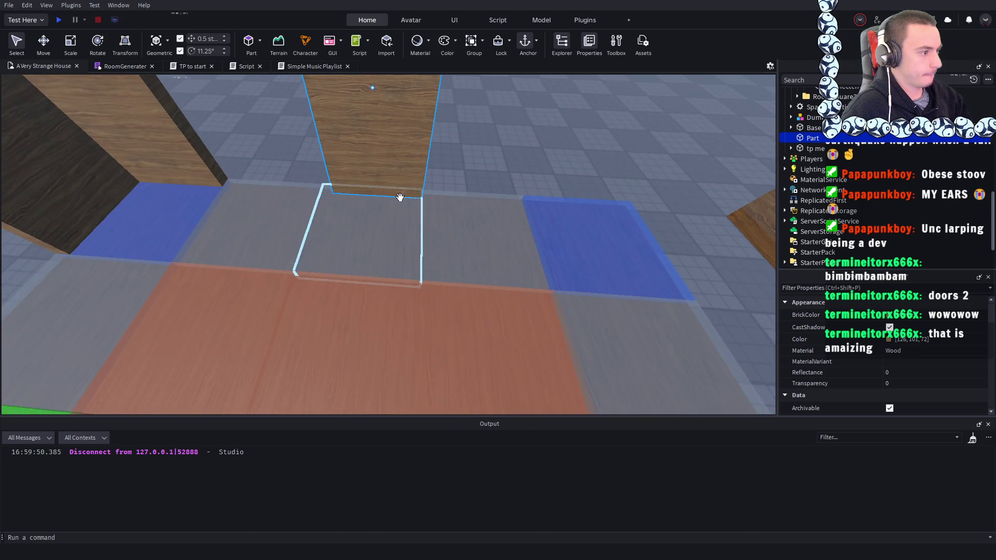
scroll(398, 195, down, 3)
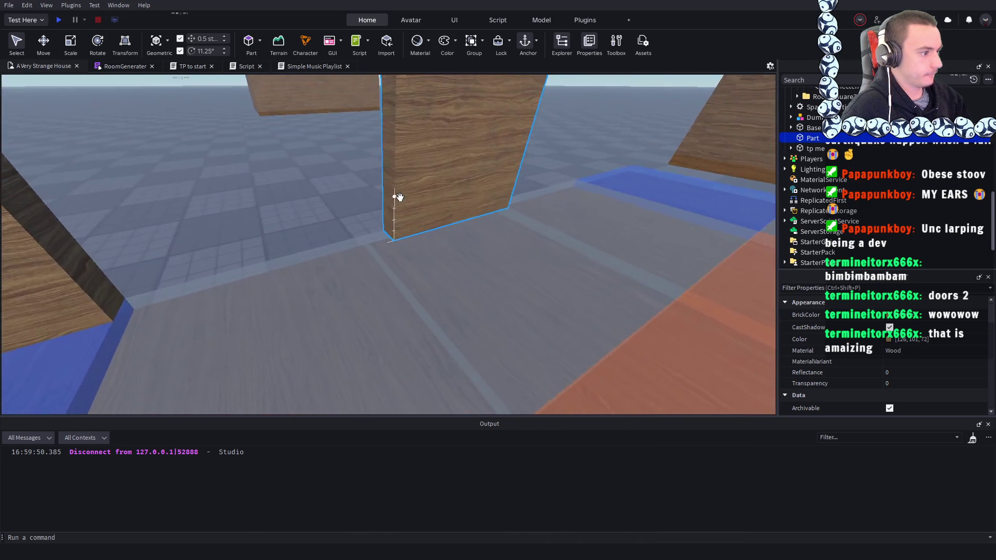
mouse_move(438, 236)
mouse_down()
mouse_move(433, 266)
mouse_move(422, 268)
mouse_up()
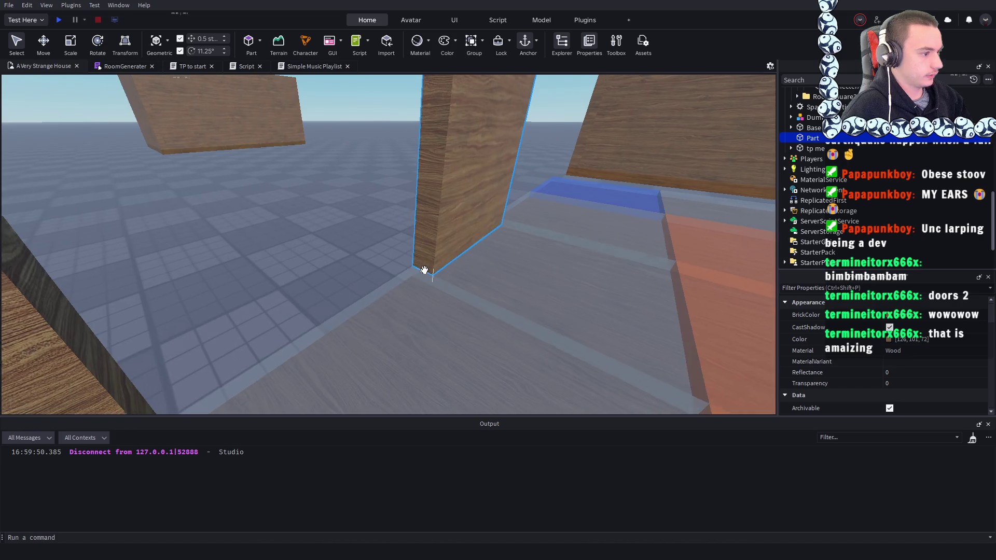
scroll(424, 270, up, 3)
key(a)
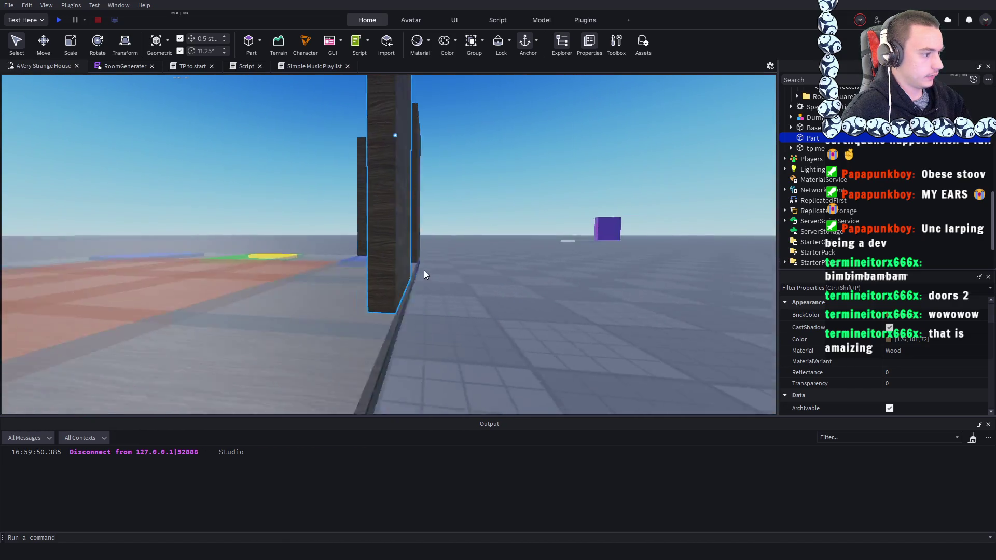
scroll(423, 270, down, 6)
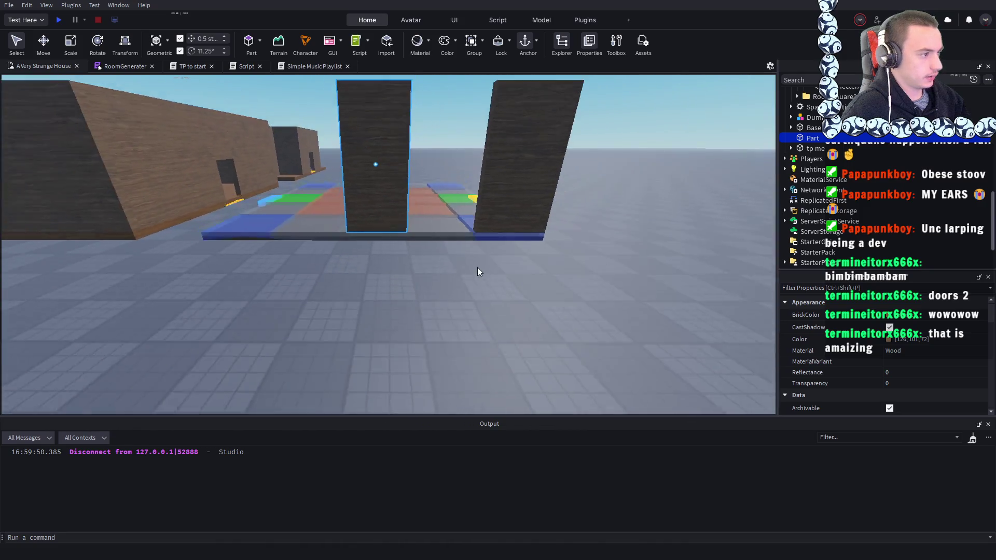
click(70, 43)
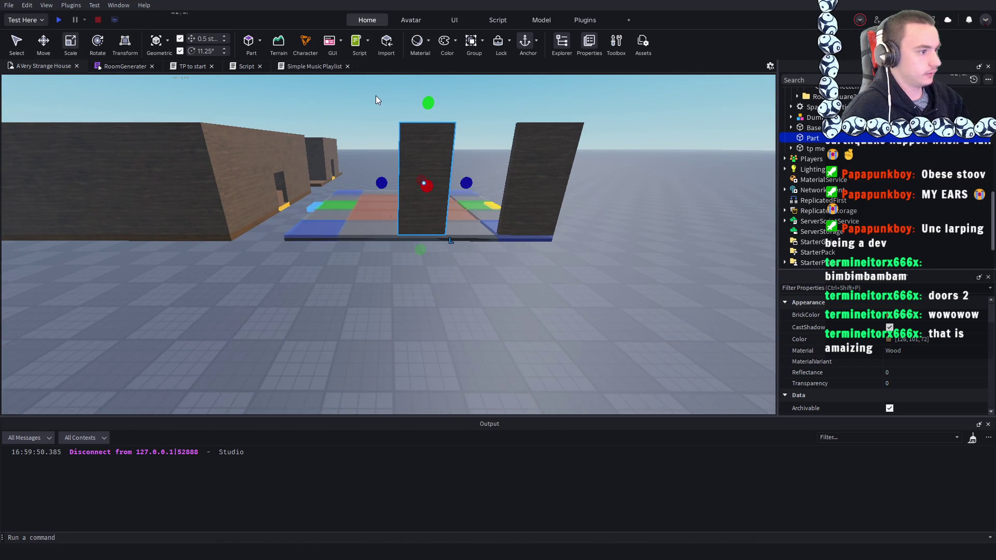
scroll(375, 176, up, 1)
drag(382, 176, 374, 174)
key(w)
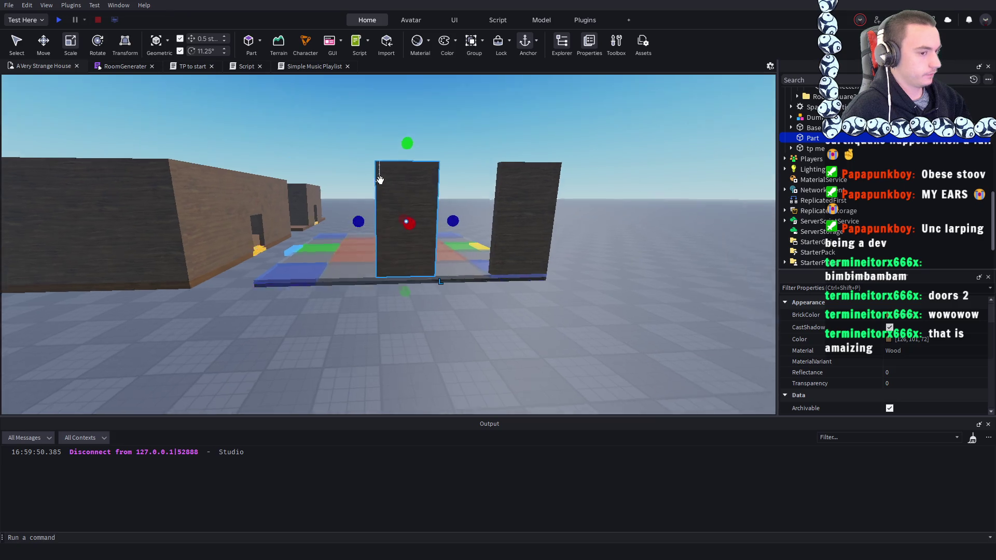
scroll(381, 185, down, 5)
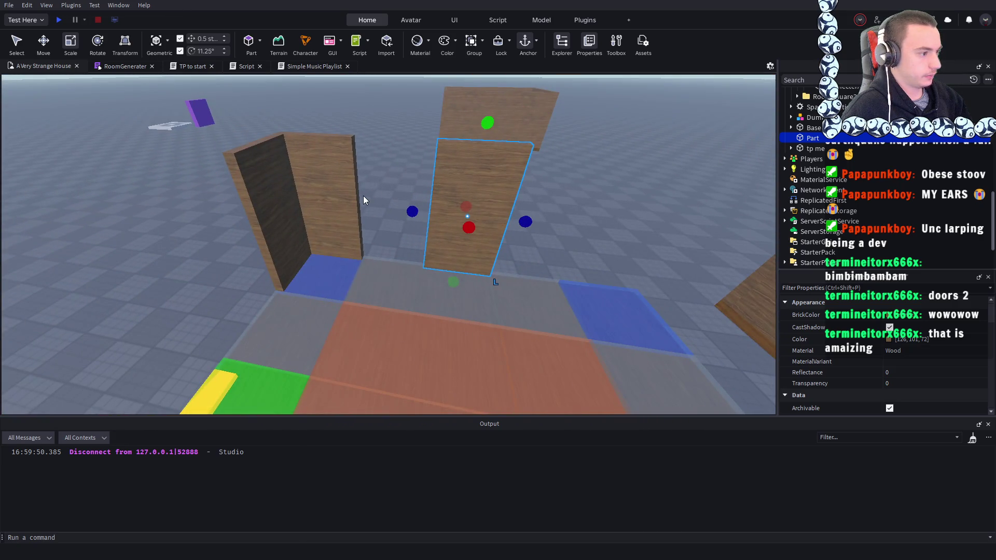
key(d)
click(415, 280)
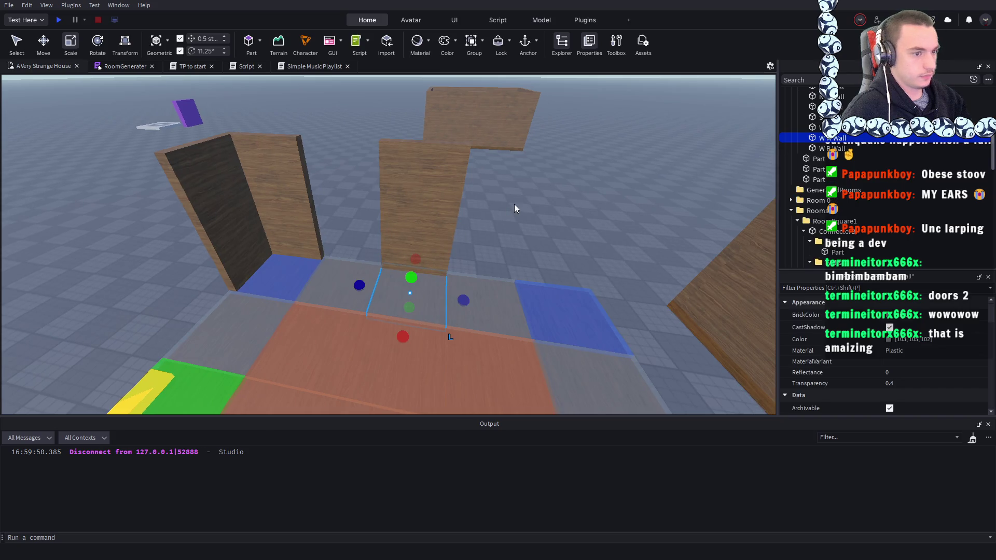
key(d)
key(s)
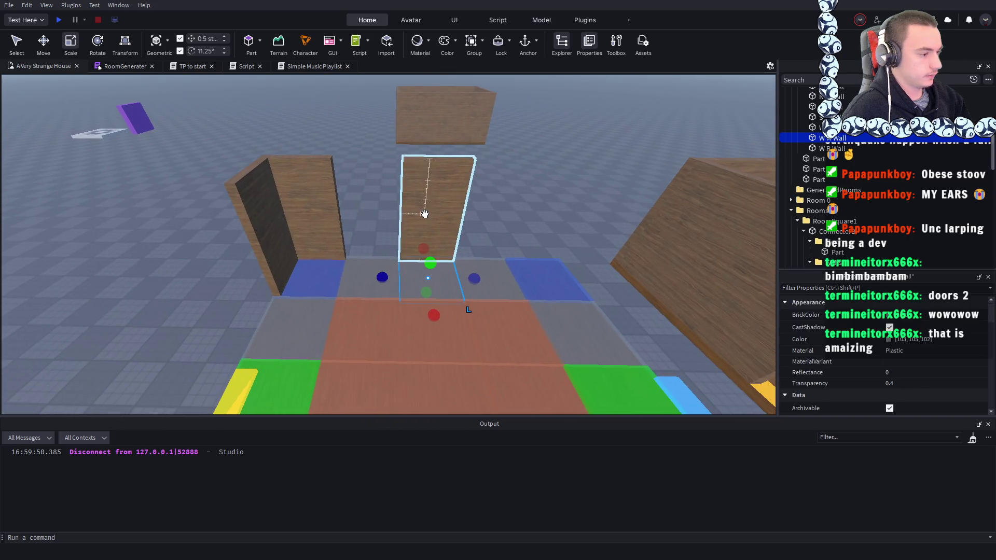
click(366, 204)
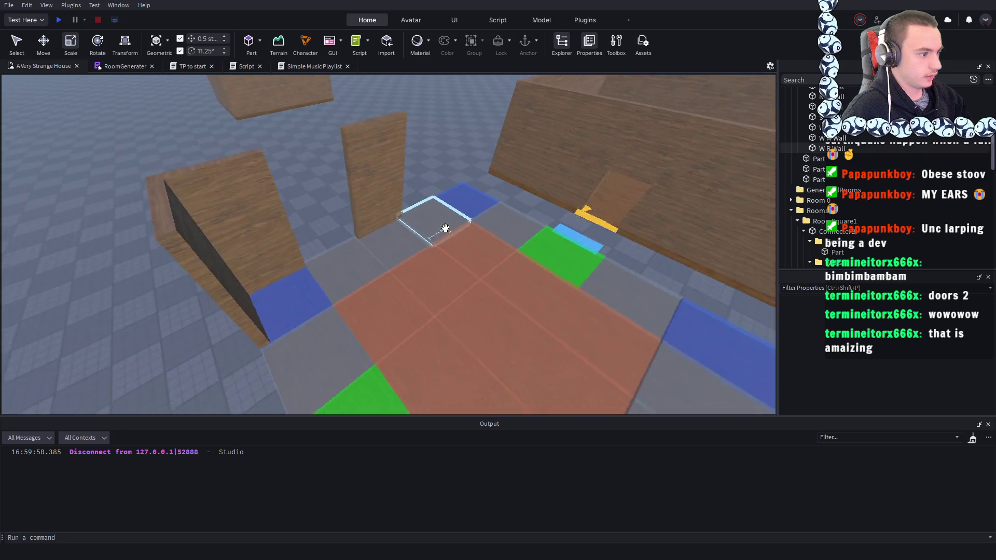
scroll(444, 228, down, 5)
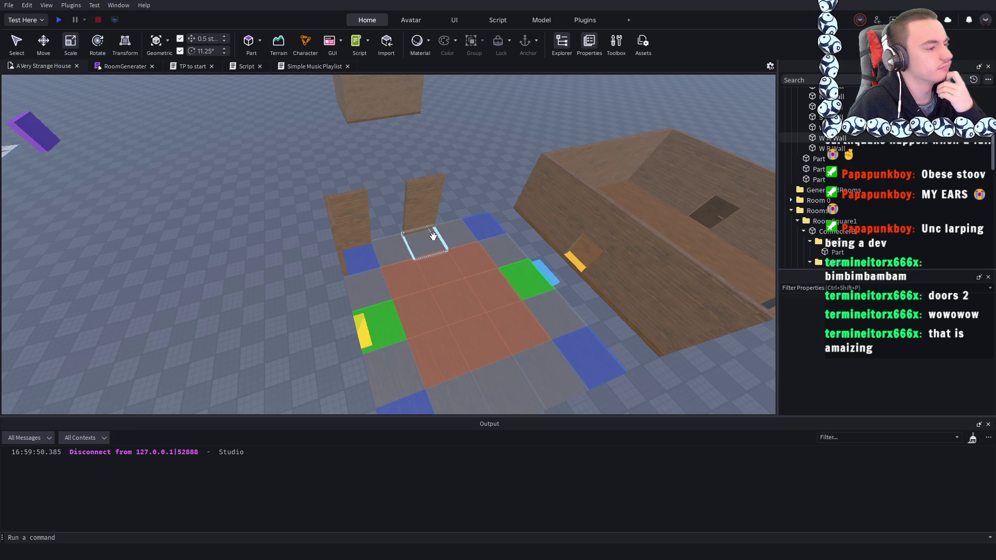
right_click(326, 260)
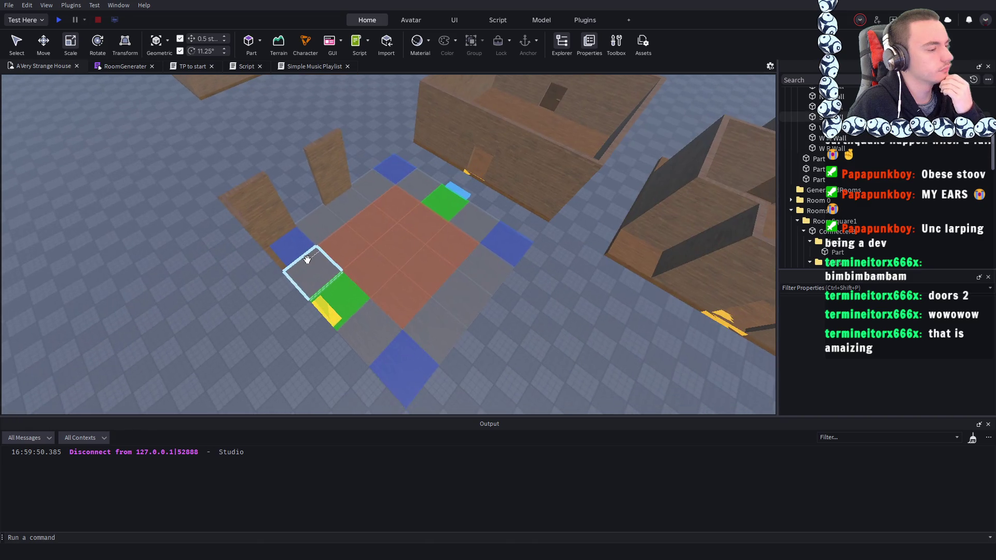
right_click(307, 259)
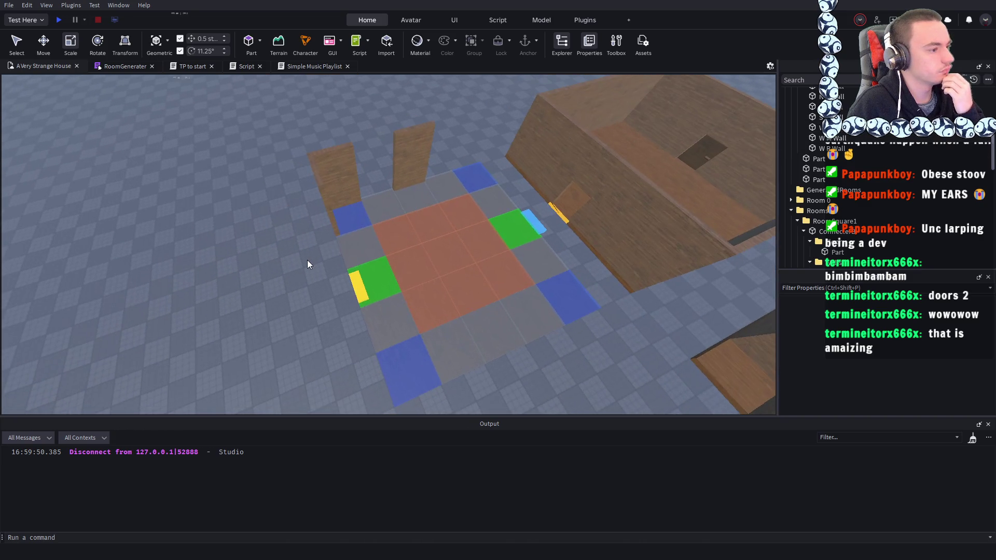
right_click(307, 260)
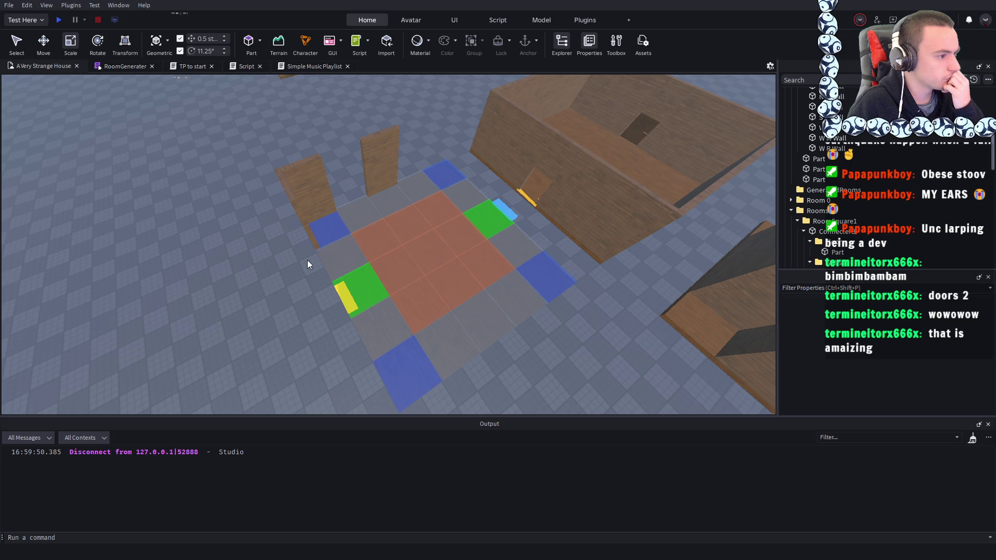
click(386, 203)
scroll(902, 186, up, 3)
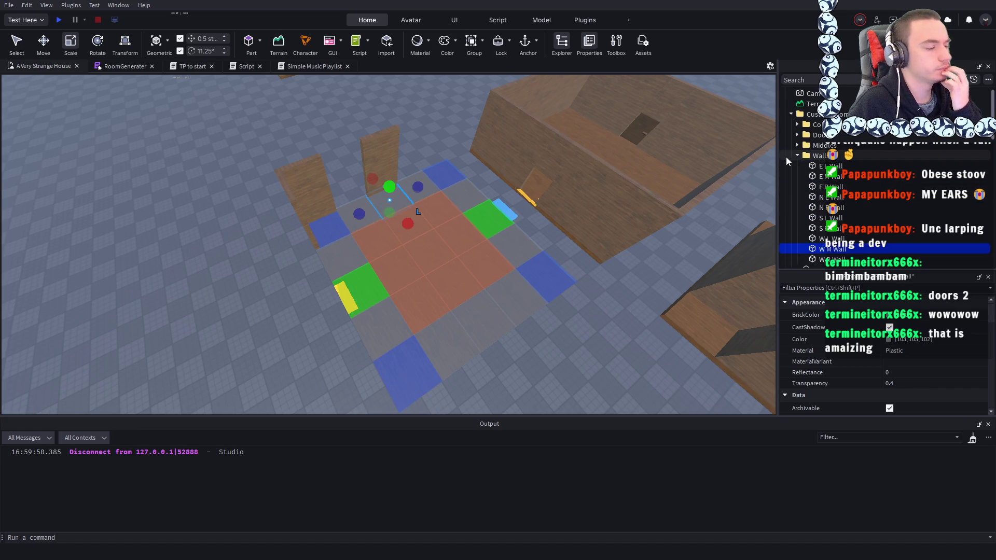
click(252, 320)
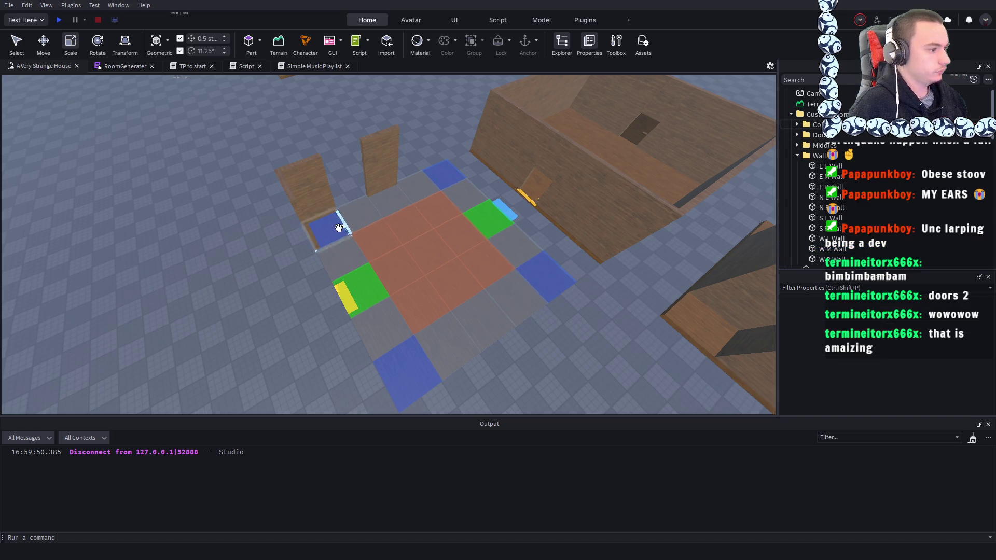
scroll(236, 293, down, 3)
scroll(321, 145, up, 5)
click(324, 140)
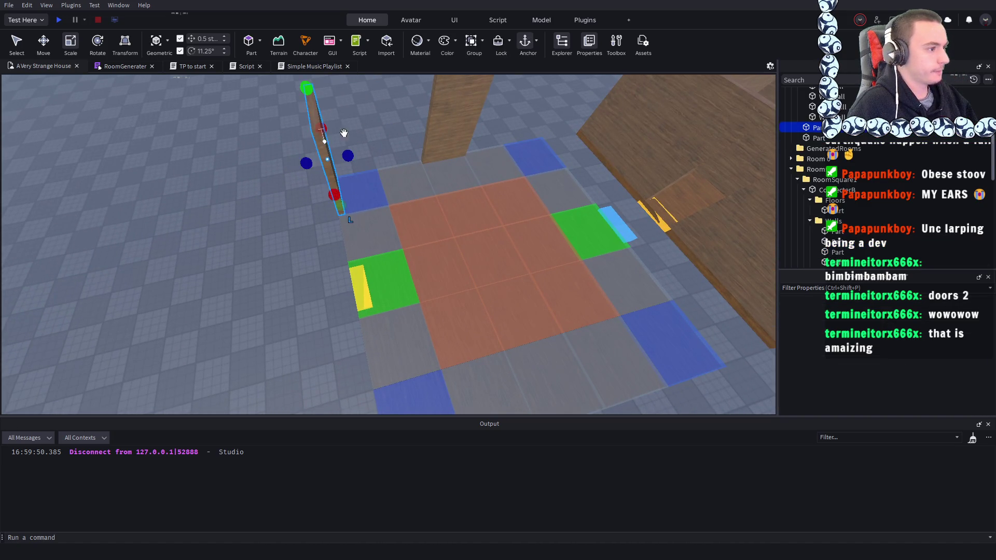
scroll(343, 133, down, 5)
click(401, 154)
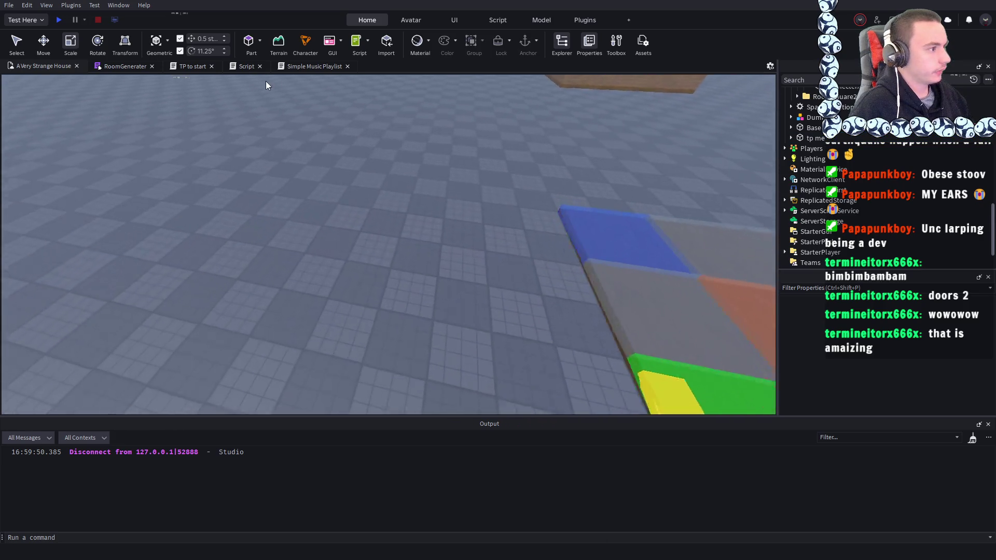
- Insert a Part on the baseplate beside the room and stretch it into a flat tile about 8 studs wide
click(248, 41)
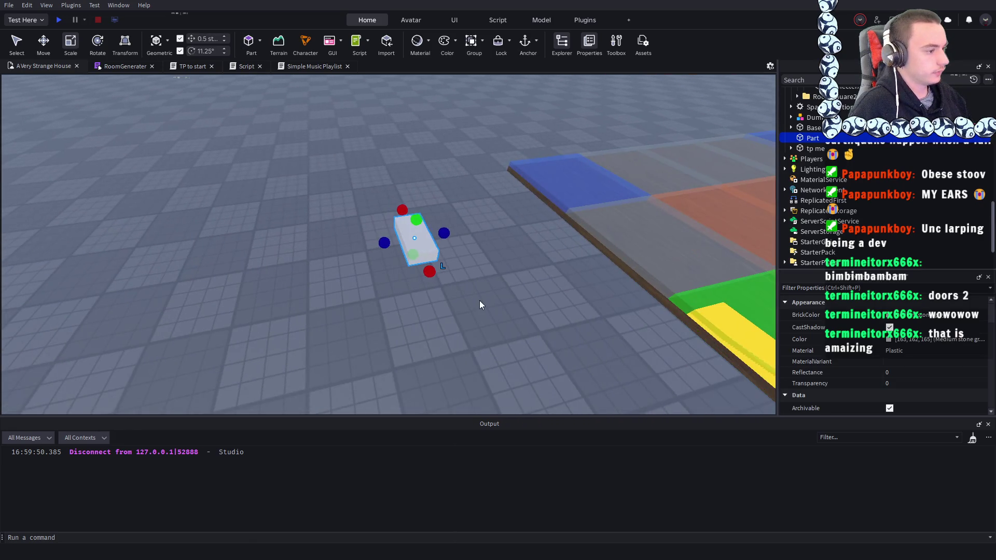
mouse_move(417, 238)
mouse_down()
mouse_move(457, 255)
mouse_move(436, 243)
mouse_move(431, 185)
mouse_move(436, 205)
mouse_move(334, 213)
mouse_move(375, 201)
mouse_up()
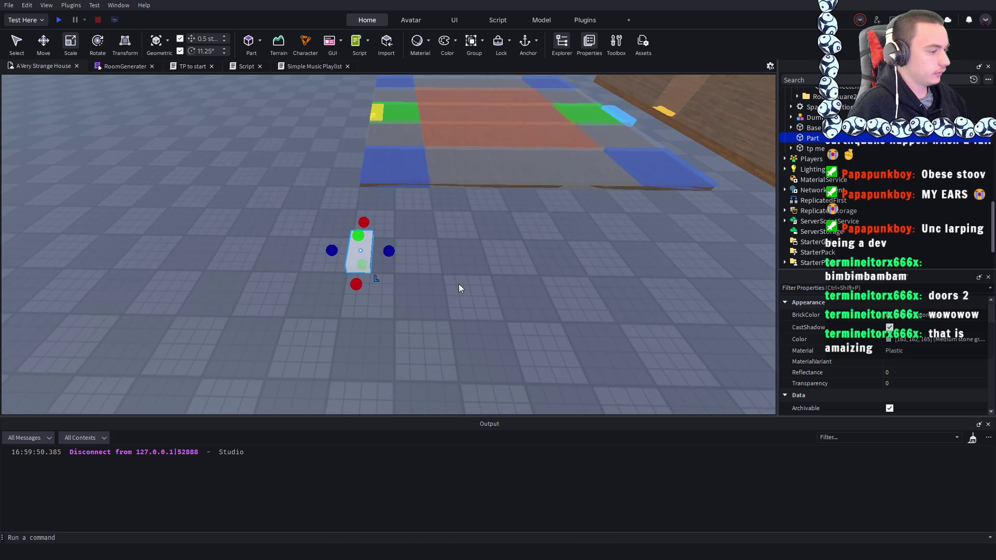
click(459, 284)
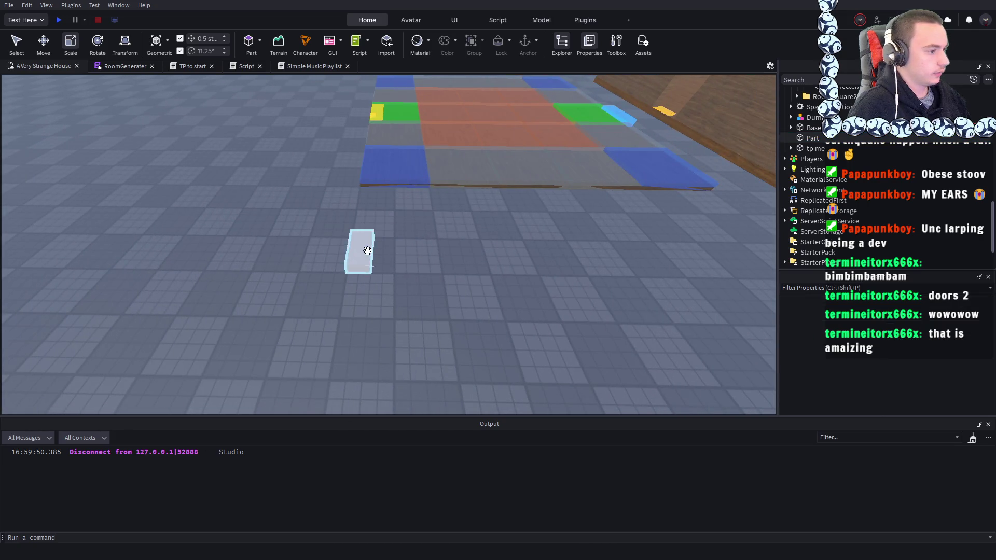
click(367, 251)
mouse_move(389, 249)
mouse_down()
mouse_move(420, 247)
mouse_move(460, 275)
mouse_move(534, 281)
mouse_up()
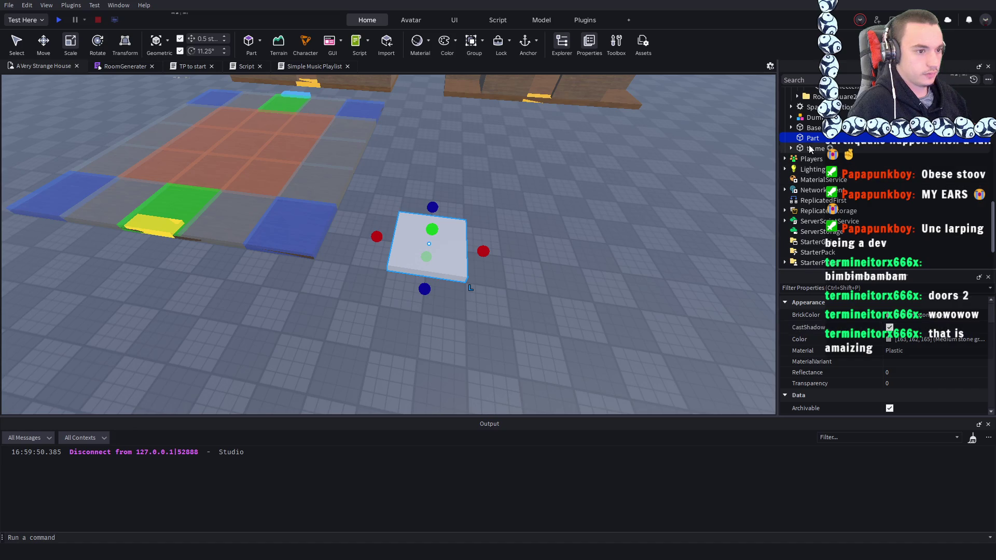
click(800, 154)
click(801, 139)
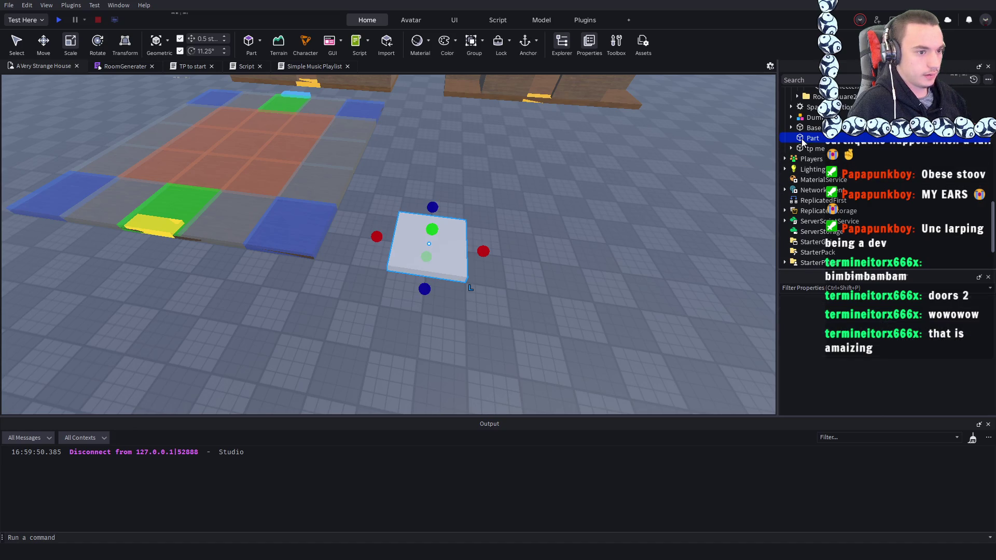
- Name the new tile TileCorner and place a duplicate beside it named TileMiddle
key(F2)
text(TileCorner)
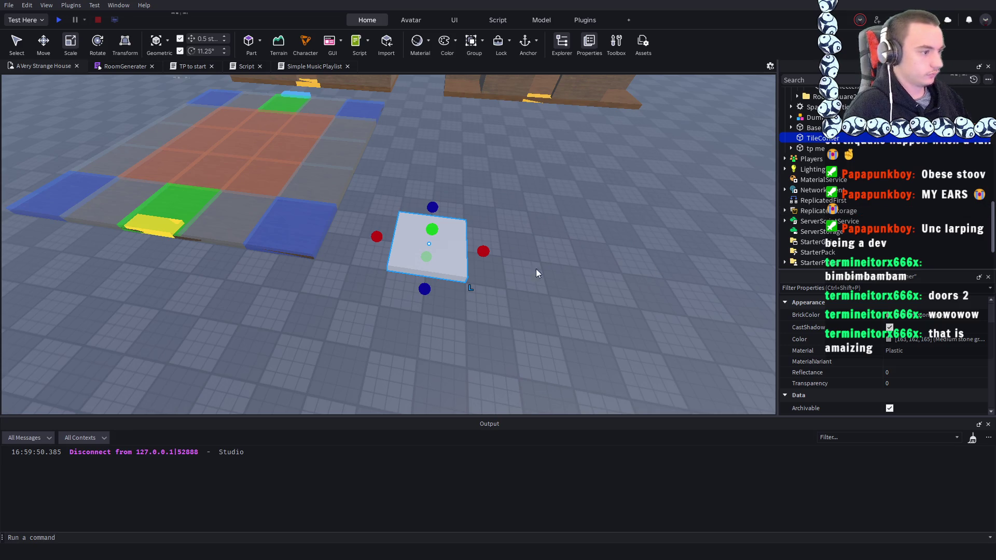
key(ctrl+d)
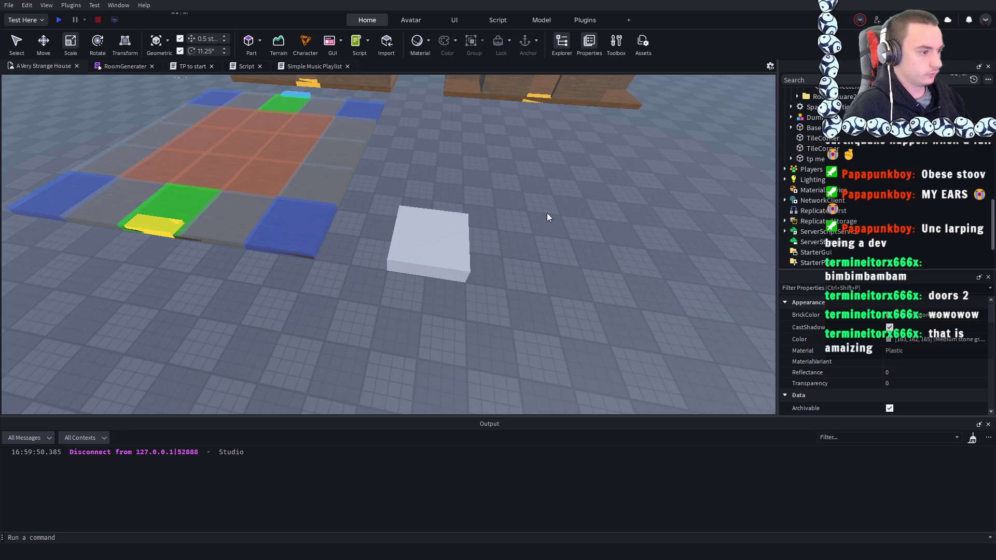
mouse_move(452, 252)
mouse_down()
mouse_move(540, 271)
mouse_move(503, 256)
mouse_move(422, 262)
mouse_move(436, 252)
mouse_up()
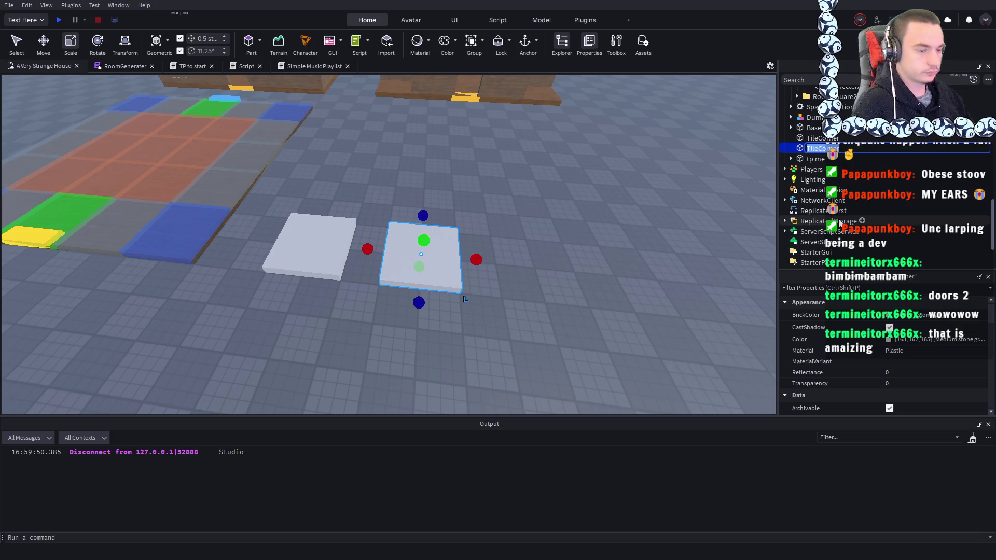
key(F2)
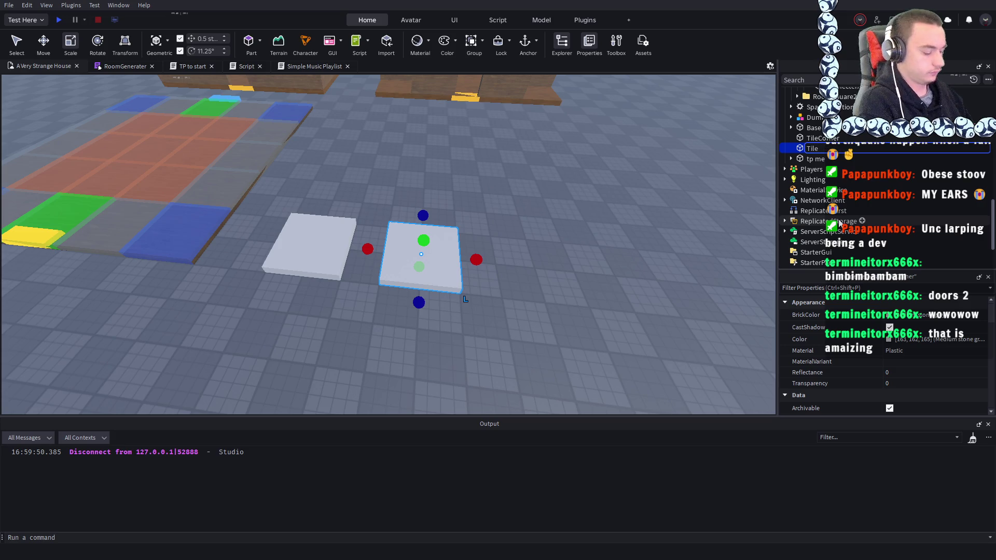
text(Middle)
key(Return)
- Duplicate TileMiddle to the right and name the copy TileWall
key(ctrl+d)
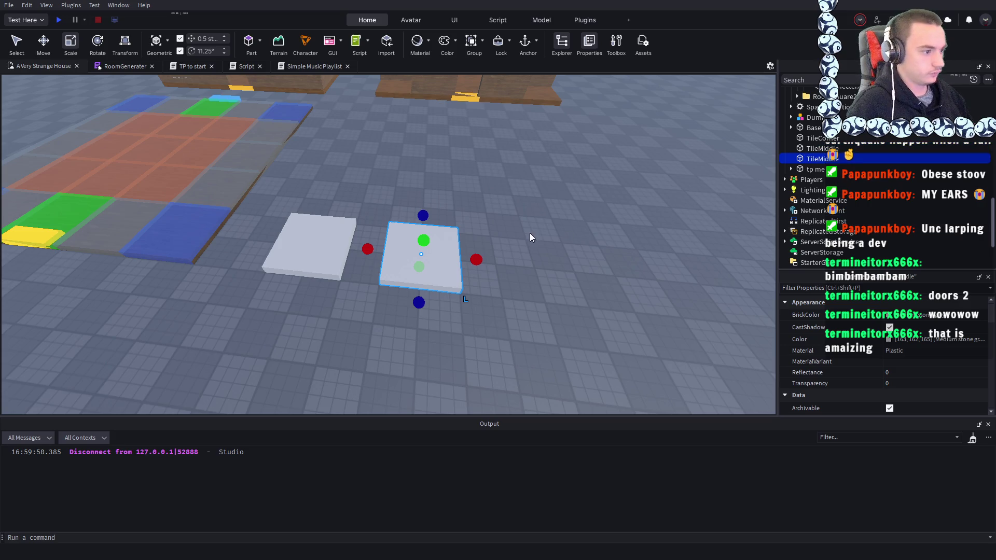
mouse_move(421, 257)
mouse_down()
mouse_move(547, 271)
mouse_move(543, 282)
mouse_up()
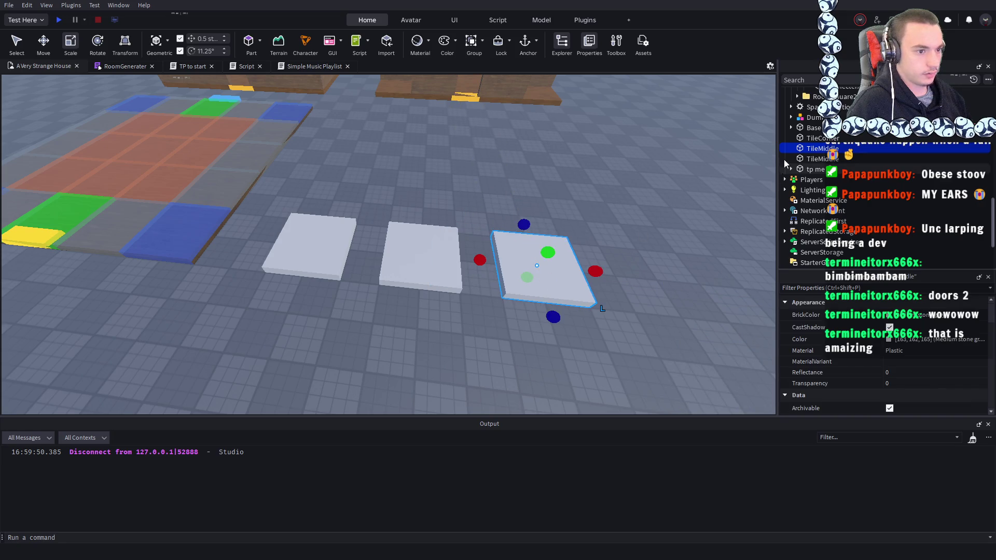
key(F2)
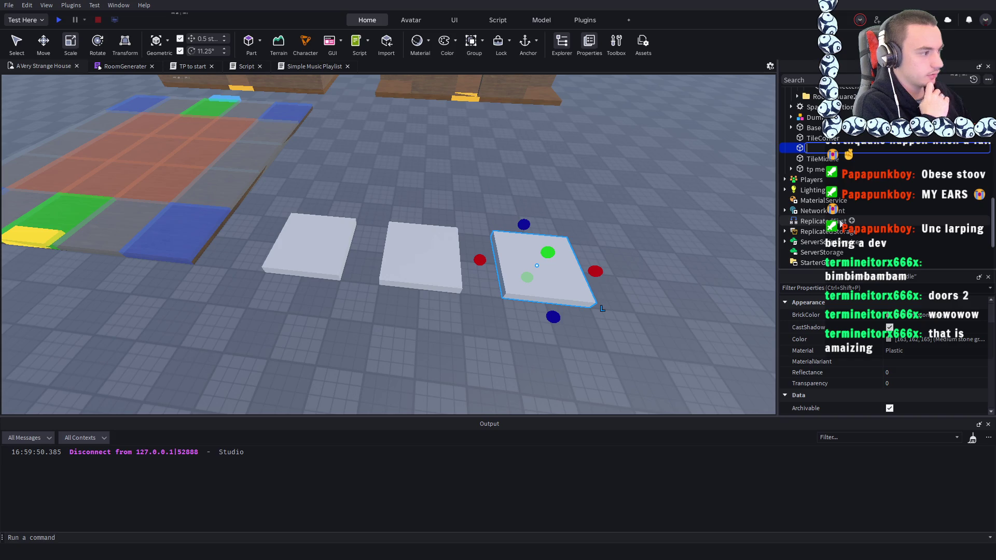
text(Wall)
key(Return)
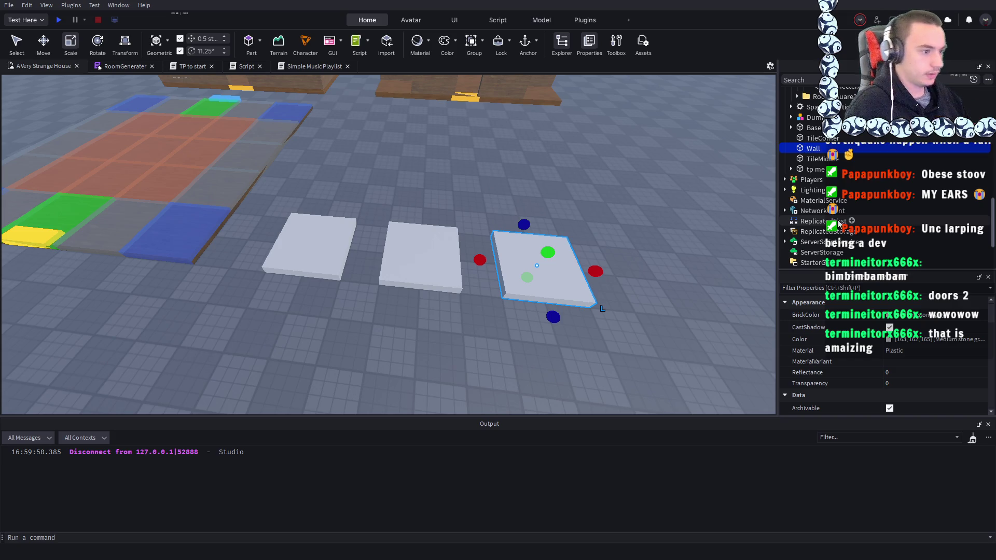
key(Delete)
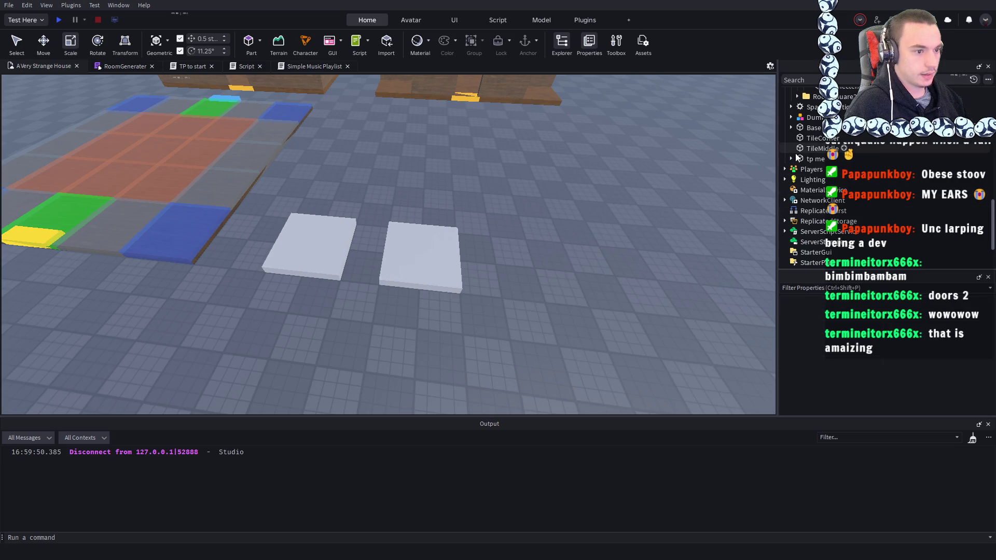
key(ctrl+z)
key(F2)
text(TileWa)
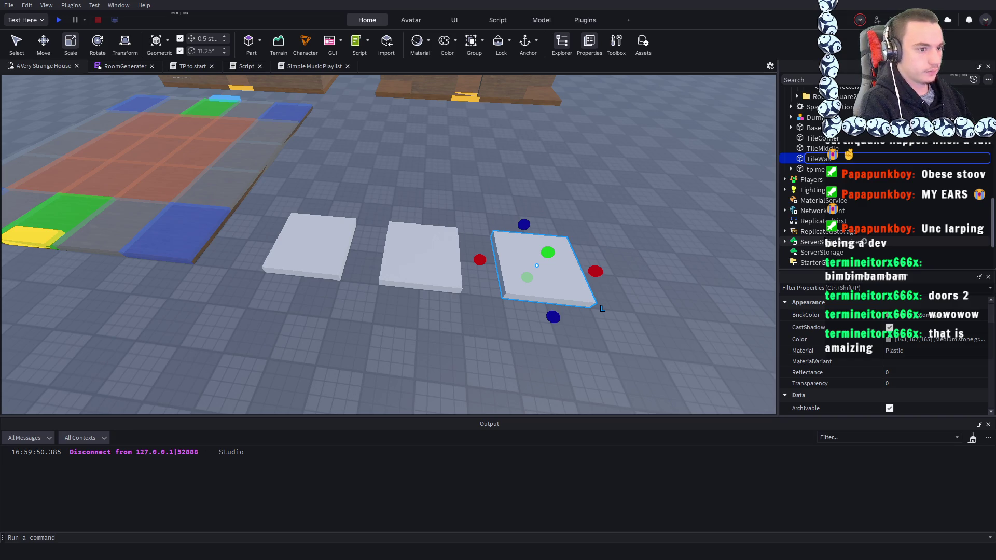
key(Return)
- Add a fourth copy at the end of the row named TileDoor
key(ctrl+d)
mouse_move(518, 244)
mouse_down()
mouse_move(508, 279)
mouse_move(526, 281)
mouse_up()
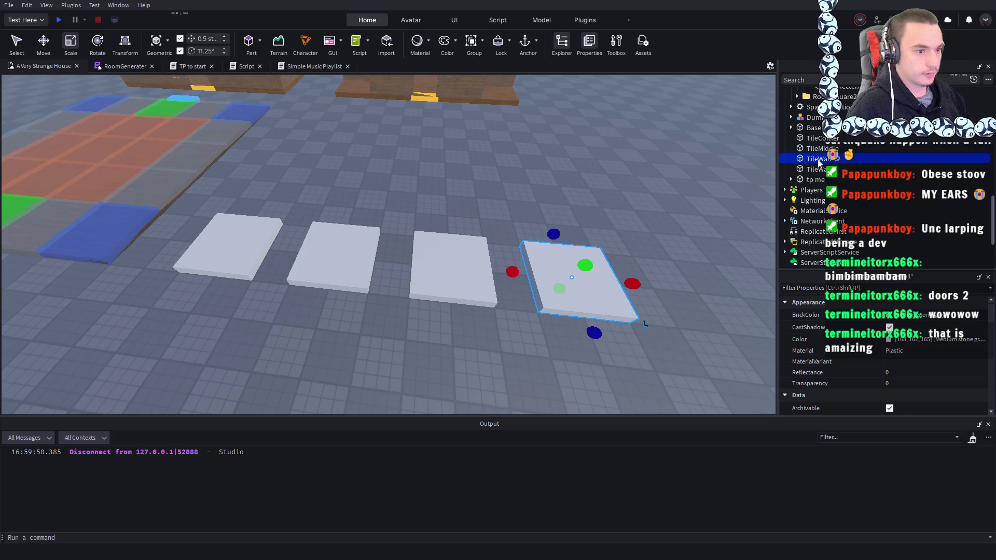
key(F2)
text(T)
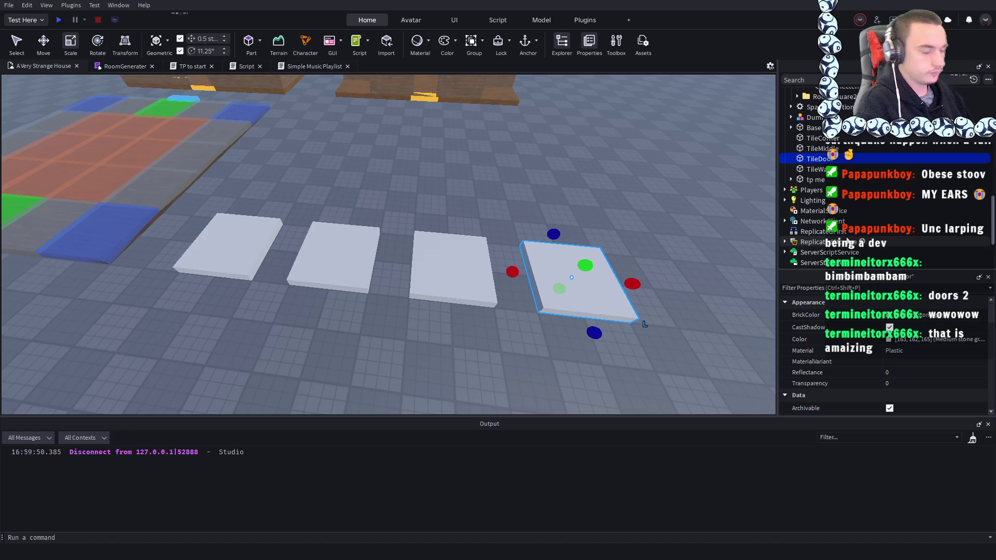
- Box-select all four tiles, then clear the selection
scroll(596, 228, down, 5)
drag(542, 307, 303, 207)
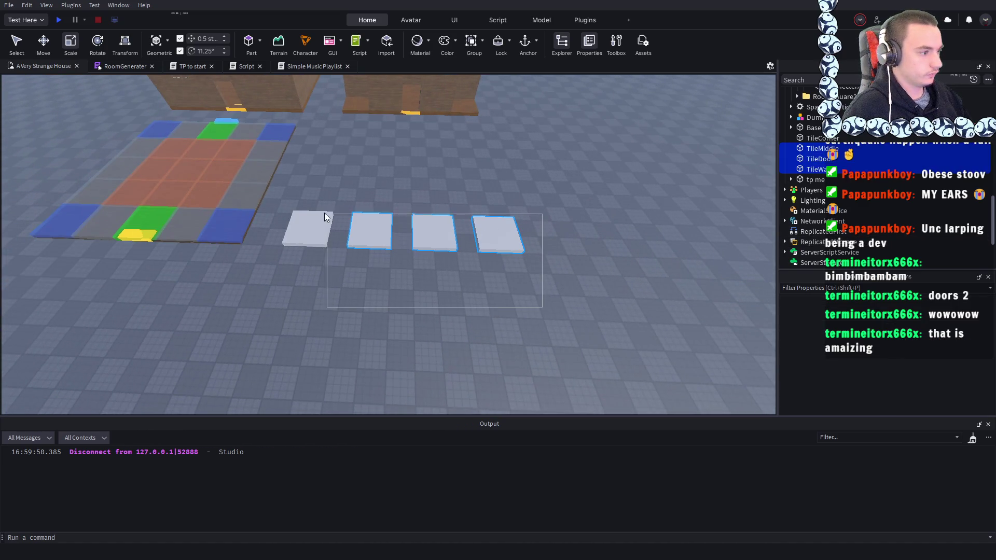
click(458, 175)
scroll(458, 175, up, 5)
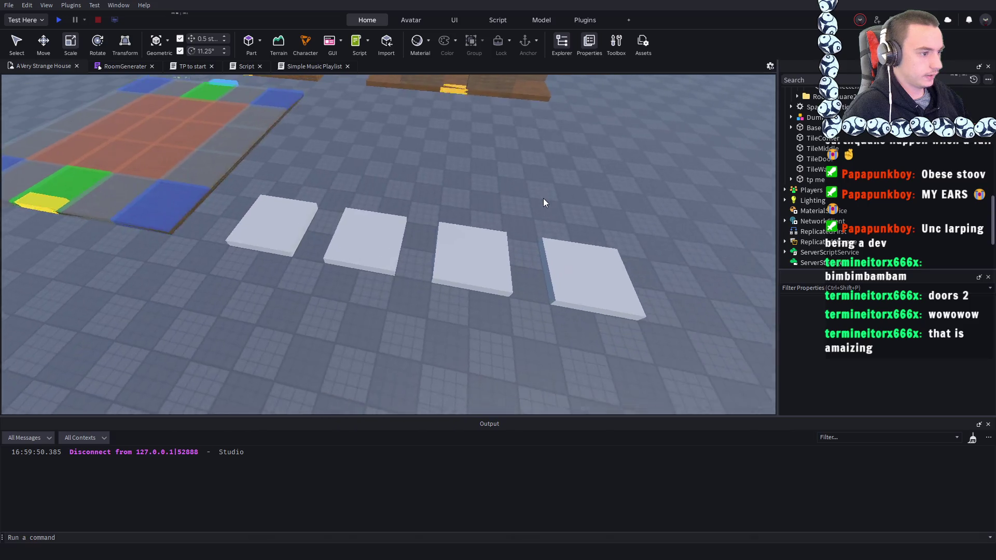
scroll(483, 188, down, 5)
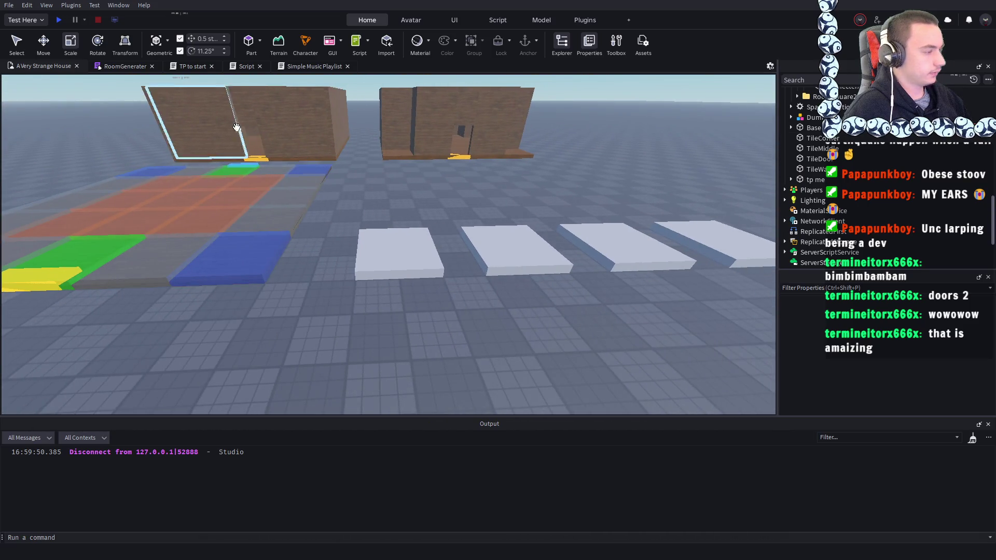
scroll(368, 286, down, 3)
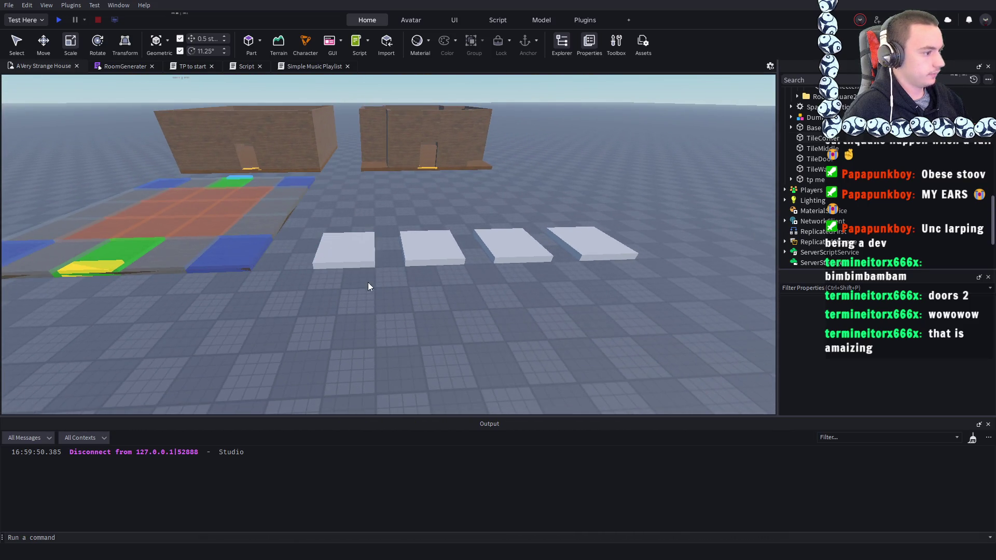
click(377, 205)
scroll(355, 196, up, 5)
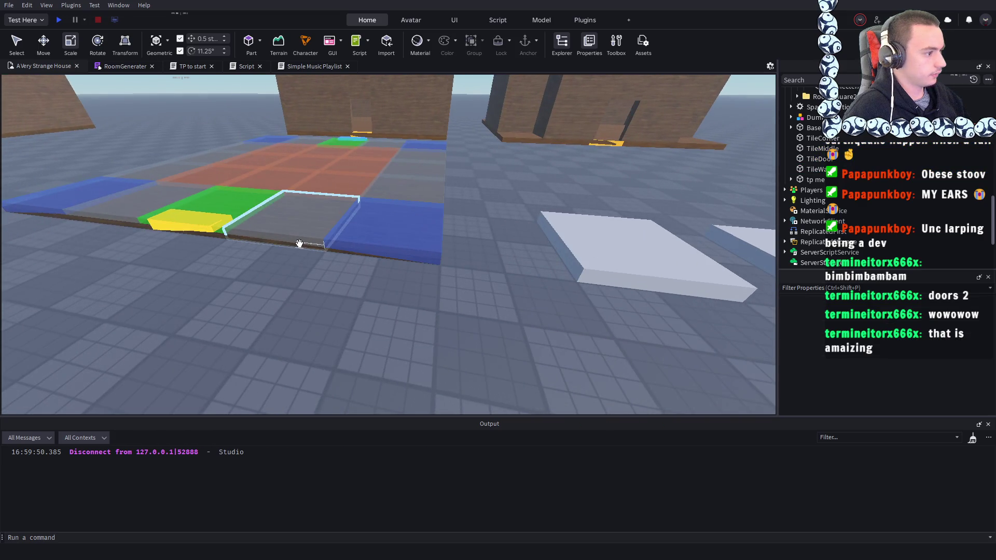
- Insert the 'press for failure' block beside the floor and give it a ProximityPrompt and a Script
key(d)
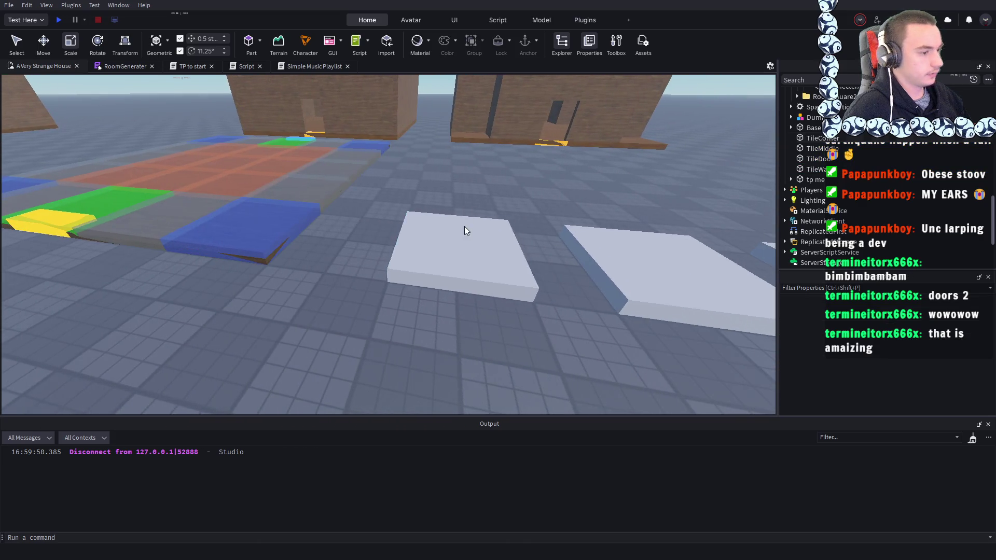
key(a)
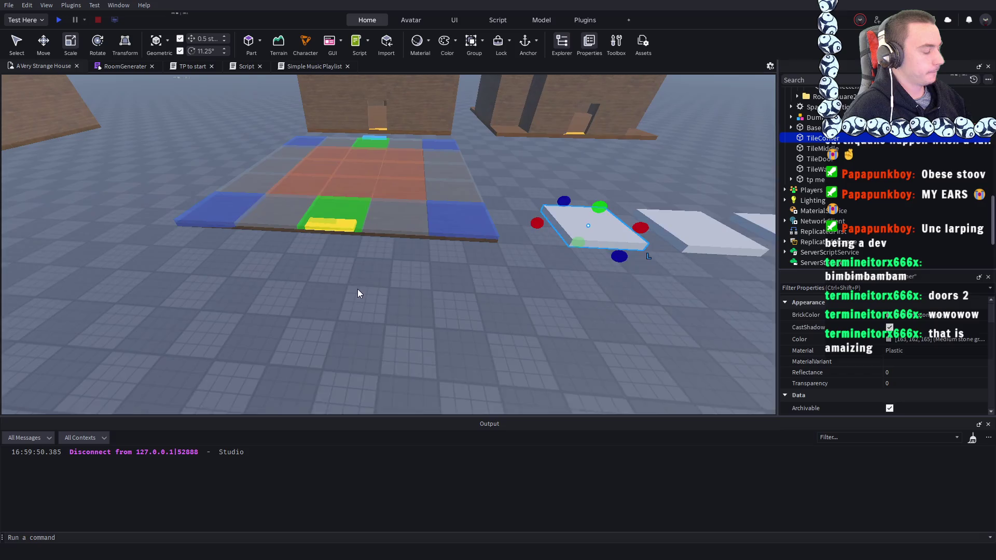
click(358, 290)
mouse_move(358, 288)
mouse_down()
mouse_move(182, 84)
mouse_move(142, 102)
mouse_move(324, 178)
mouse_move(360, 215)
mouse_up()
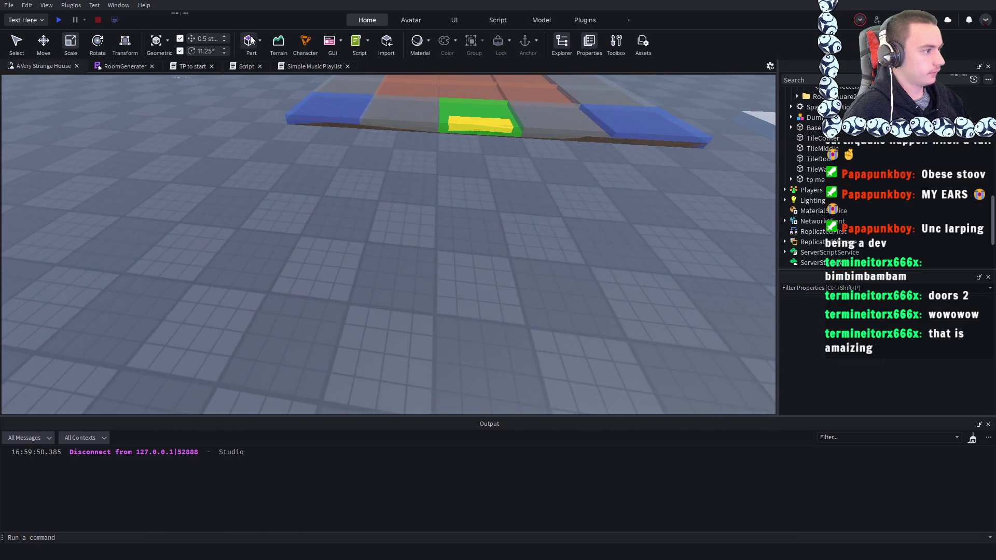
click(251, 42)
mouse_move(394, 305)
mouse_down()
mouse_move(404, 289)
mouse_move(404, 159)
mouse_move(400, 190)
mouse_up()
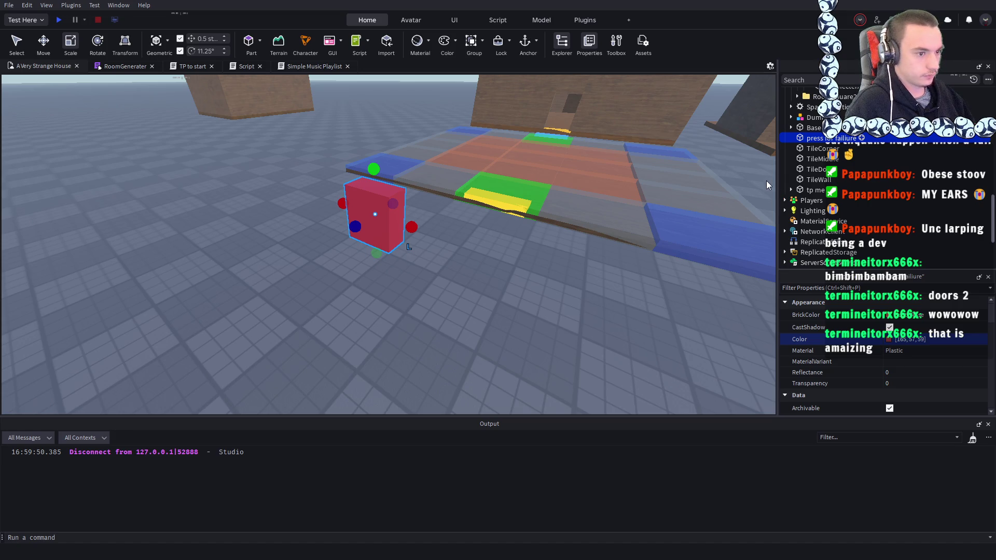
key(ctrl+shift+v)
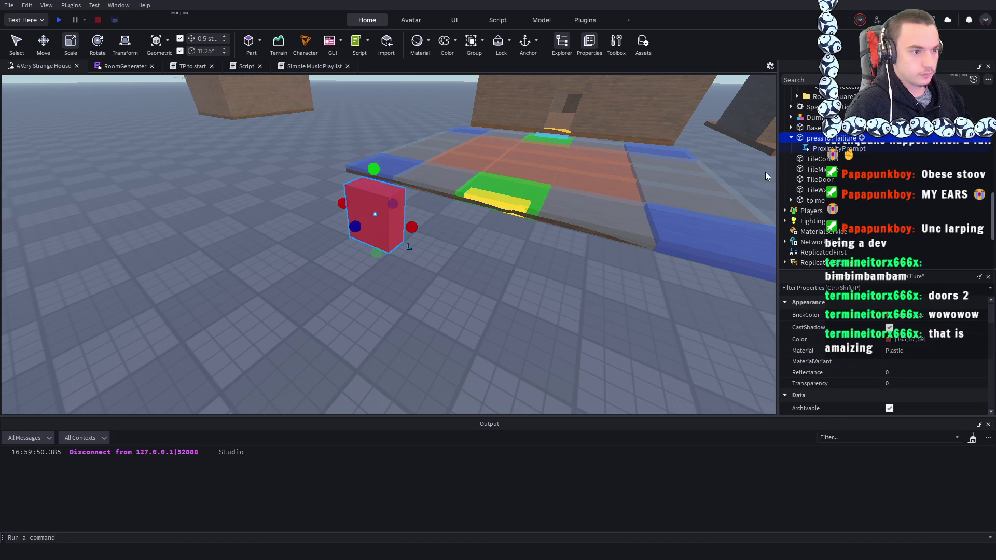
key(ctrl+shift+v)
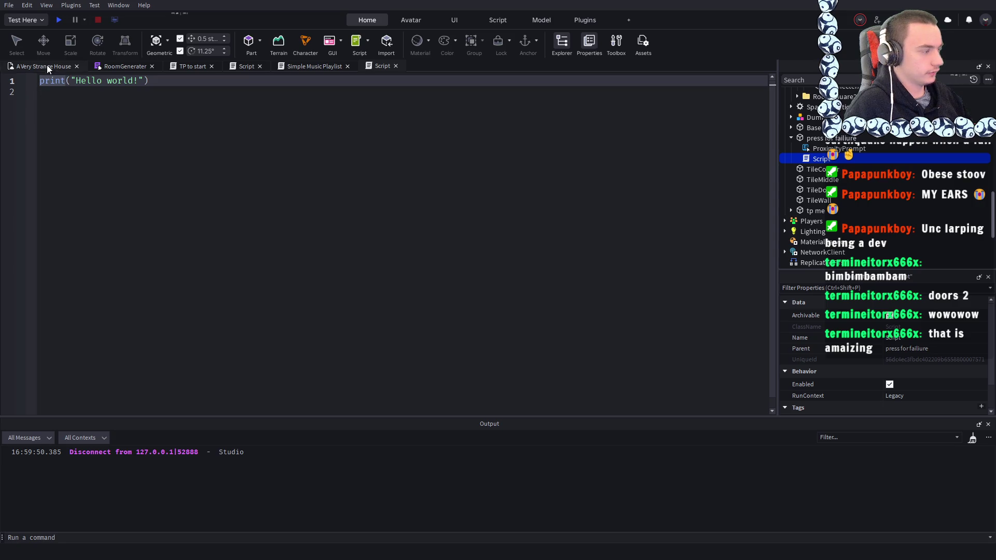
click(47, 67)
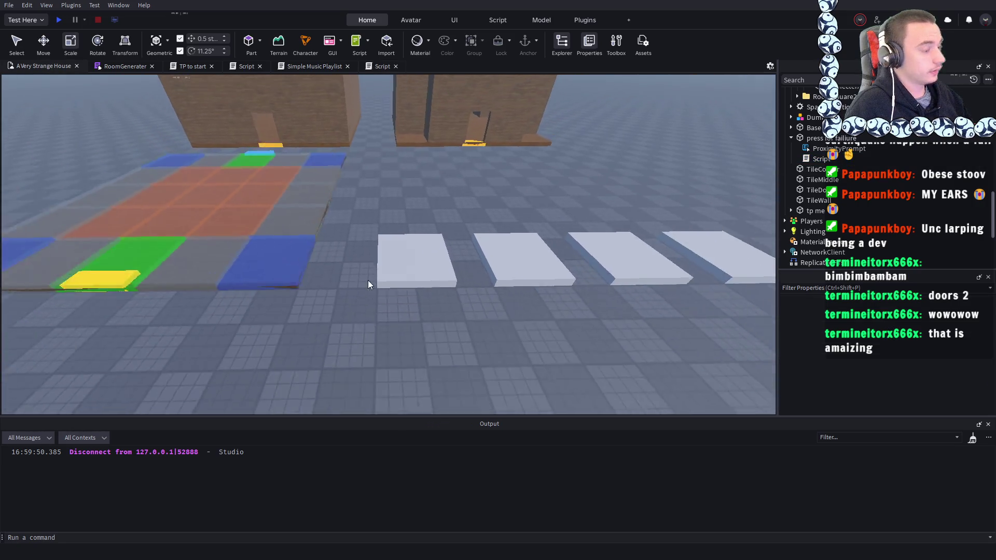
- Move the part onto the first white tile and size it into a 7-stud strip at the tile's edge
scroll(384, 264, down, 3)
scroll(410, 204, up, 5)
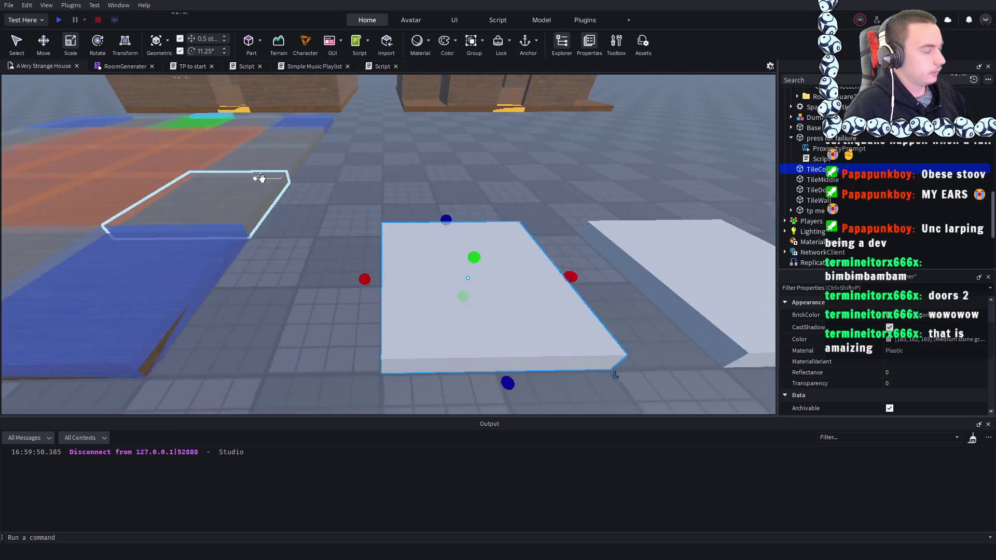
key(d)
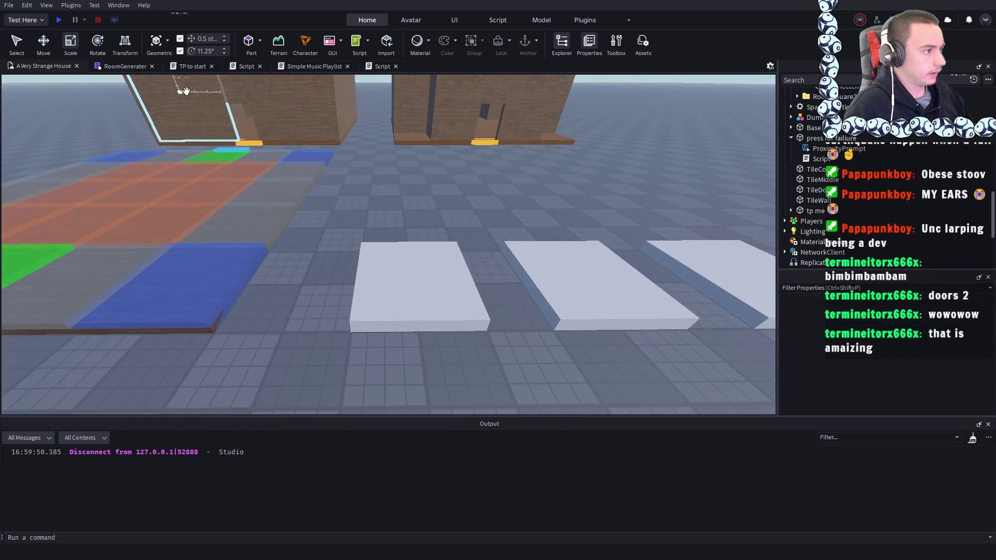
scroll(303, 126, down, 5)
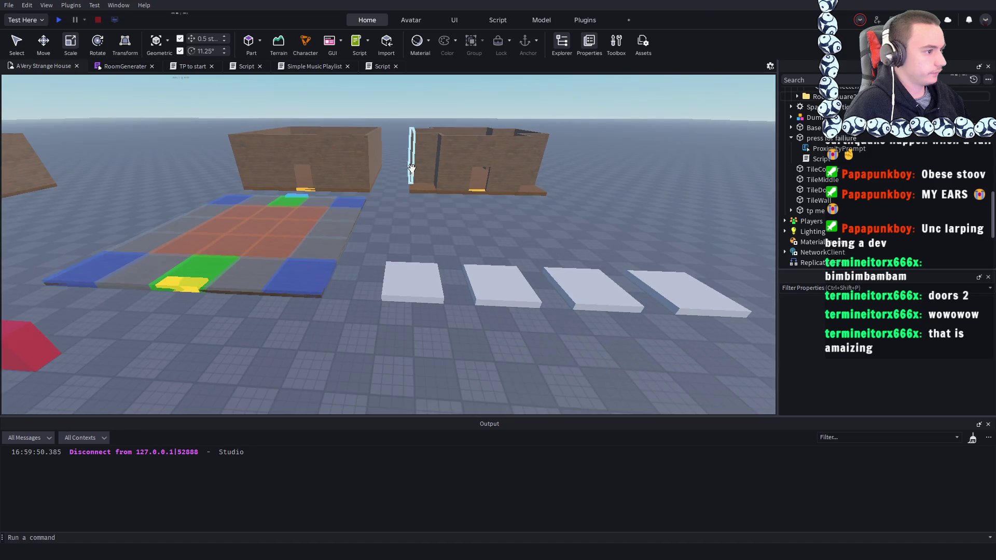
scroll(411, 167, up, 5)
scroll(191, 75, down, 2)
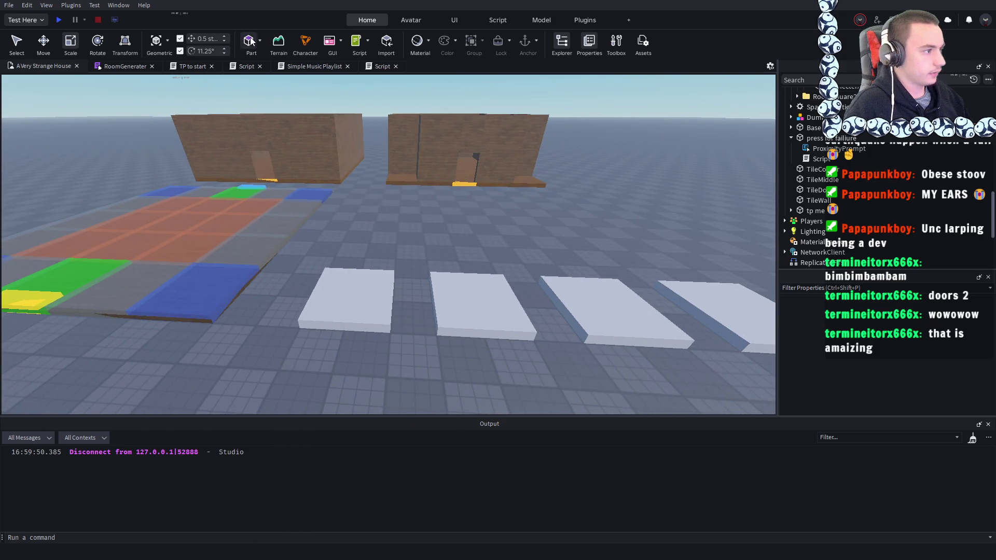
mouse_move(390, 243)
mouse_down()
mouse_move(384, 258)
mouse_move(449, 202)
mouse_move(444, 216)
mouse_move(326, 239)
mouse_up()
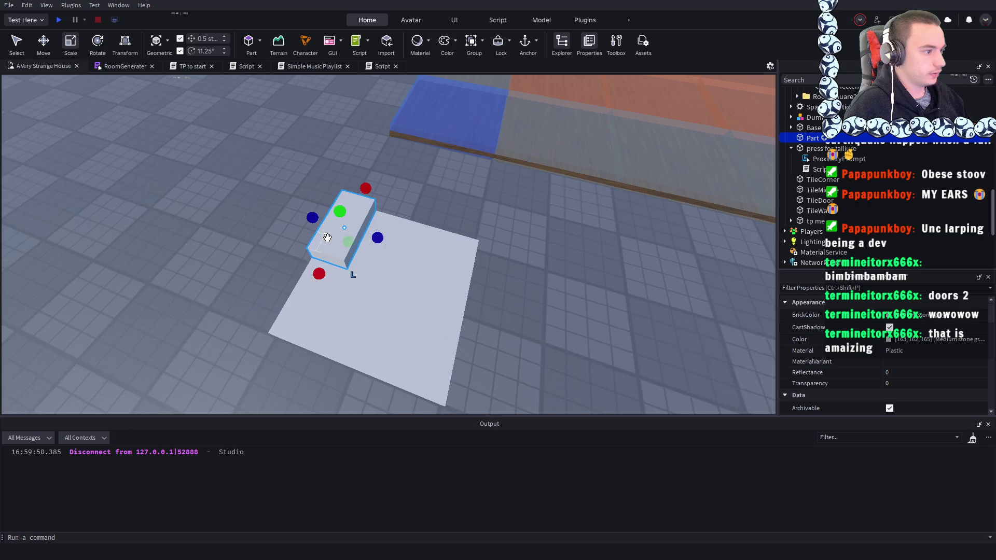
key(f)
drag(470, 202, 452, 207)
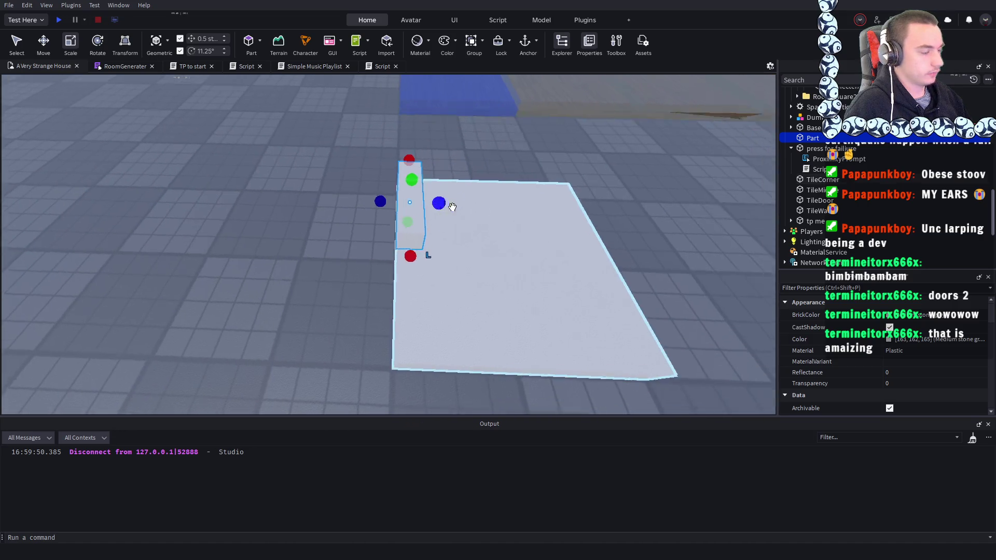
drag(424, 281, 463, 282)
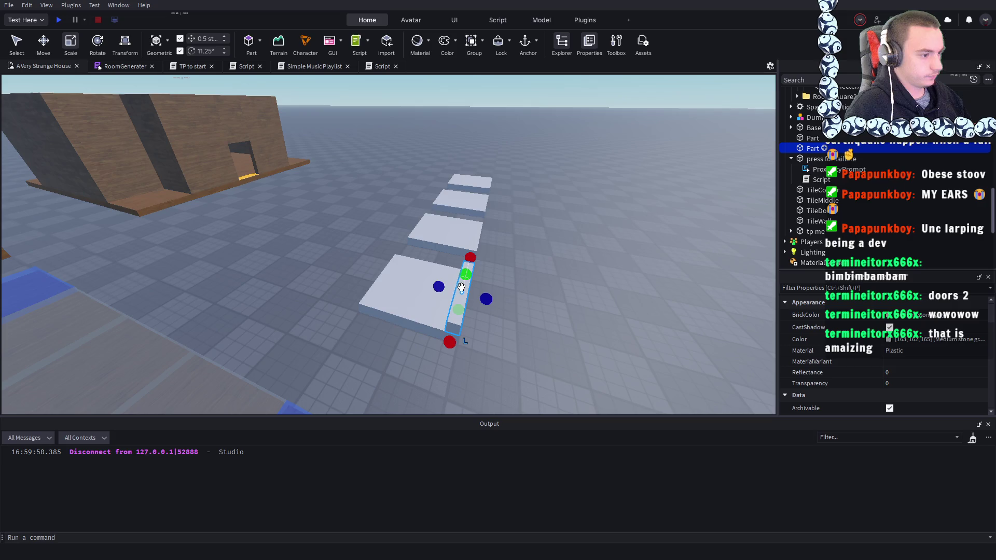
mouse_move(462, 295)
mouse_down()
mouse_move(374, 286)
mouse_move(382, 262)
mouse_move(397, 260)
mouse_move(345, 247)
mouse_move(513, 238)
mouse_move(428, 240)
mouse_up()
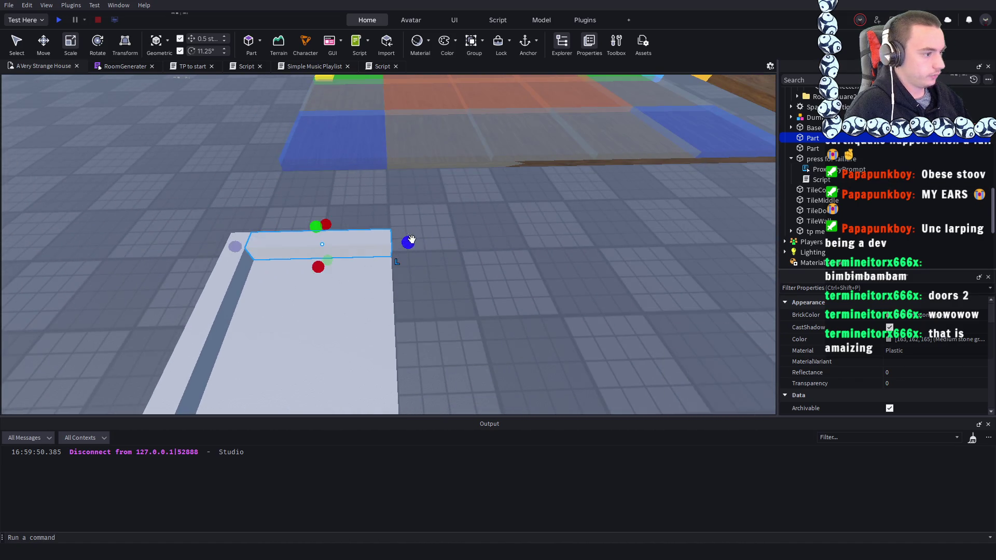
- Raise the strip to 13.5 studs high and shape it into a tall upright wall slab
scroll(411, 240, down, 5)
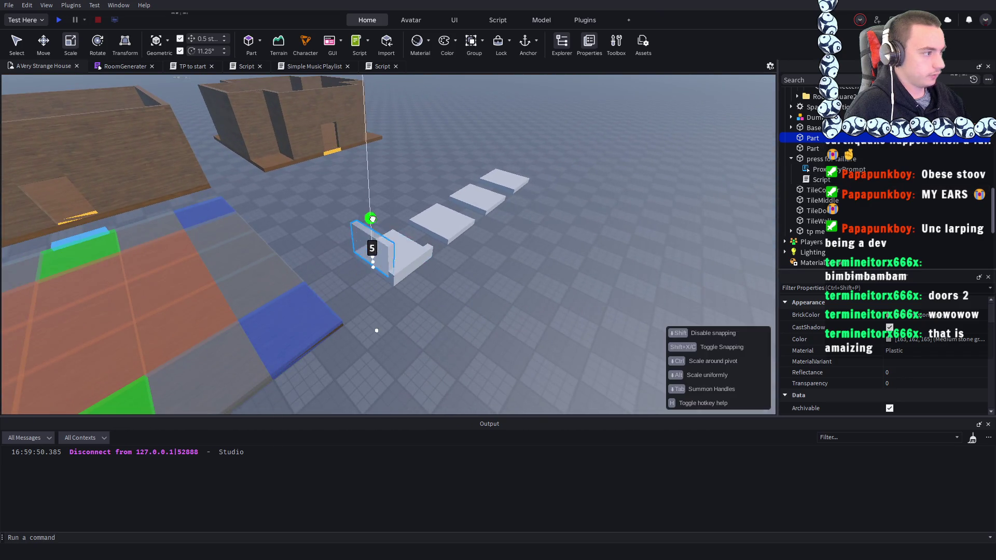
drag(372, 219, 368, 205)
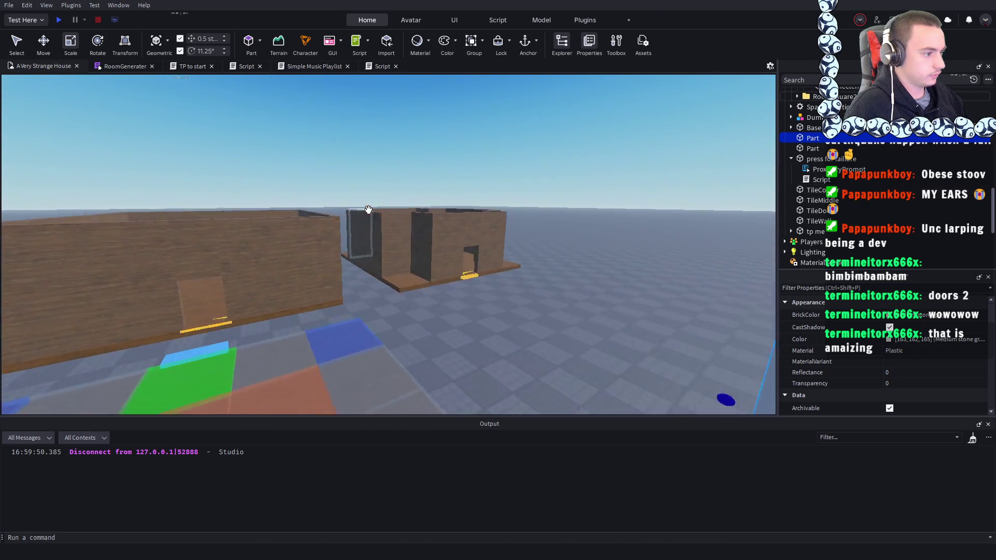
key(s)
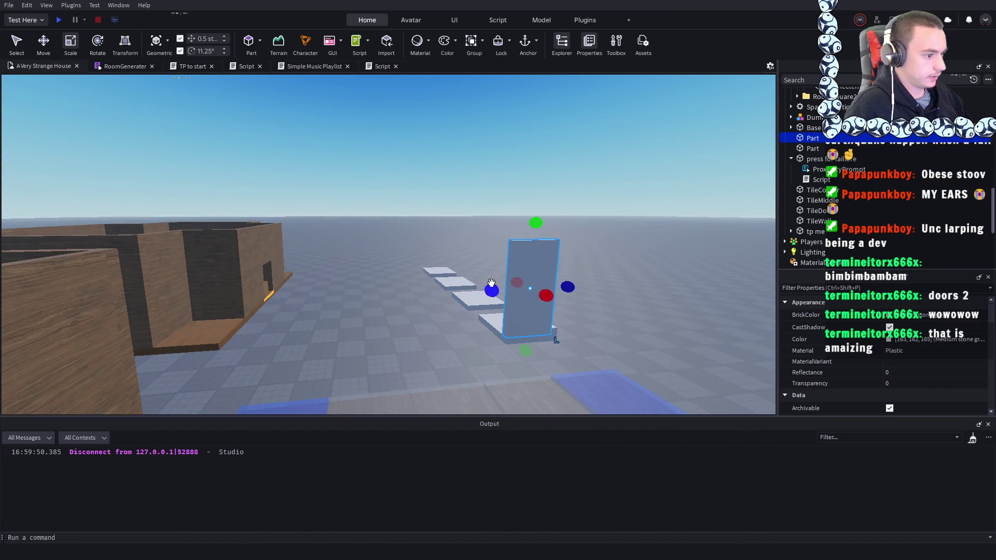
drag(495, 282, 199, 292)
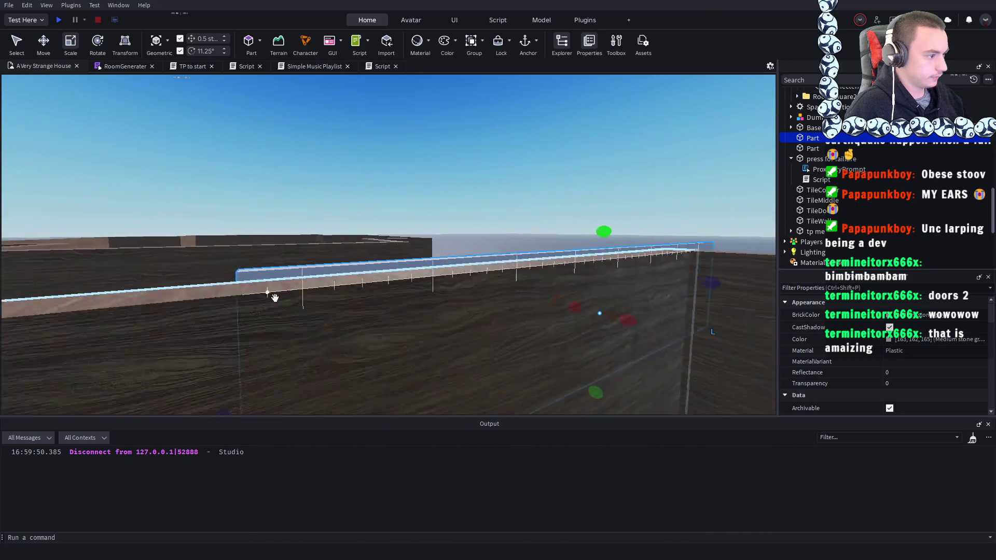
drag(561, 224, 502, 237)
key(s)
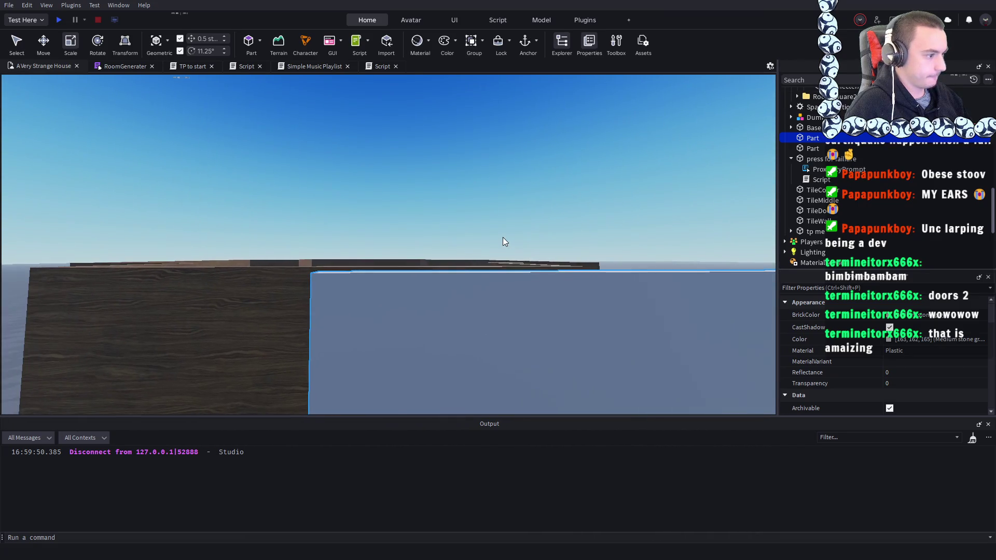
drag(177, 280, 453, 280)
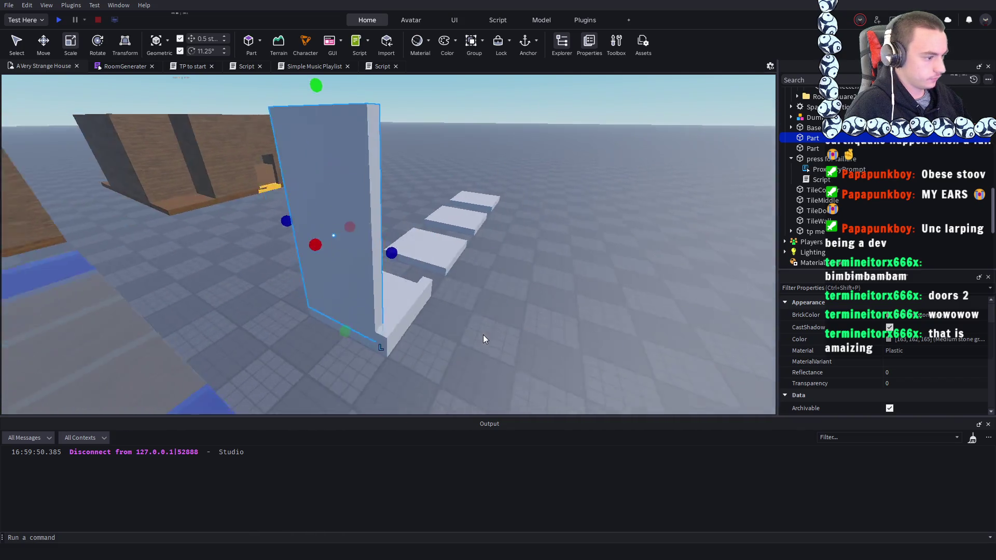
click(306, 311)
drag(393, 285, 395, 151)
- Duplicate the tall wall slab and place the copy on the second tile
key(d)
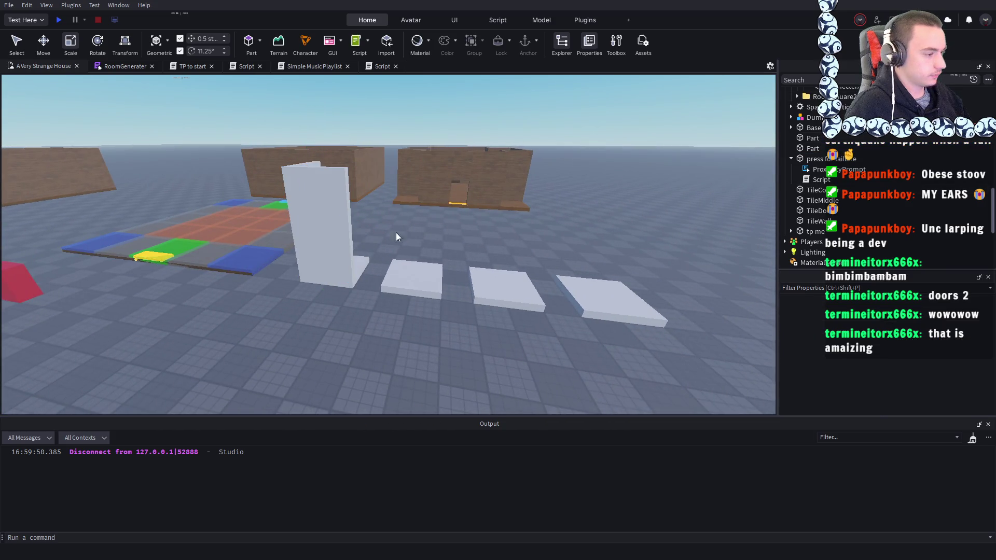
click(334, 234)
key(s)
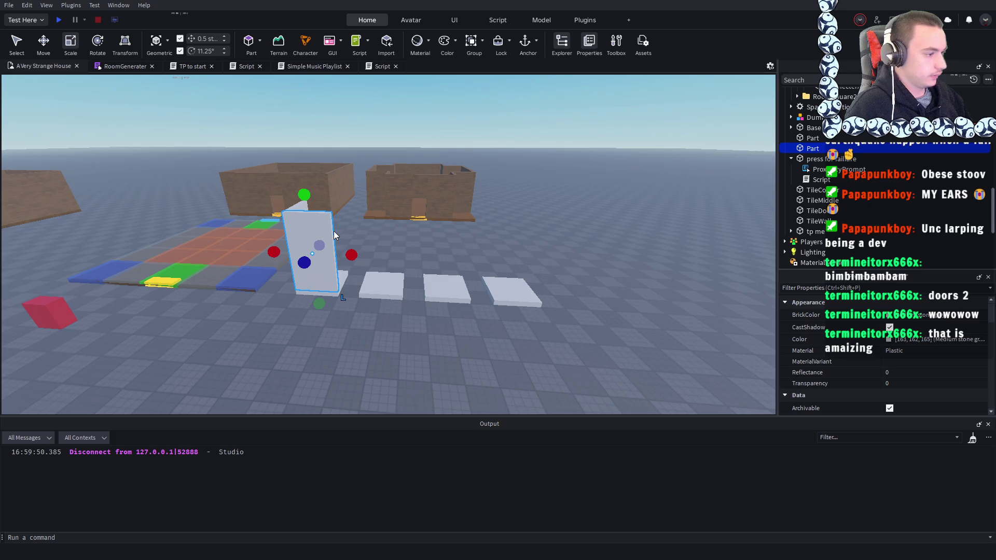
key(ctrl+d)
mouse_move(334, 231)
mouse_down()
mouse_move(410, 278)
mouse_move(388, 351)
mouse_up()
- Place another slab copy on the third tile and narrow it into a 1.5-stud pillar
key(w)
key(s)
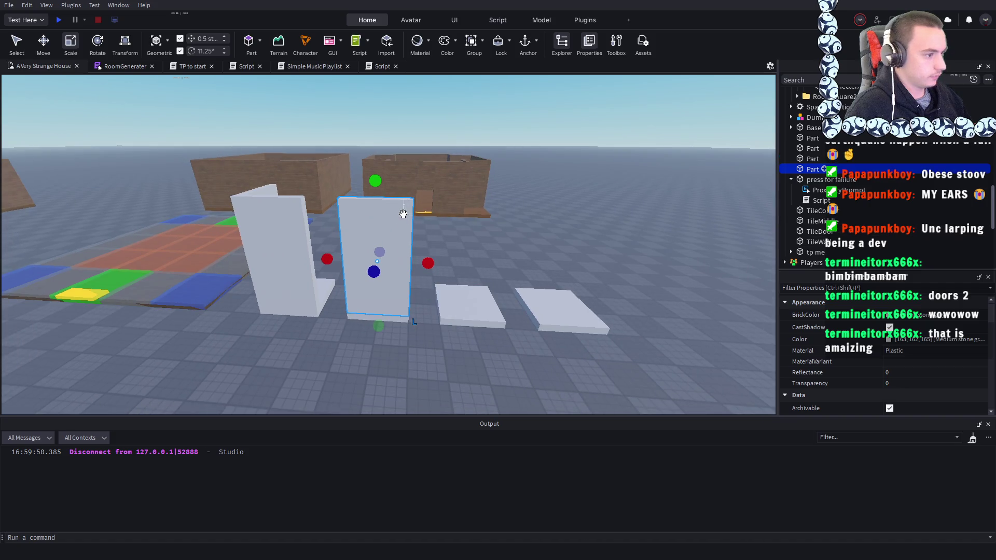
mouse_move(494, 259)
mouse_down()
mouse_move(537, 285)
mouse_move(423, 284)
mouse_move(457, 294)
mouse_up()
key(w)
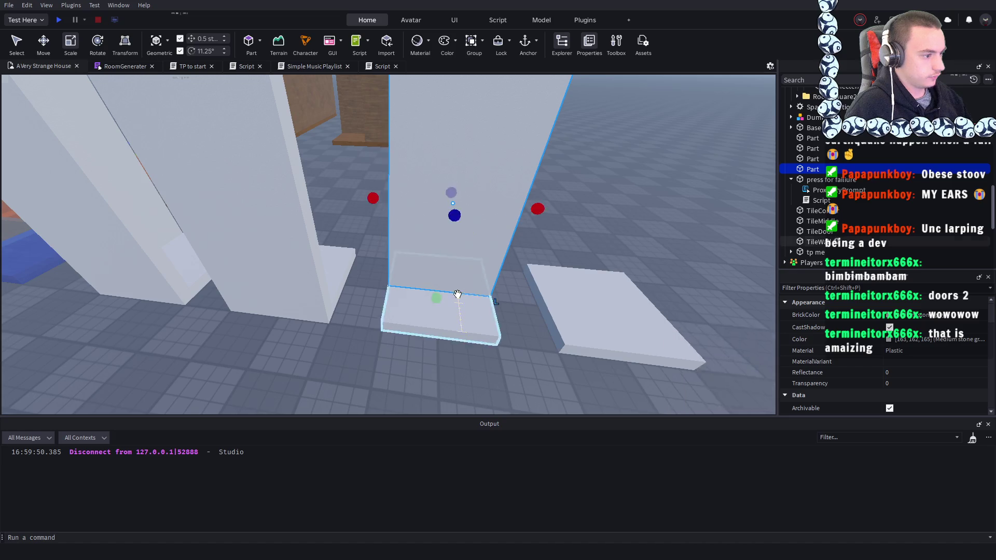
drag(454, 200, 395, 202)
drag(297, 199, 353, 200)
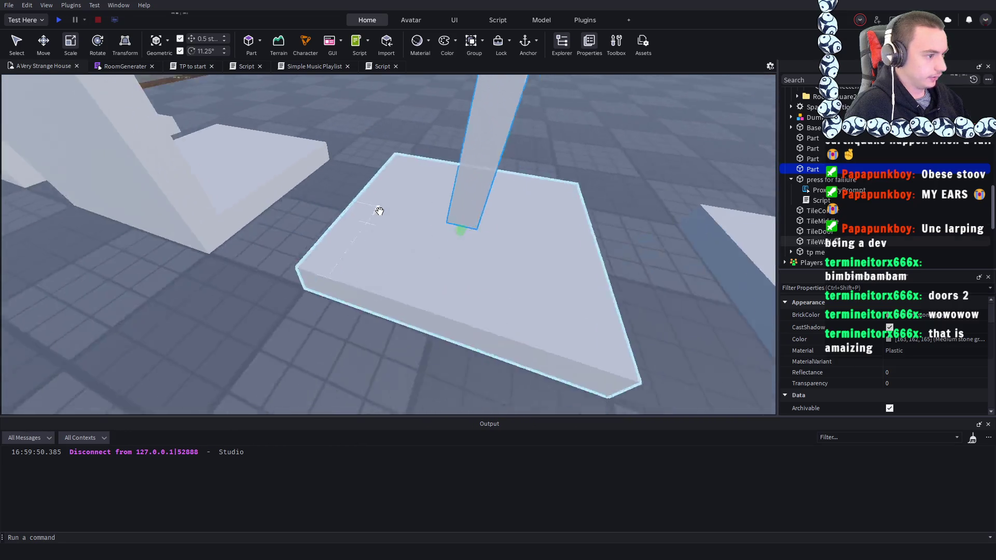
scroll(379, 211, down, 5)
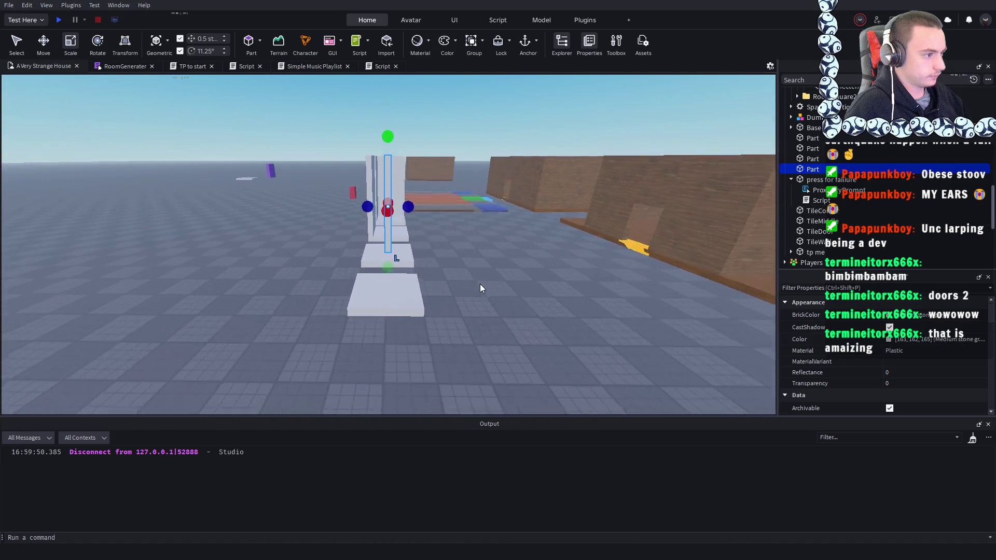
click(480, 284)
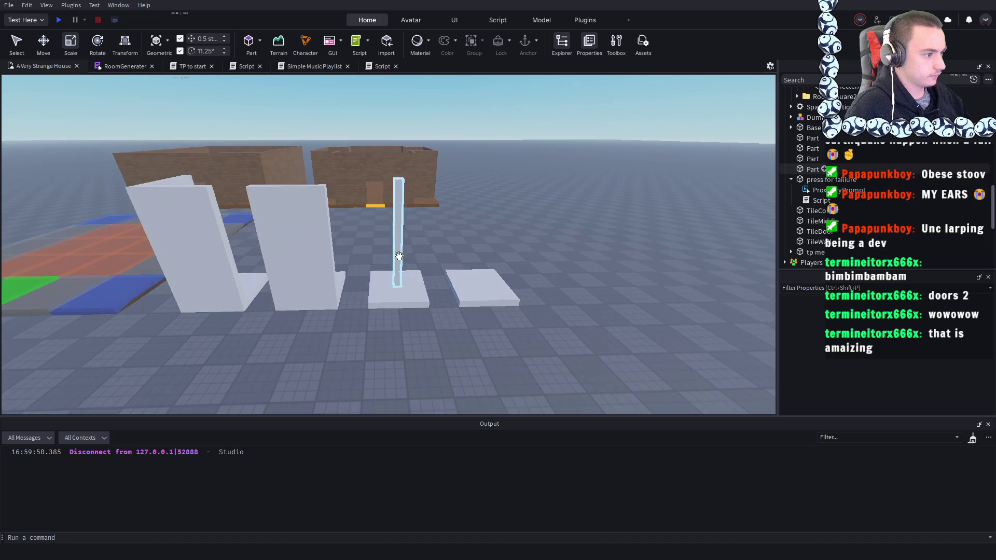
- Move the thin pillar toward the house doorway
click(393, 246)
mouse_move(397, 234)
mouse_down()
mouse_move(418, 233)
mouse_move(434, 259)
mouse_move(431, 343)
mouse_move(371, 277)
mouse_move(363, 193)
mouse_move(390, 220)
mouse_move(355, 237)
mouse_move(431, 220)
mouse_move(445, 240)
mouse_up()
scroll(365, 237, down, 5)
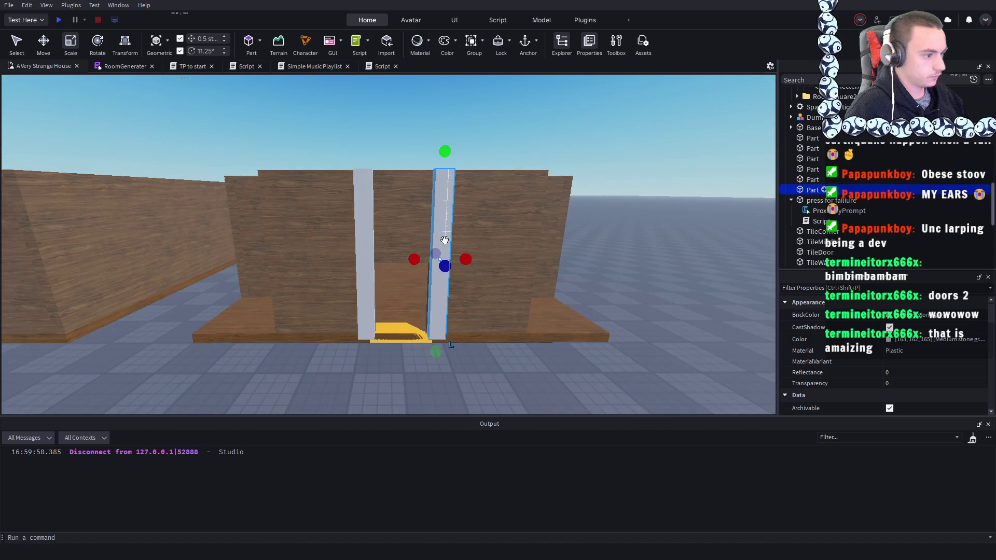
scroll(446, 257, up, 10)
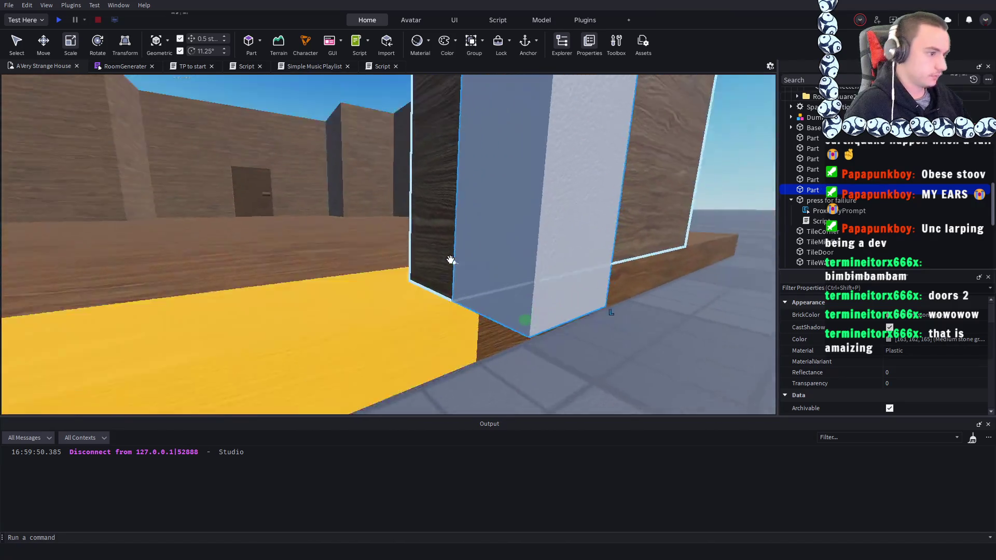
scroll(450, 259, down, 10)
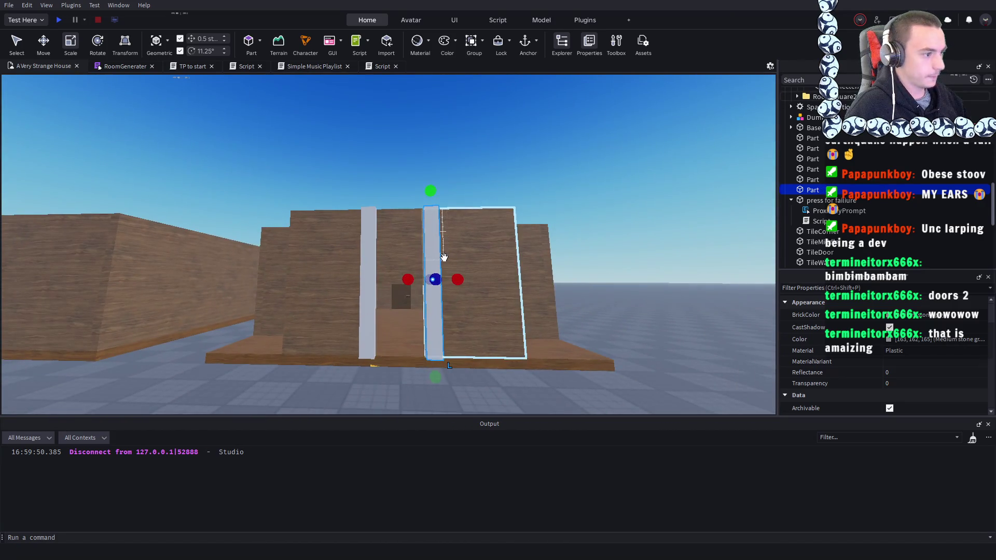
- Duplicate the pillar into the doorway and shorten the copy to 8 studs
key(ctrl+d)
mouse_move(444, 260)
mouse_down()
mouse_move(403, 231)
mouse_move(385, 245)
mouse_up()
drag(384, 374, 383, 306)
scroll(382, 309, up, 5)
scroll(382, 311, down, 2)
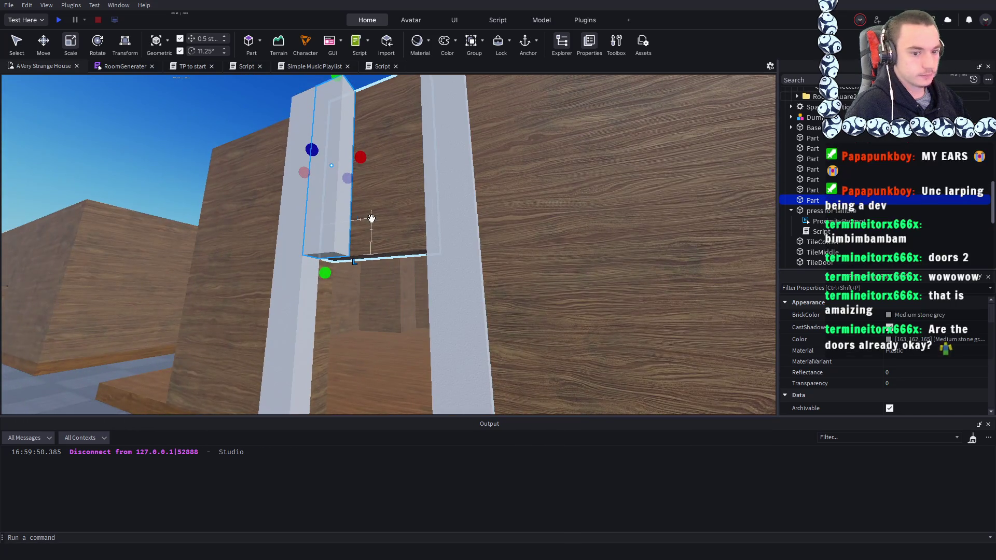
scroll(375, 231, up, 2)
scroll(375, 231, down, 5)
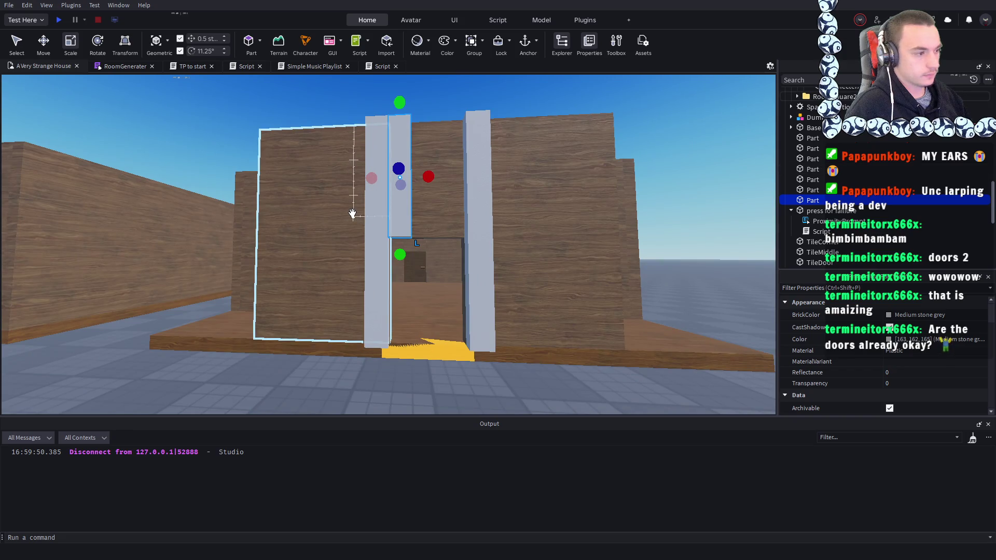
- Resize the door part to 4.5 studs and slide it along its depth axis into the doorway
mouse_move(426, 178)
mouse_down()
mouse_move(451, 179)
mouse_move(471, 238)
mouse_up()
scroll(471, 237, down, 3)
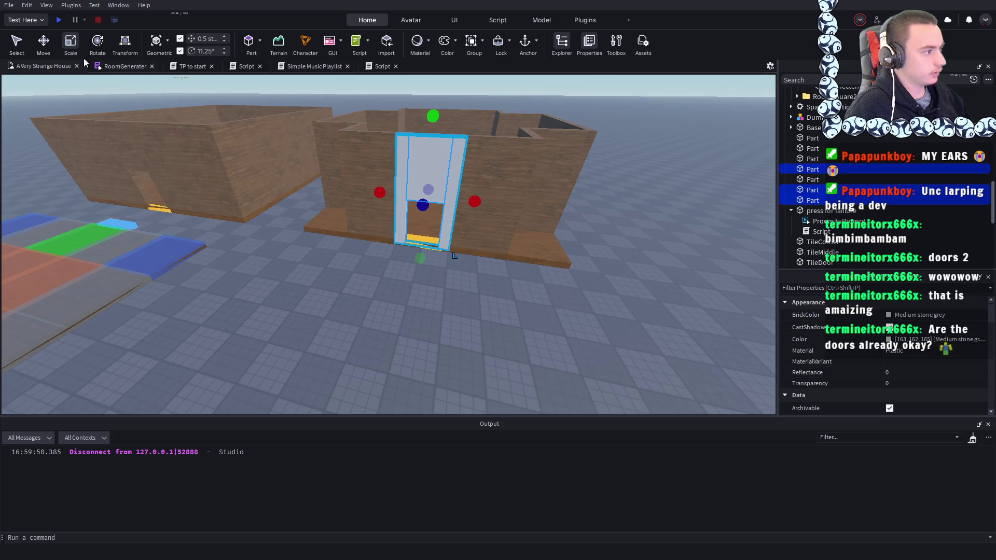
click(46, 44)
mouse_move(363, 283)
mouse_down()
mouse_move(368, 266)
mouse_move(359, 258)
mouse_move(315, 294)
mouse_move(325, 294)
mouse_move(366, 158)
mouse_move(421, 172)
mouse_move(430, 195)
mouse_up()
scroll(430, 195, down, 5)
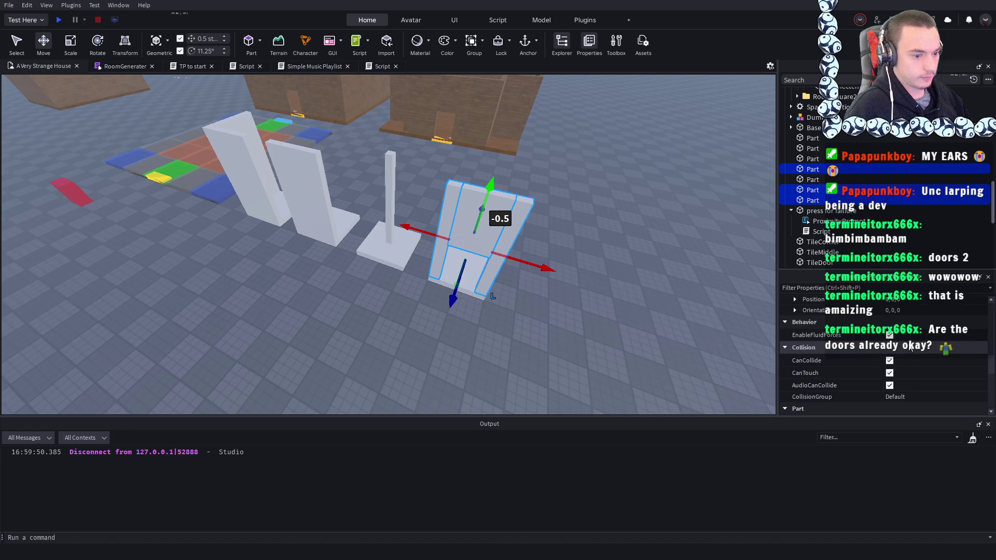
scroll(531, 353, down, 5)
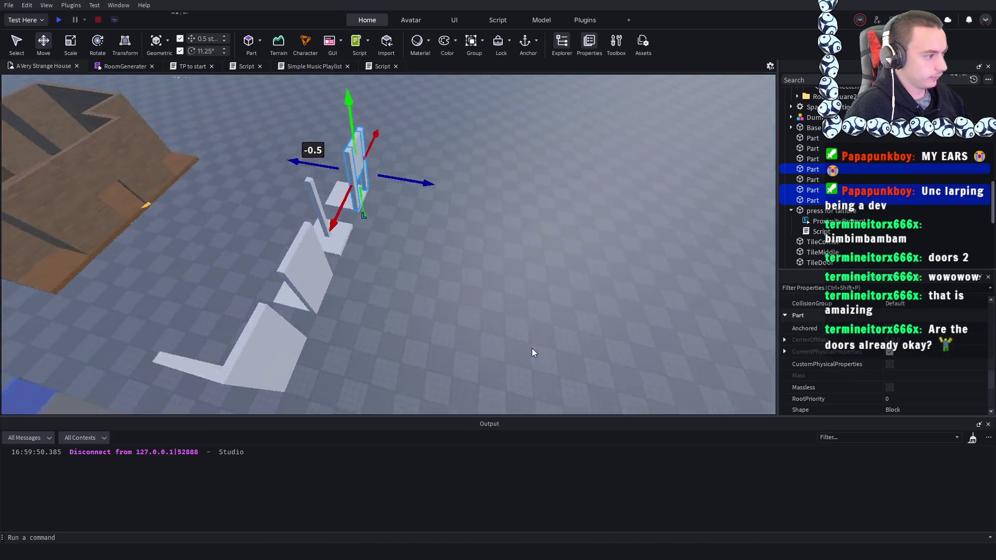
scroll(531, 347, down, 5)
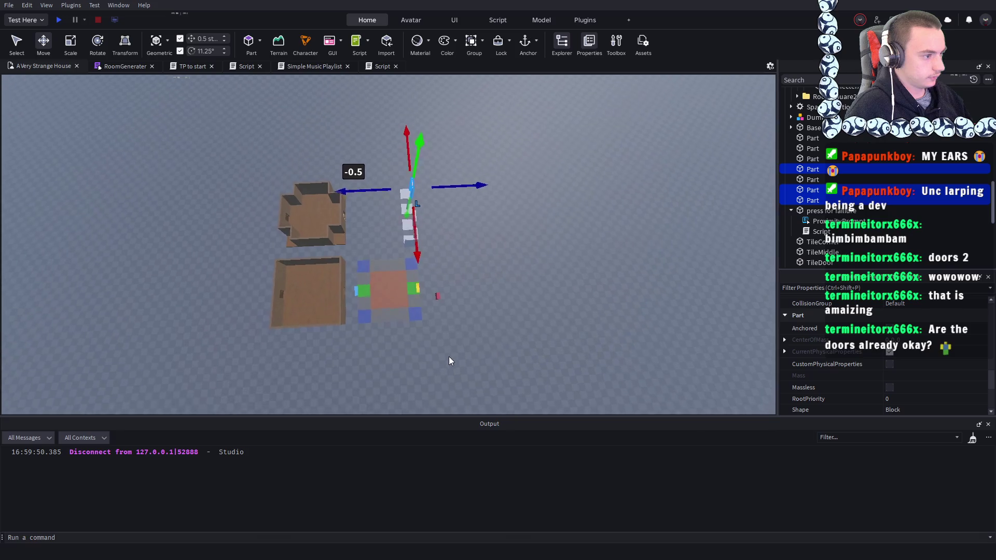
- Box-select the floor tiles and door pieces together
click(427, 337)
mouse_move(453, 329)
mouse_down()
mouse_move(343, 170)
mouse_move(357, 170)
mouse_up()
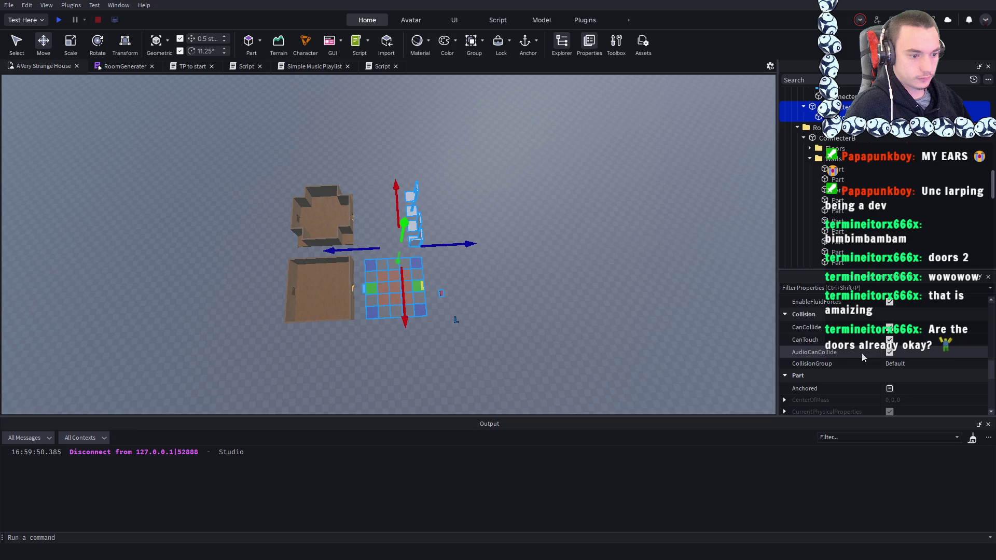
scroll(516, 296, up, 10)
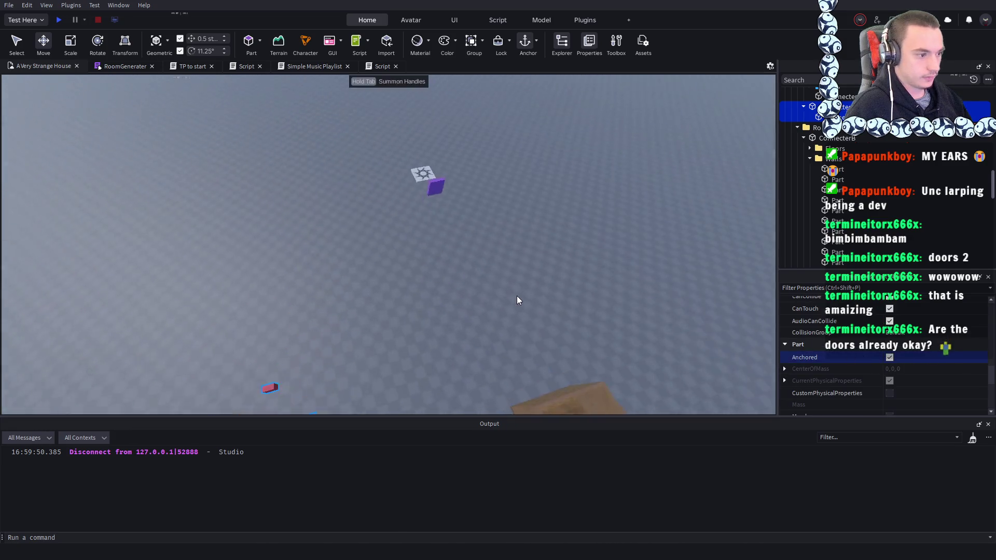
key(F5)
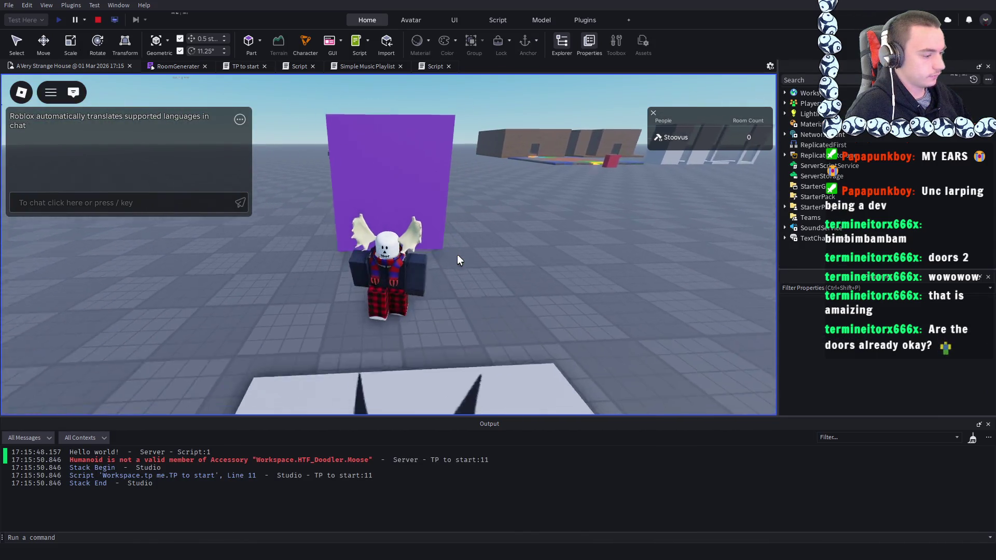
key(w)
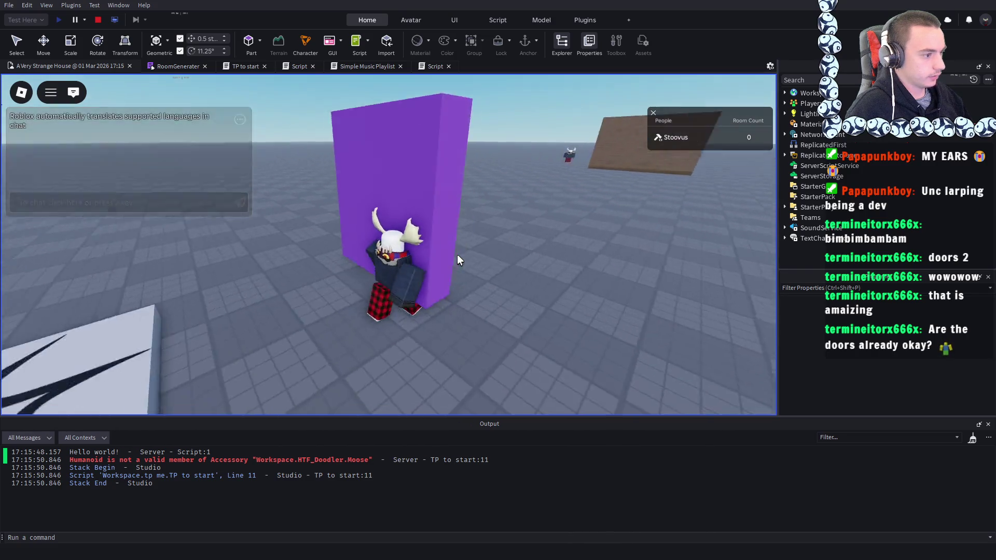
key(s)
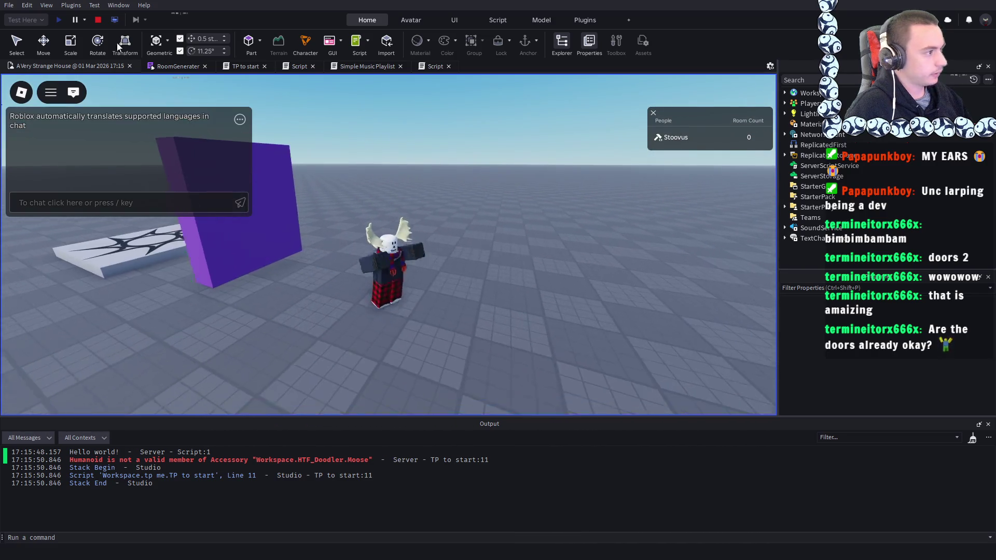
click(98, 20)
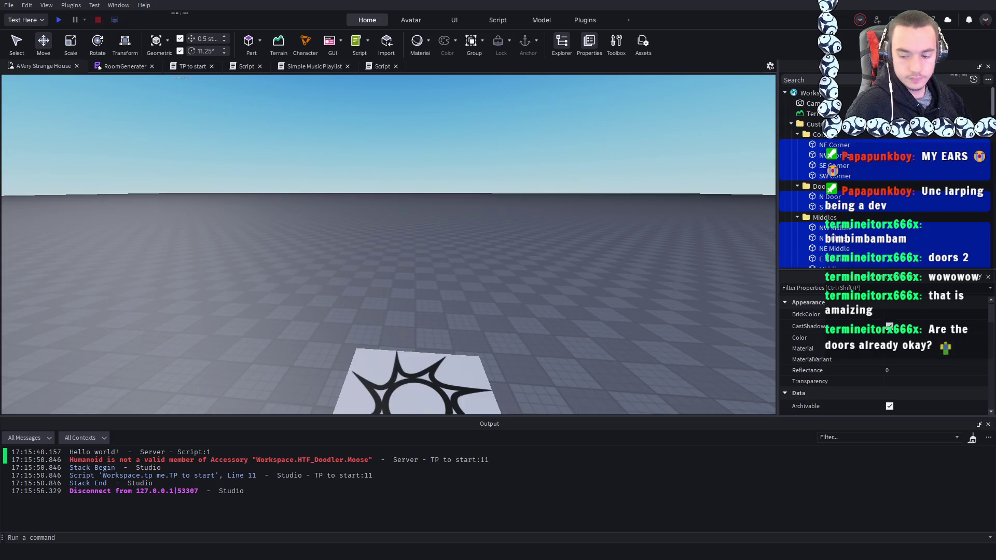
key(f)
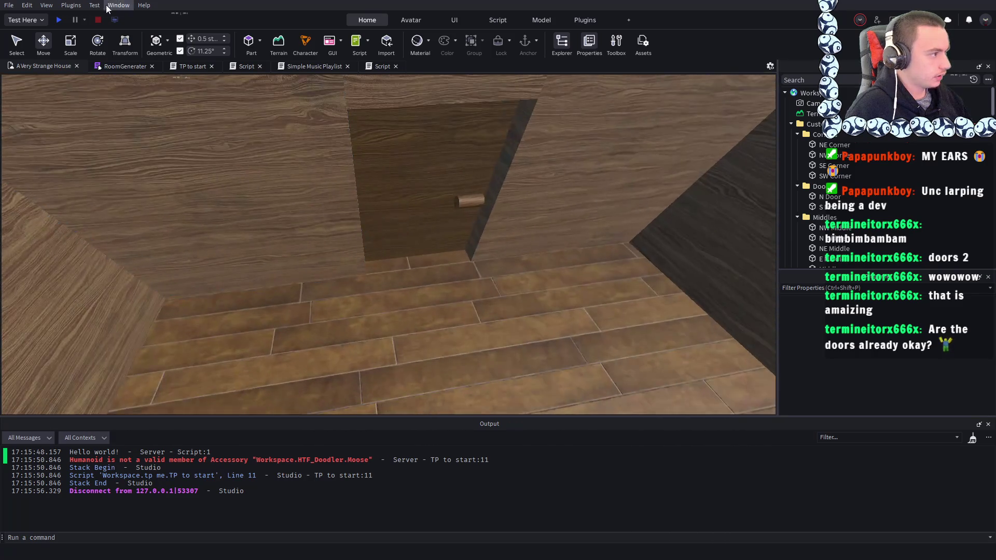
- Start a playtest and walk the character through doorways into the first generated rooms
click(58, 21)
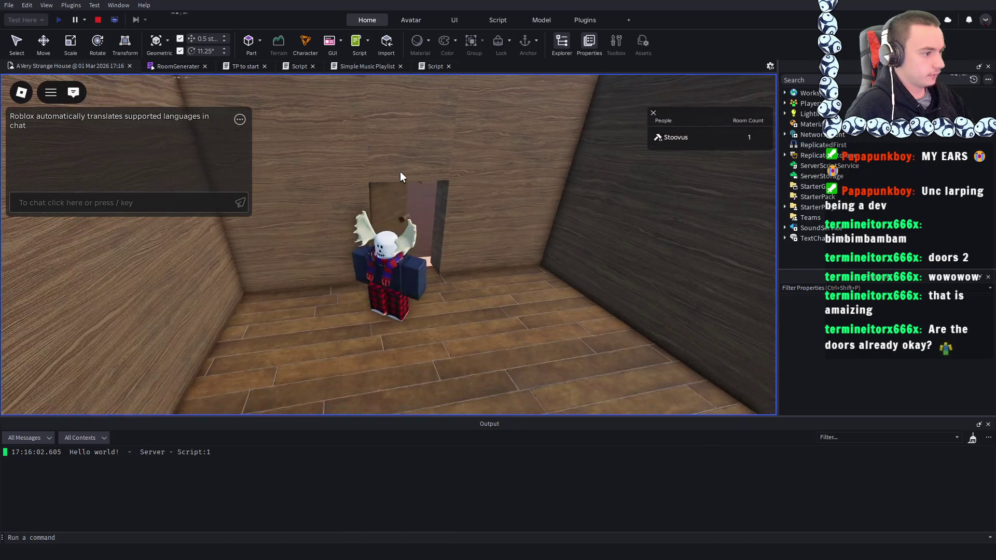
key(s)
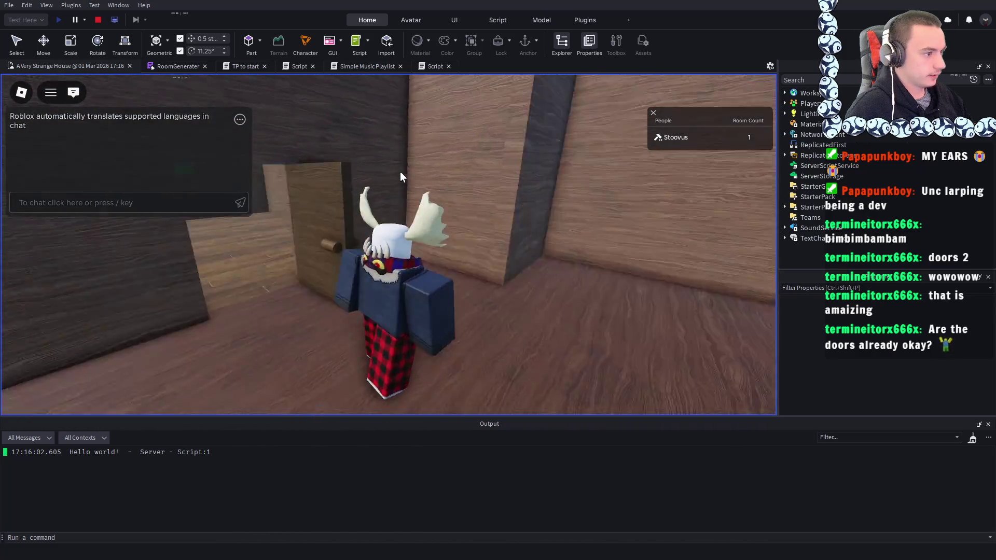
key(w)
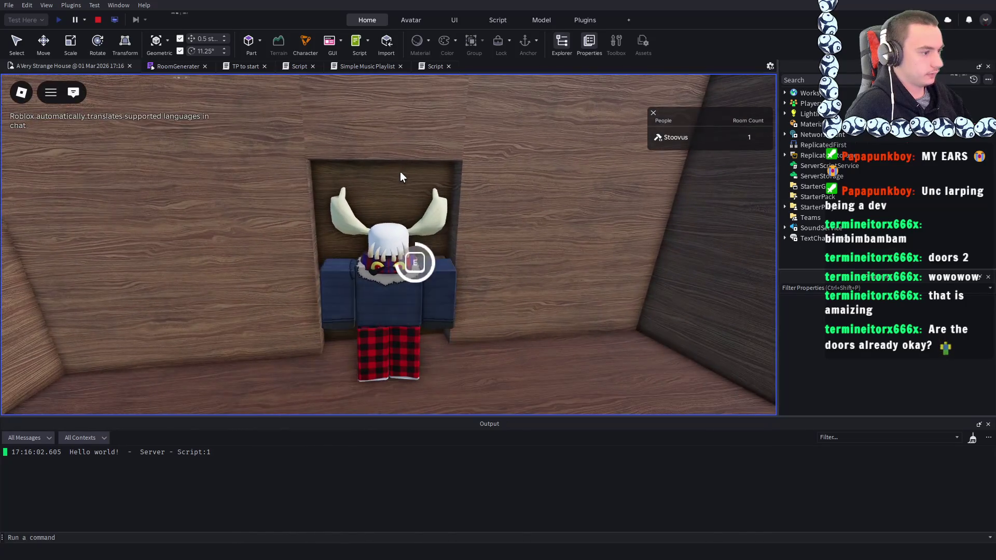
key(s)
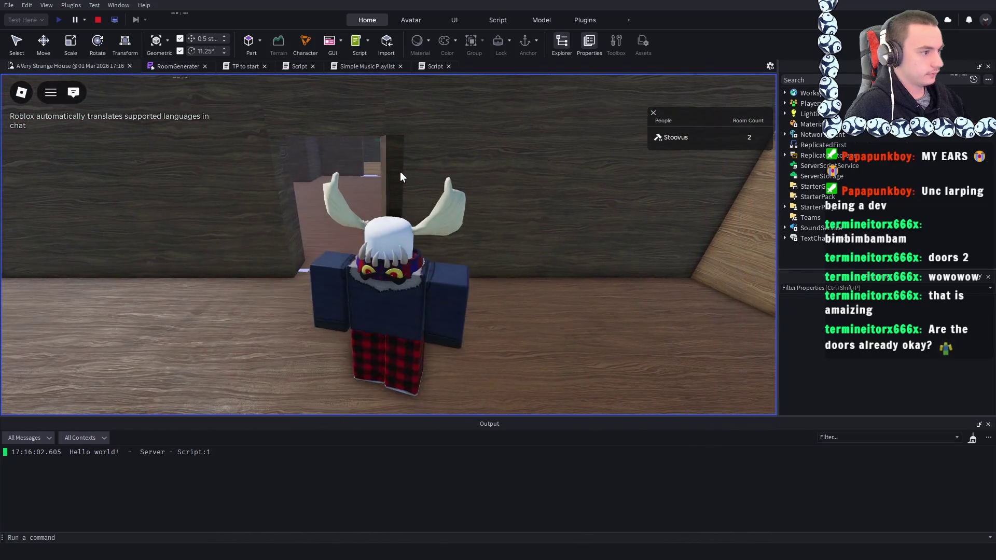
key(w)
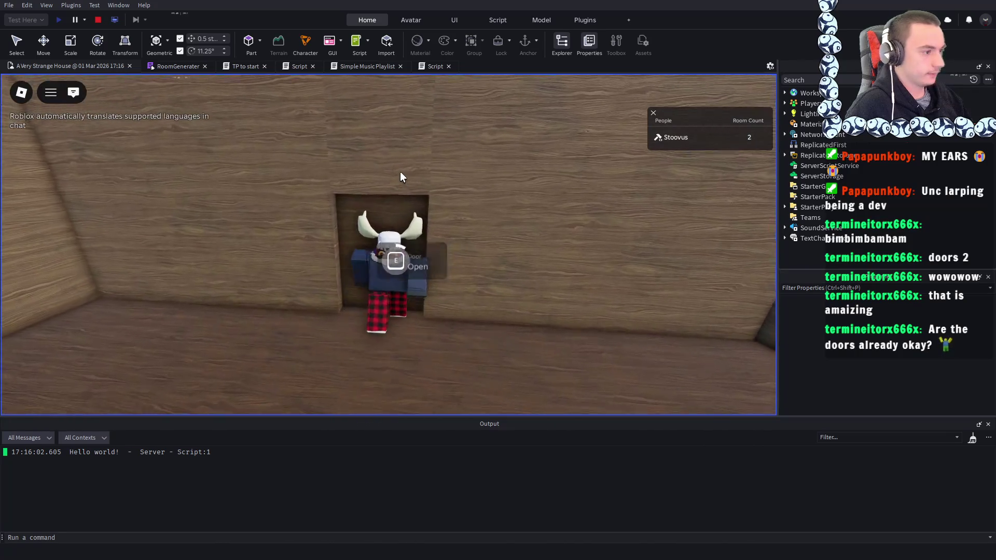
key(w)
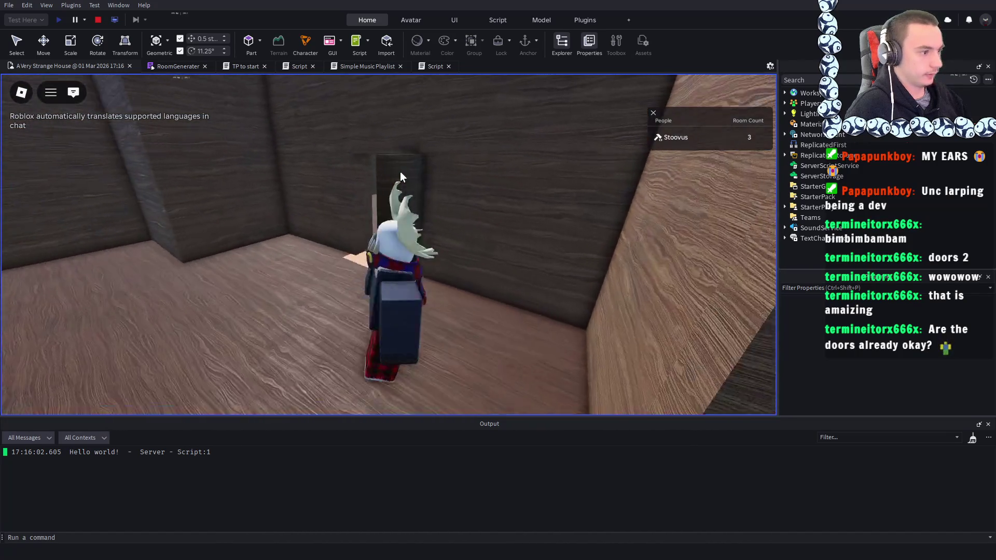
key(d)
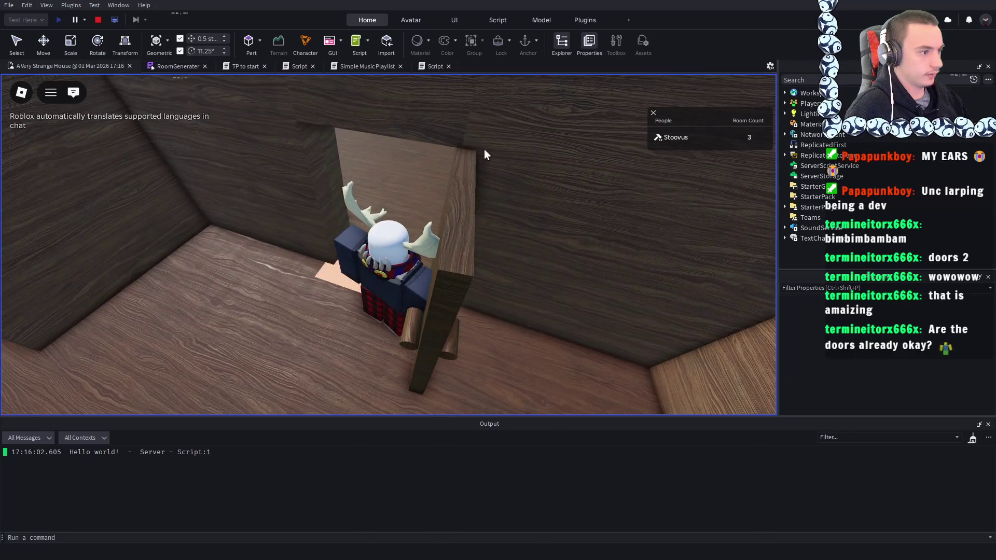
key(s)
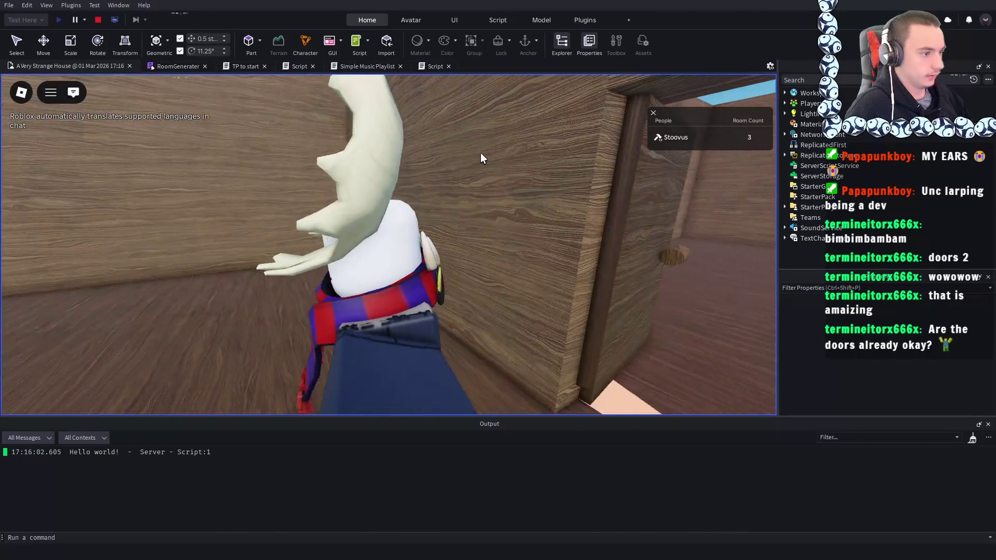
key(s)
key(w)
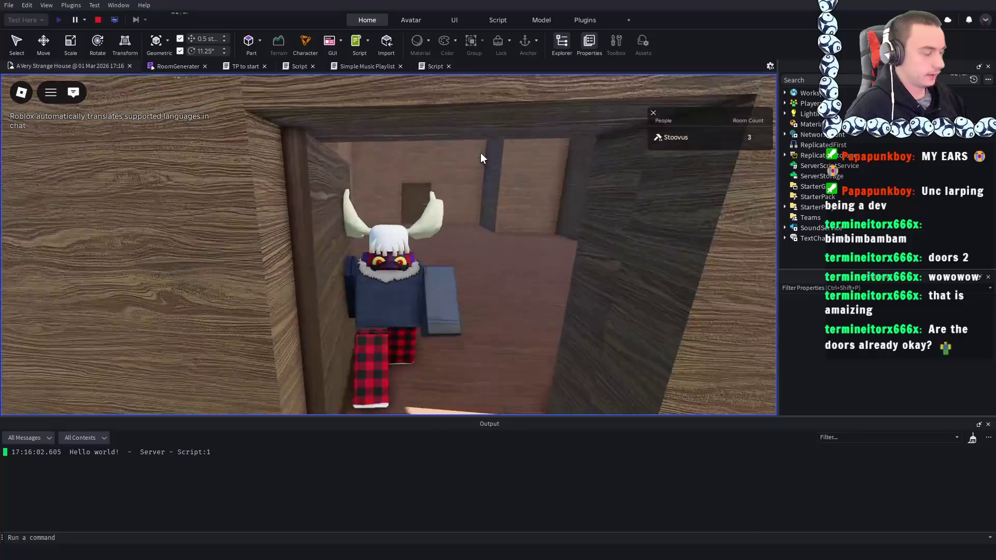
key(w)
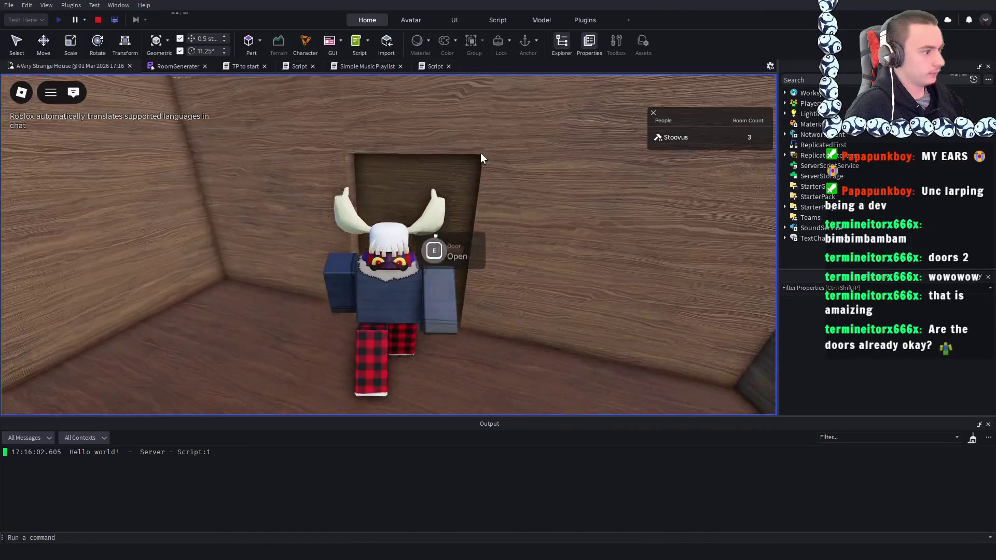
key(w)
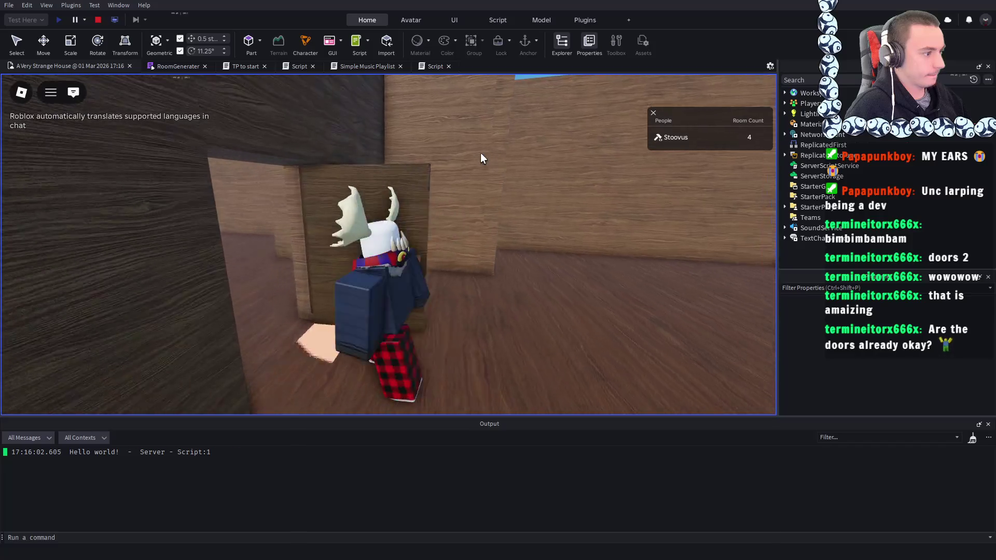
- Tilt the camera for an overview, keep walking through doors until Room Count reaches 6, then stop
scroll(480, 152, down, 10)
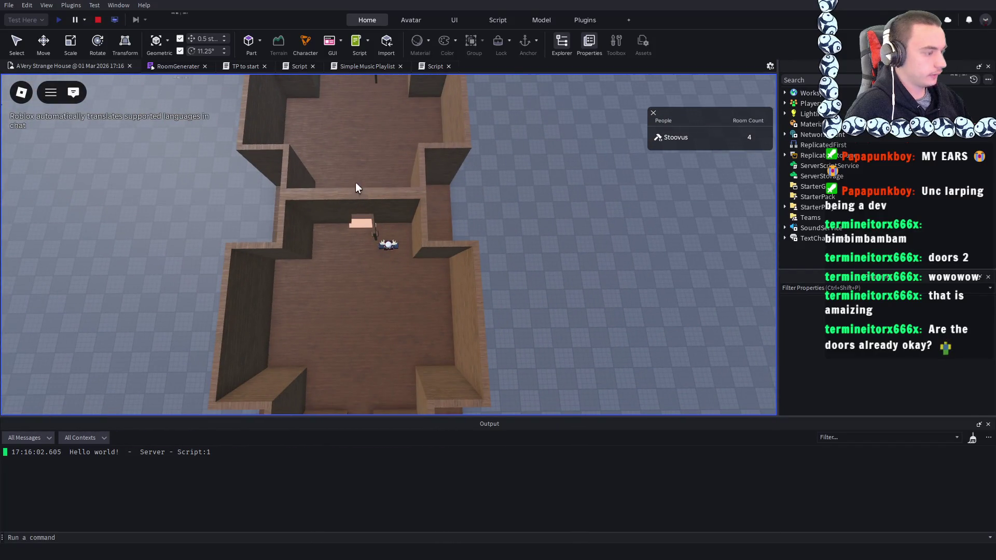
key(Left)
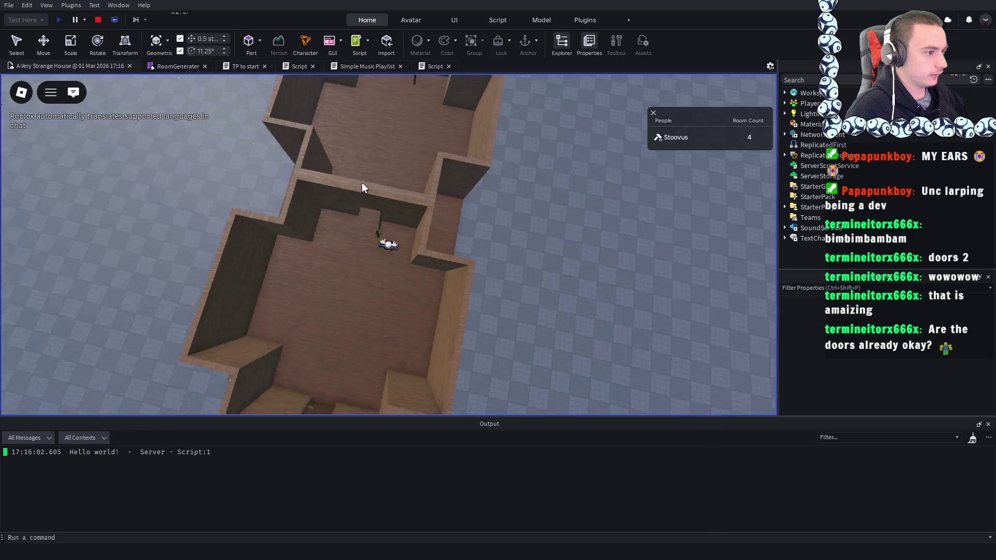
scroll(362, 183, up, 10)
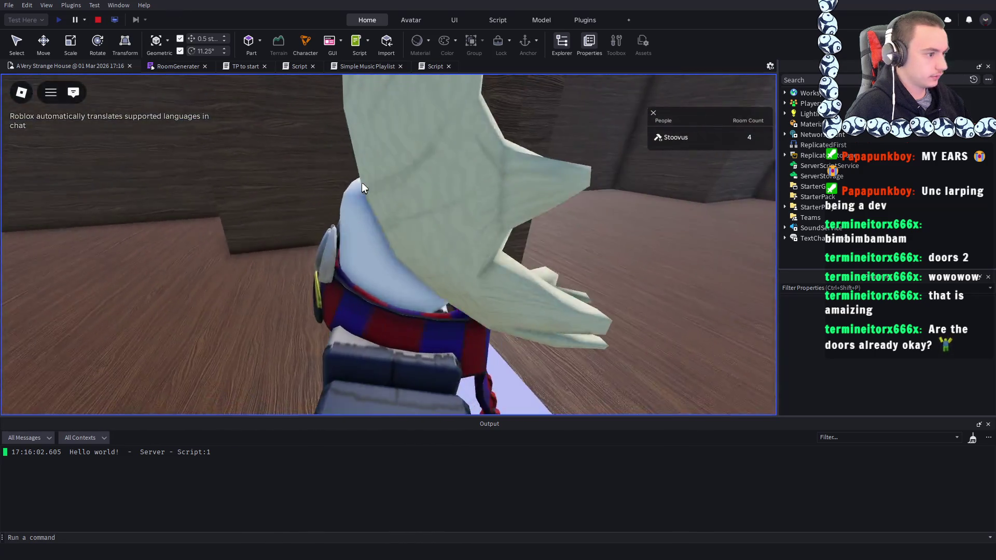
scroll(362, 188, up, 3)
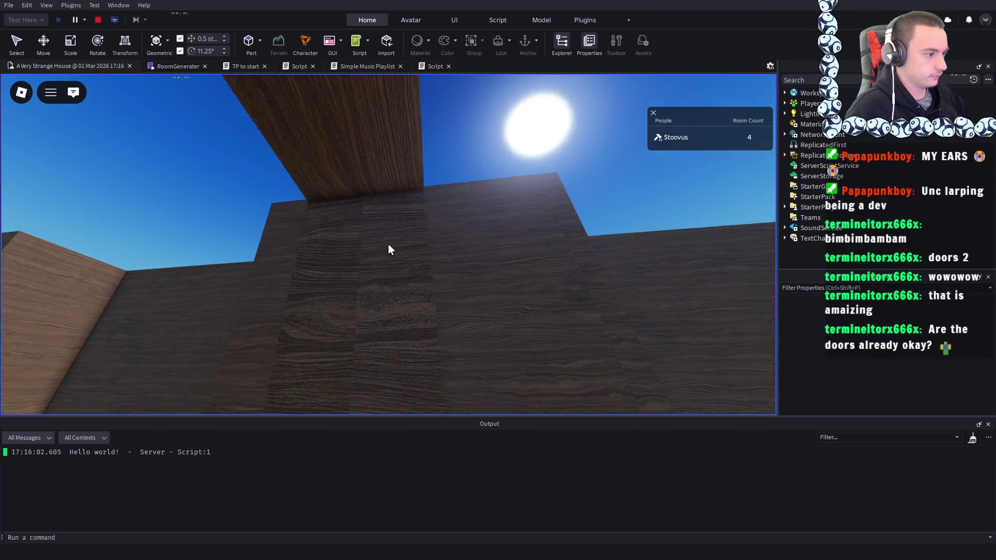
key(w)
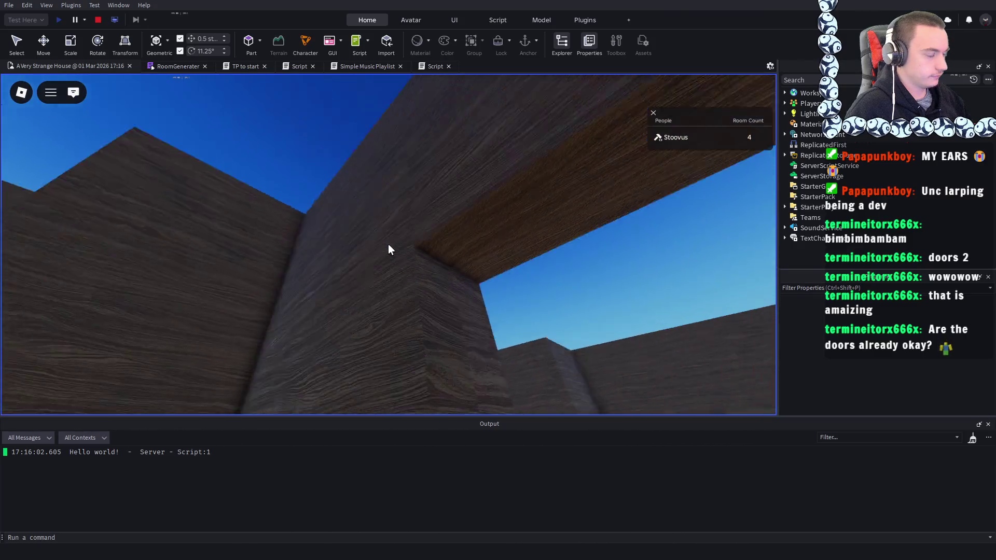
key(w)
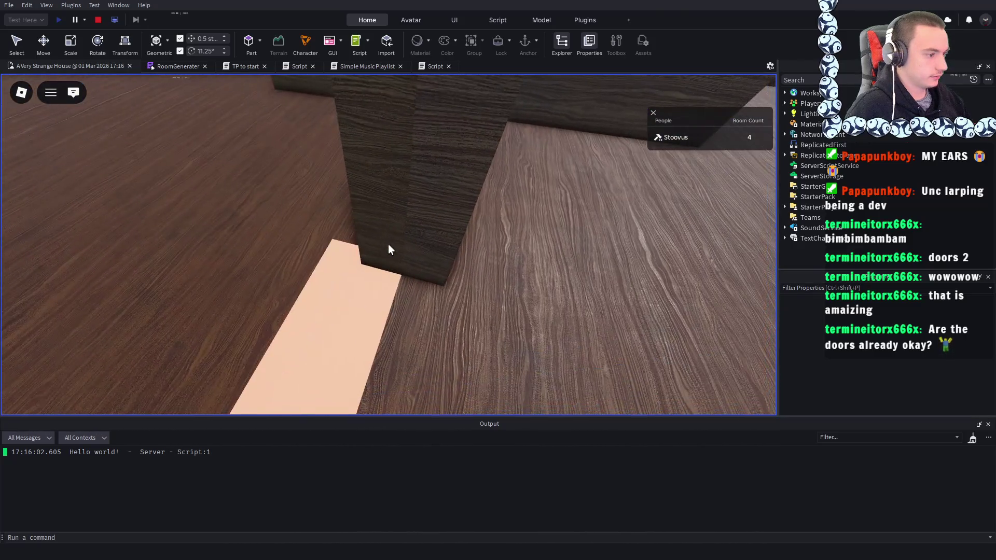
key(w)
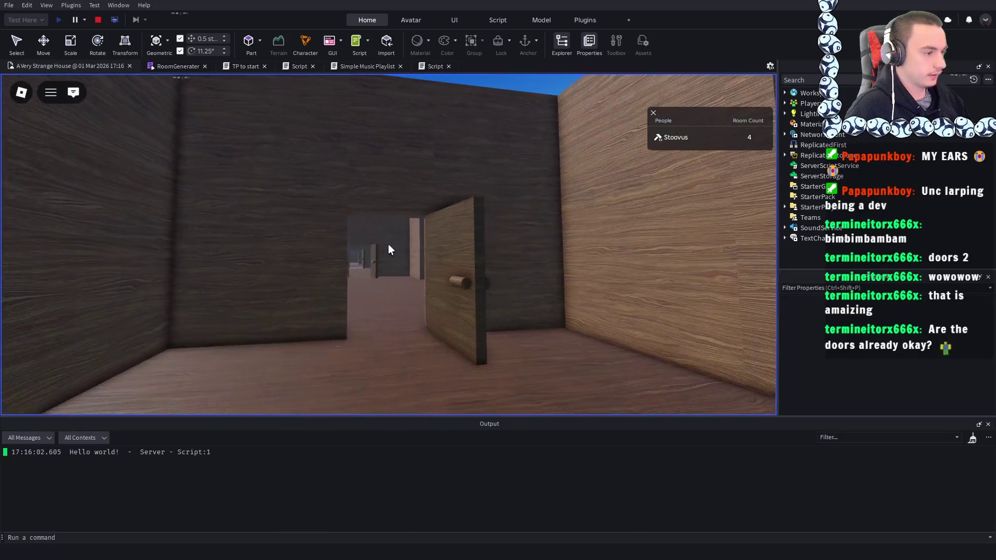
key(w)
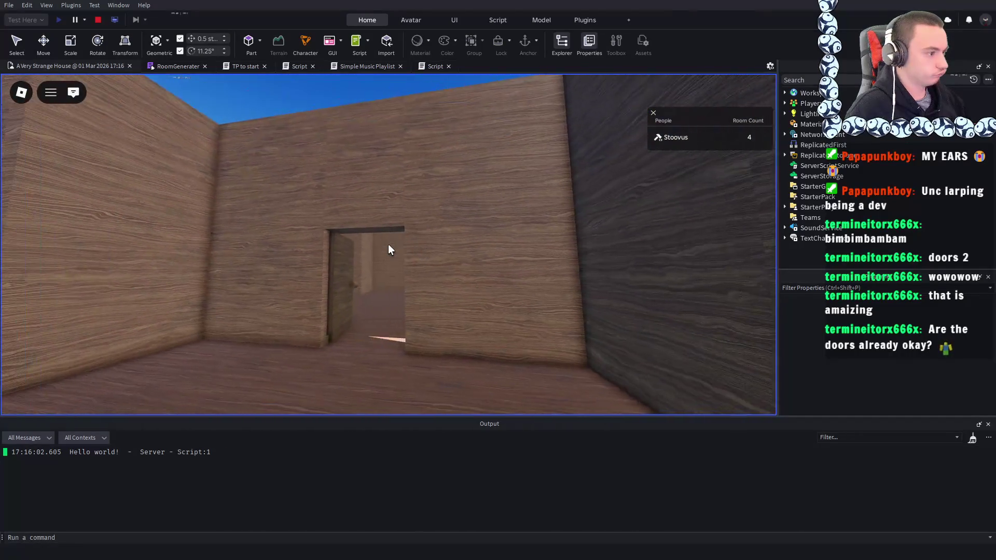
key(w)
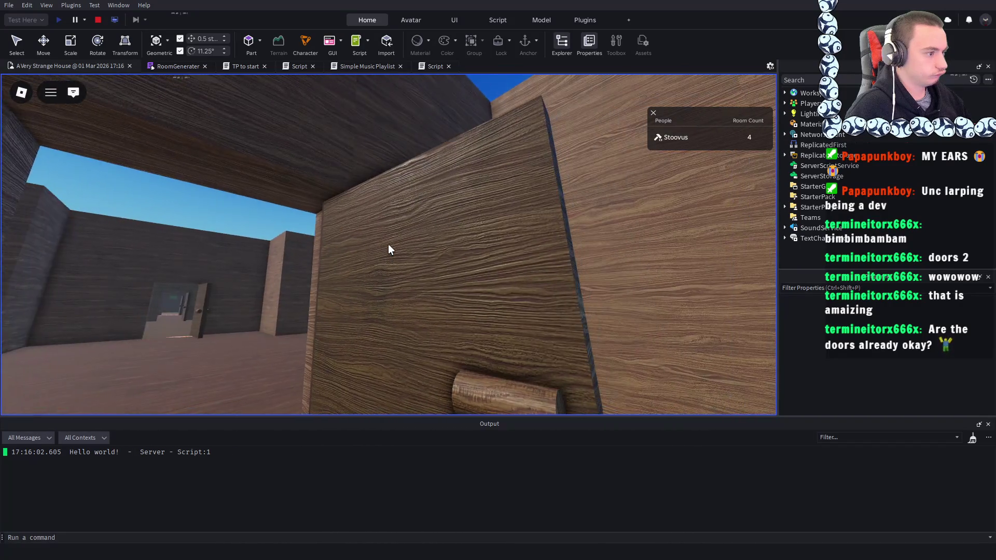
key(w)
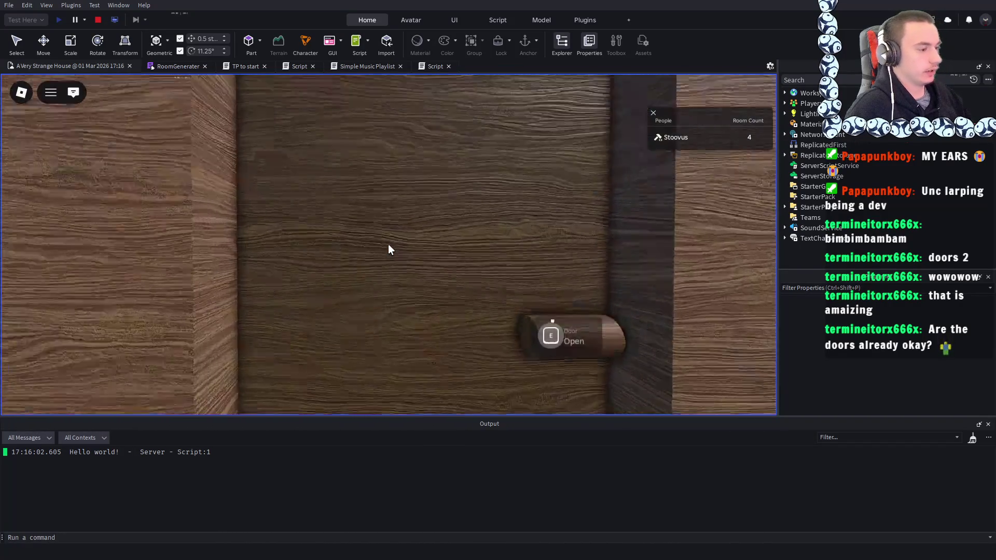
key(w)
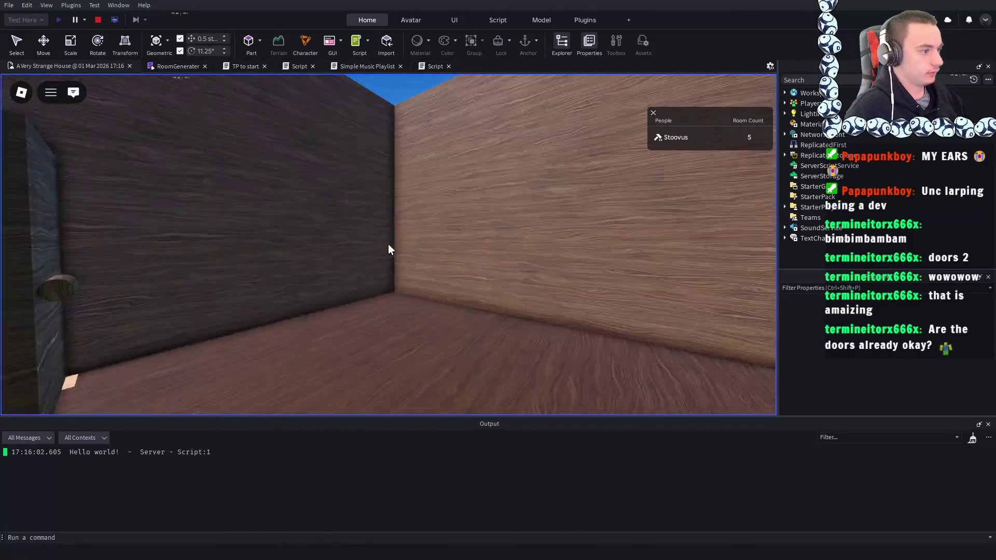
scroll(388, 244, down, 15)
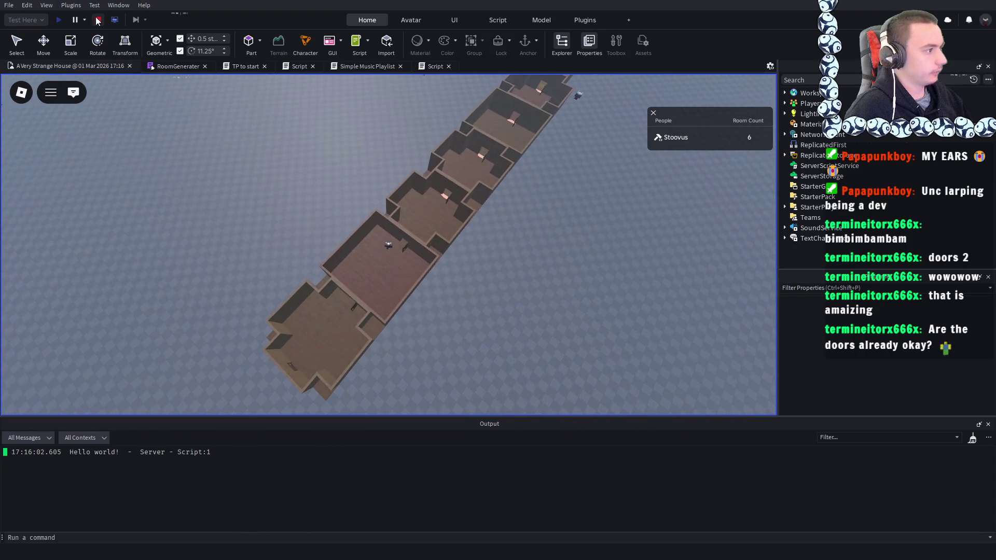
click(96, 19)
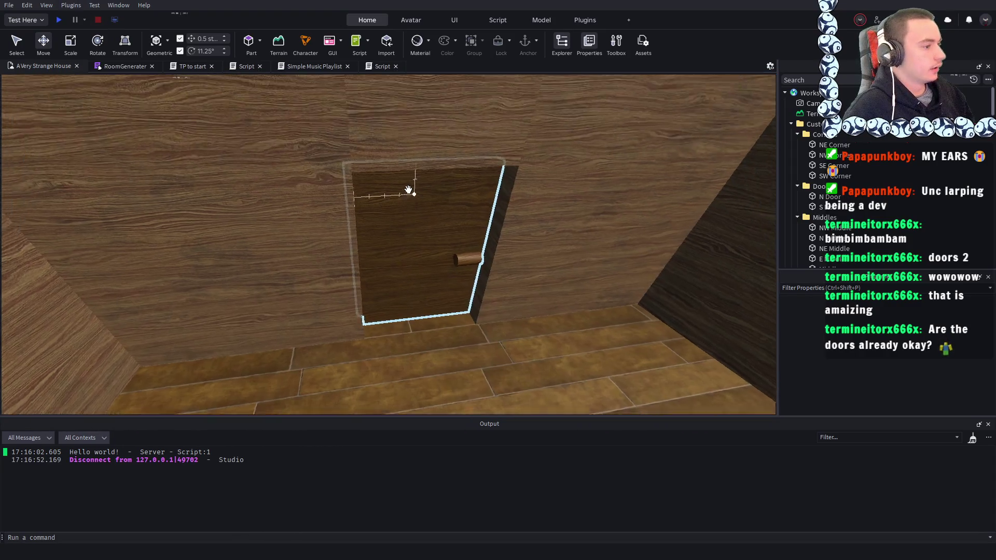
- Move two white wall parts into TileCorner and one wall part into TileWall
scroll(409, 190, up, 10)
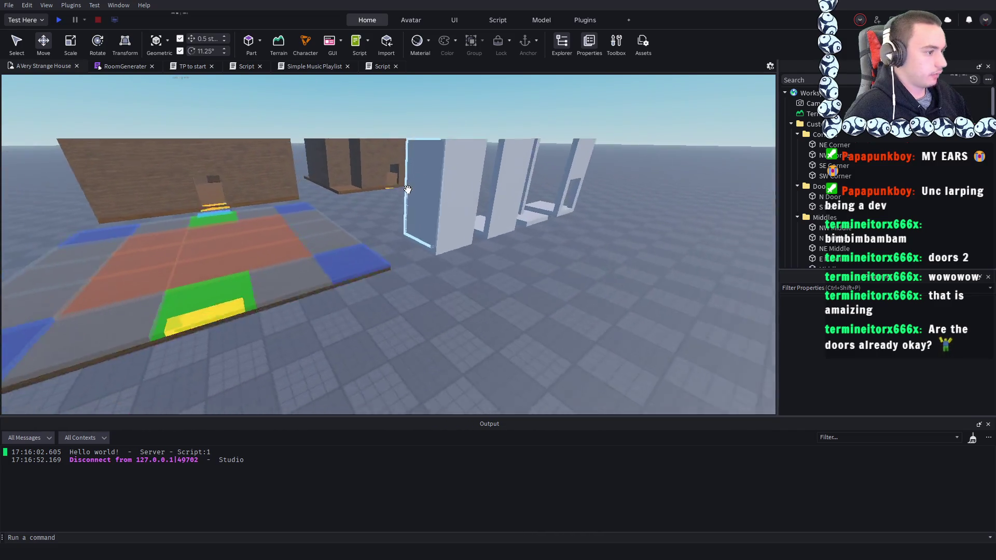
scroll(409, 190, down, 10)
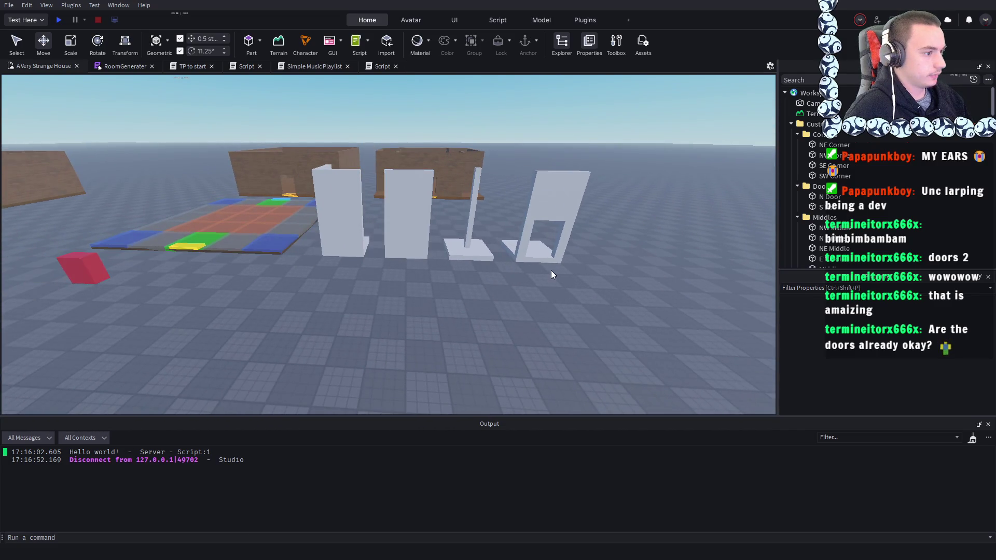
scroll(468, 258, down, 5)
scroll(438, 267, up, 5)
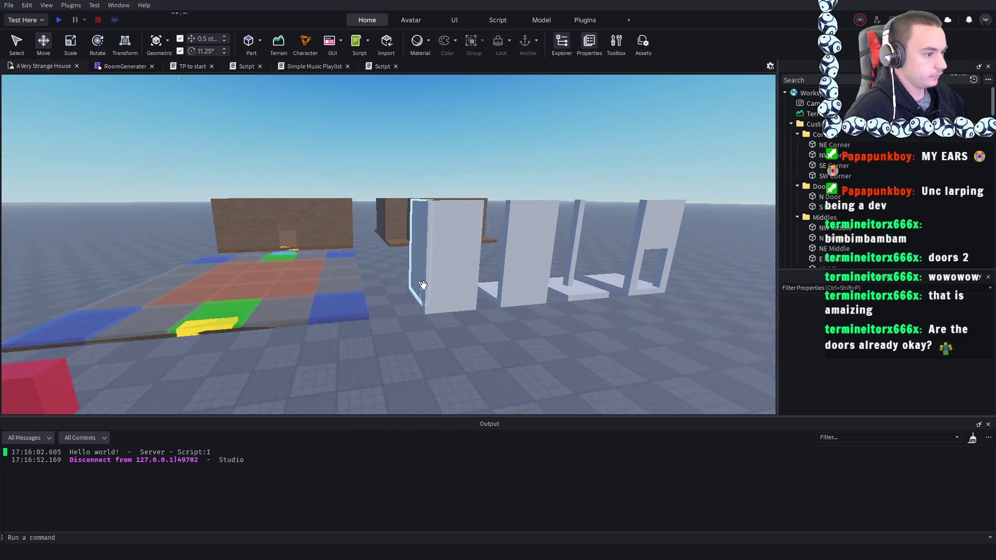
click(438, 267)
scroll(562, 301, up, 5)
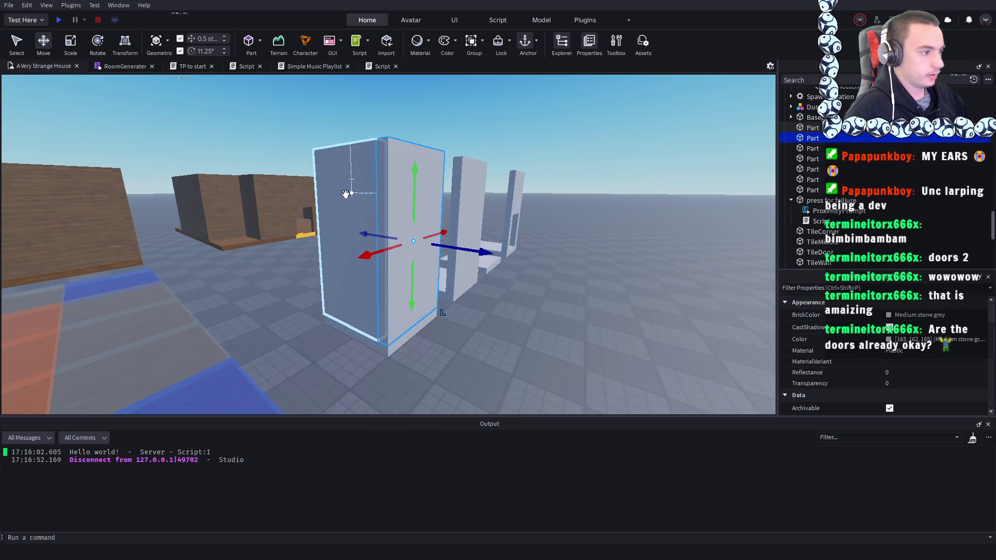
click(406, 355)
drag(462, 286, 337, 208)
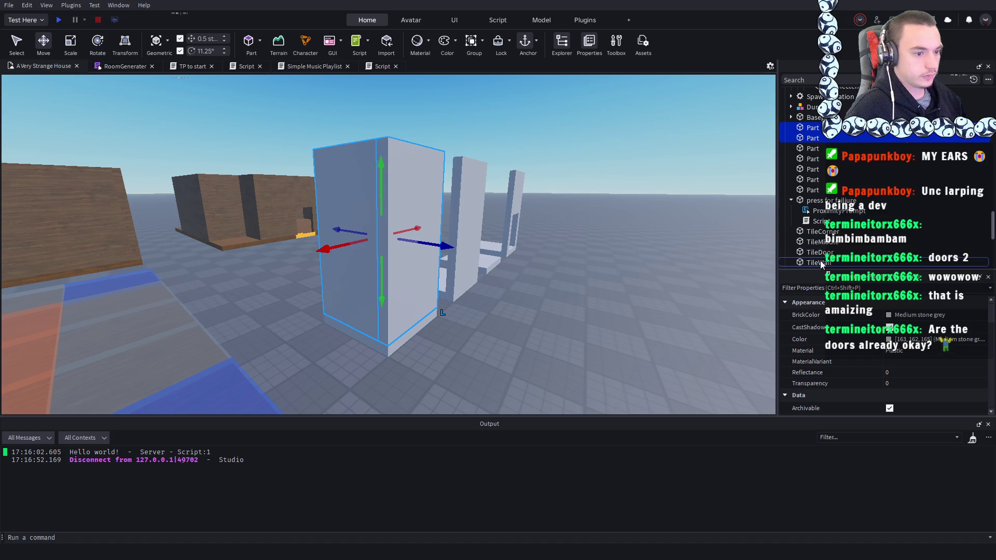
drag(818, 237, 819, 231)
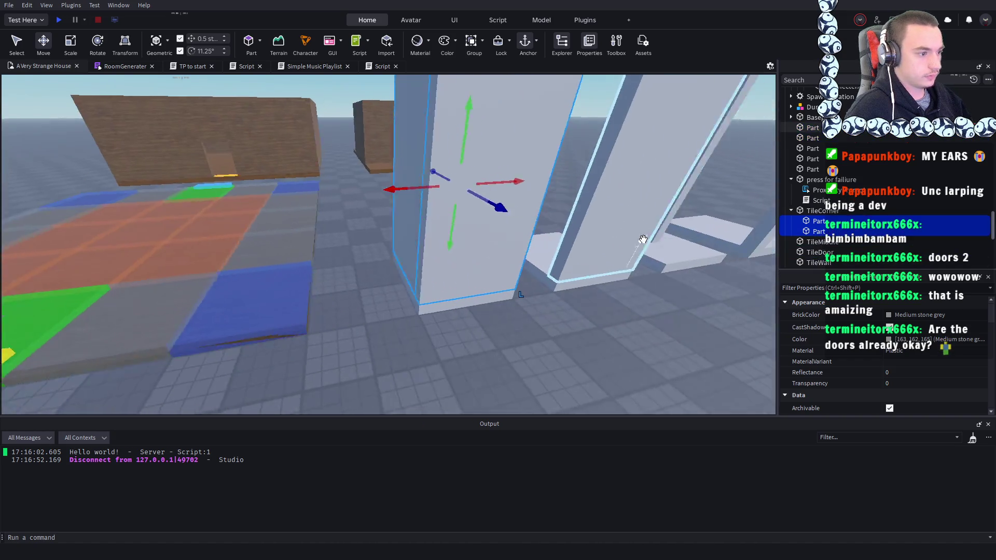
click(812, 127)
scroll(844, 218, down, 2)
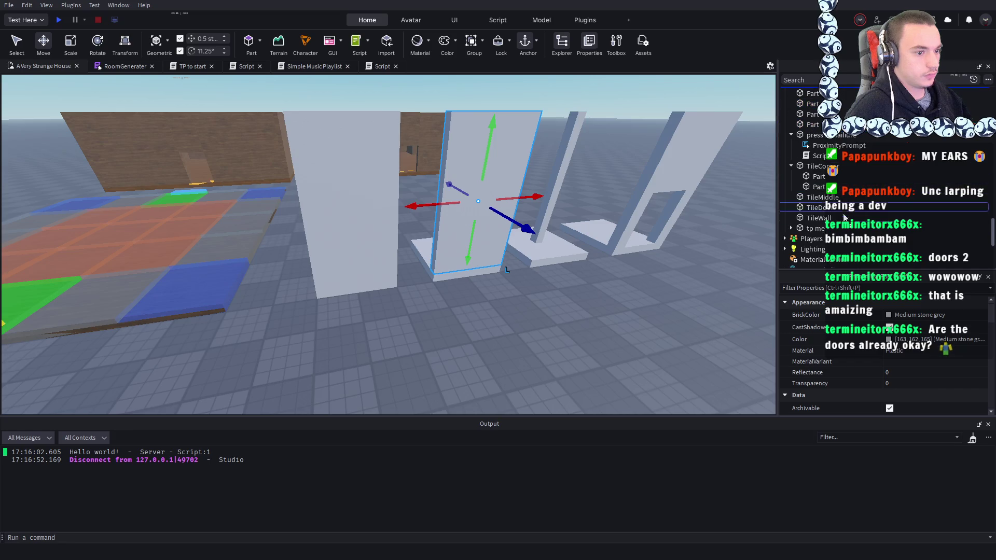
drag(818, 221, 818, 219)
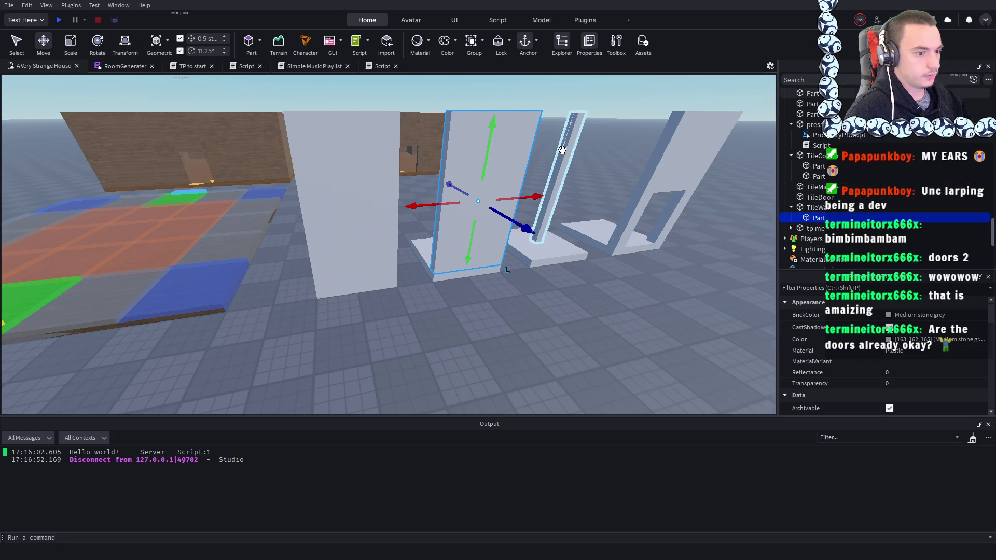
- Put the thin pillar part into the TileMiddle model
click(479, 181)
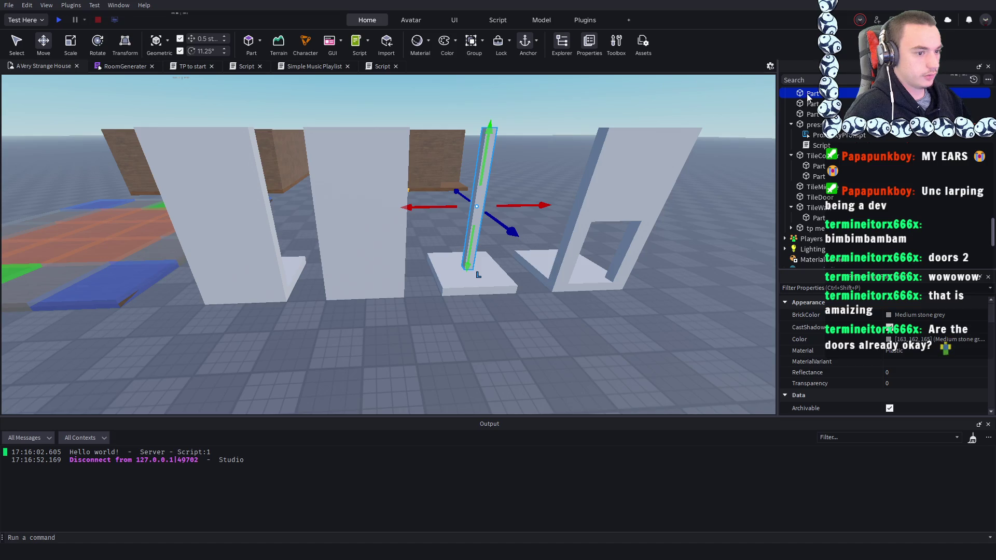
drag(818, 193, 819, 189)
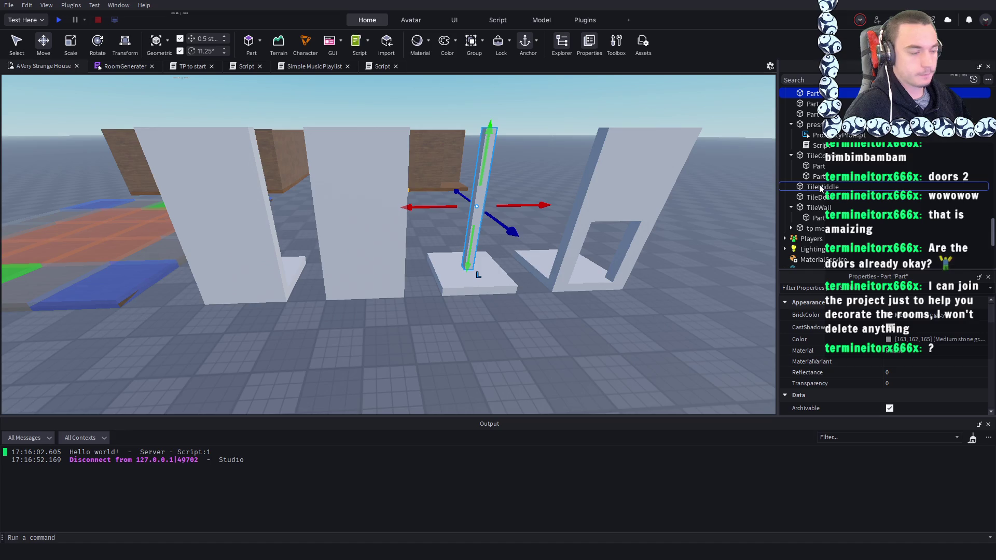
drag(819, 189, 819, 189)
click(562, 201)
- Gather the three door frame parts into the TileDoor model
scroll(562, 202, up, 5)
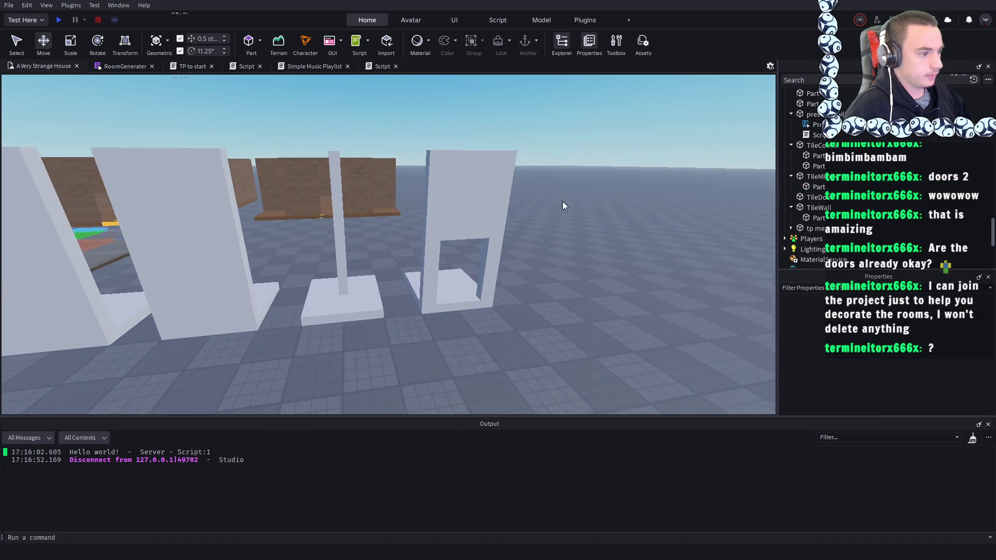
click(529, 199)
ctrl+click(442, 149)
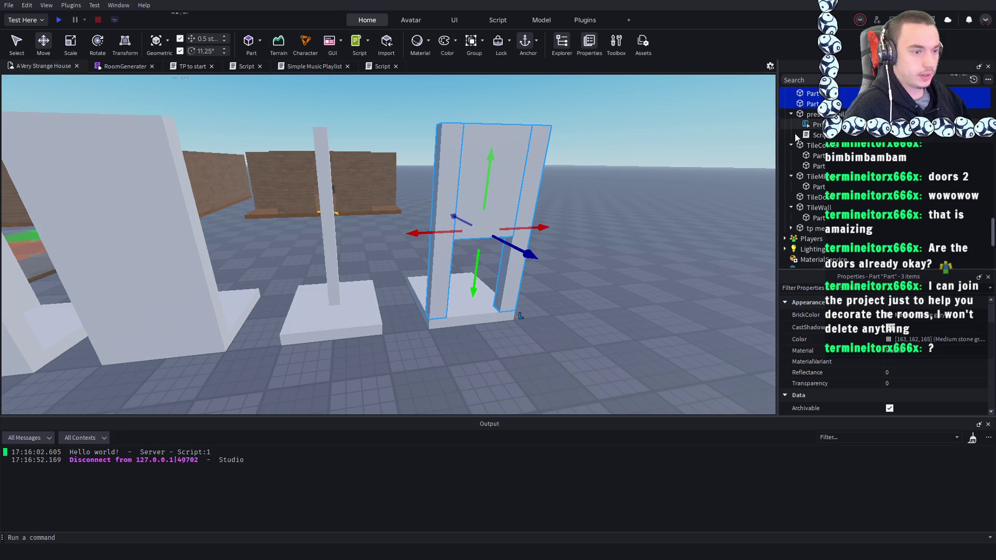
scroll(813, 143, up, 2)
scroll(841, 205, down, 1)
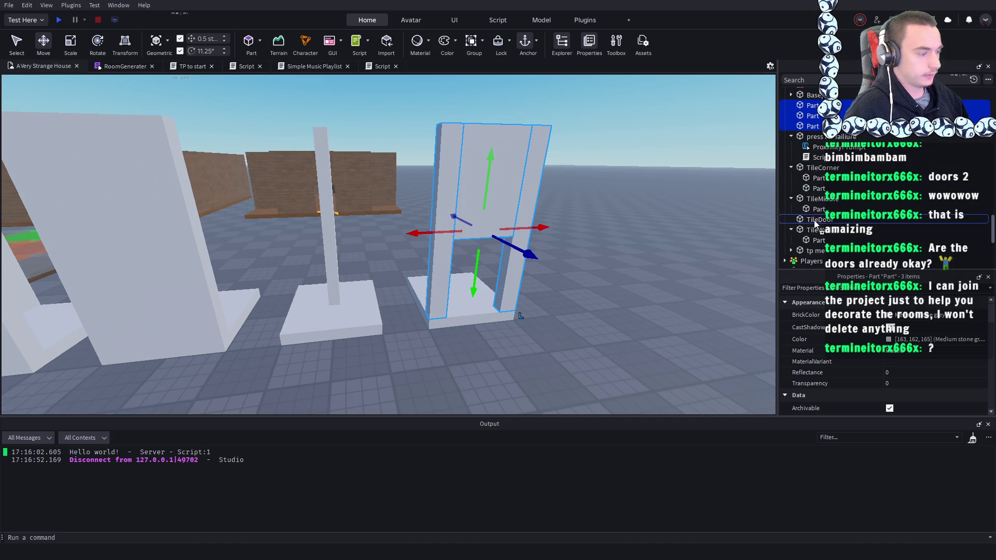
scroll(818, 228, up, 1)
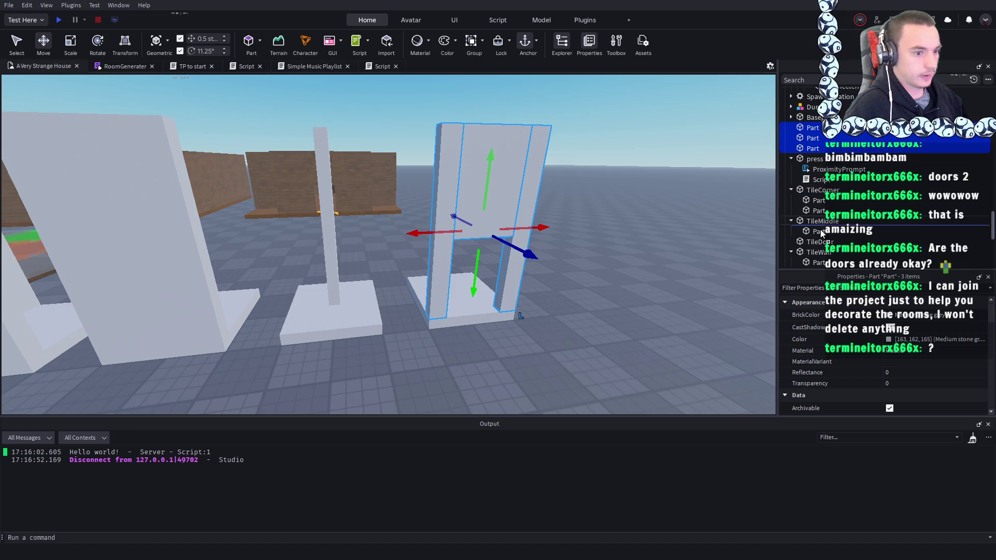
scroll(822, 233, down, 1)
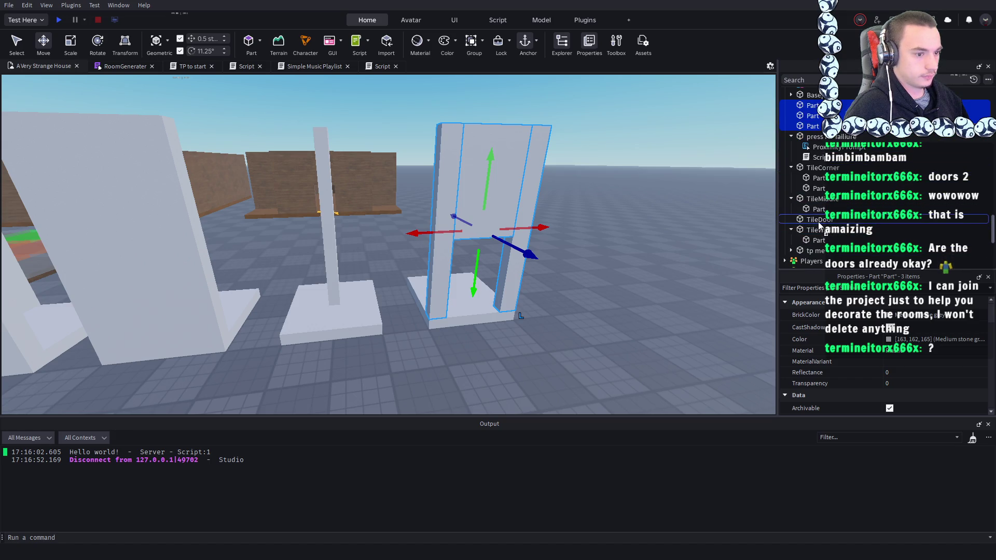
click(818, 220)
- Focus on the TileDoor room, zoom around the generated rooms, then select and deselect a white wall part
key(f)
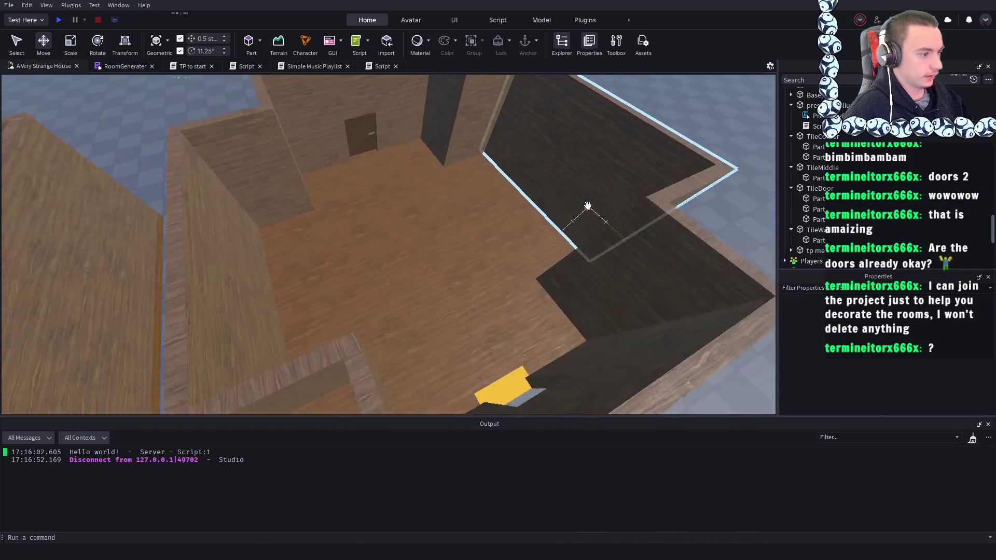
scroll(587, 206, down, 5)
scroll(587, 205, up, 5)
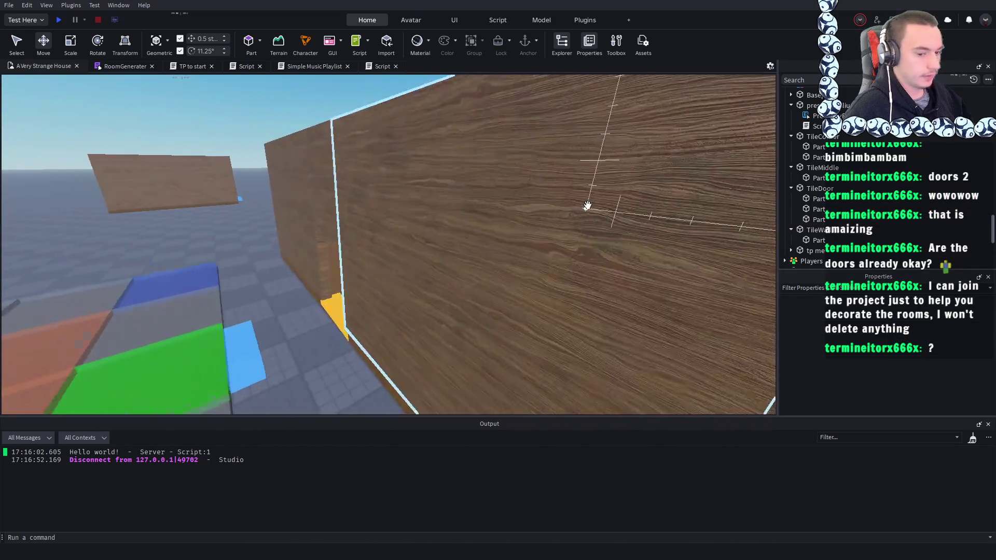
scroll(587, 205, down, 10)
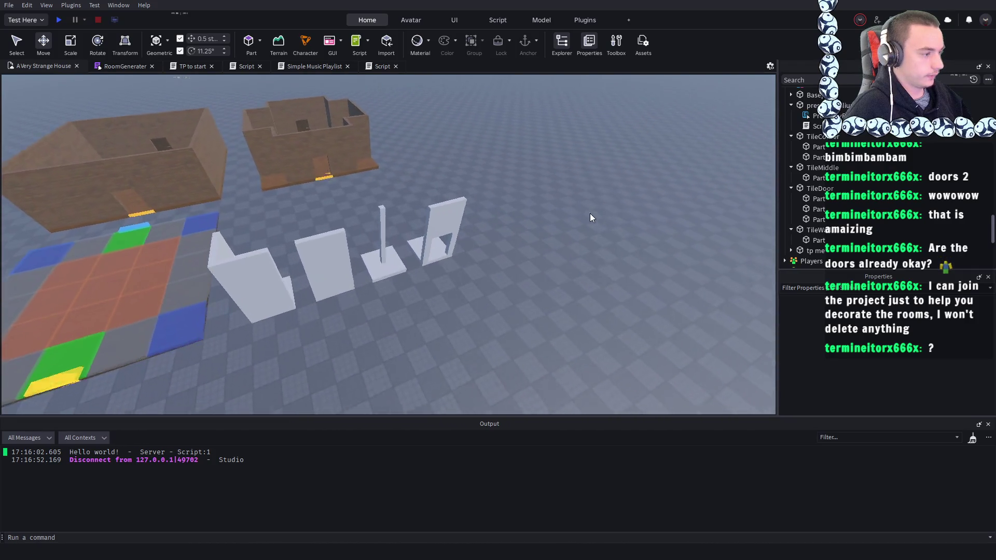
scroll(589, 218, up, 8)
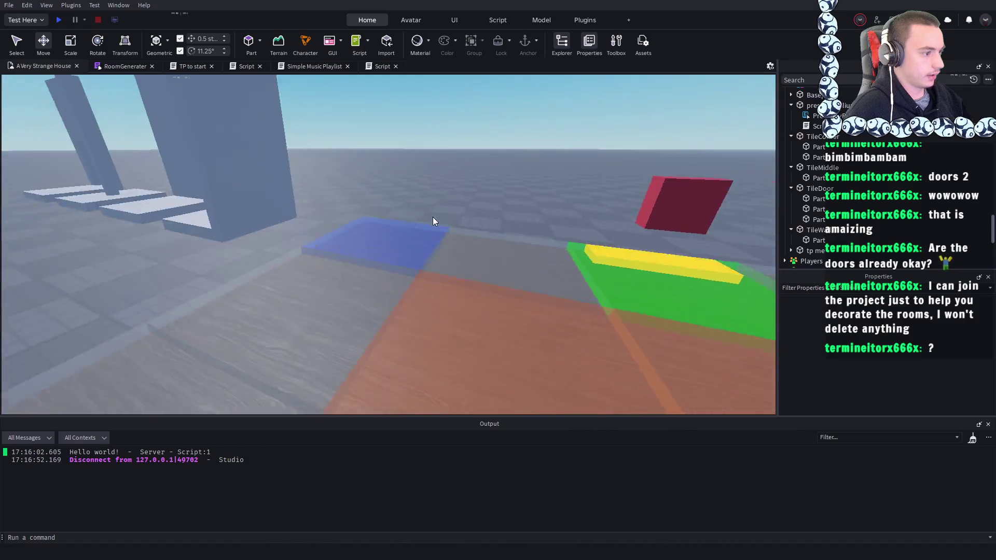
scroll(433, 221, down, 10)
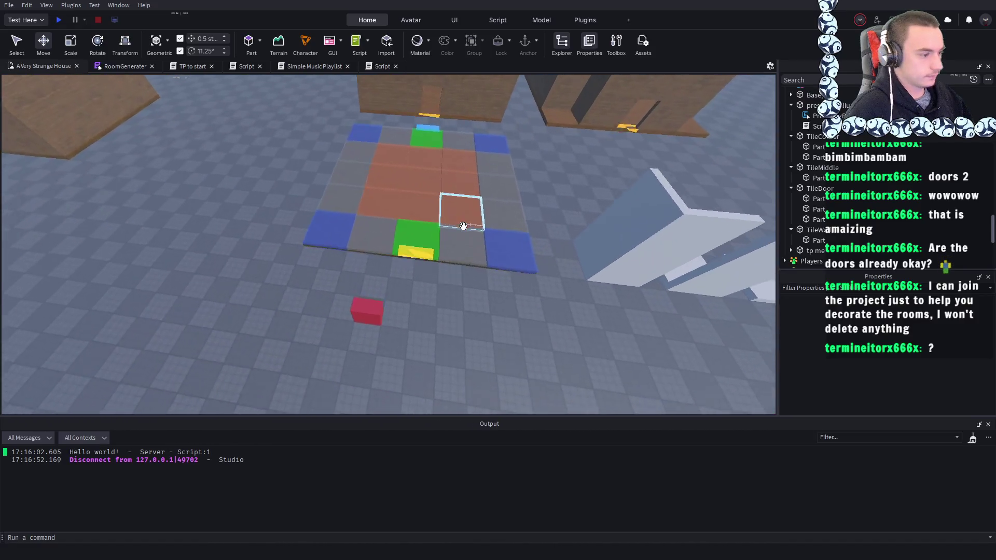
scroll(462, 226, up, 8)
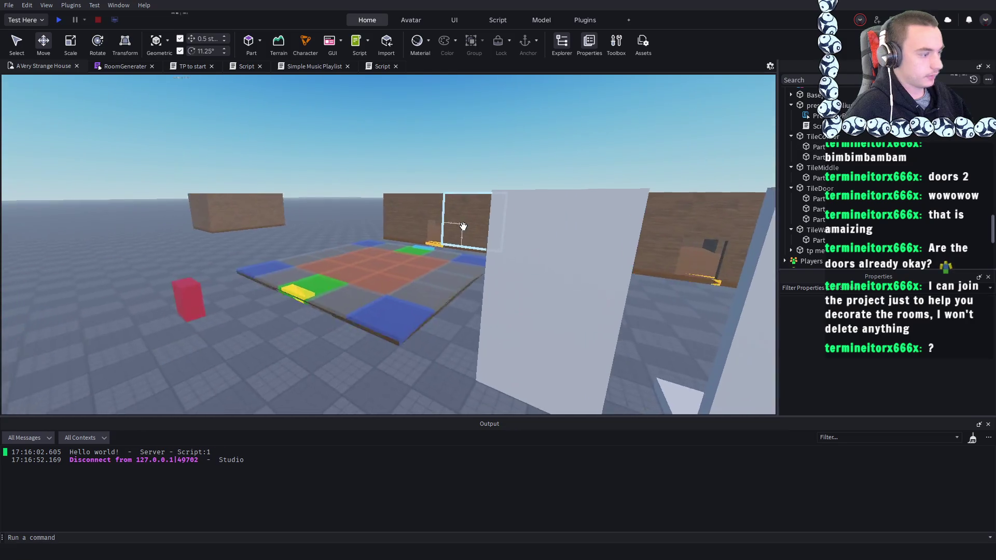
scroll(463, 226, down, 10)
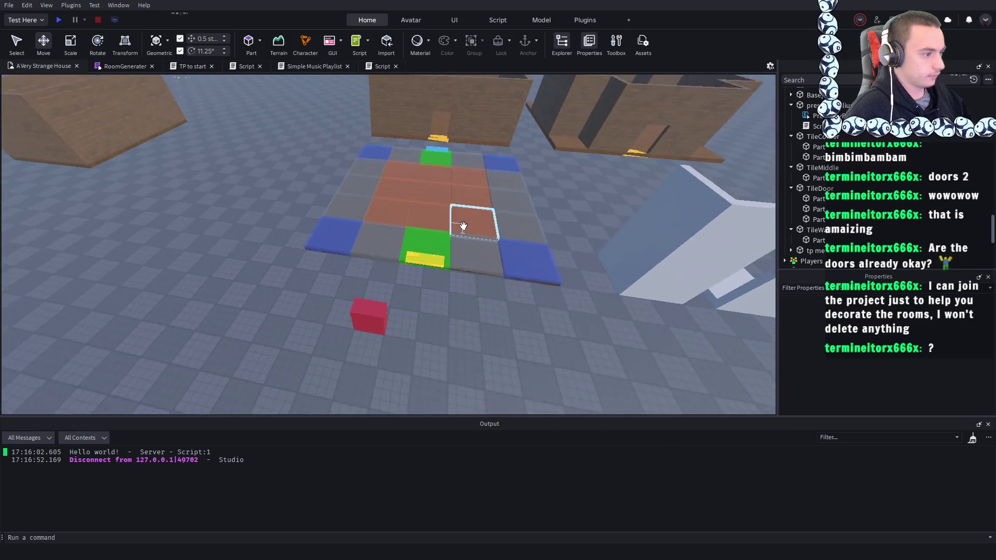
scroll(463, 226, up, 10)
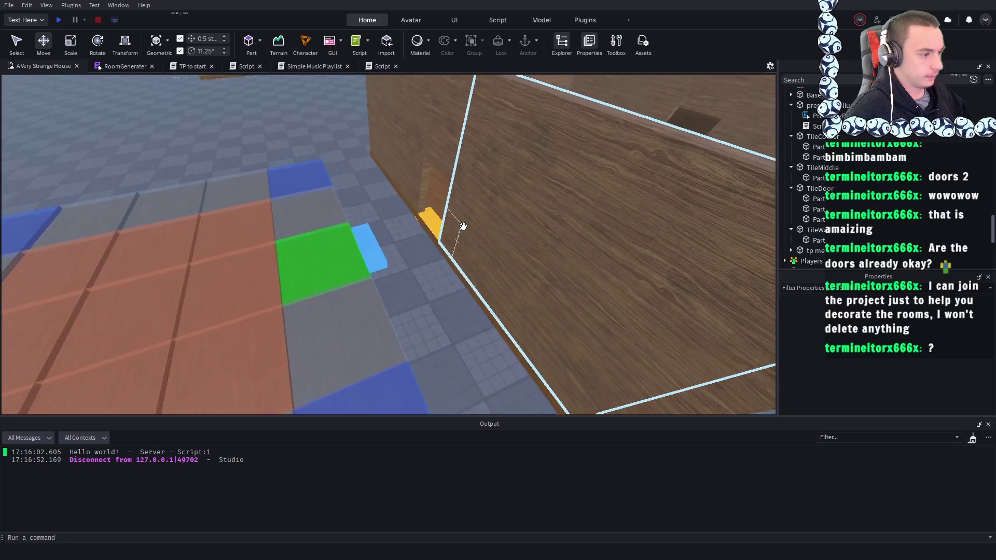
scroll(463, 226, down, 10)
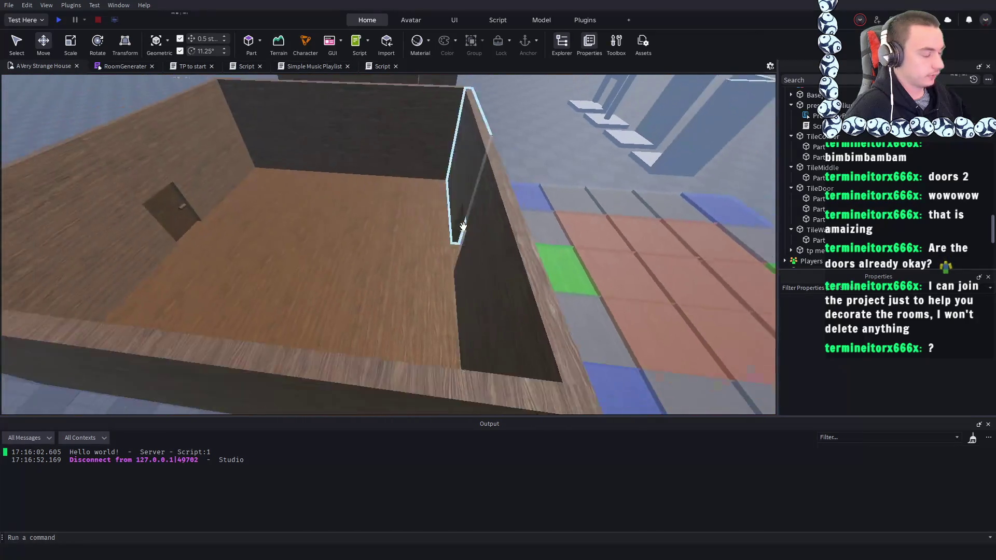
scroll(463, 226, down, 10)
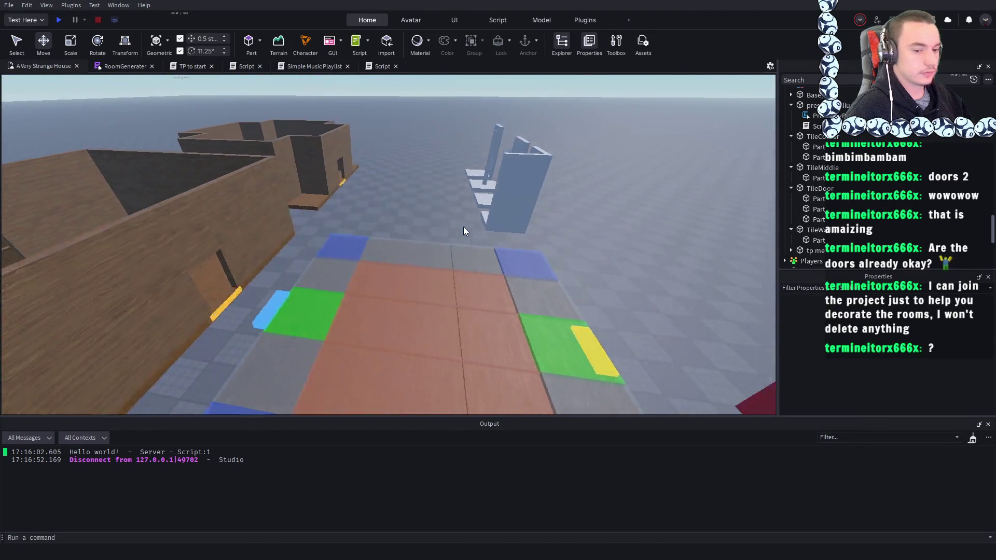
scroll(462, 226, down, 10)
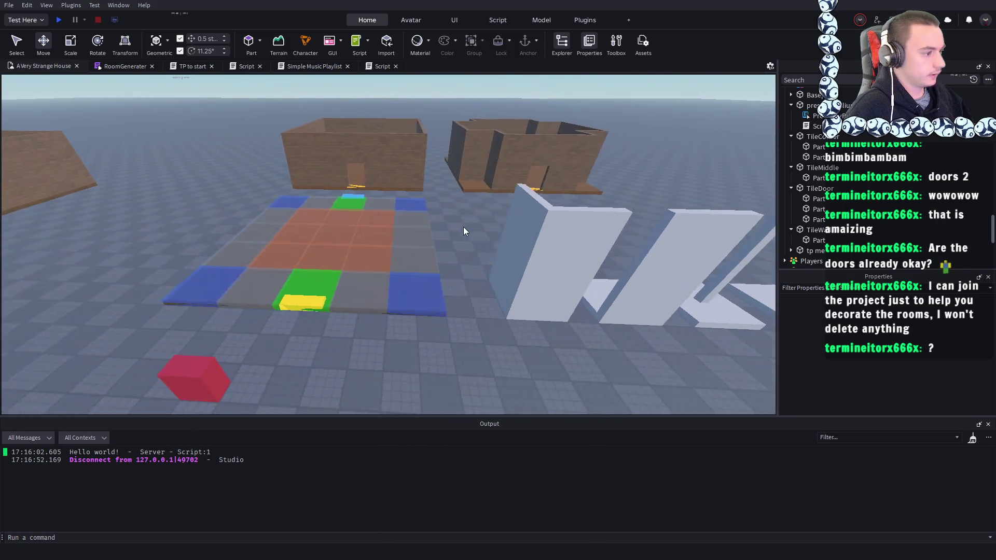
click(373, 229)
click(617, 289)
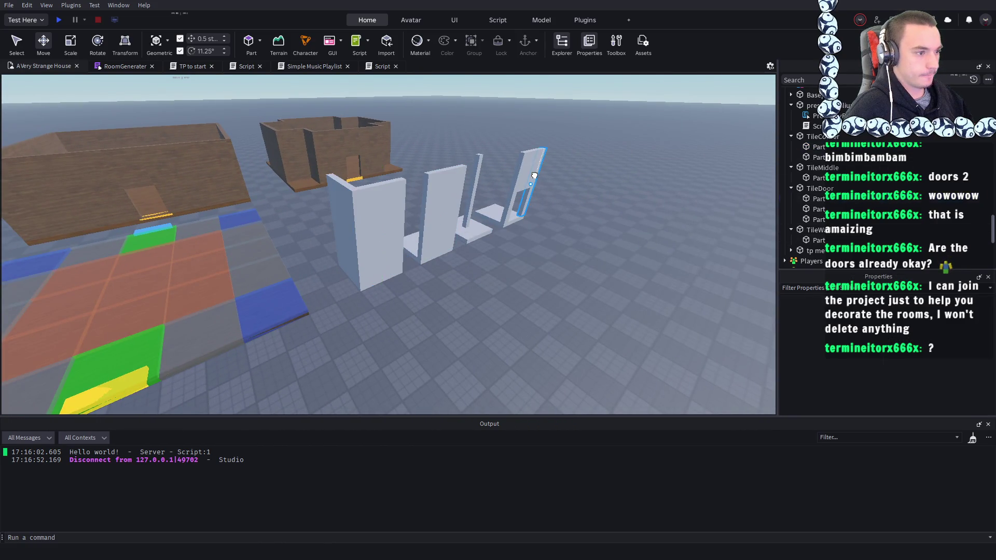
click(451, 309)
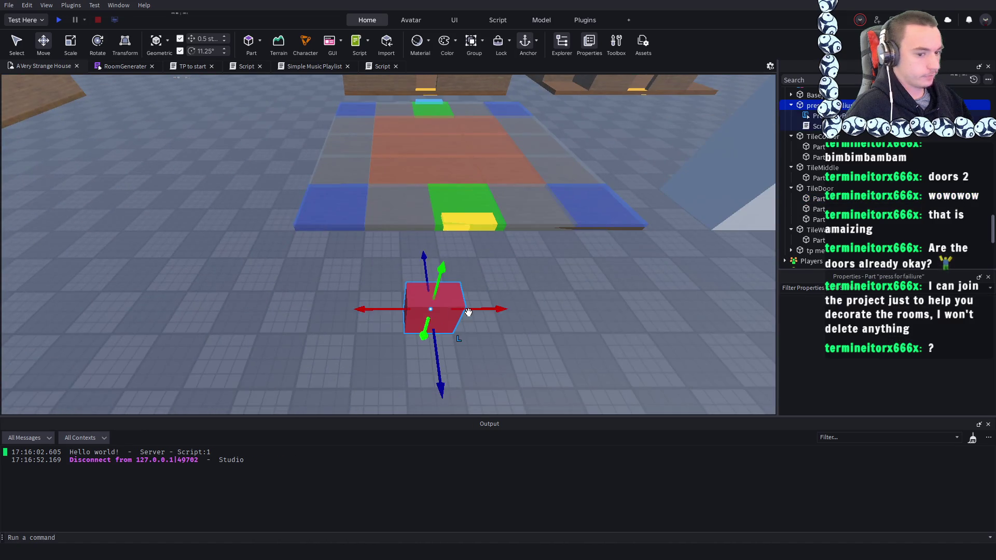
key(s)
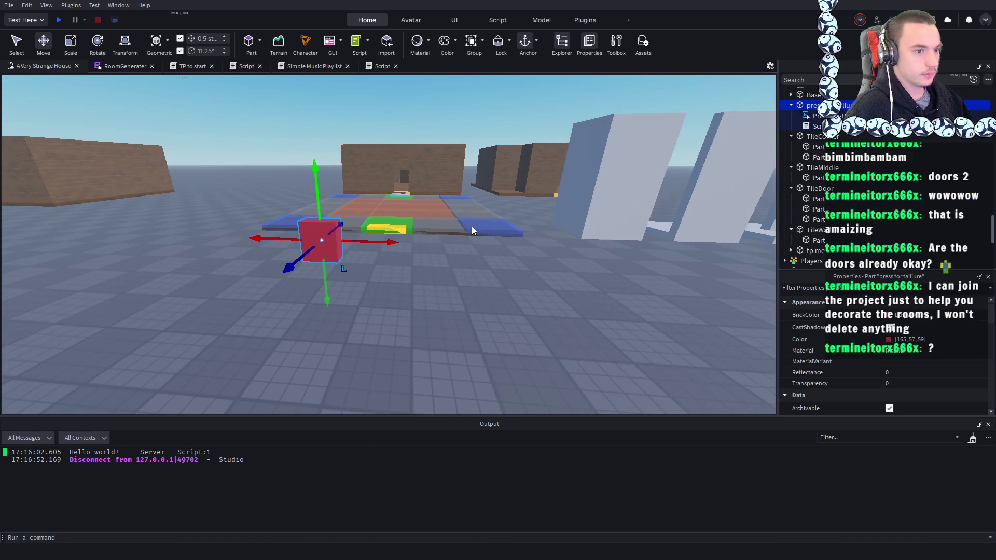
double_click(815, 129)
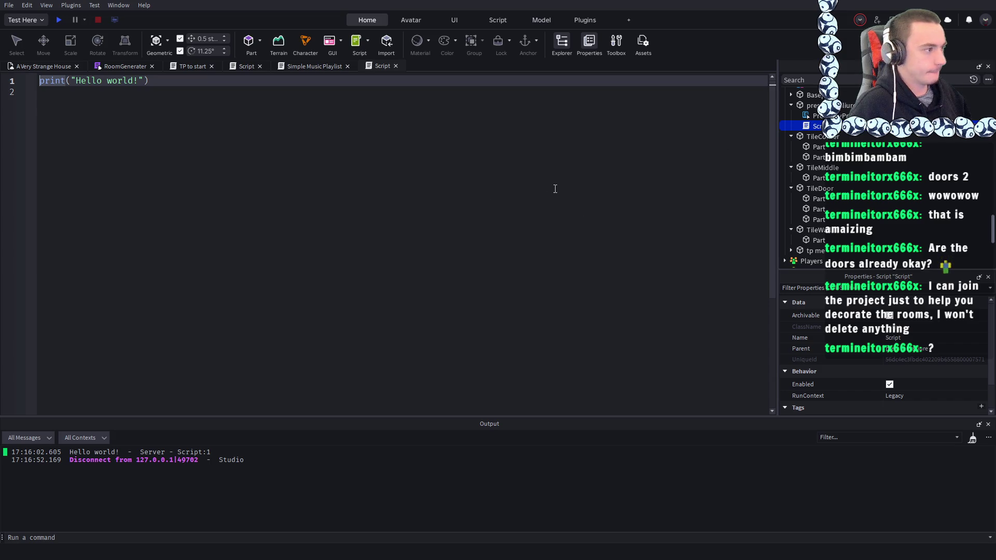
click(131, 122)
key(shift+Up)
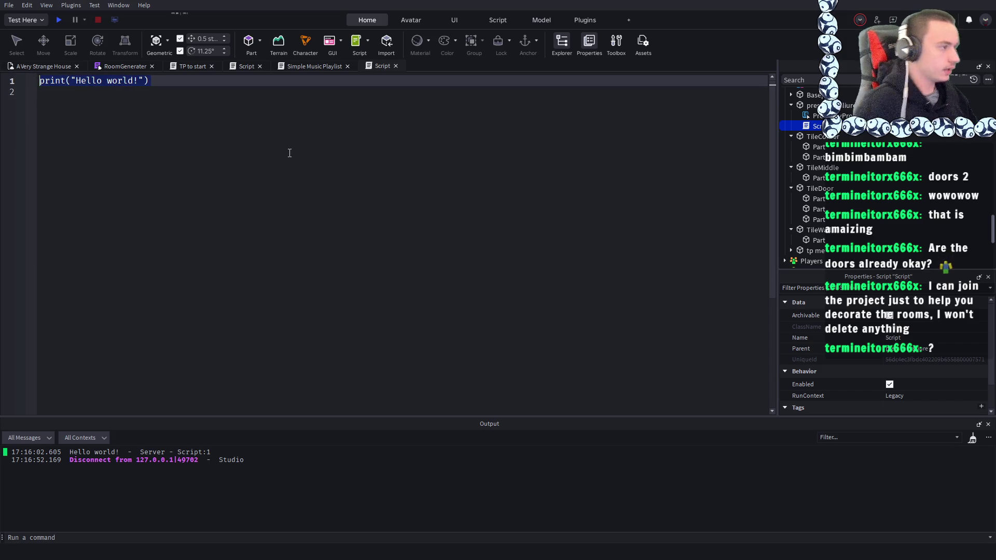
click(24, 66)
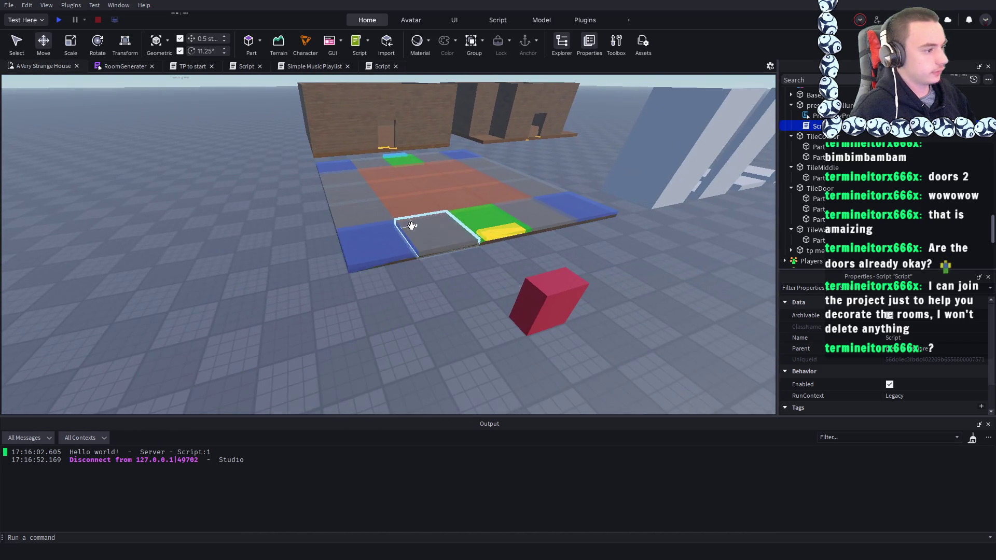
click(411, 225)
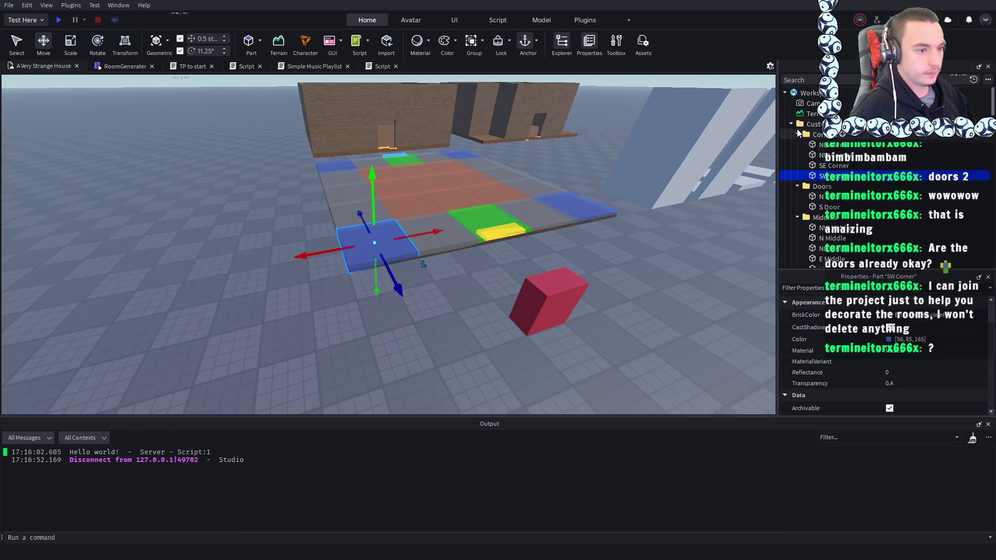
click(792, 127)
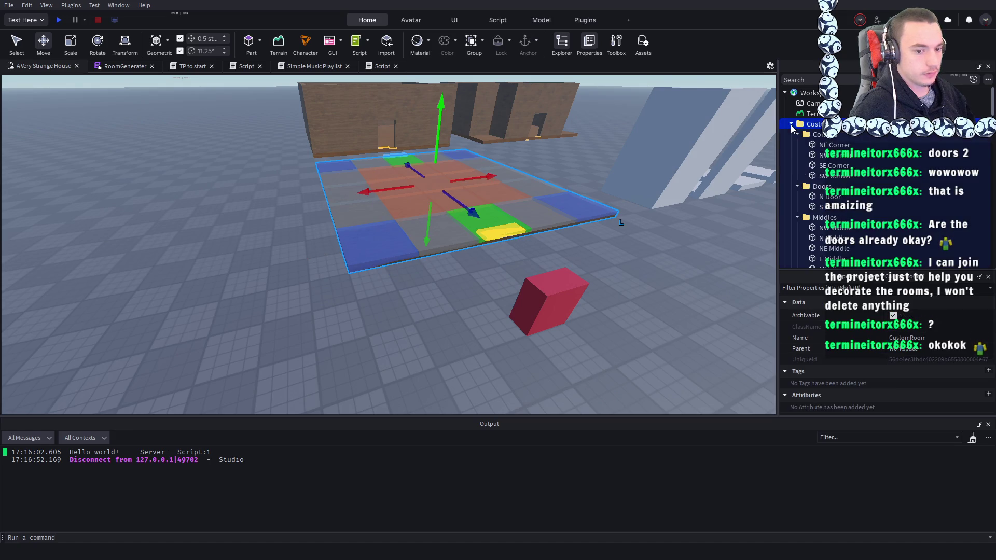
key(d)
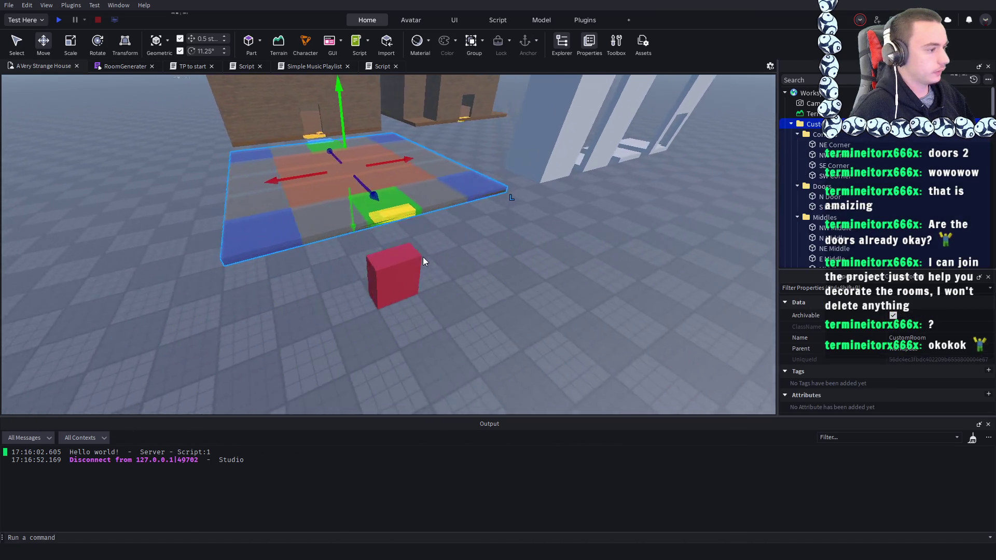
click(412, 278)
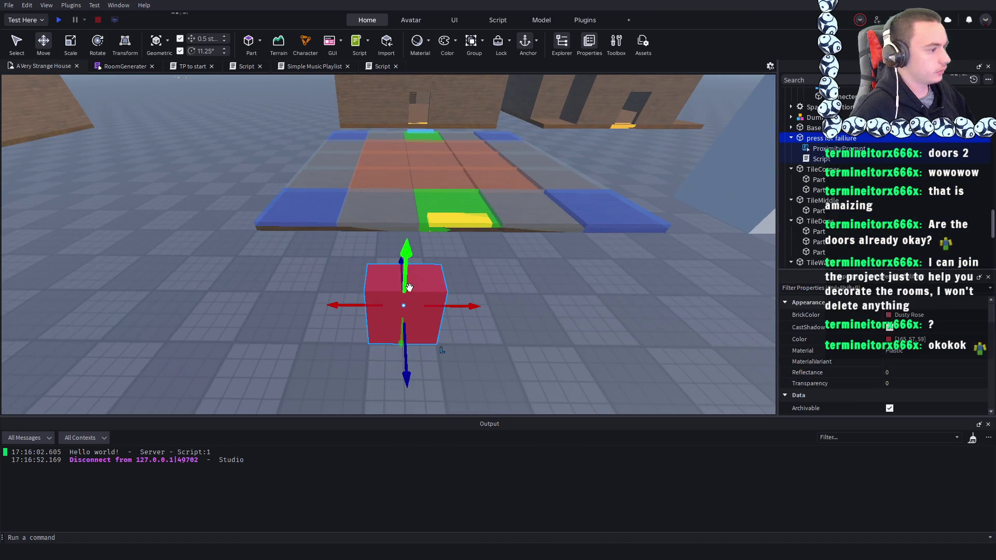
click(810, 158)
- Replace the failure script's Hello world print with local button = script.Parent.ProximityPrompt
double_click(811, 158)
key(BackSpace)
text(local button =)
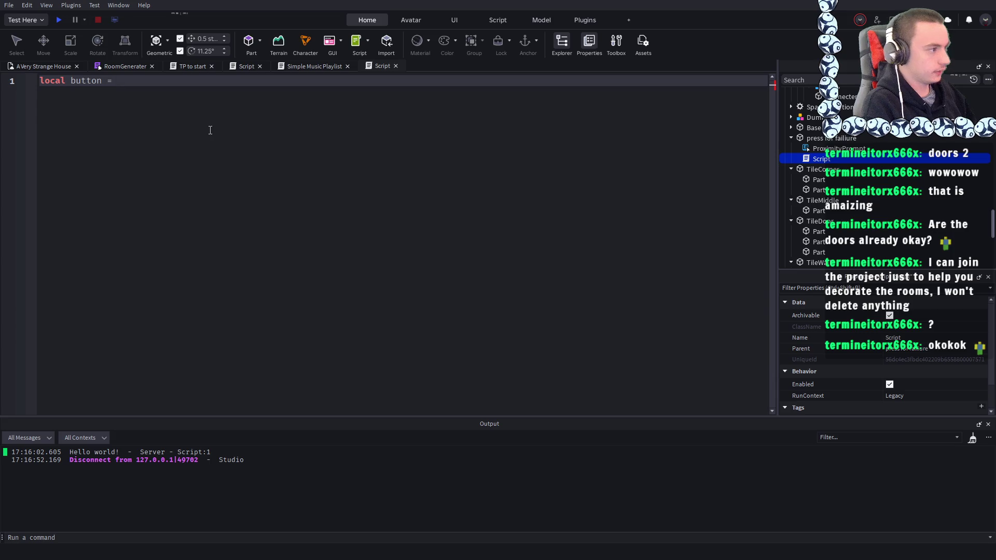
text(script.Parent.)
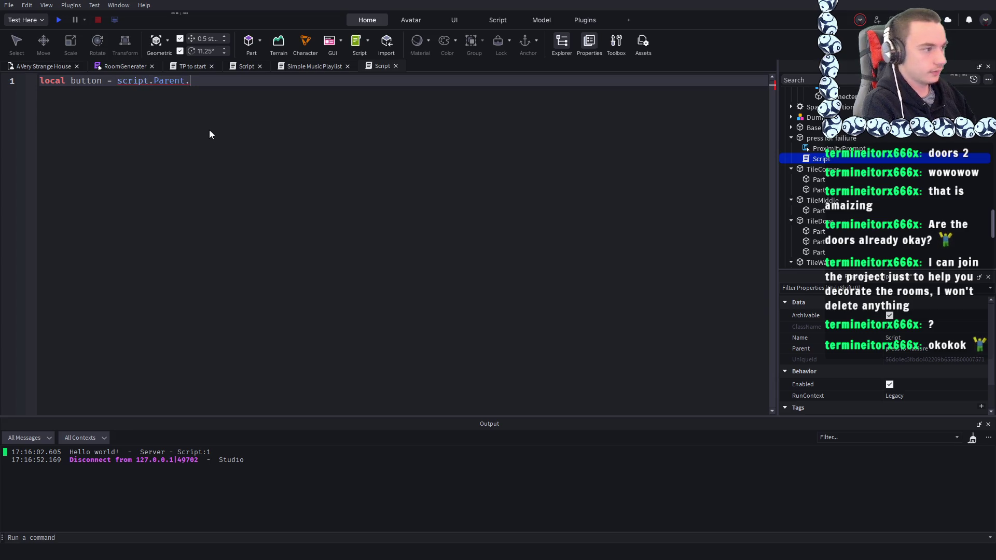
text(ProximityPrompt)
key(Return)
key(Return)
text(local)
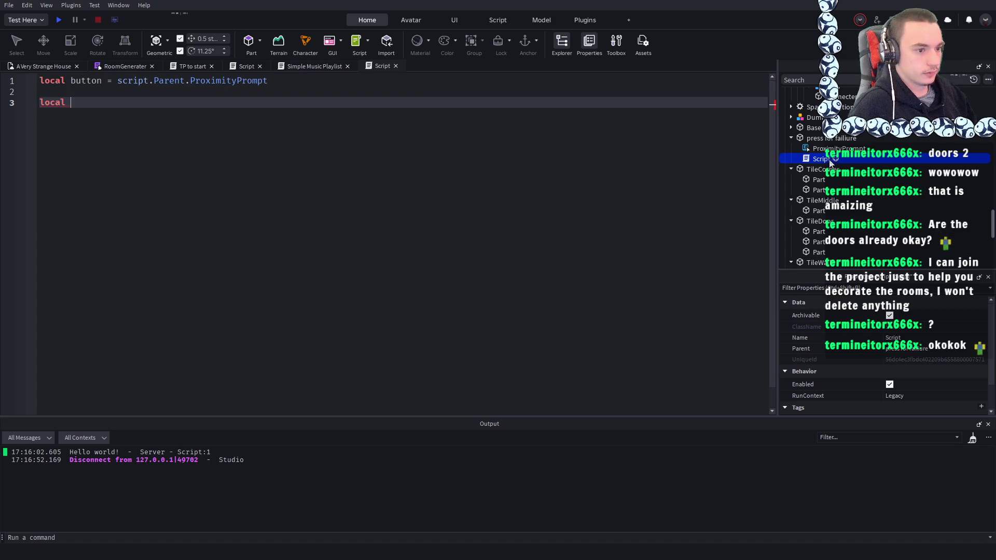
- In Explorer, collapse the Custom folder and expand CustomRoom to show its contents
scroll(830, 163, up, 10)
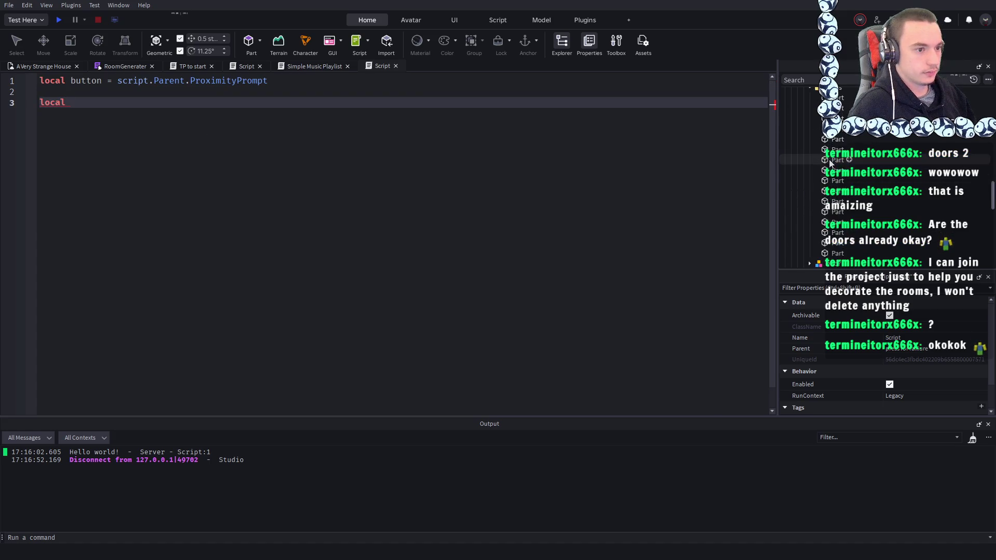
scroll(819, 163, up, 3)
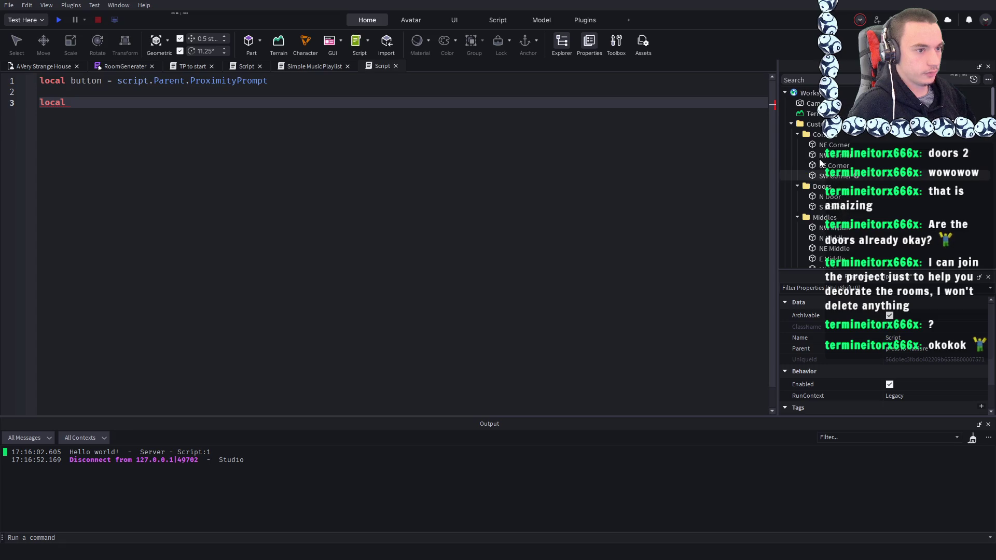
click(792, 124)
scroll(796, 181, down, 2)
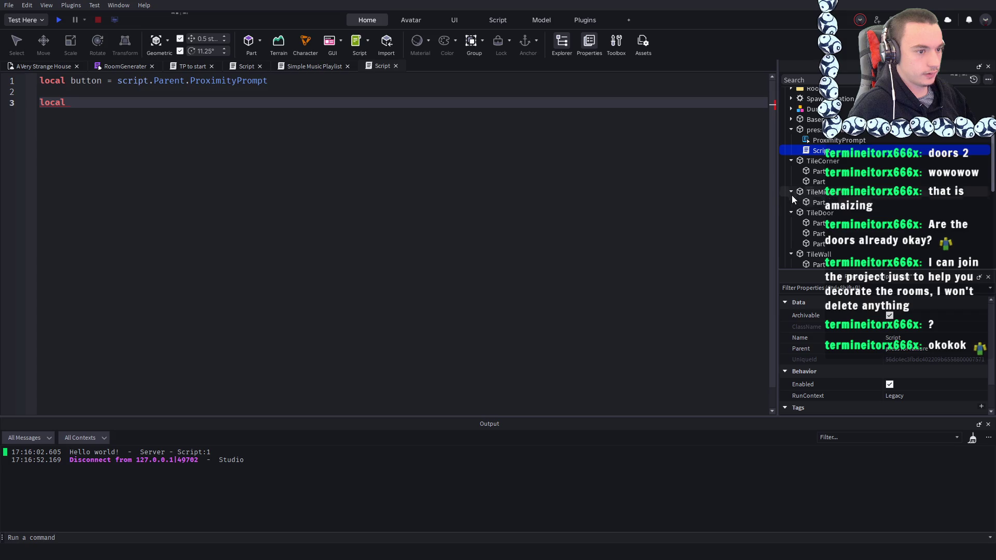
scroll(791, 156, up, 3)
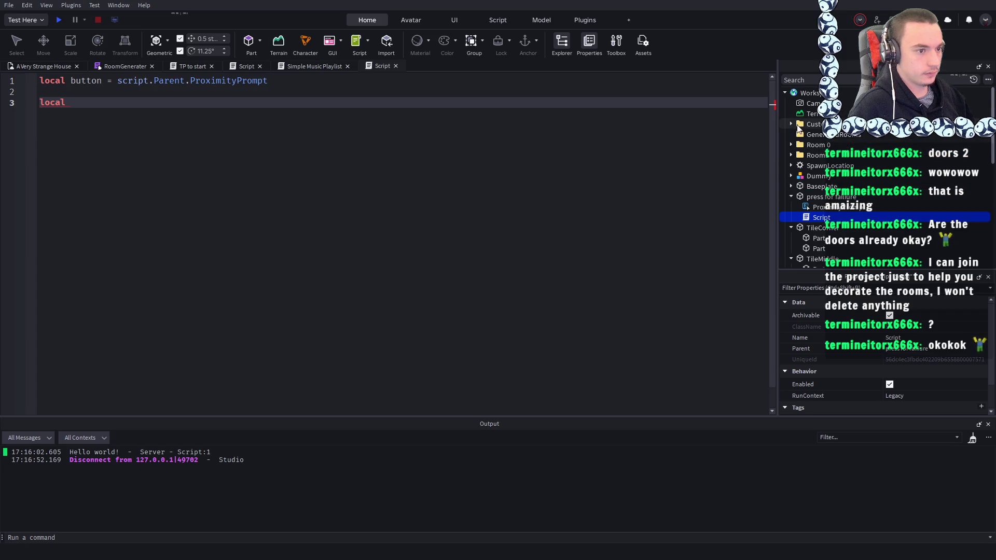
drag(809, 125, 810, 159)
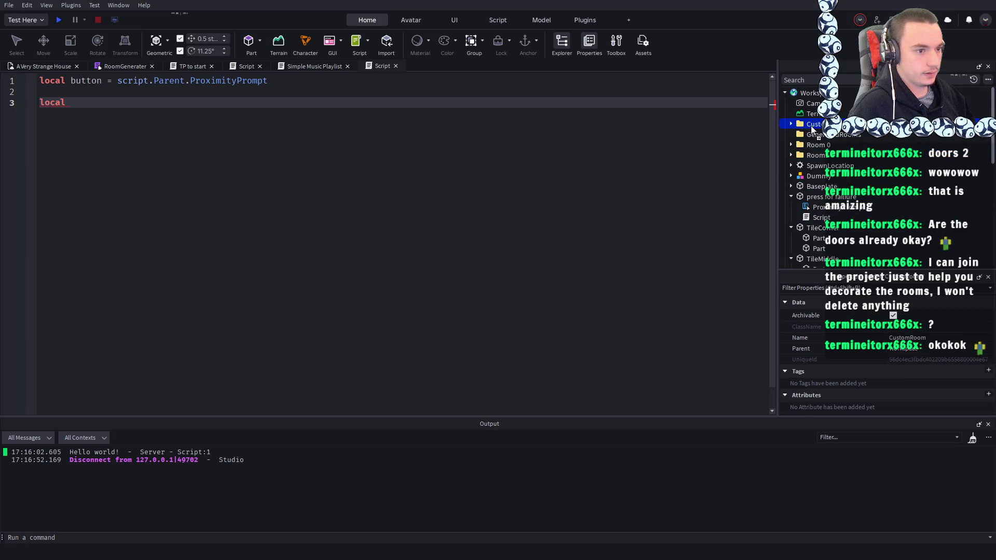
click(791, 124)
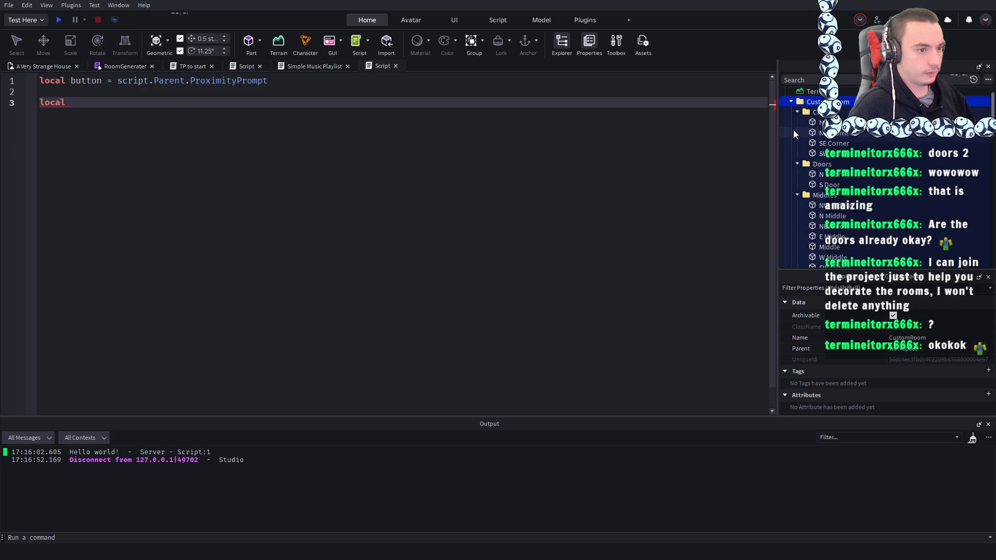
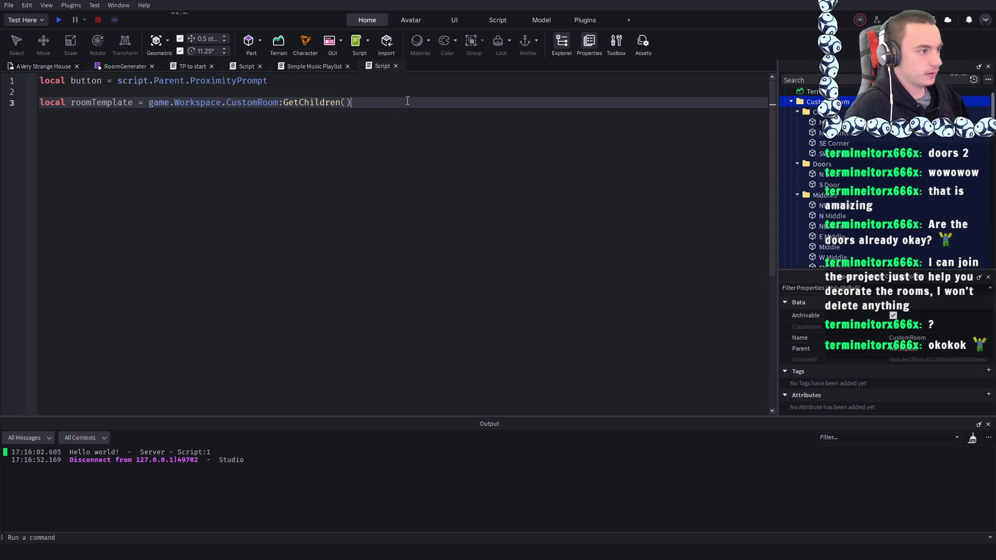
- Add blank lines below the roomTemplate declaration and begin a new local variable
key(Return)
key(Return)
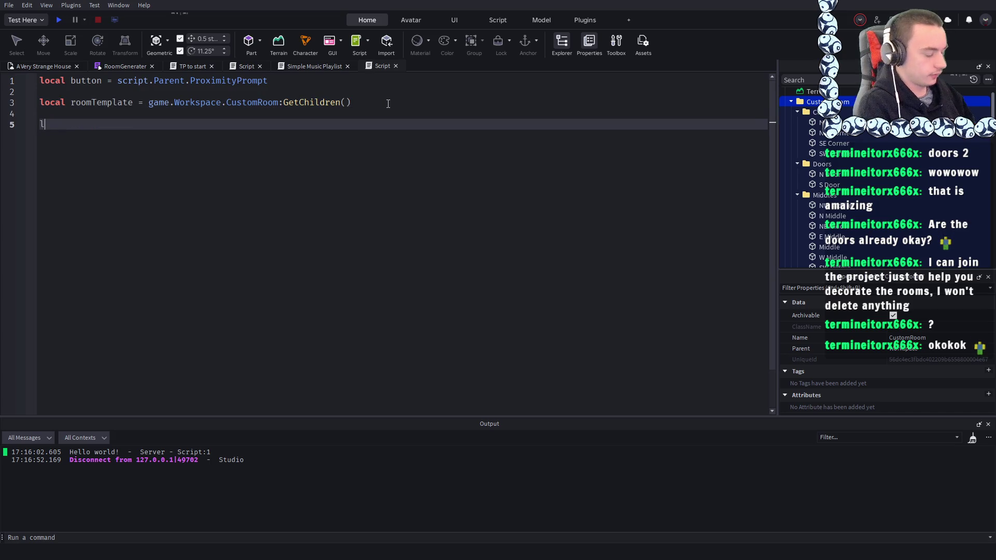
scroll(882, 176, down, 5)
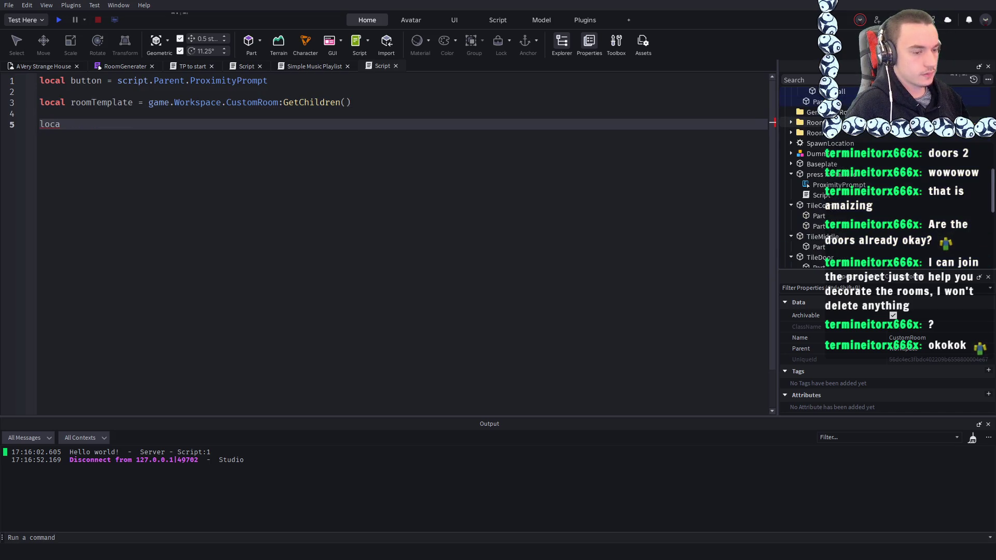
scroll(830, 176, down, 1)
- Group the four tile models, TileCorner through TileWall, into a new folder
click(19, 70)
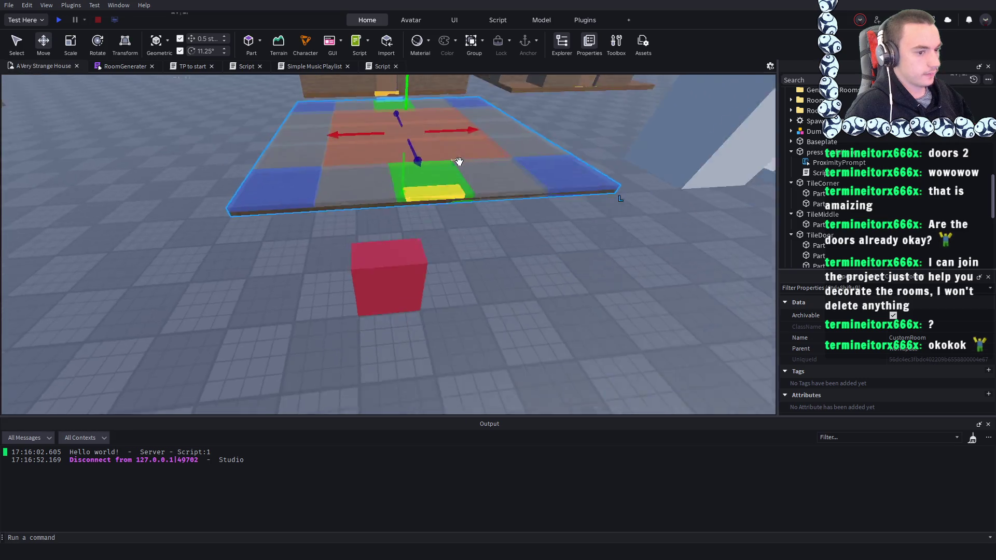
scroll(840, 217, down, 2)
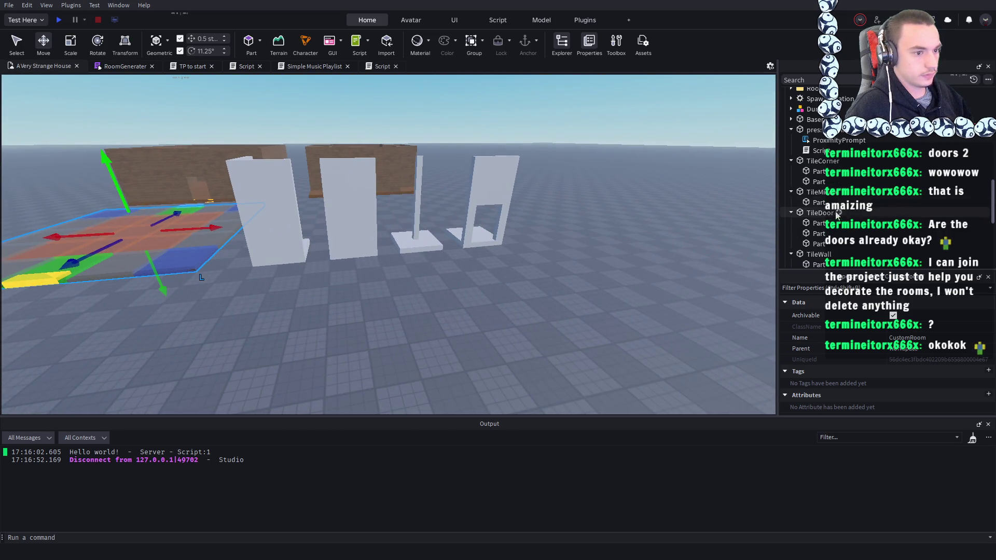
click(824, 161)
scroll(819, 197, down, 4)
shift+click(816, 210)
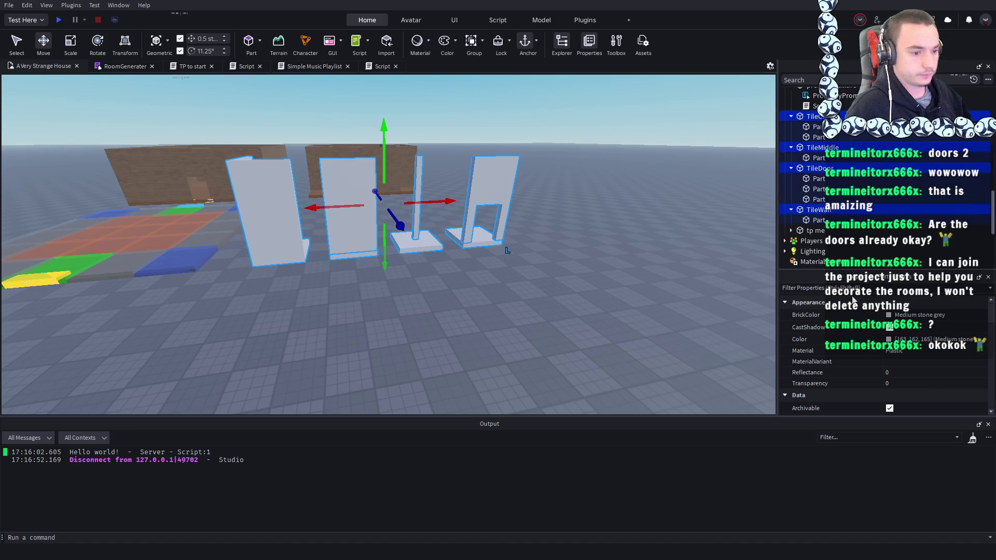
key(ctrl+alt+g)
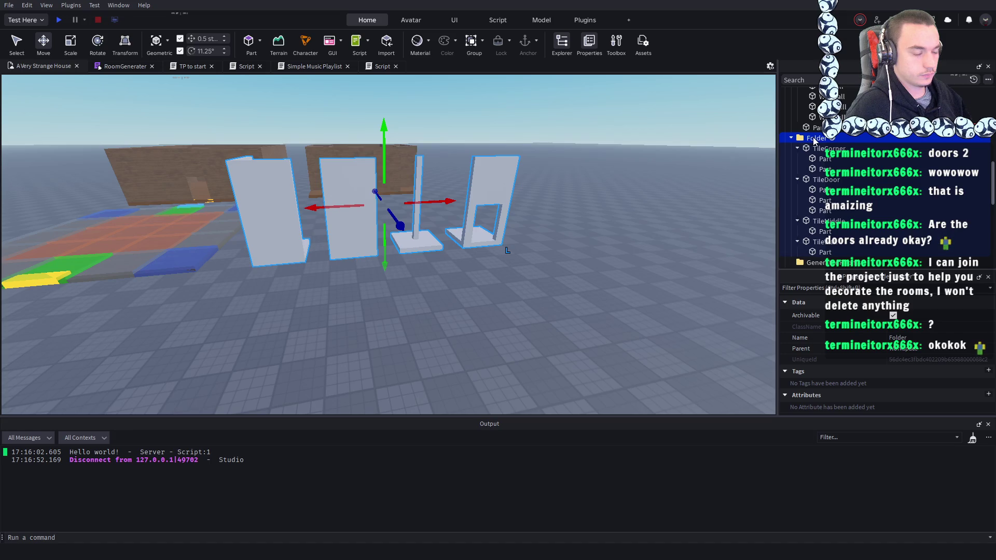
- Rename the new folder to 'Tiles' and return to the room generator script
double_click(813, 139)
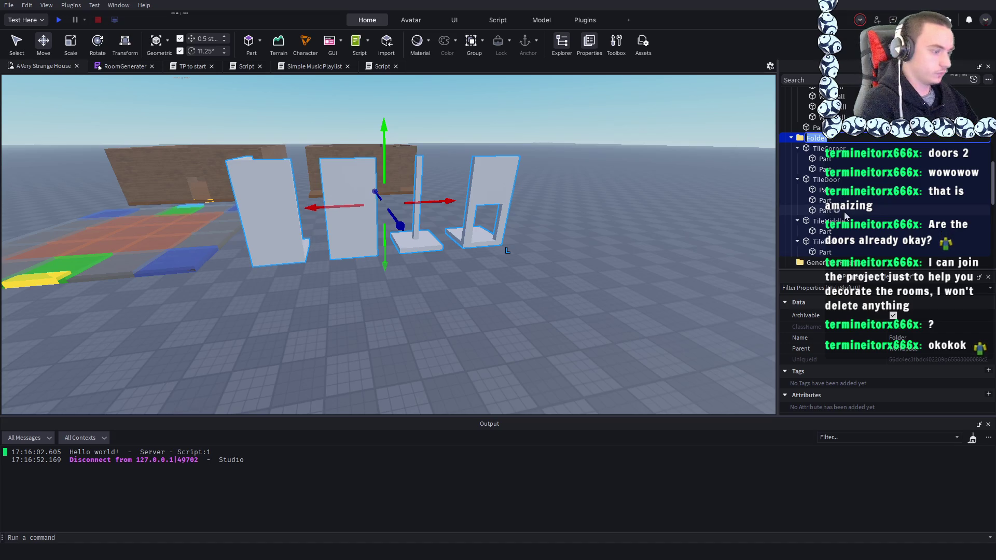
key(BackSpace)
text(Tiles)
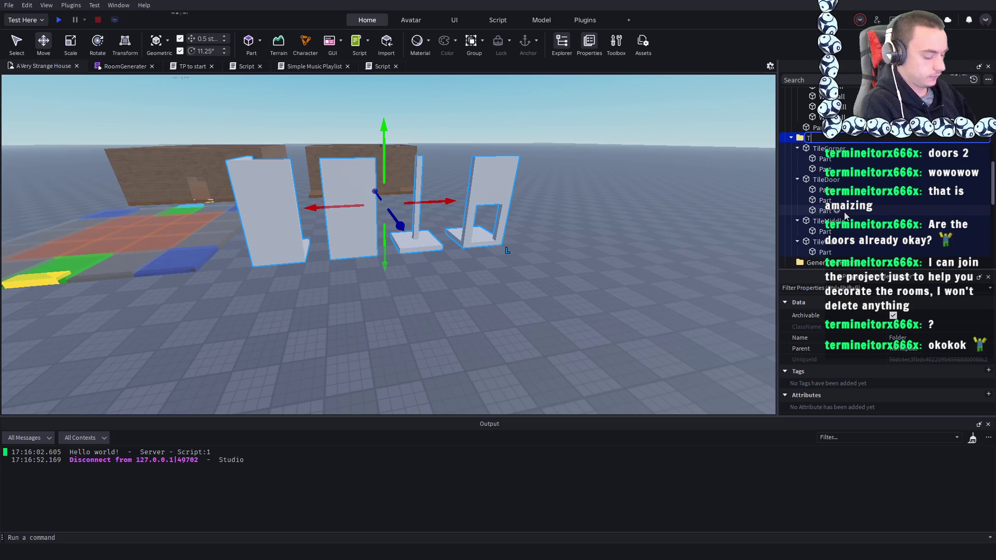
key(Return)
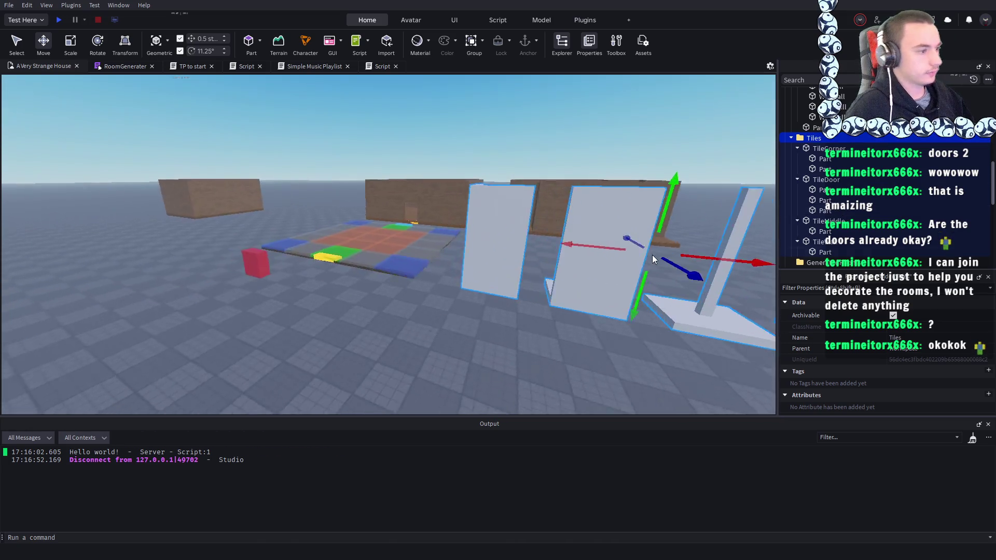
click(327, 301)
click(375, 67)
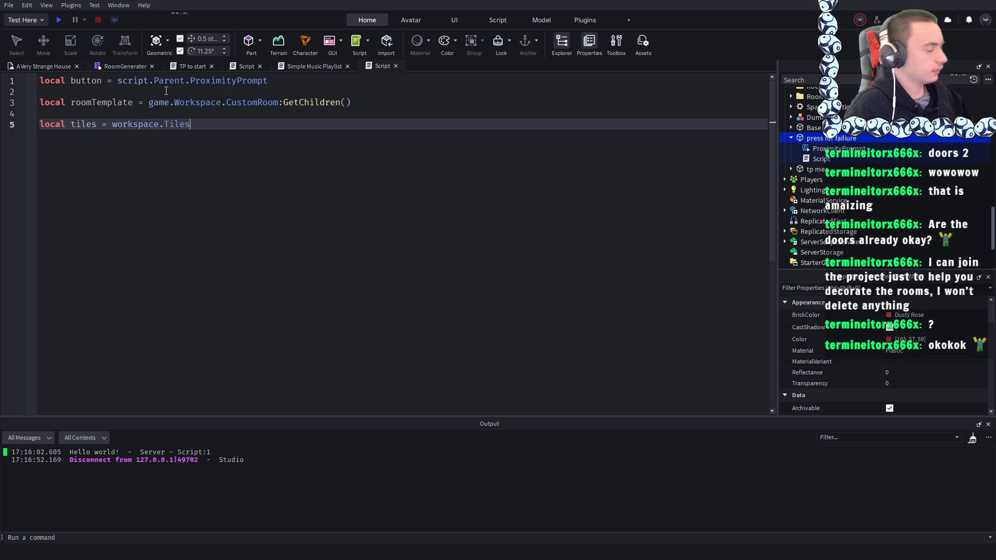
- Finish the local tiles = workspace.Tiles line with blank lines below, then return to the 3D scene
key(Return)
key(Return)
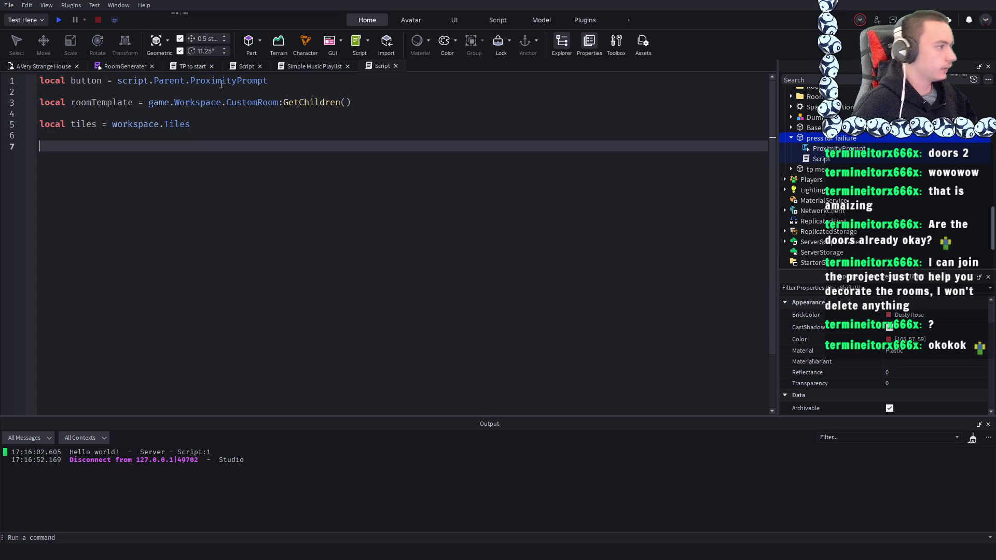
click(48, 65)
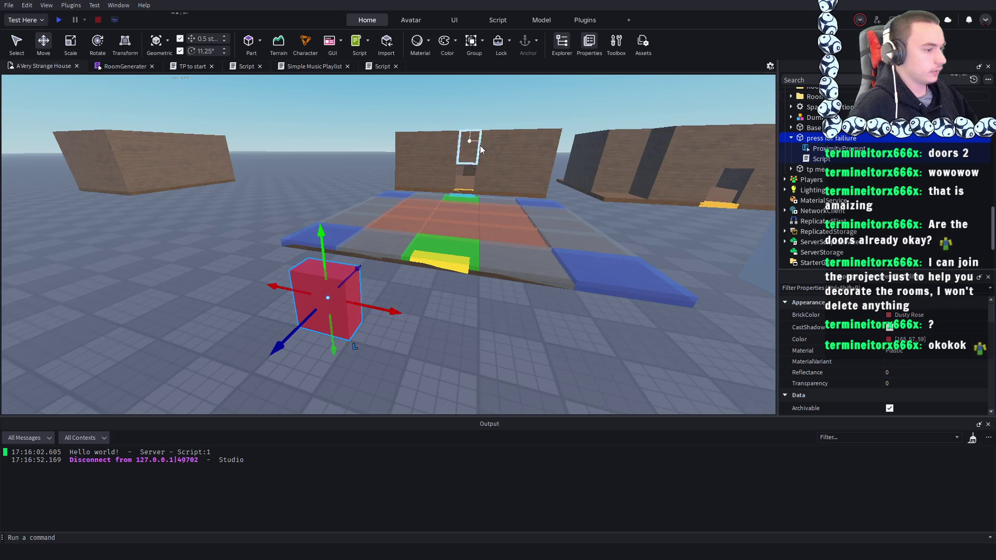
click(518, 211)
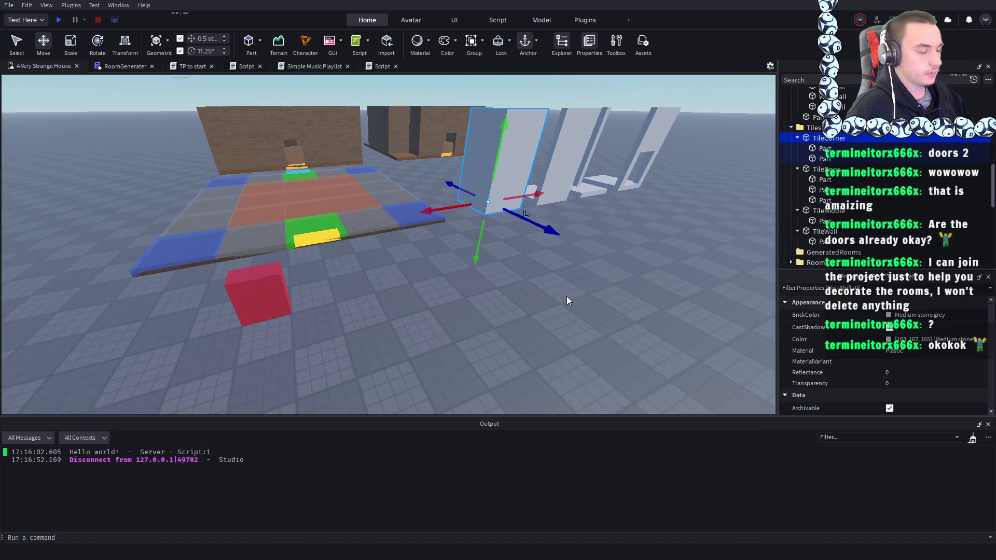
key(f)
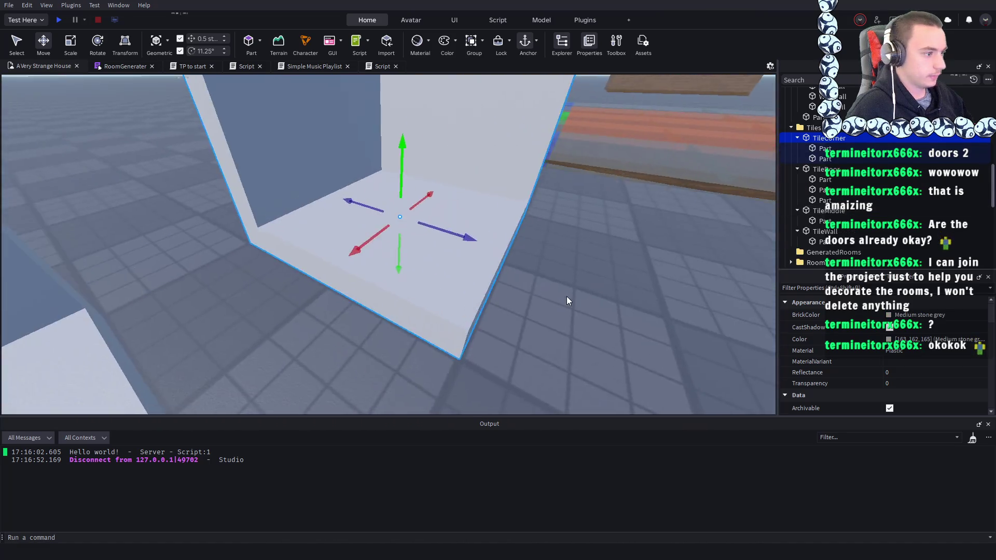
click(478, 328)
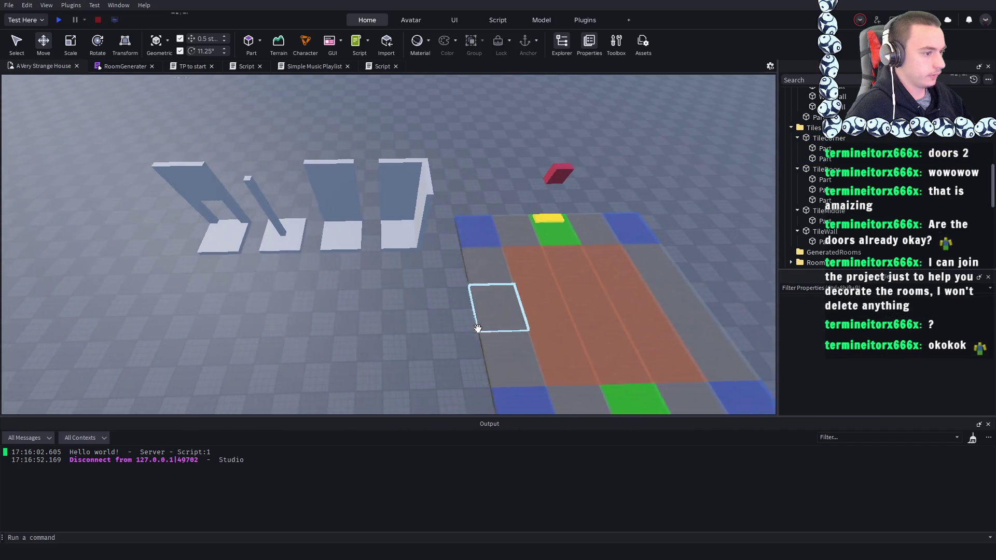
scroll(400, 264, up, 5)
scroll(396, 213, down, 8)
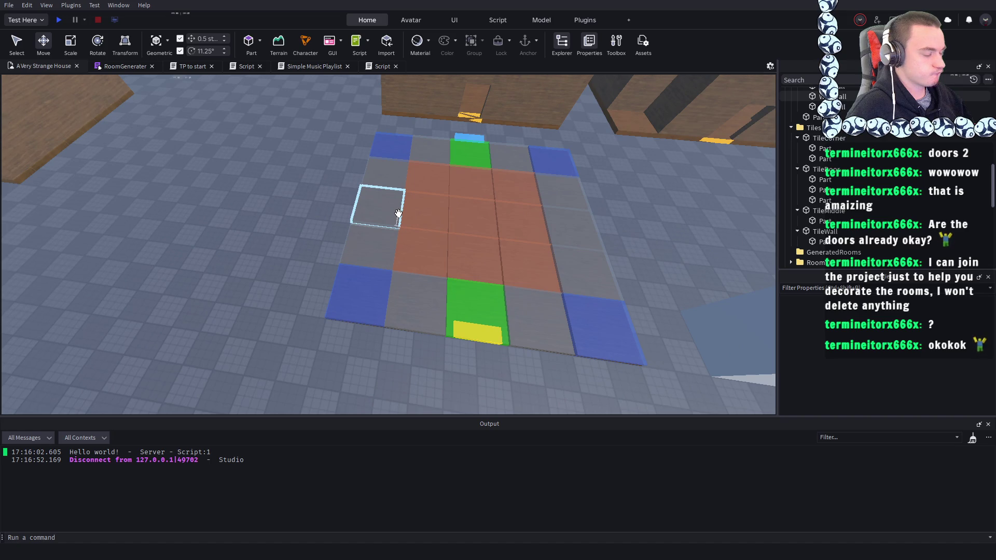
scroll(397, 213, down, 5)
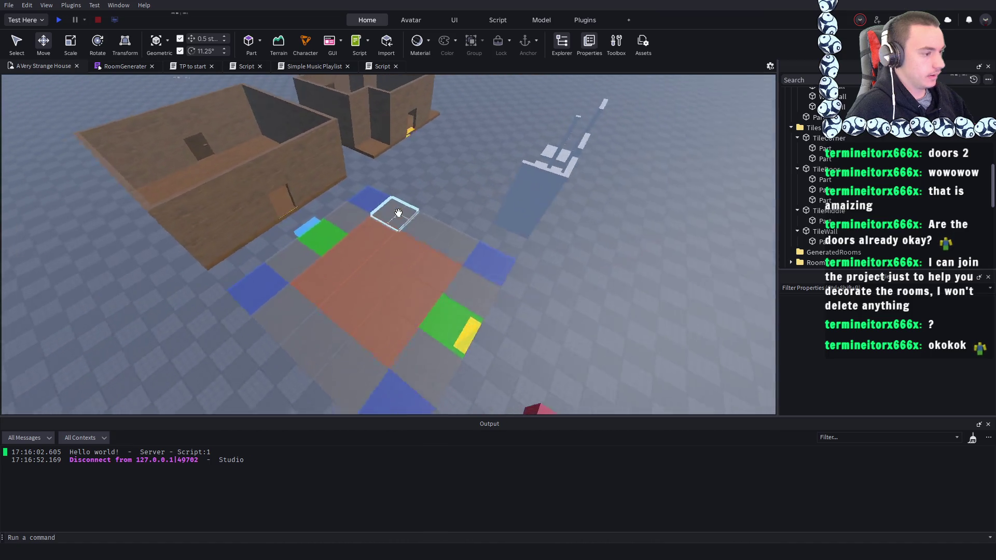
scroll(398, 214, down, 5)
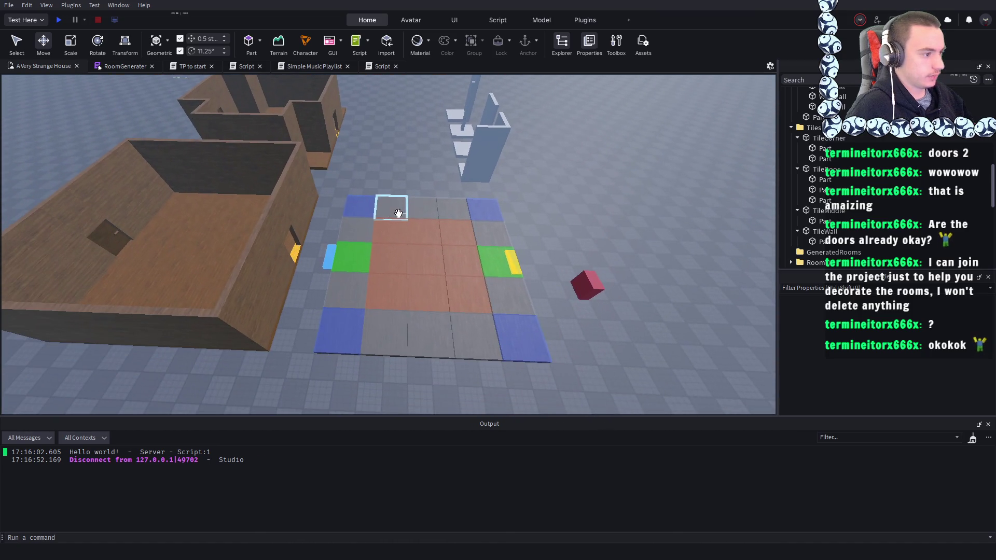
click(391, 207)
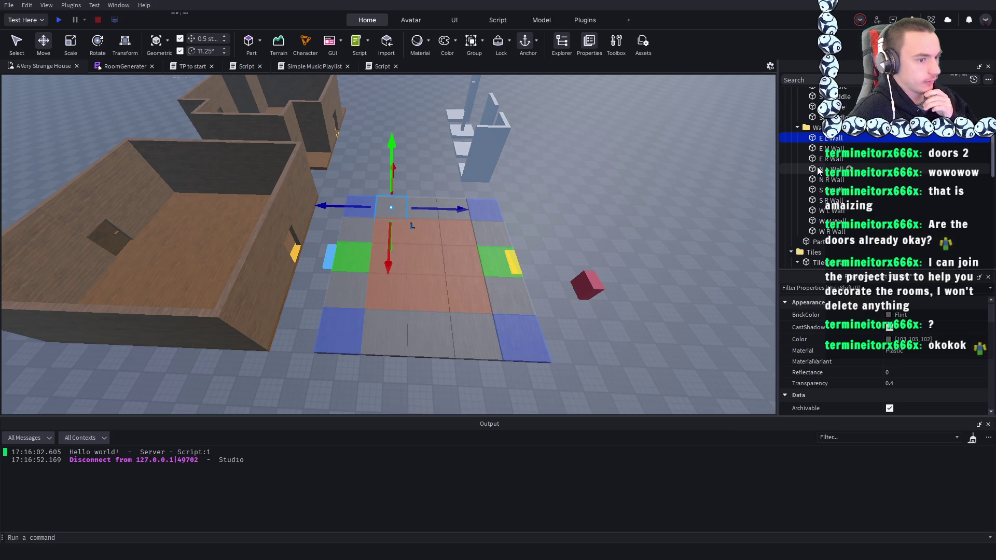
key(f)
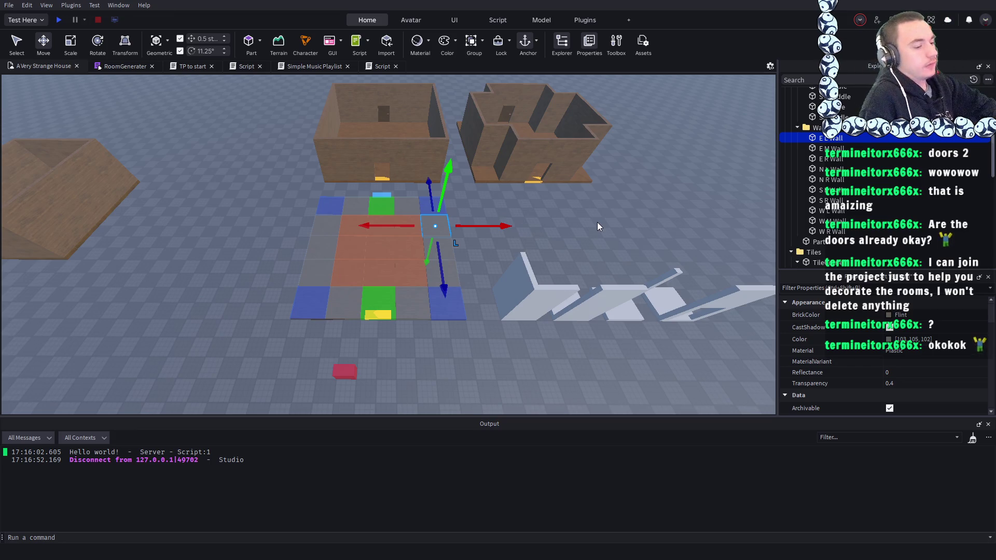
- Select the nine middle floor tiles starting from NE Middle and set their Name to Middle
click(493, 266)
scroll(466, 260, up, 2)
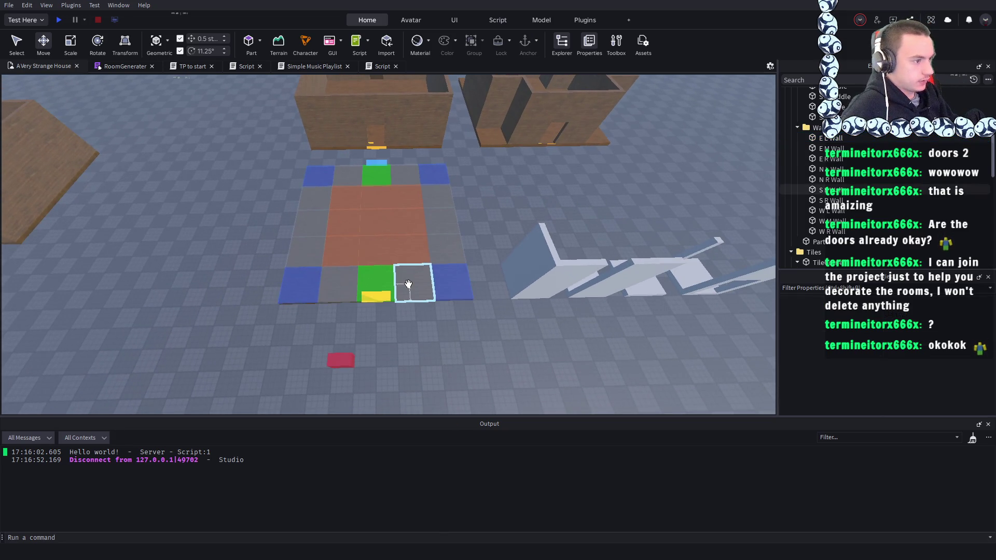
click(406, 197)
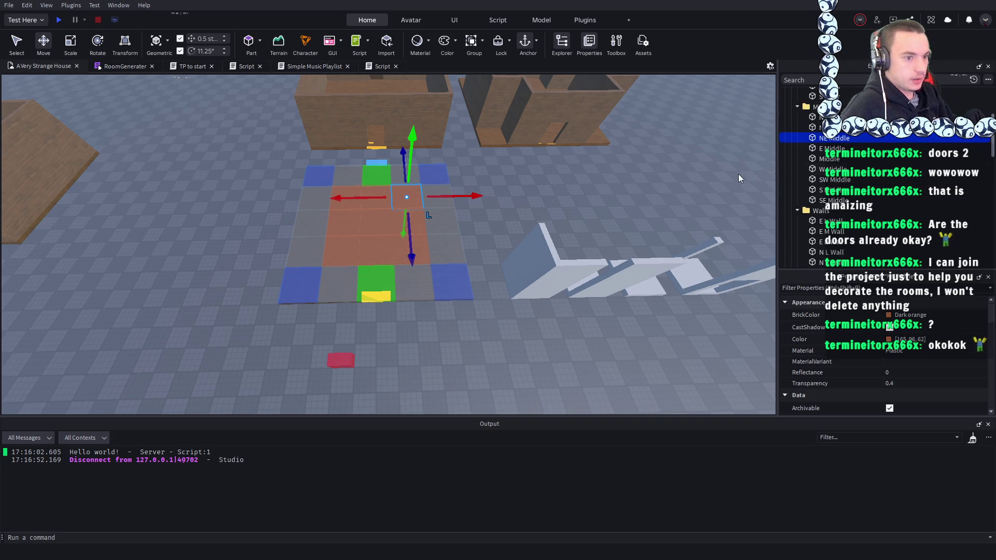
drag(429, 215, 436, 271)
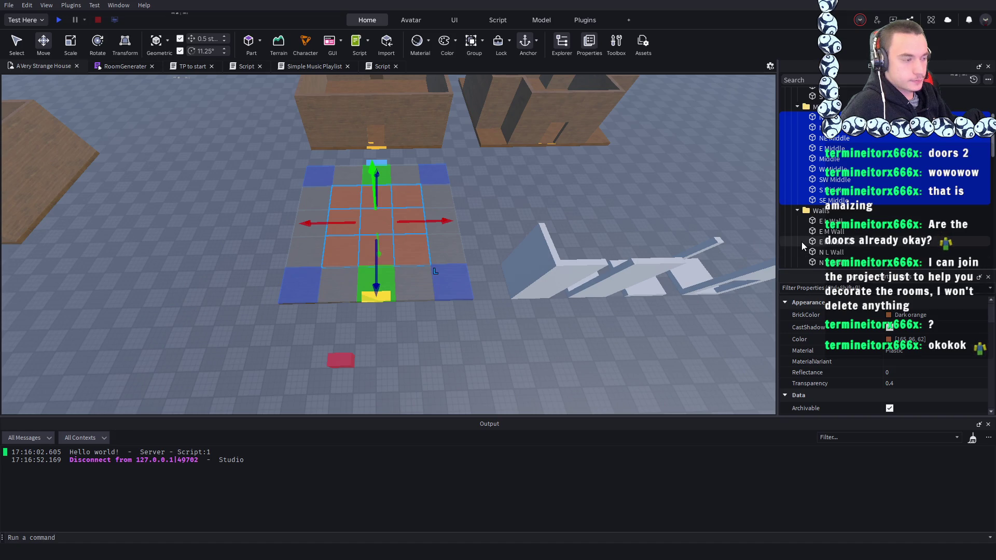
scroll(801, 241, down, 2)
scroll(862, 342, down, 3)
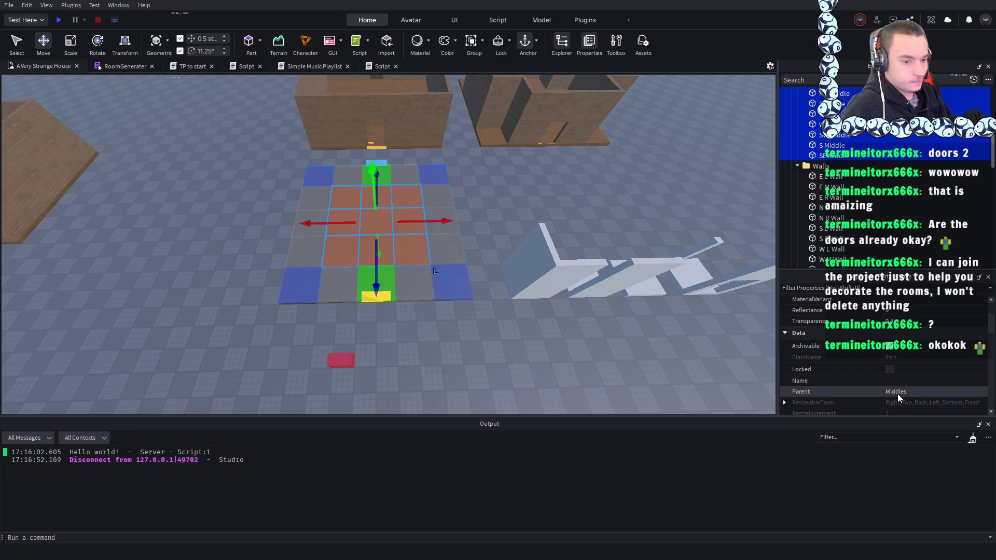
click(885, 379)
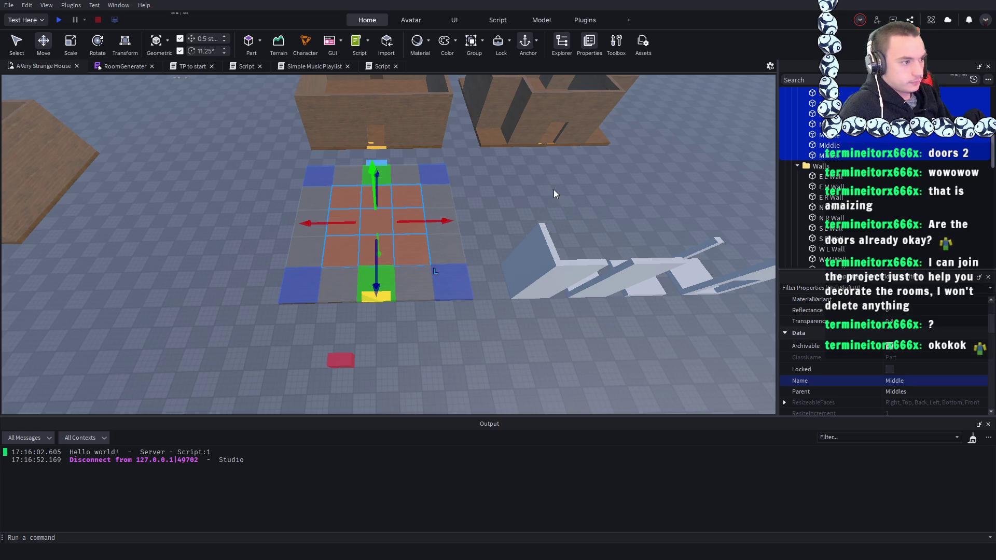
- Name the east-side wall tiles and SE Corner E
click(440, 199)
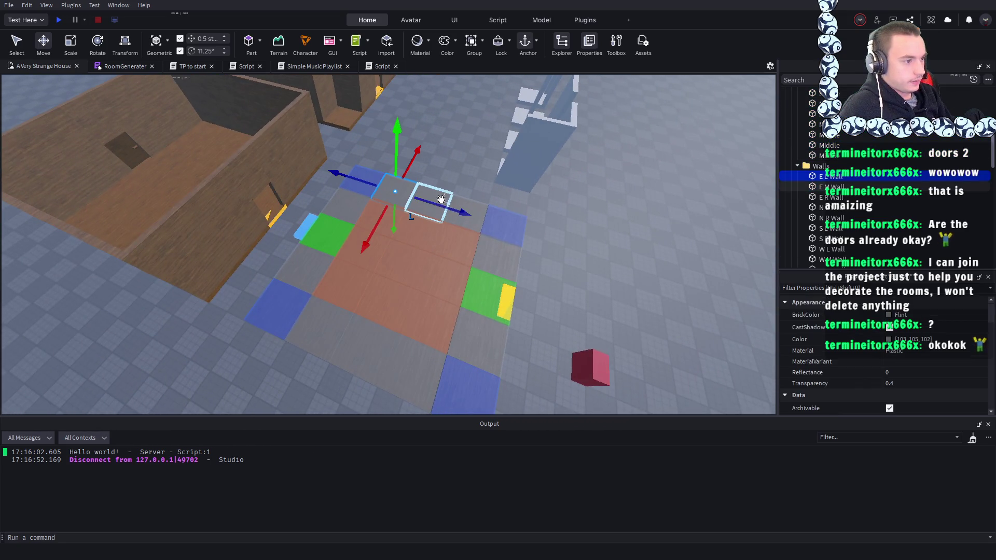
ctrl+click(460, 213)
ctrl+click(495, 251)
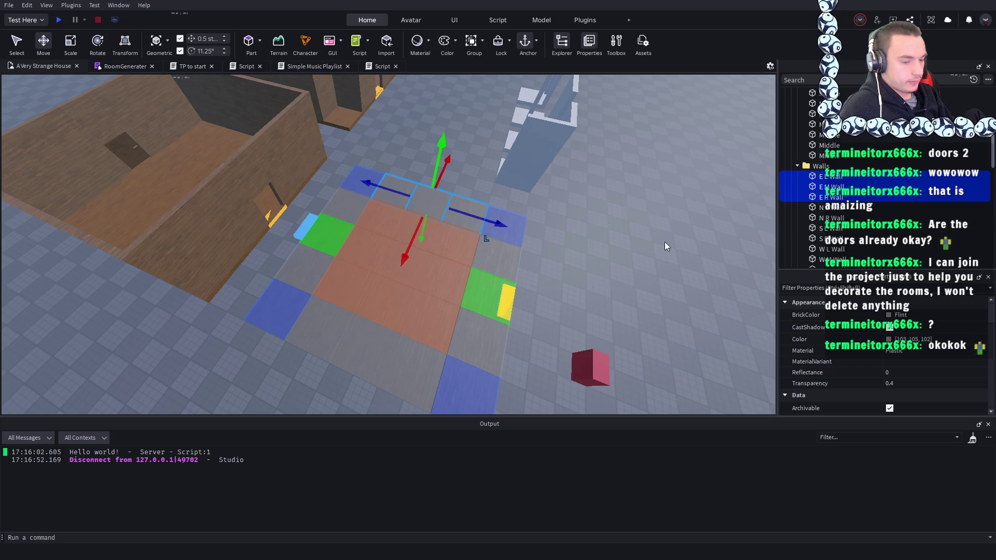
click(502, 209)
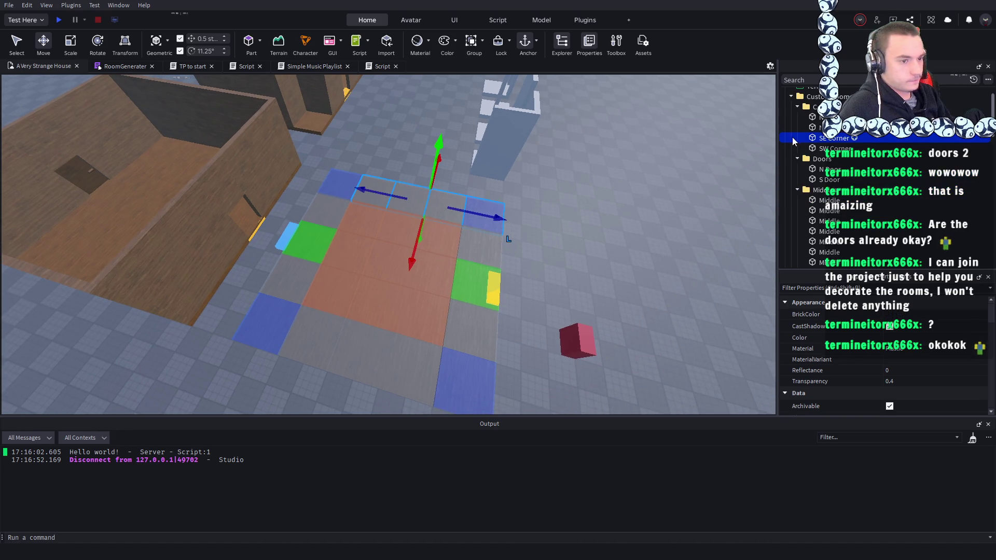
scroll(892, 359, down, 2)
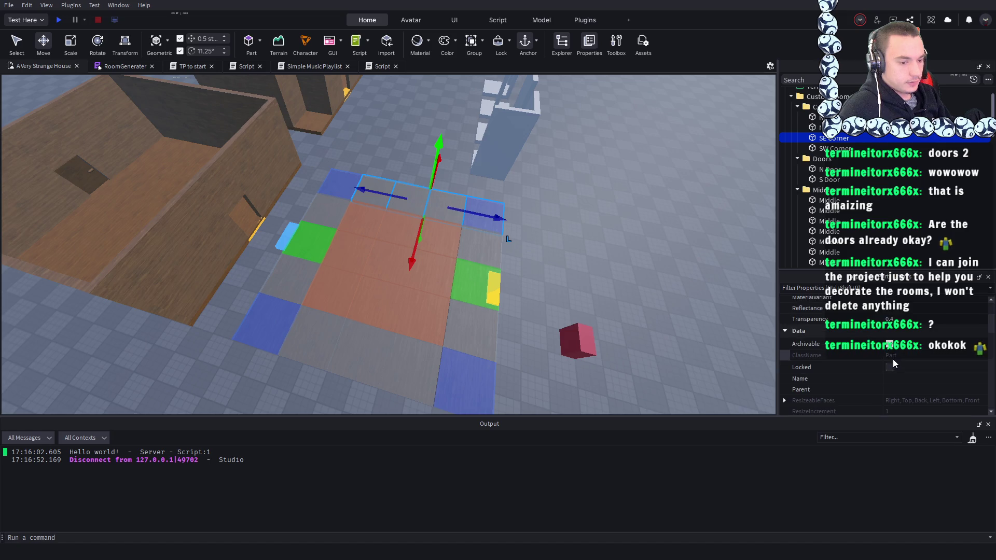
drag(668, 335, 733, 334)
scroll(881, 350, down, 2)
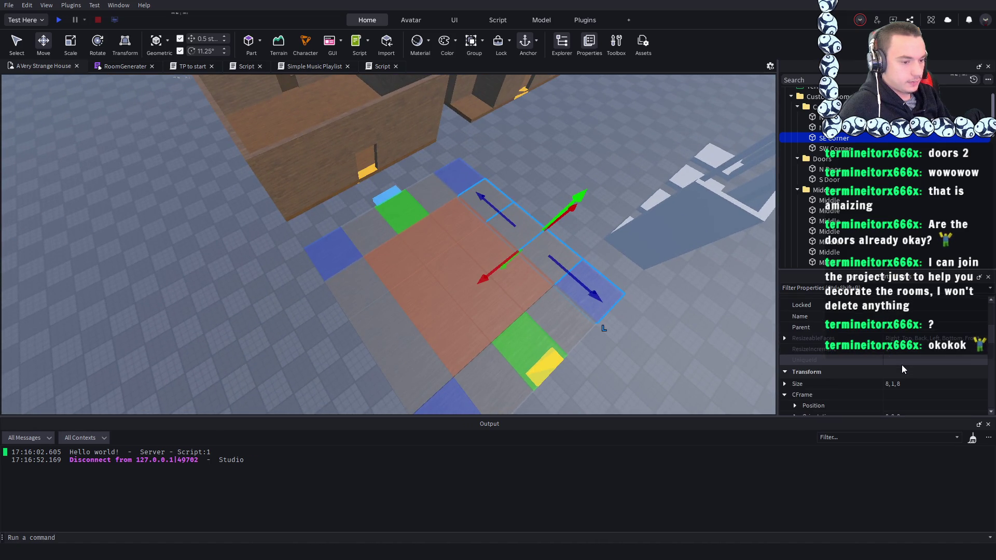
scroll(901, 365, down, 3)
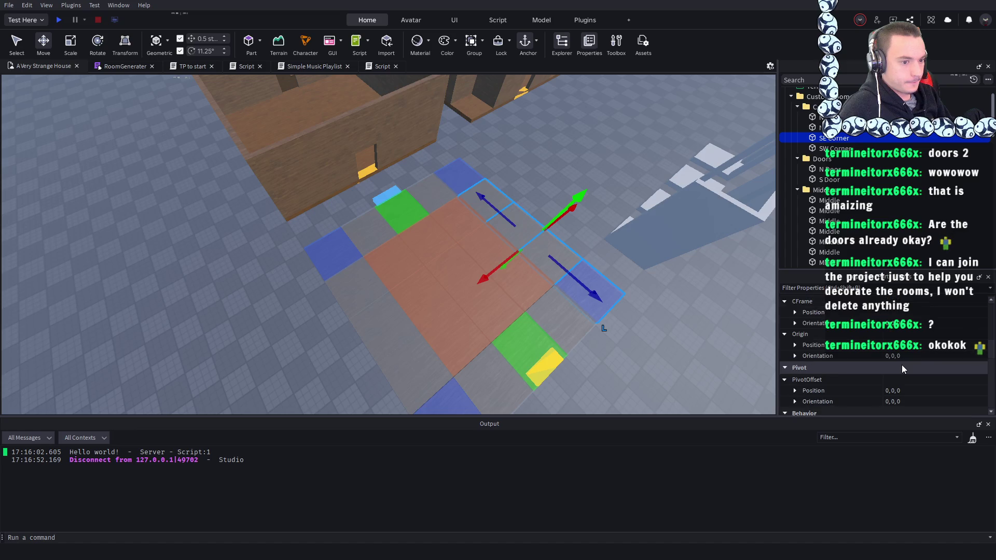
scroll(901, 365, up, 5)
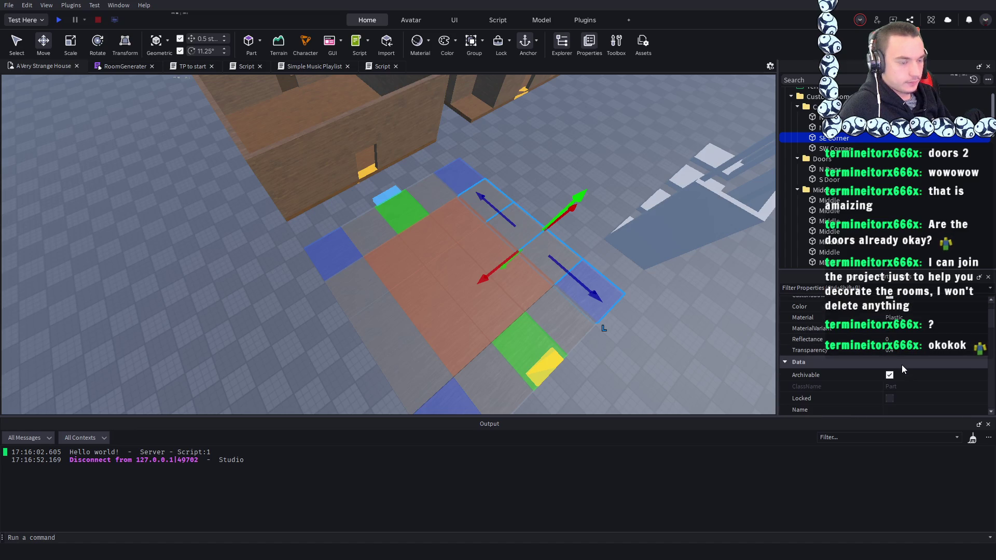
scroll(898, 366, down, 1)
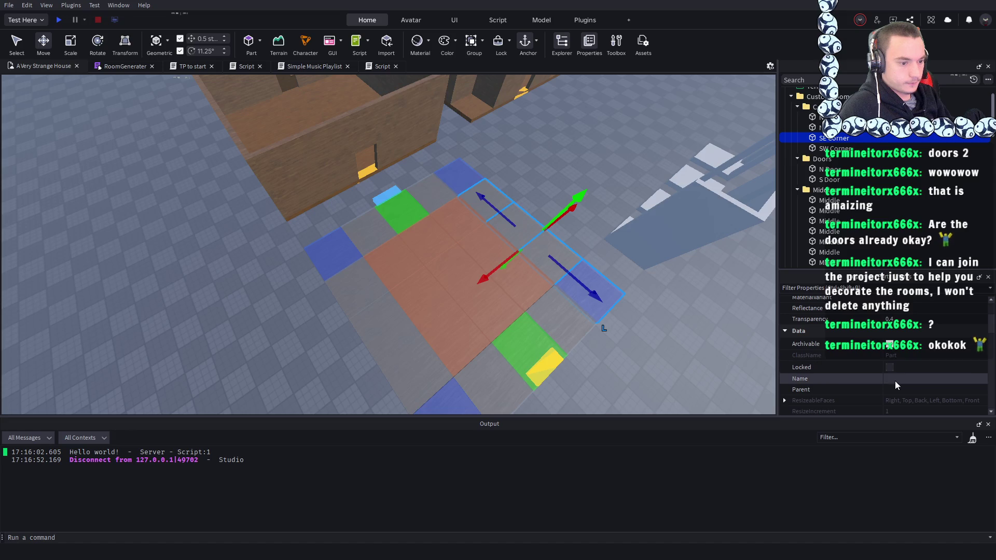
click(896, 379)
text(E)
key(Return)
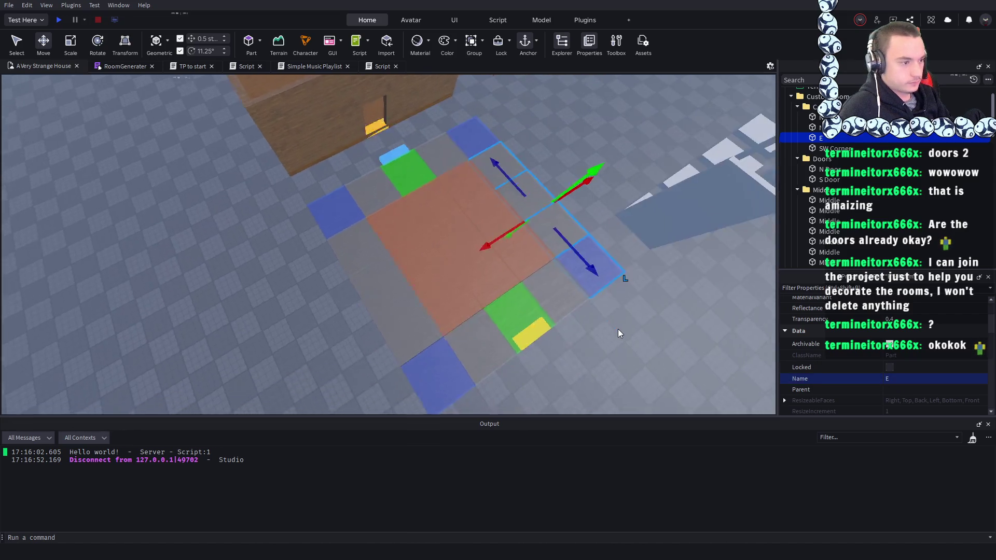
- Name the north row of tiles plus its corner N
click(347, 195)
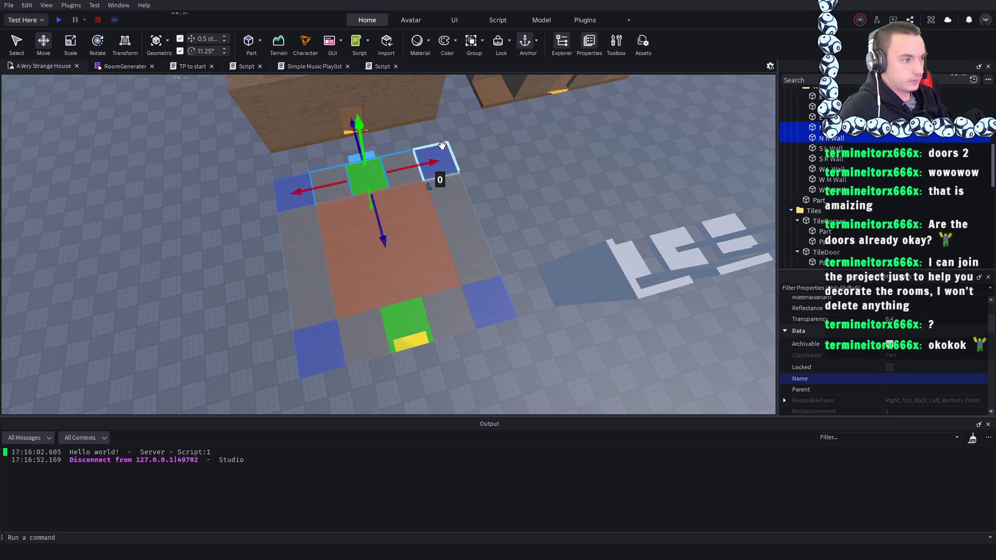
ctrl+click(431, 157)
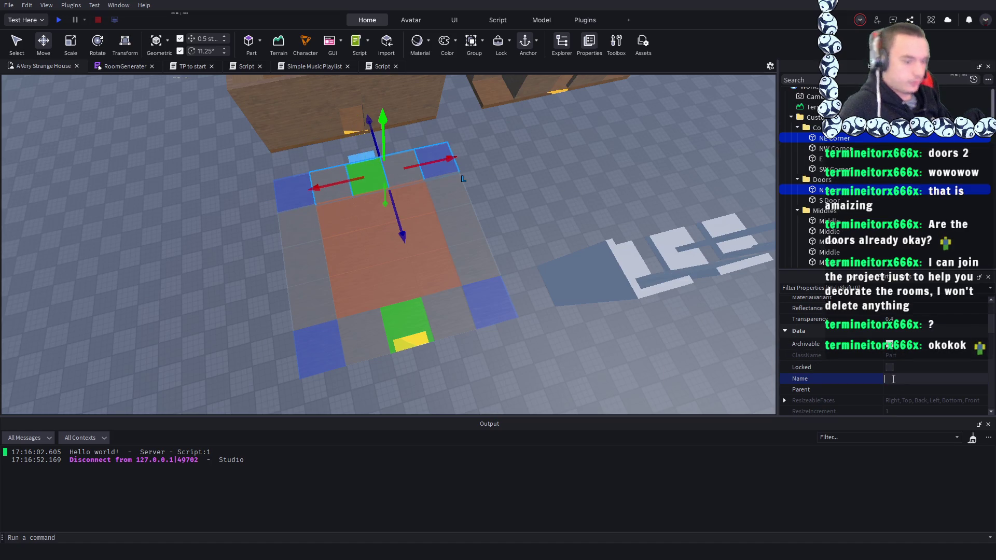
text(N)
key(Return)
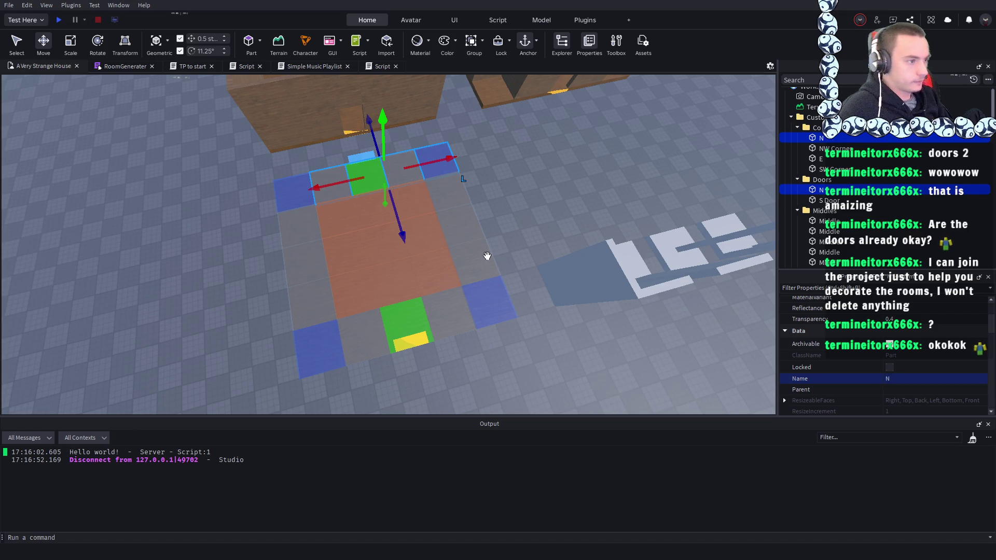
click(251, 251)
- Name the west-side tiles, including the NW Corner, W
click(318, 262)
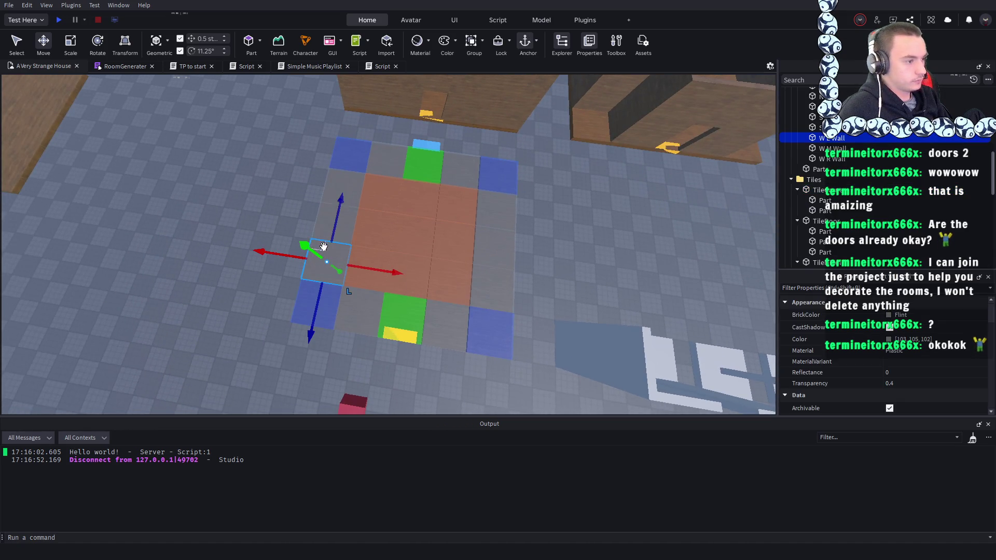
ctrl+click(335, 221)
ctrl+click(348, 150)
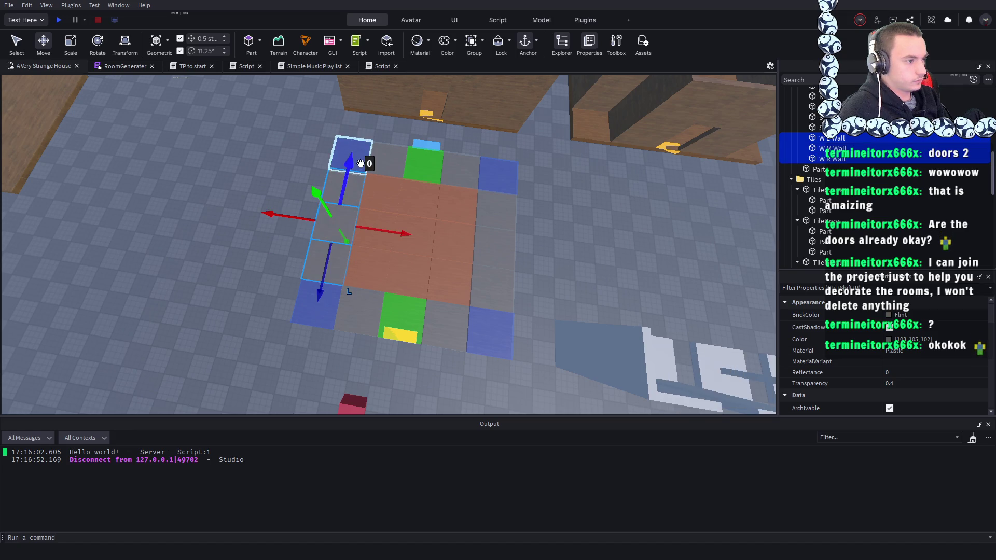
ctrl+click(348, 149)
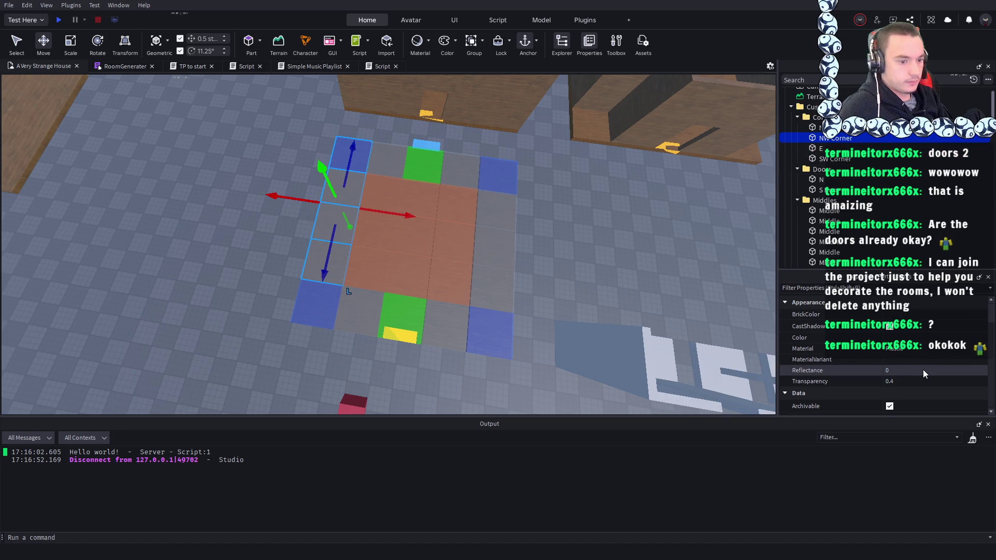
scroll(908, 378, down, 2)
click(900, 381)
text(W)
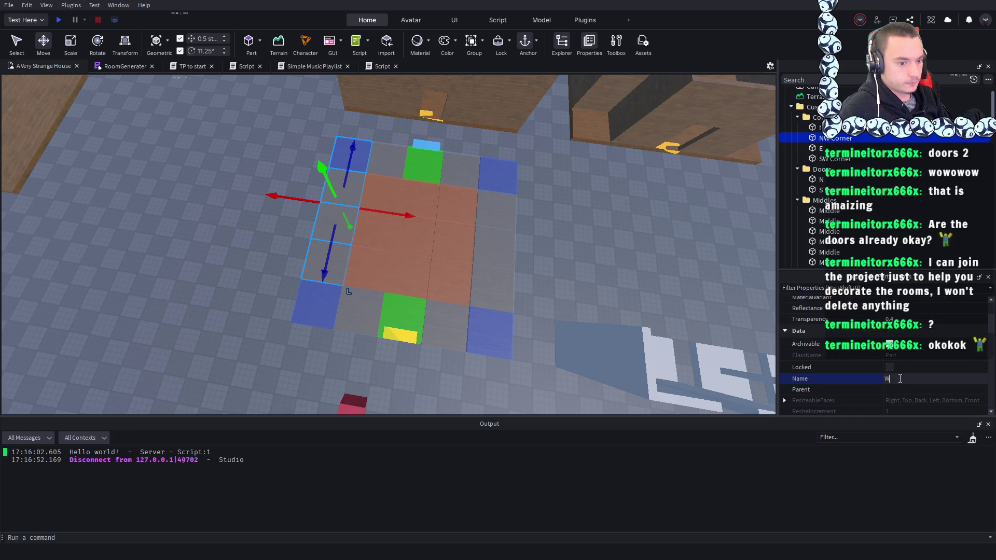
key(Return)
- Name the south row's door tile and SW Corner S
click(402, 314)
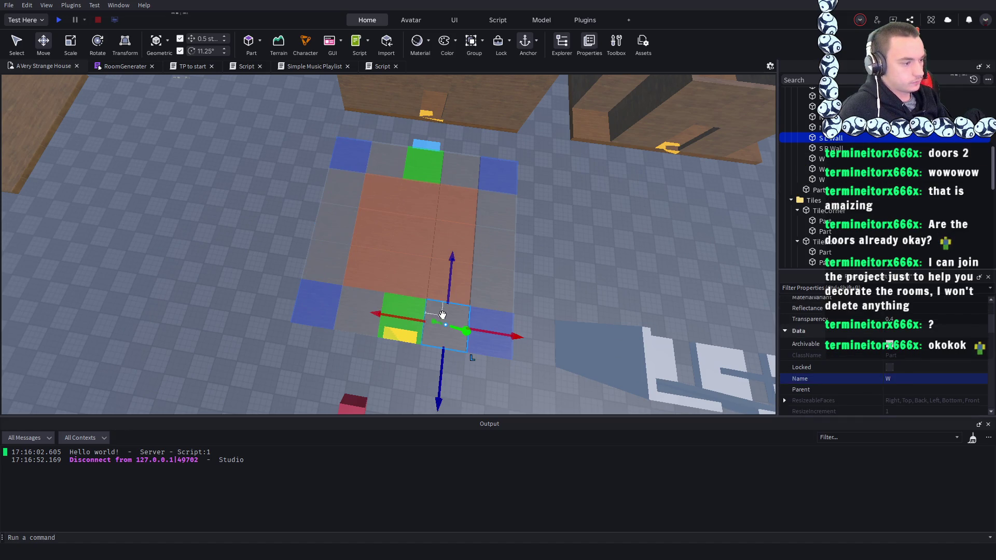
ctrl+click(362, 294)
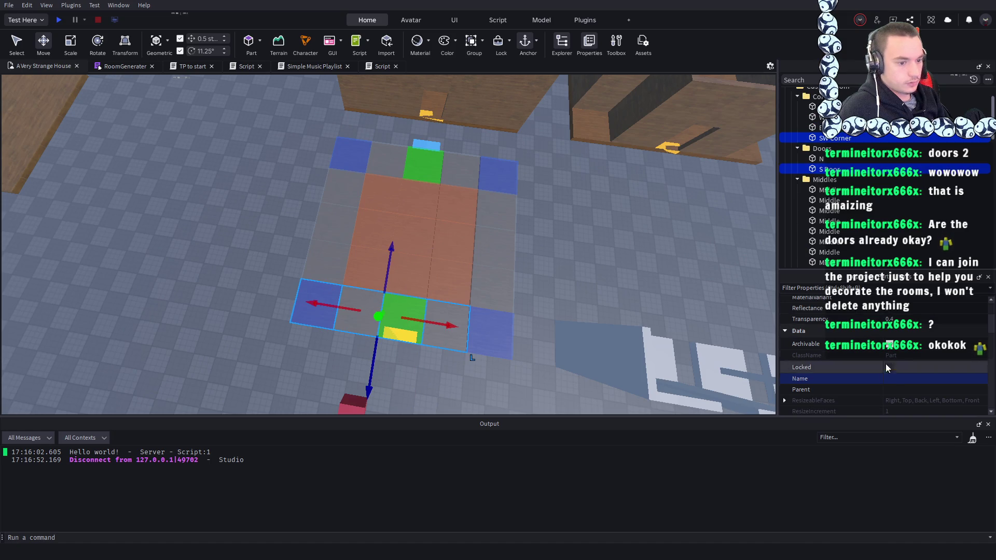
click(894, 378)
text(S)
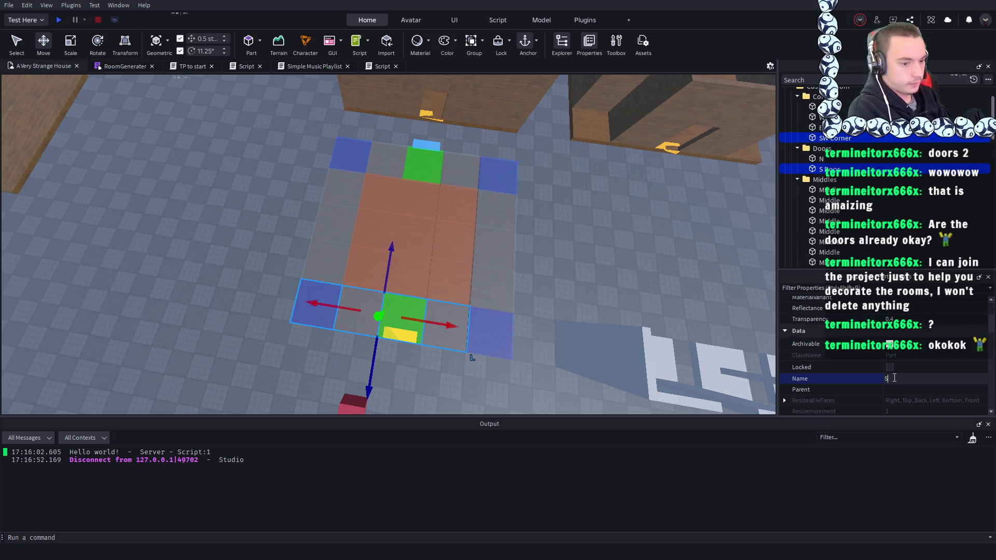
- Deselect the tiles and select the red button cube to locate its script
click(579, 244)
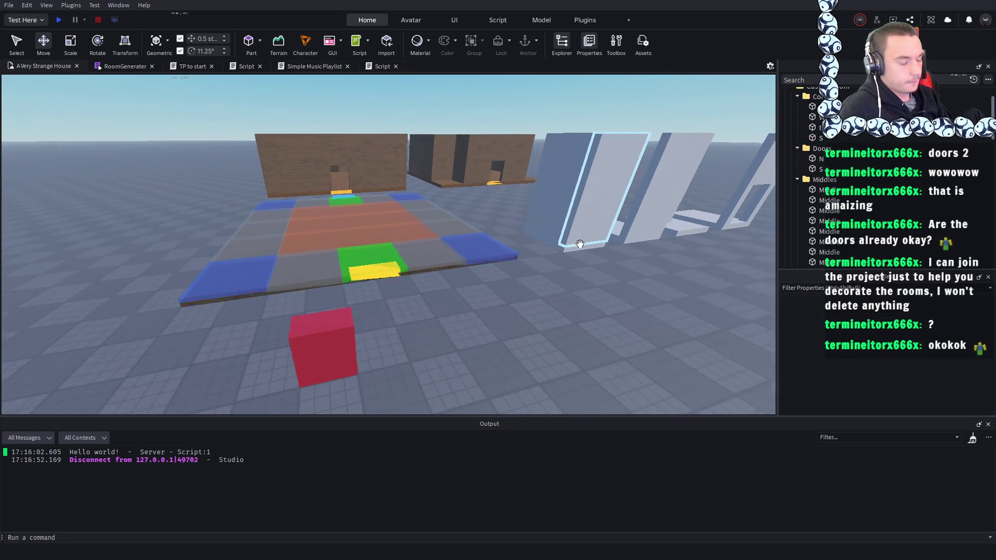
click(400, 290)
click(27, 65)
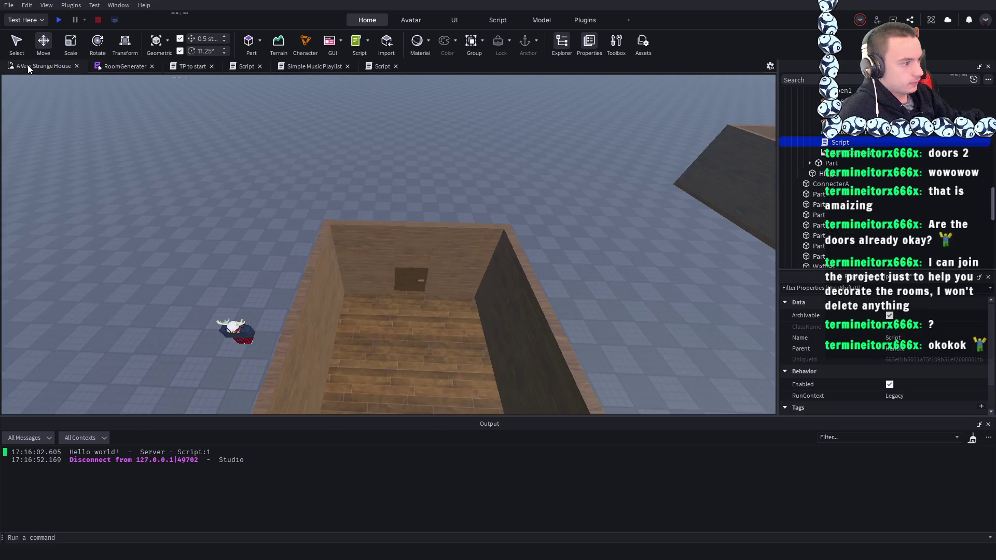
click(484, 186)
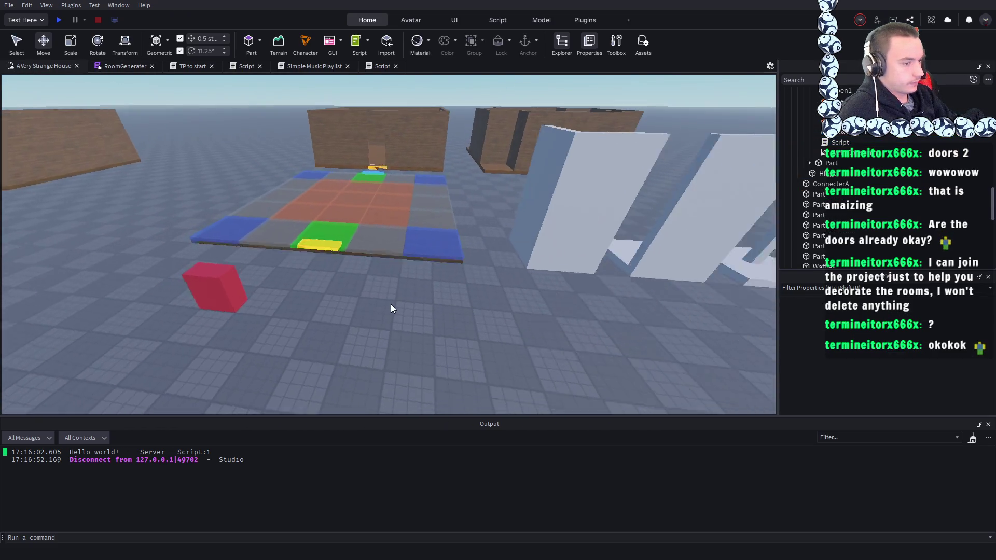
click(328, 267)
- Change line 13 to newWall:PivotTo(CFrame.new(wall.Position)) and start a playtest
click(817, 160)
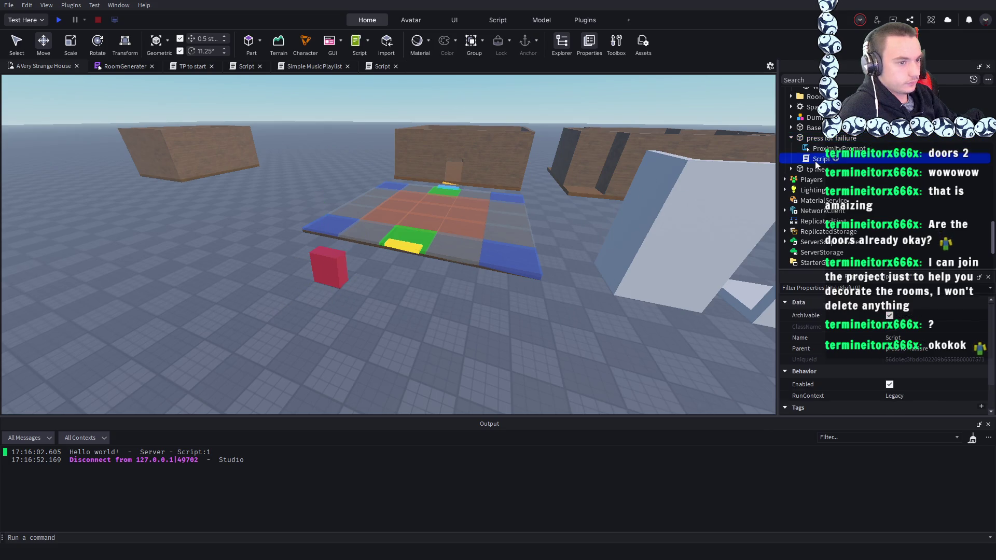
double_click(815, 160)
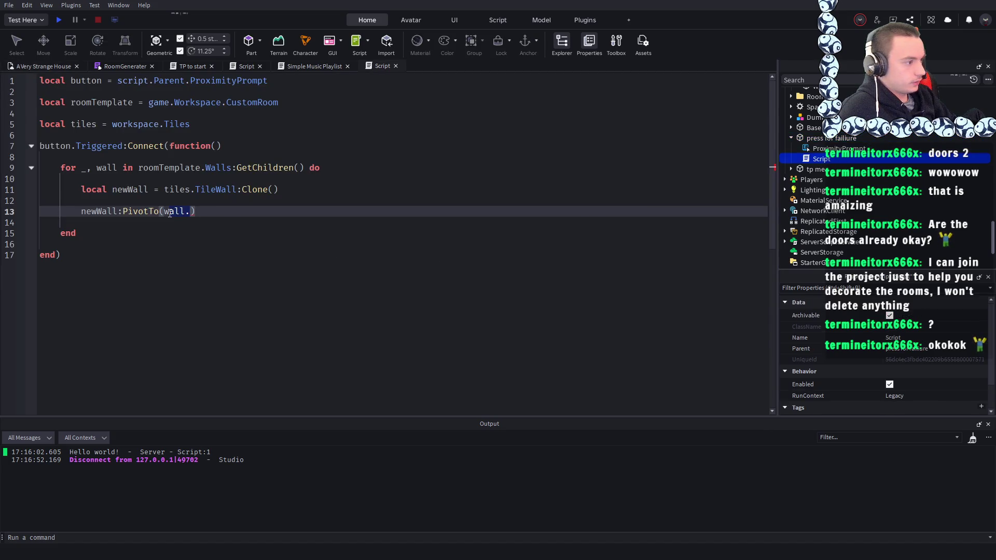
key(BackSpace)
key(BackSpace)
key(BackSpace)
text(rame.new()
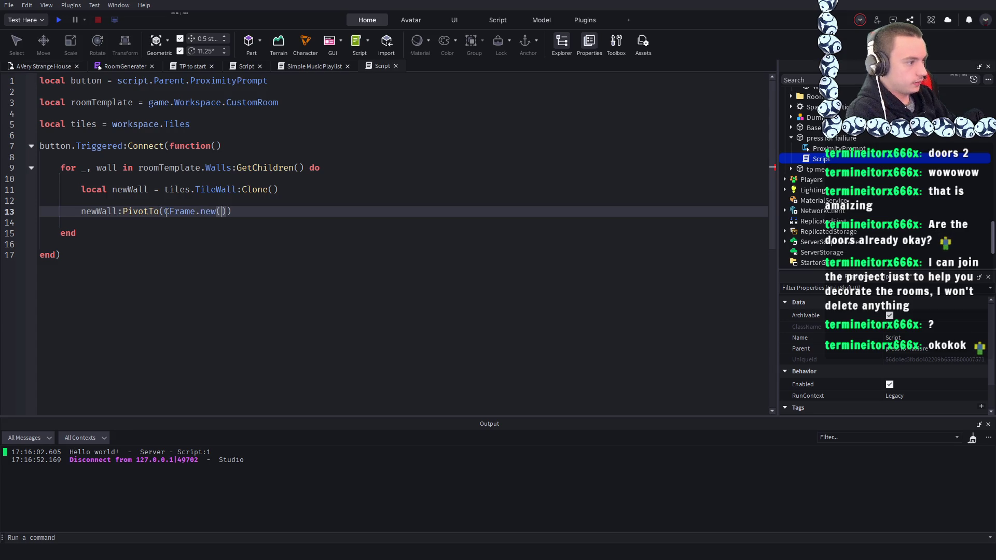
text(wa)
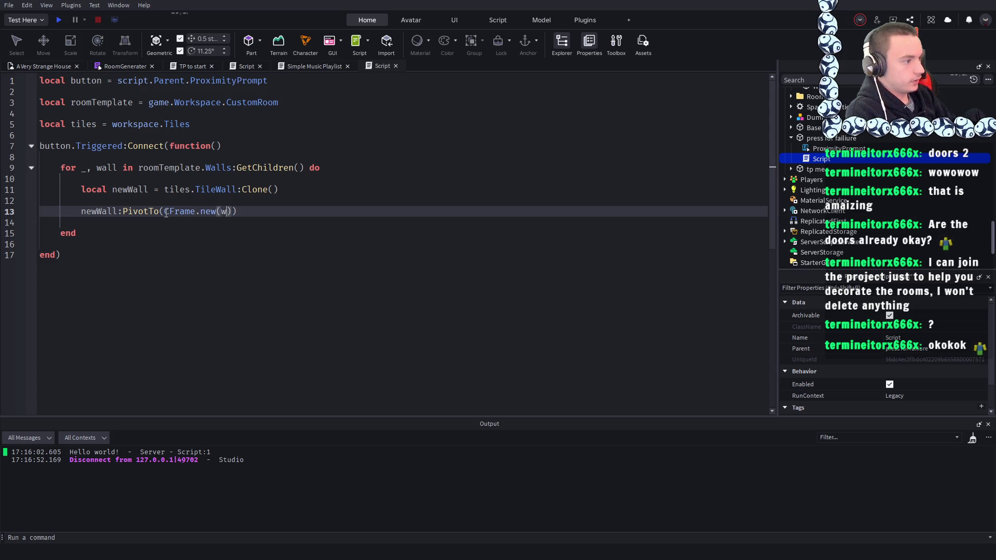
text(ll.P)
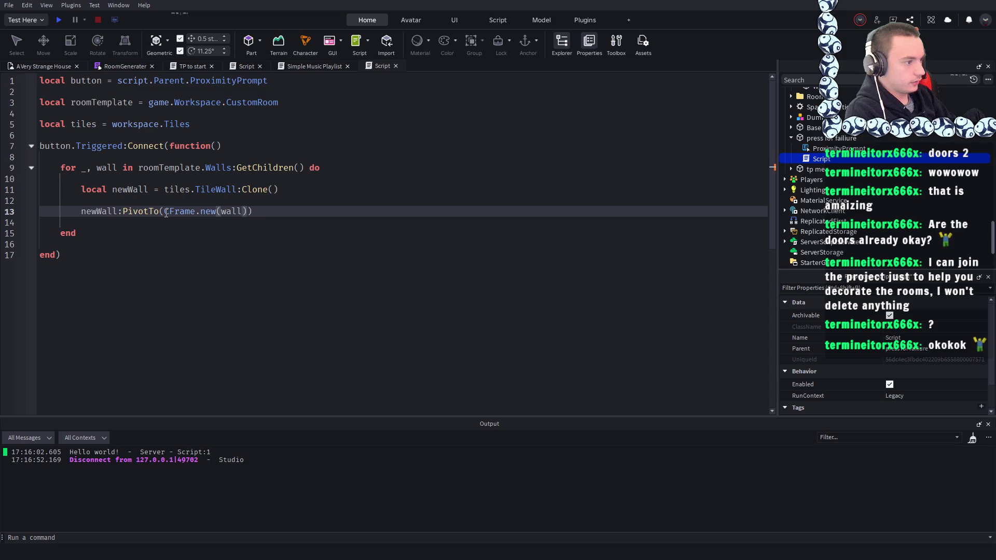
text(osition)
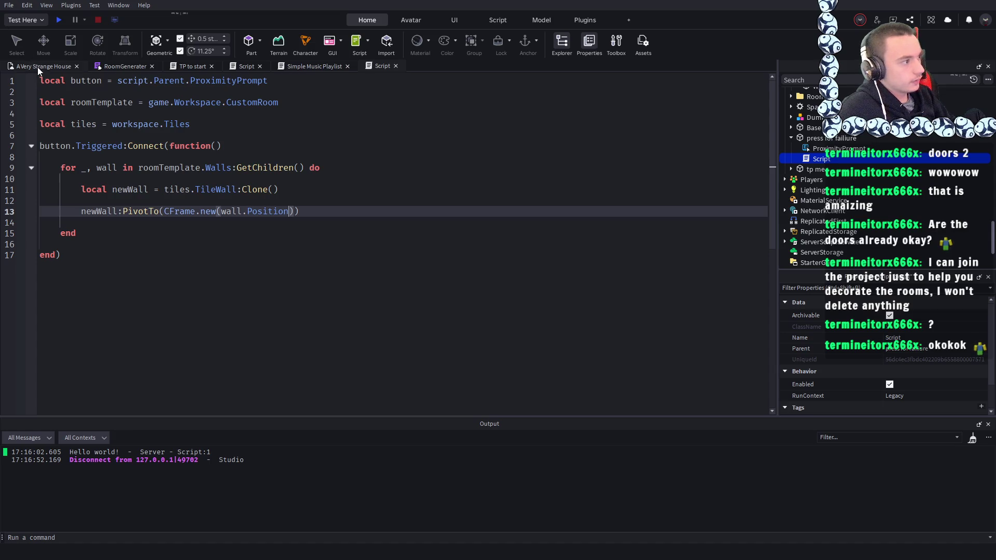
click(37, 67)
click(59, 20)
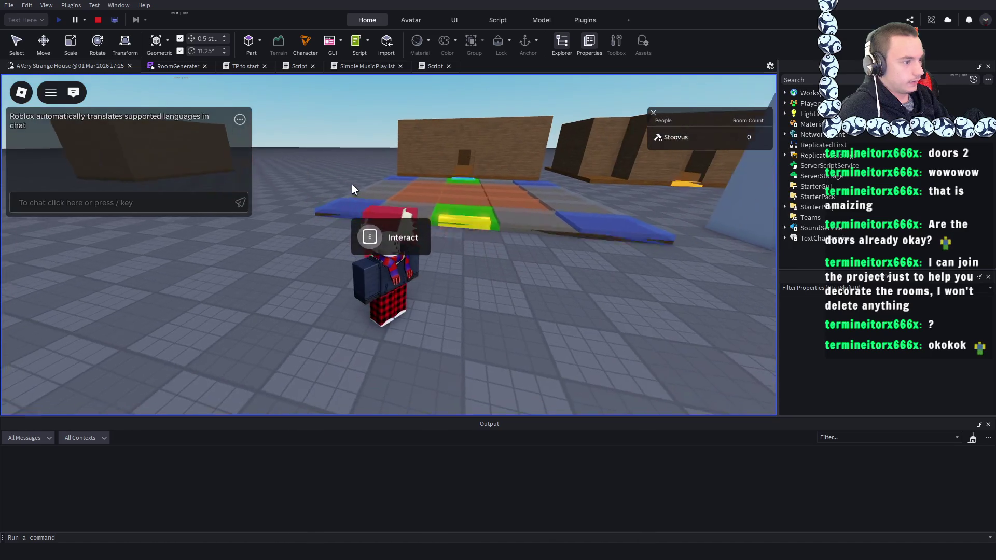
- Walk the avatar to the red button and stop the playtest
key(w)
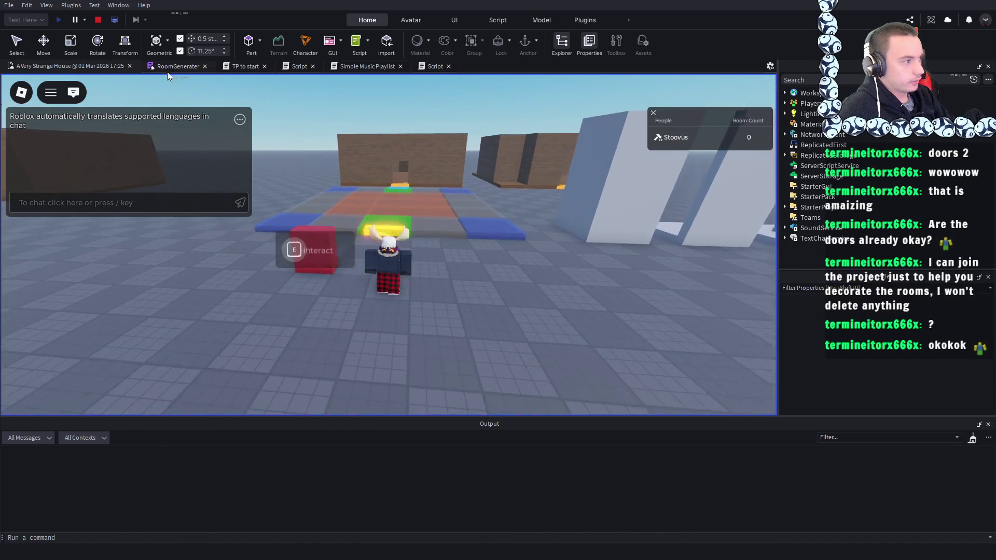
click(99, 21)
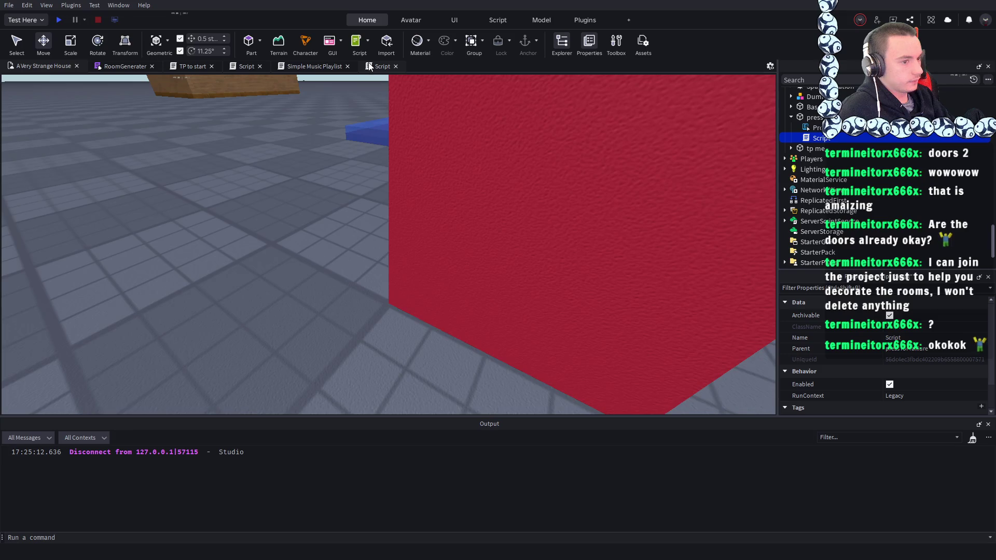
click(784, 212)
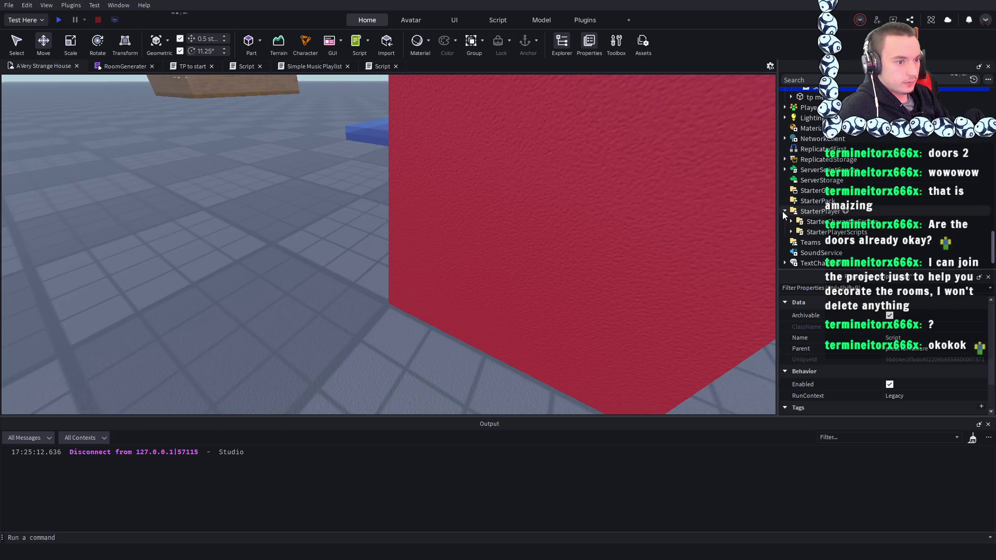
click(782, 211)
- Disable the Simple Music Playlist script in ServerScriptService and return to the button script
click(785, 171)
click(814, 191)
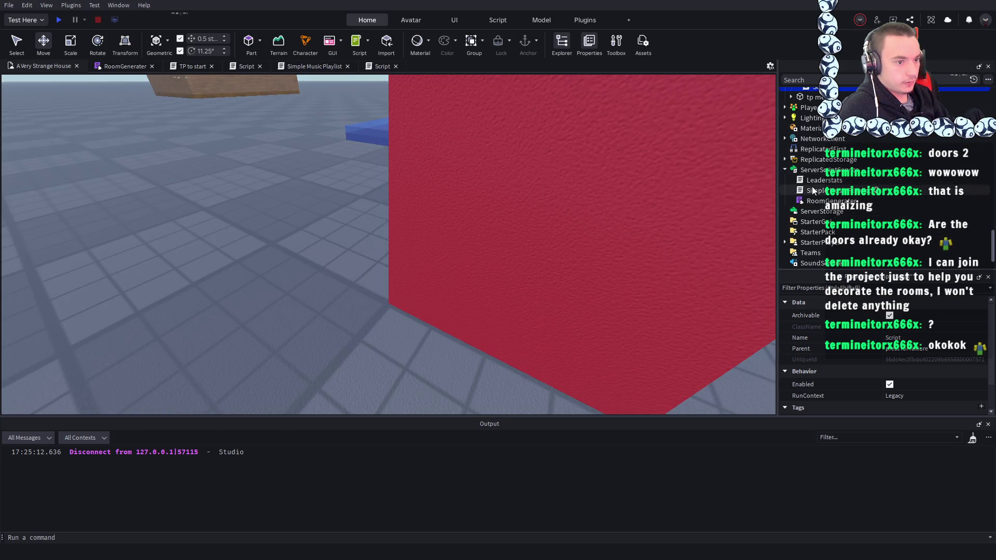
click(889, 384)
scroll(389, 285, down, 10)
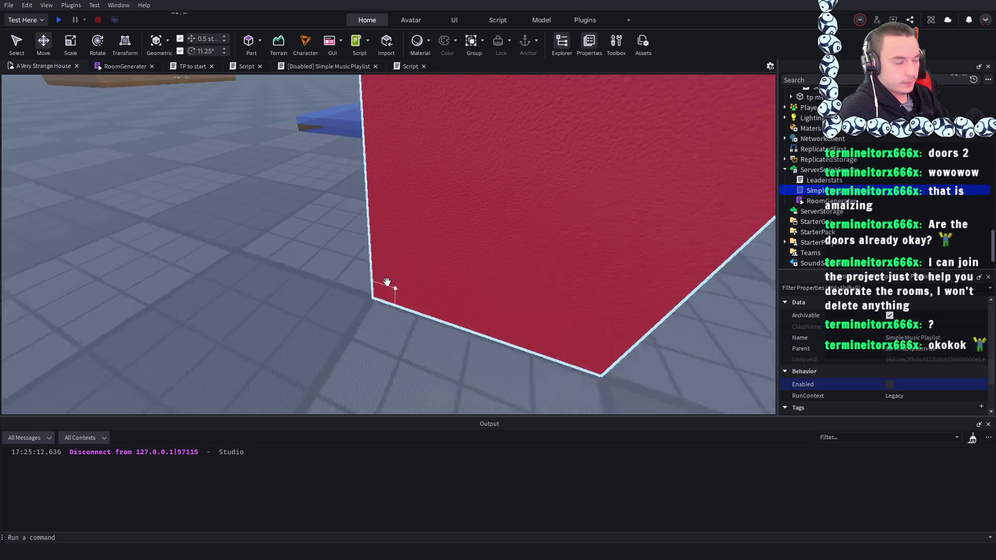
click(414, 223)
click(407, 66)
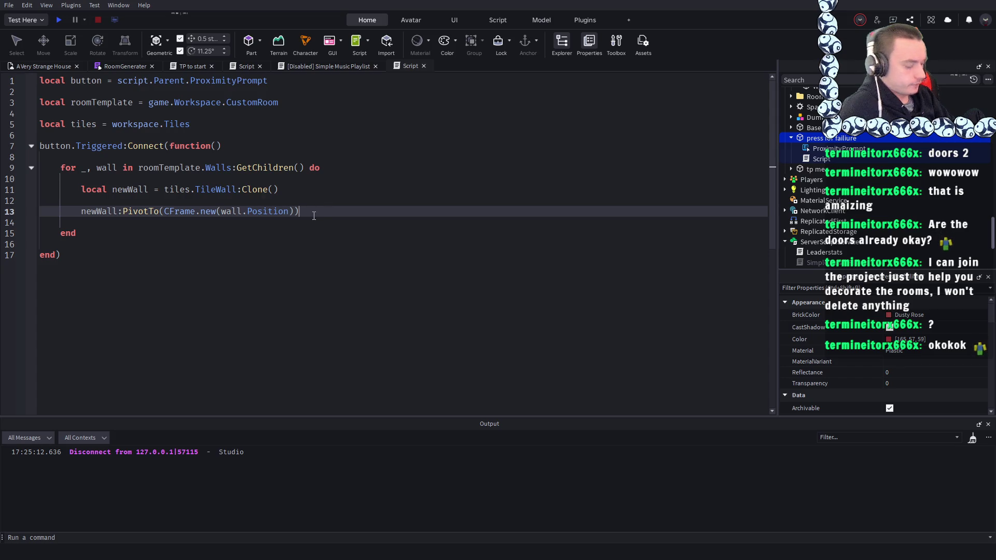
- Add print("WALL GENERATED (I HOPE)") inside the wall loop and start a playtest
key(Return)
key(Return)
text(print()
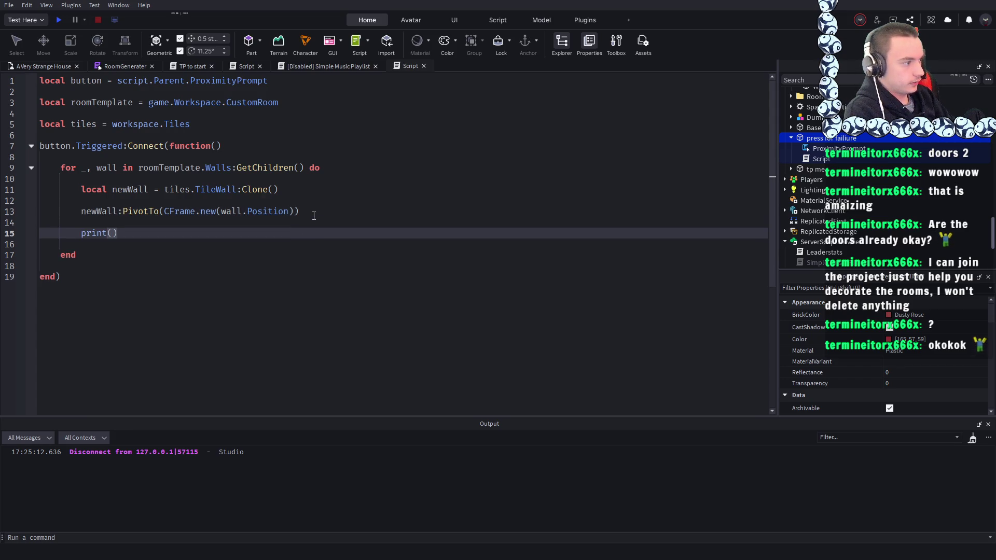
text(WAL)
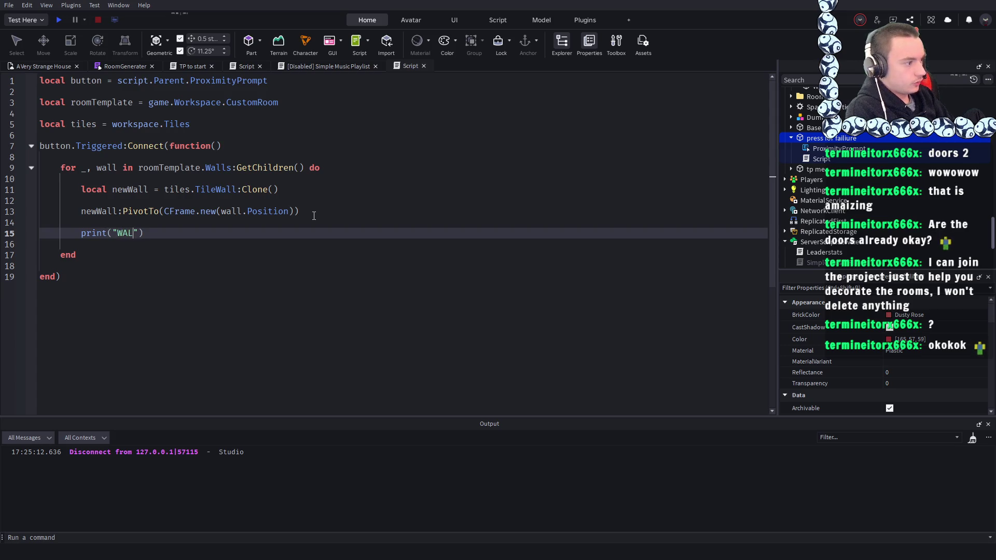
text(ENERATED (I HOPE)
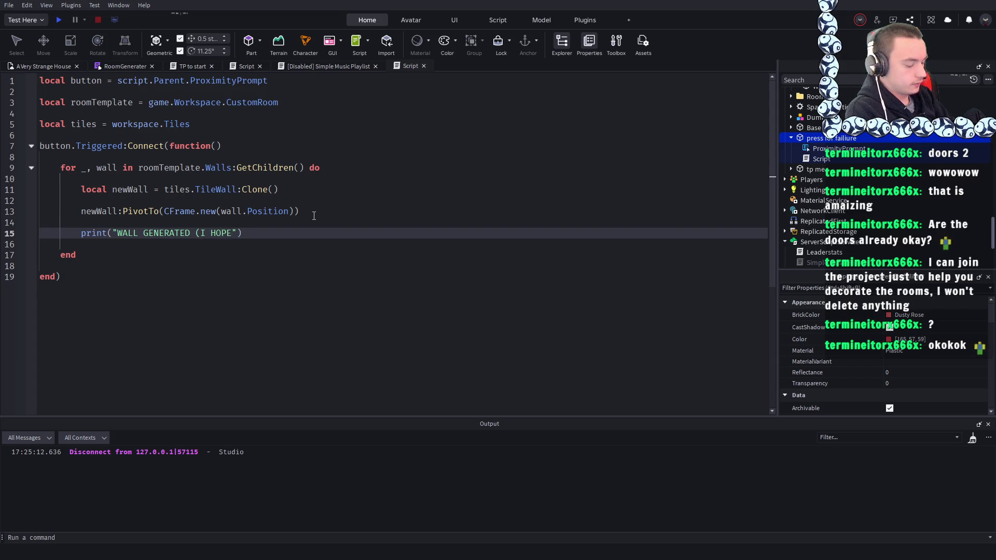
click(55, 16)
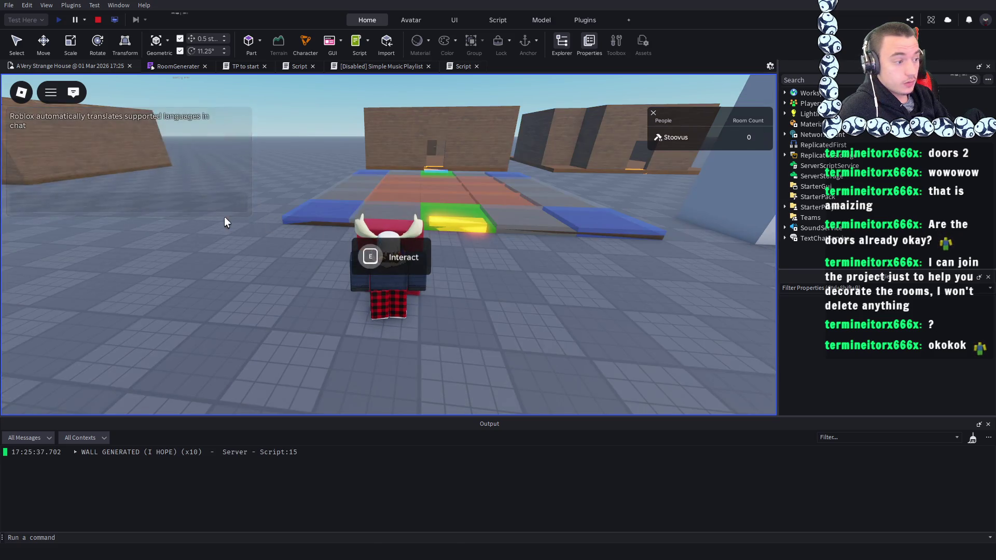
- Verify the ten logged messages, inspect Workspace > Tiles, then stop the test and reopen the code
scroll(281, 234, down, 10)
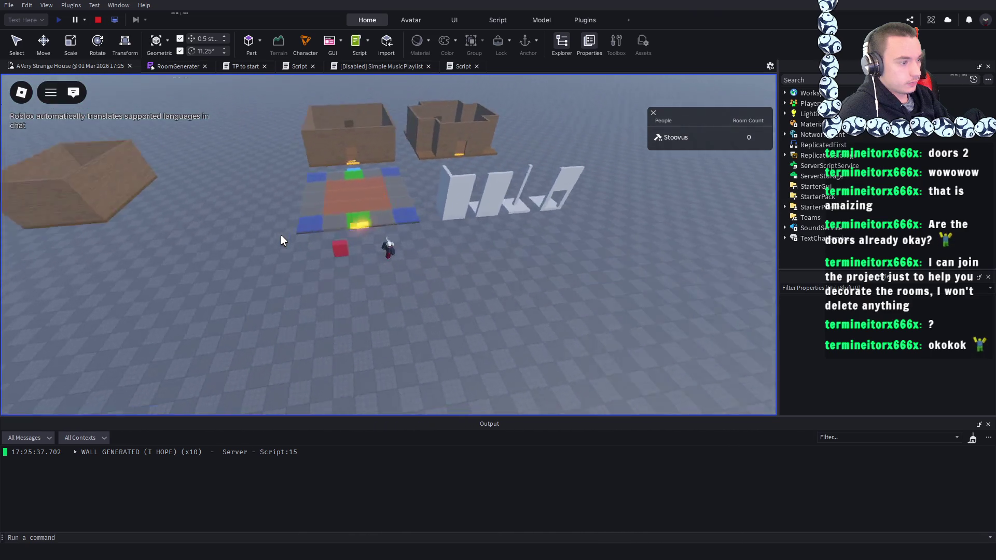
click(785, 93)
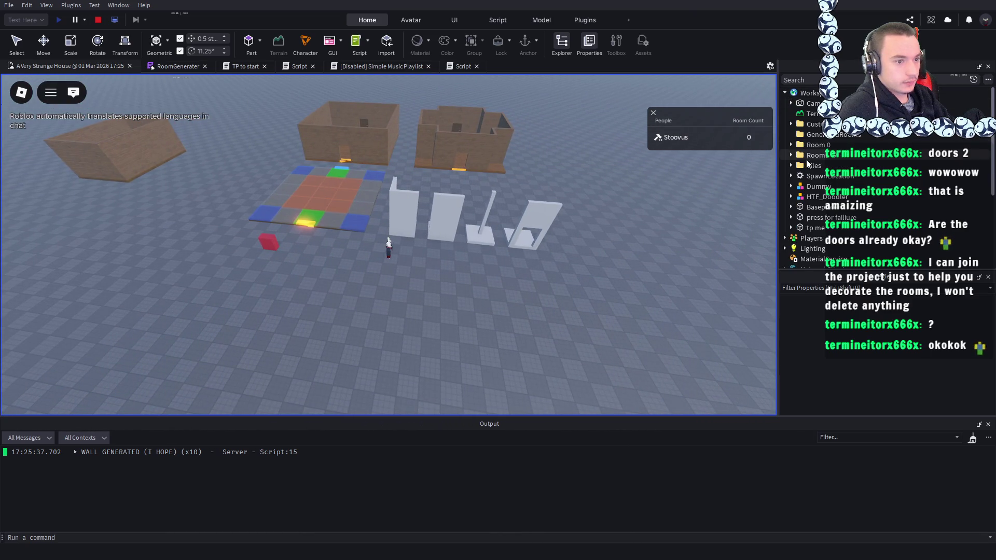
click(790, 166)
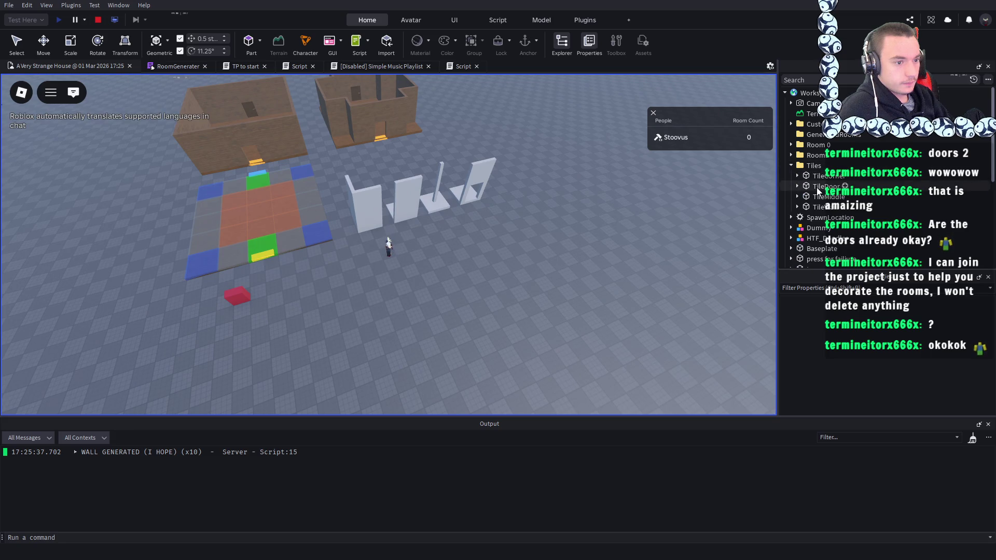
scroll(580, 218, up, 5)
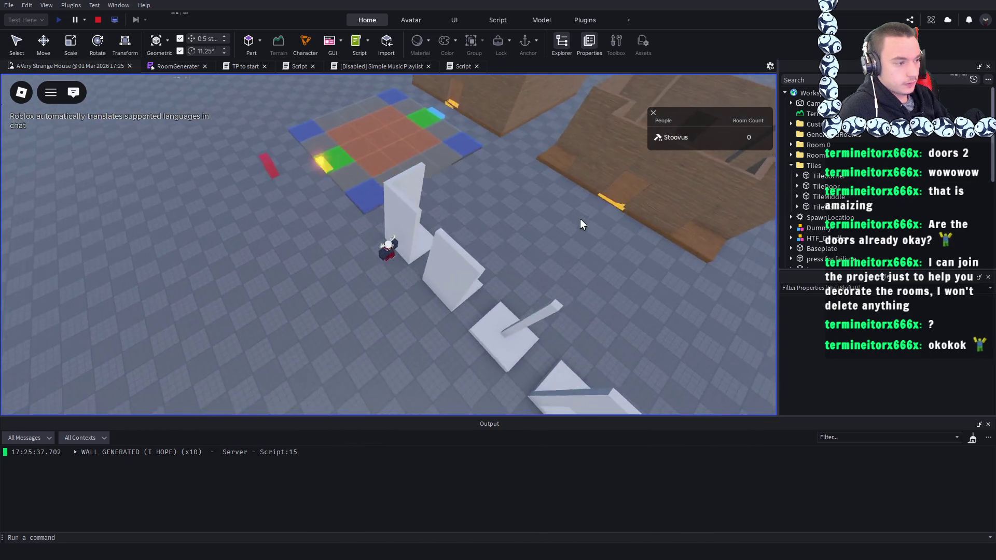
click(98, 19)
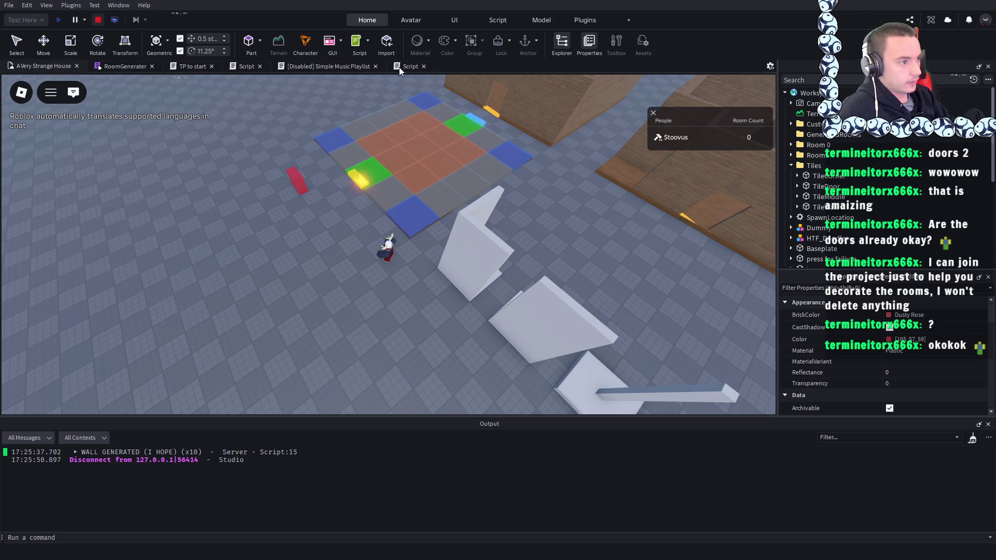
click(399, 67)
- Insert a new line 13 after the clone line and start typing newWall.Parent = ro
click(307, 198)
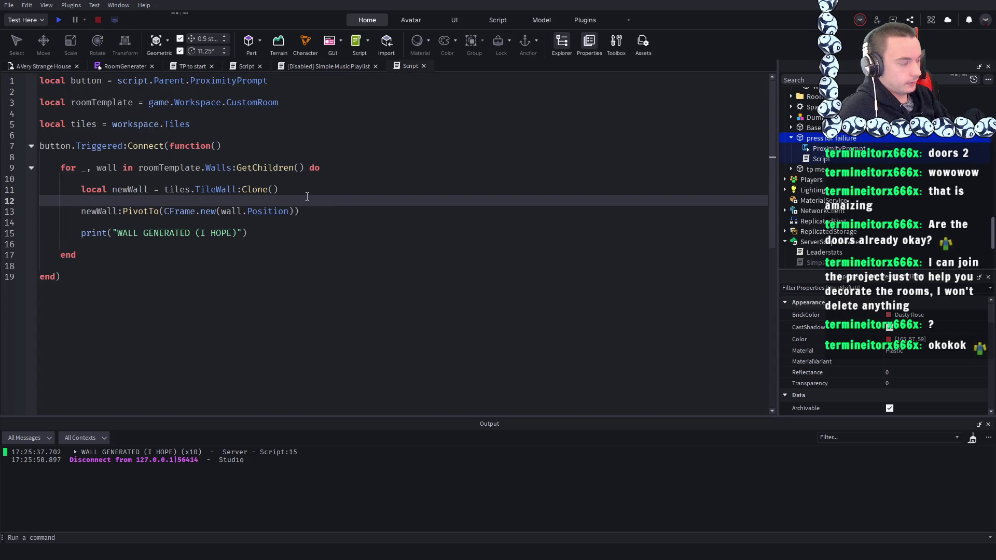
click(312, 191)
scroll(885, 195, up, 5)
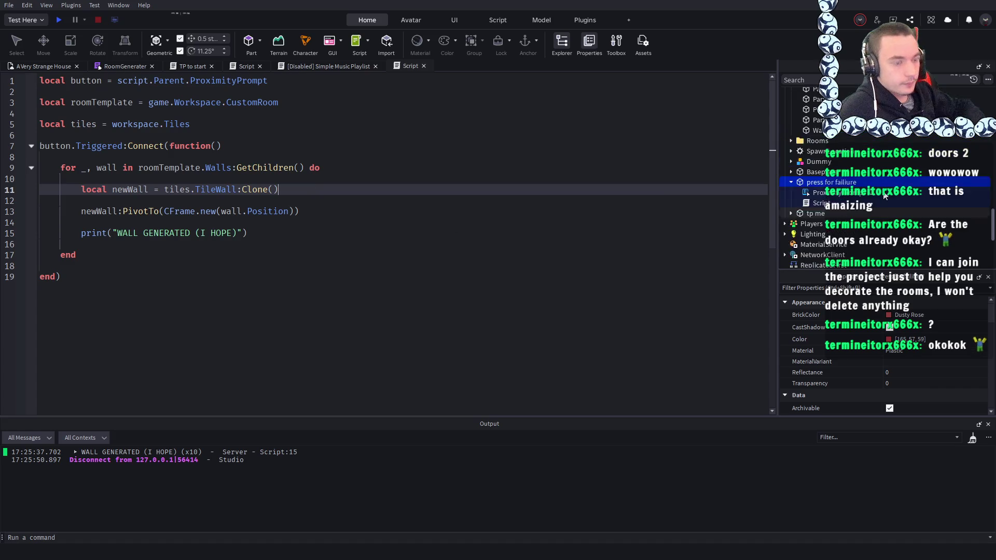
scroll(884, 194, up, 5)
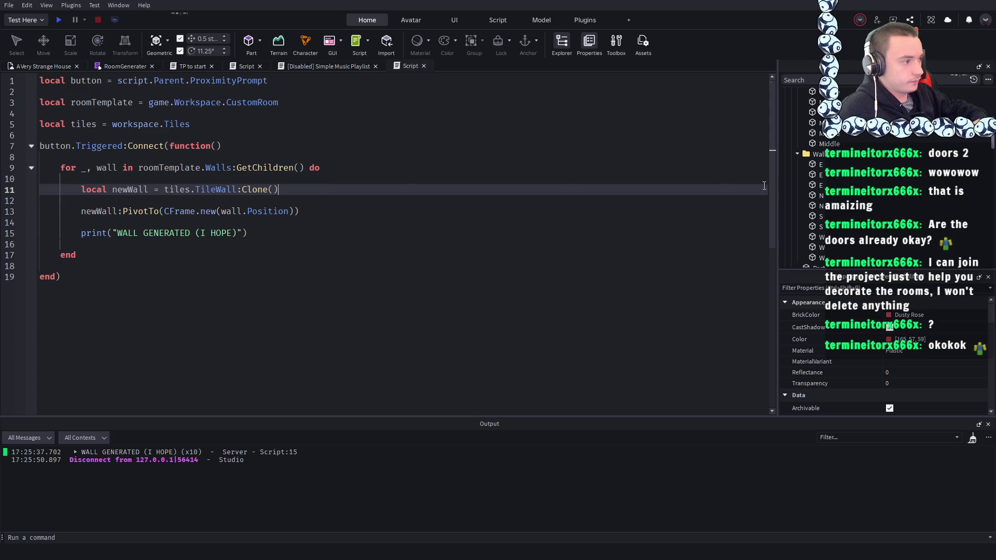
scroll(845, 177, up, 5)
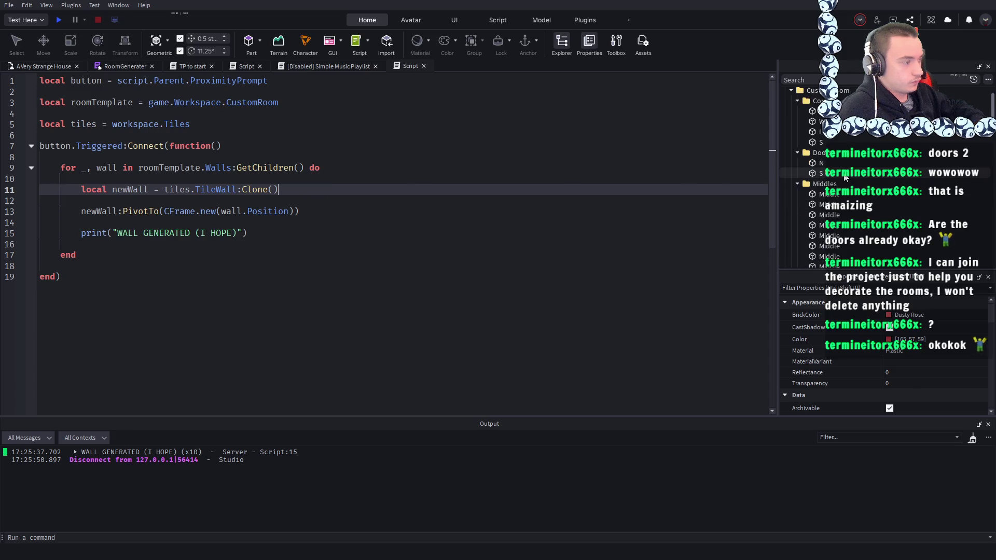
scroll(844, 178, up, 3)
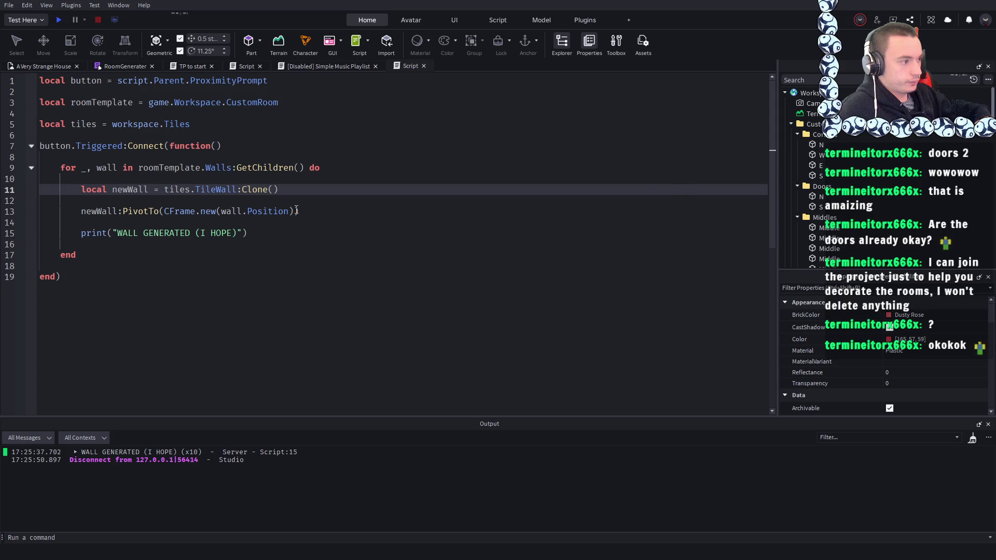
click(292, 231)
click(316, 212)
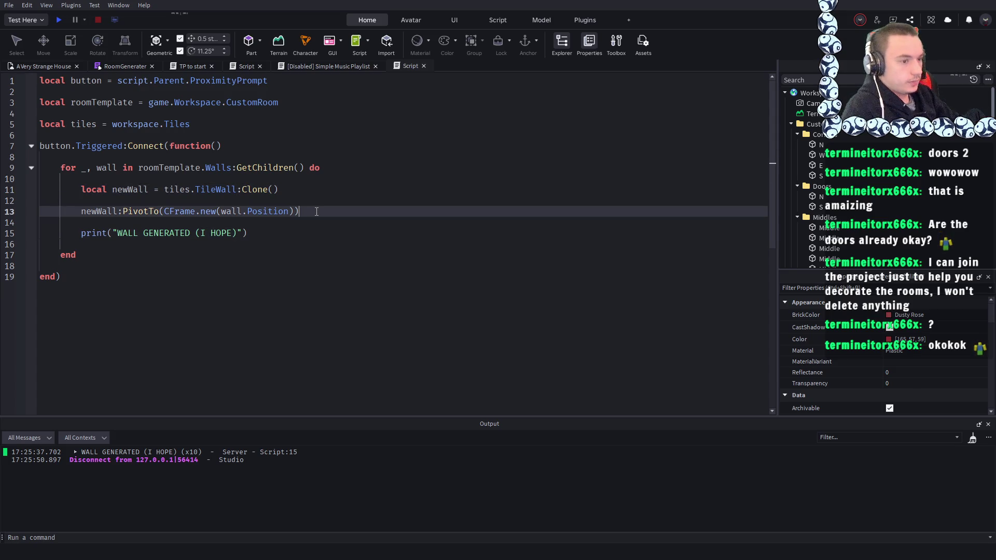
key(Return)
key(Return)
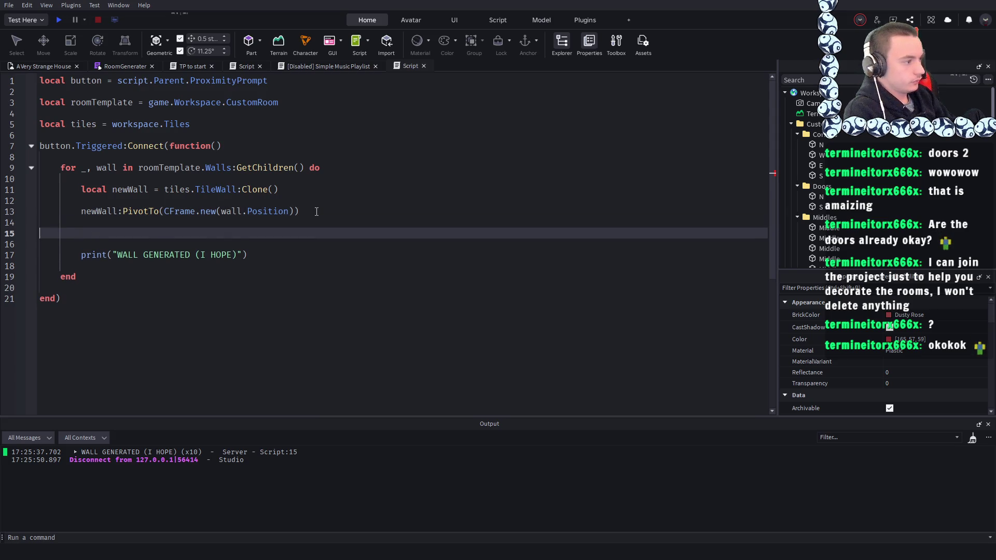
key(BackSpace)
key(BackSpace)
key(Up)
key(Up)
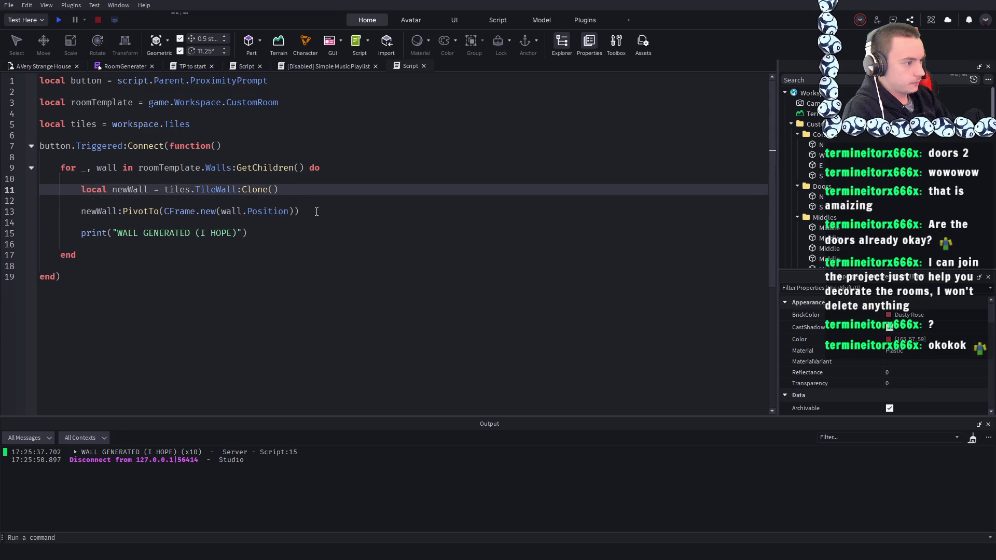
key(Return)
key(Return)
text(newWall.Parent = roomTemplate)
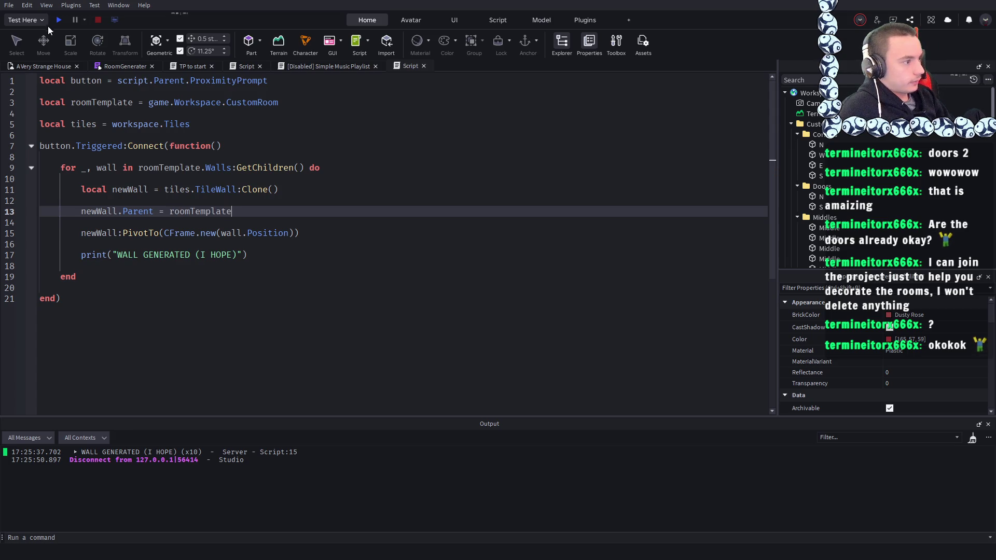
- Start a playtest and zoom in and out on the parented walls
click(58, 20)
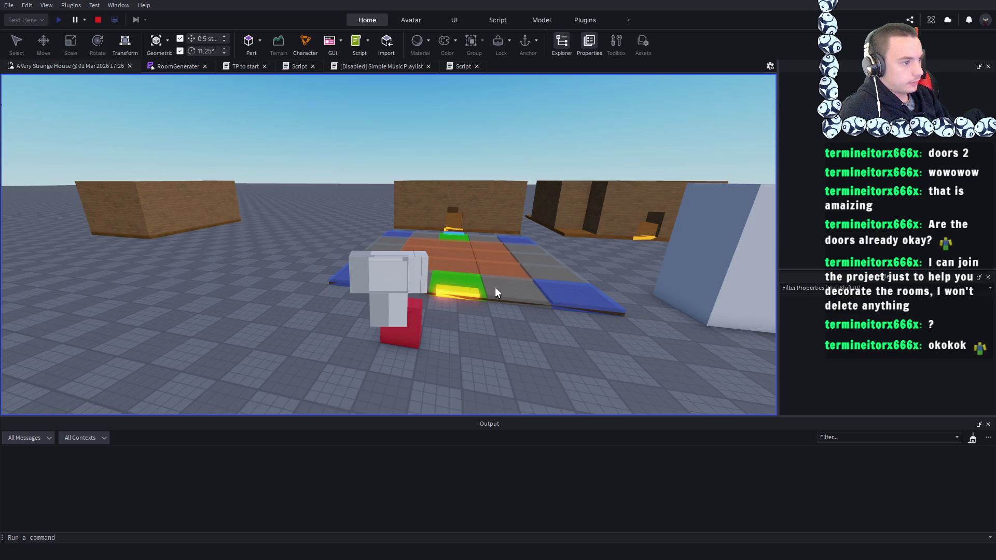
scroll(494, 233, down, 5)
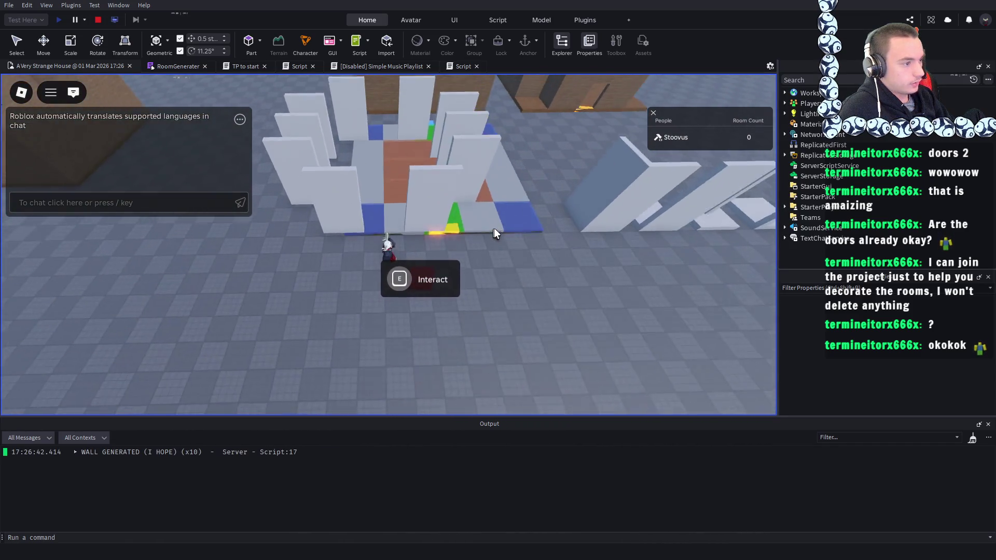
scroll(493, 231, up, 5)
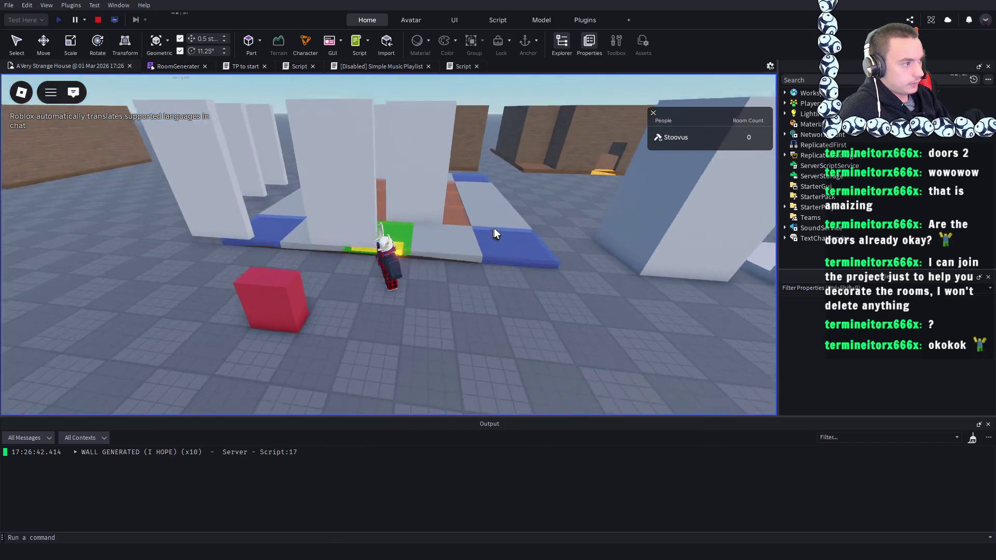
scroll(494, 230, down, 3)
scroll(494, 230, up, 2)
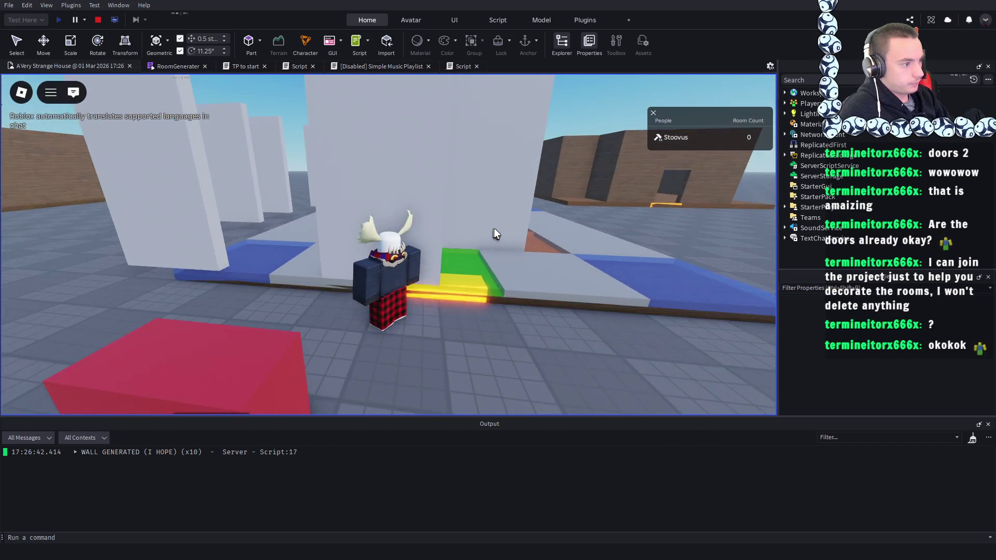
scroll(494, 231, down, 8)
scroll(494, 231, up, 3)
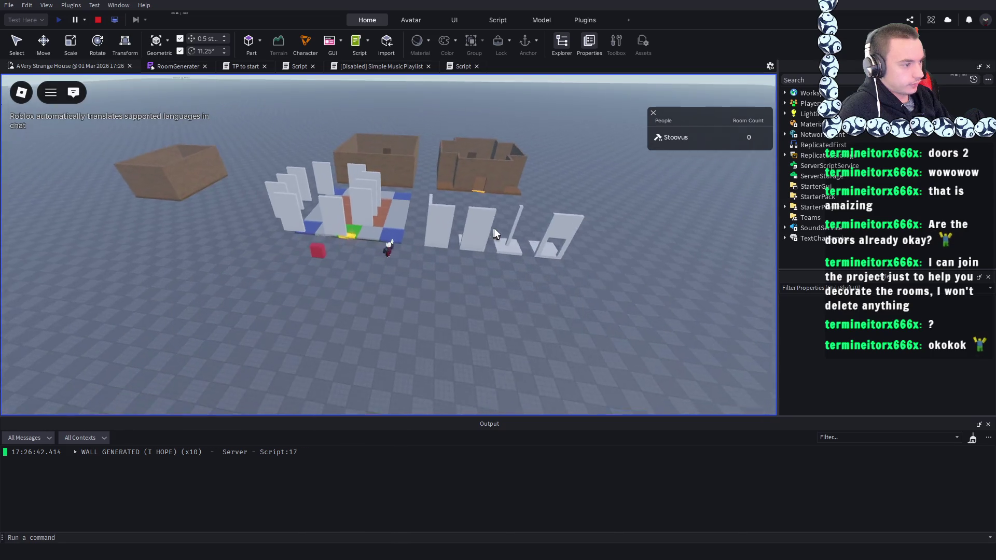
scroll(493, 232, down, 3)
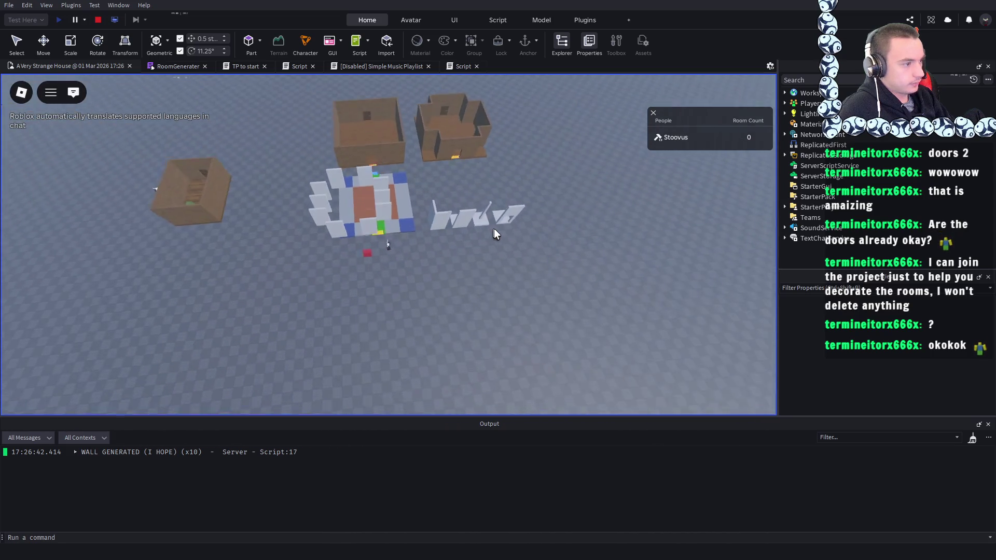
scroll(494, 228, up, 5)
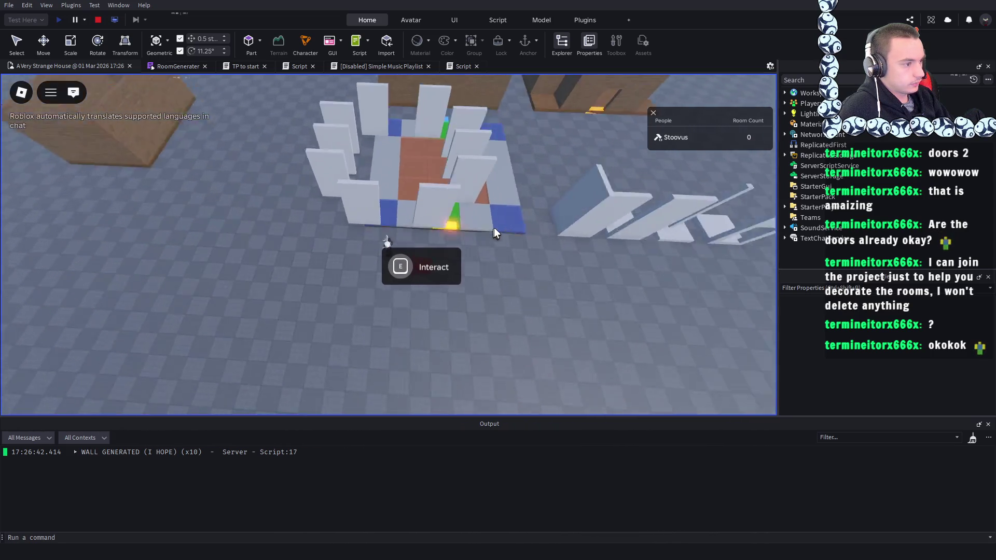
- Glance at the room script, then return to the running game and zoom around the room
click(459, 66)
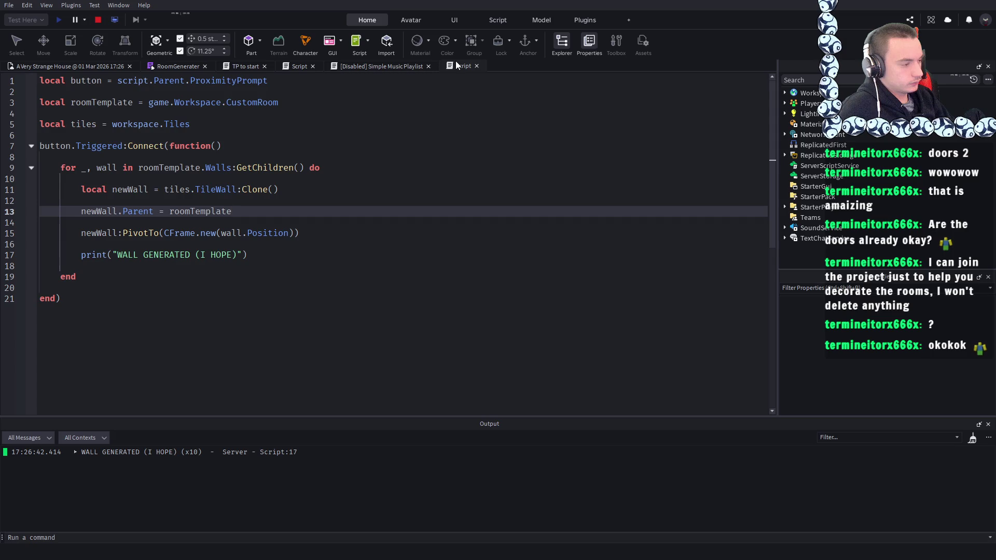
click(55, 67)
scroll(469, 148, down, 5)
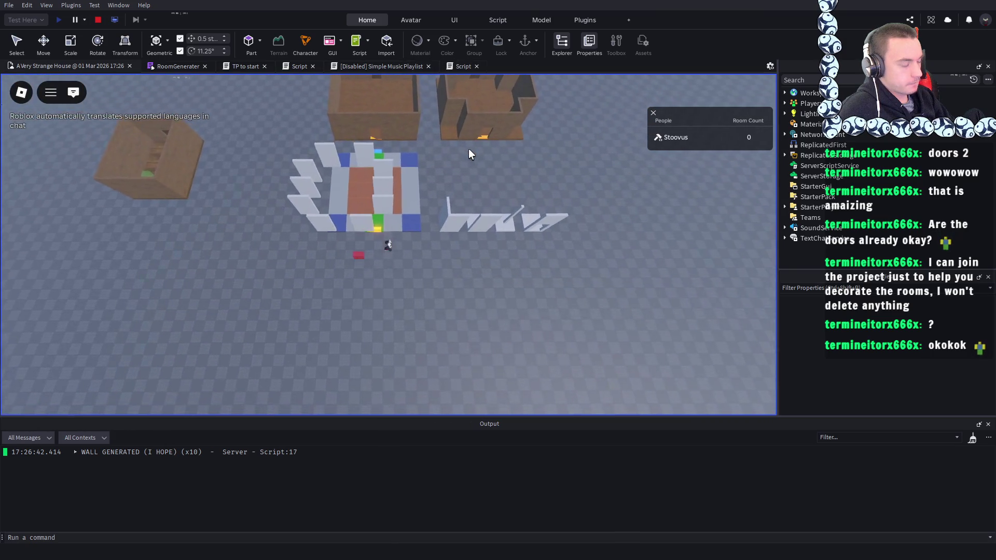
scroll(468, 149, up, 5)
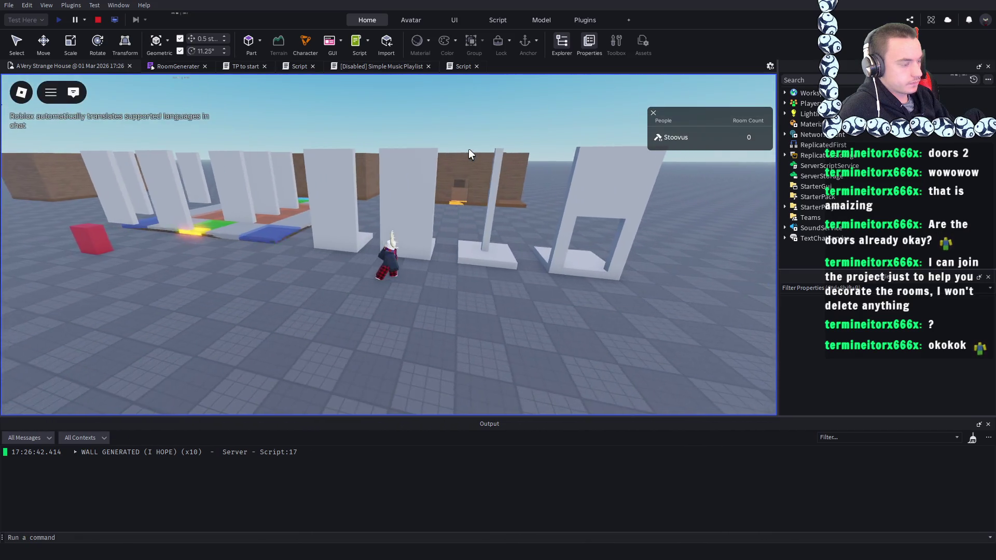
scroll(469, 148, down, 5)
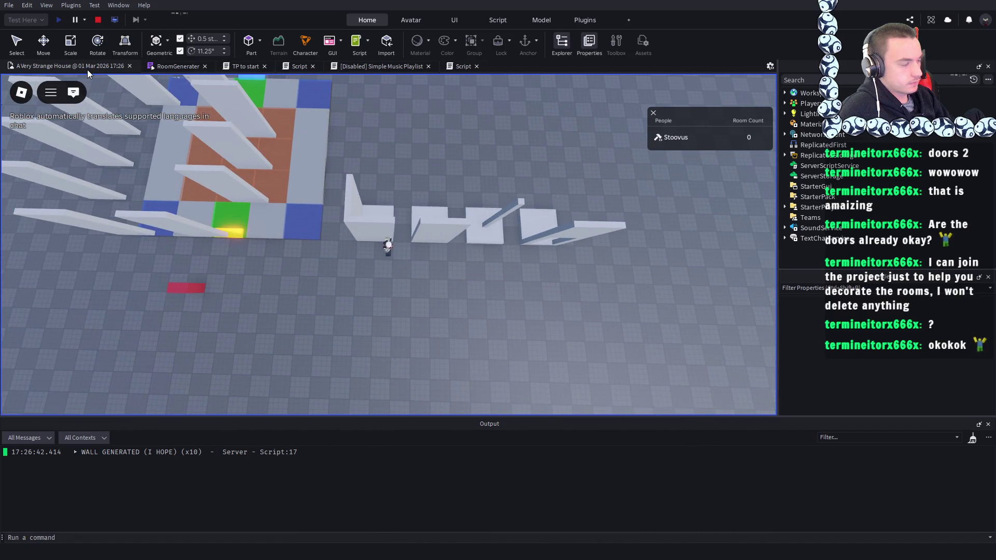
scroll(415, 163, down, 5)
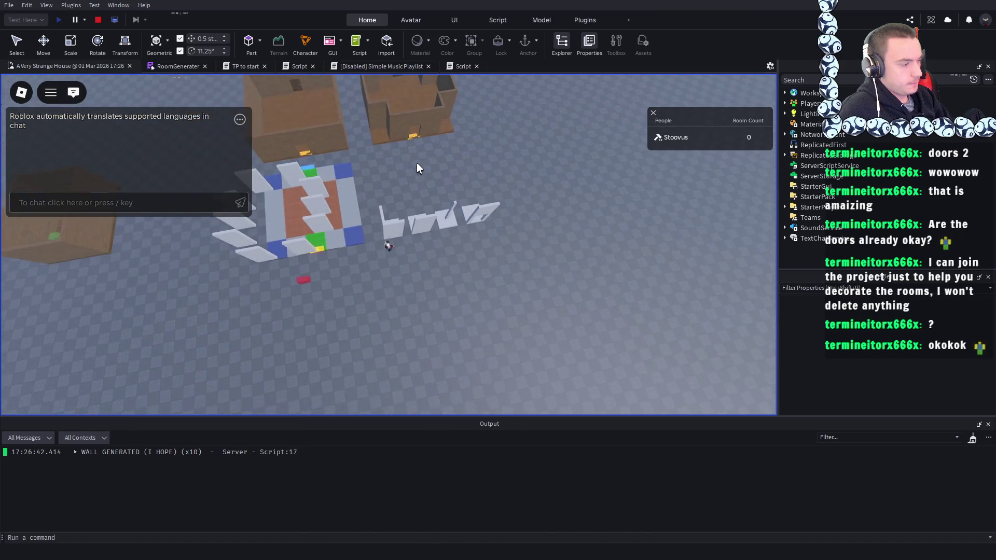
scroll(416, 164, up, 5)
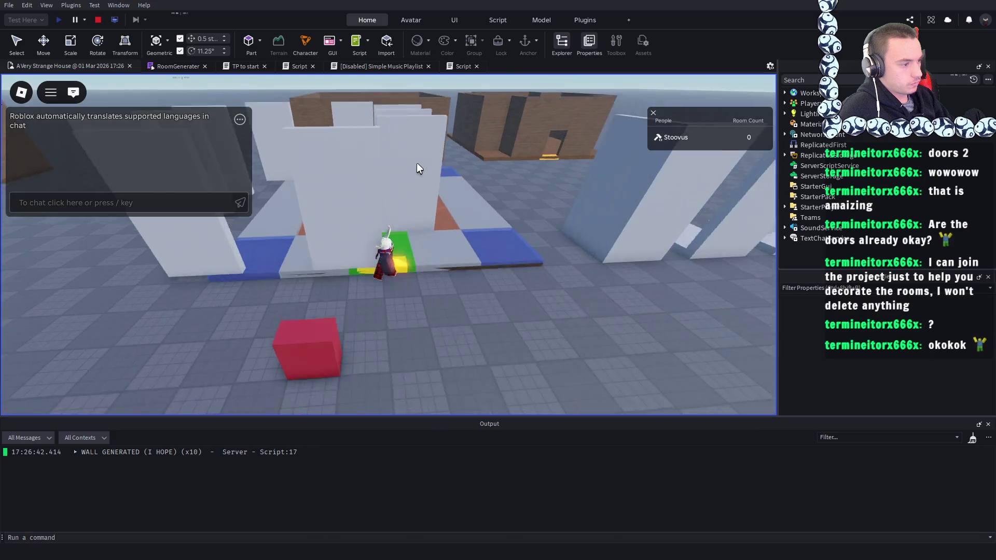
scroll(419, 168, up, 5)
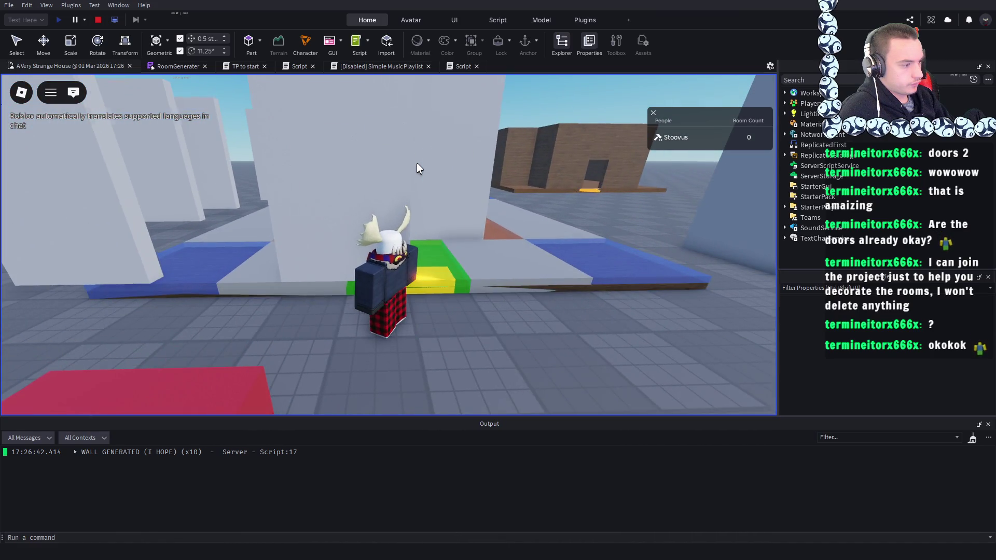
scroll(417, 165, down, 8)
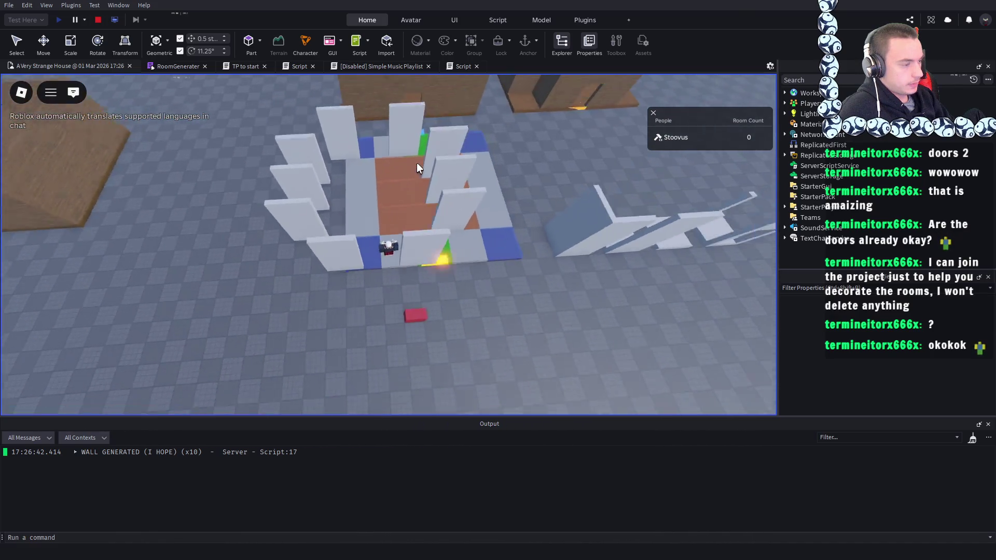
scroll(418, 167, up, 6)
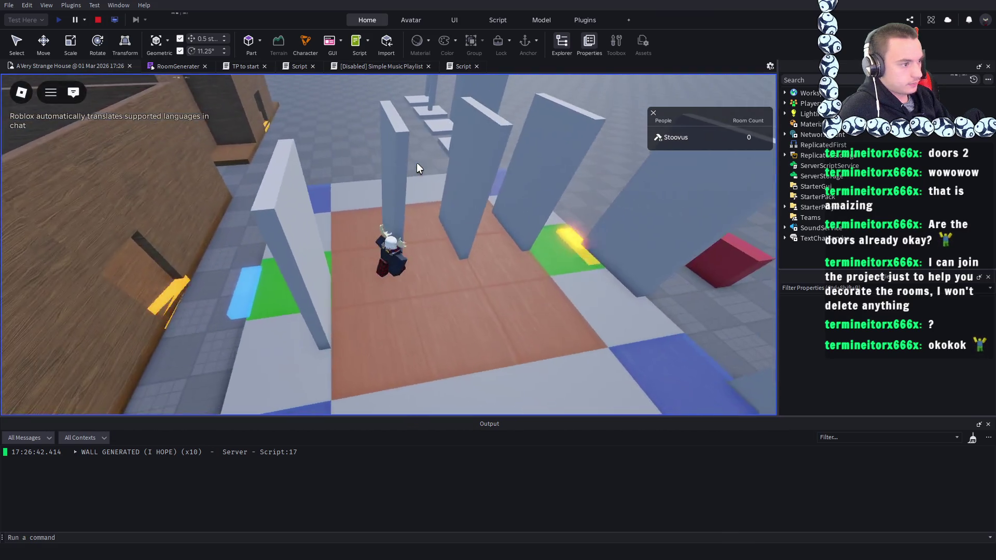
- Orbit the camera left around the generated room to inspect its walls
key(Left)
key(Left)
key(Left)
scroll(418, 167, down, 4)
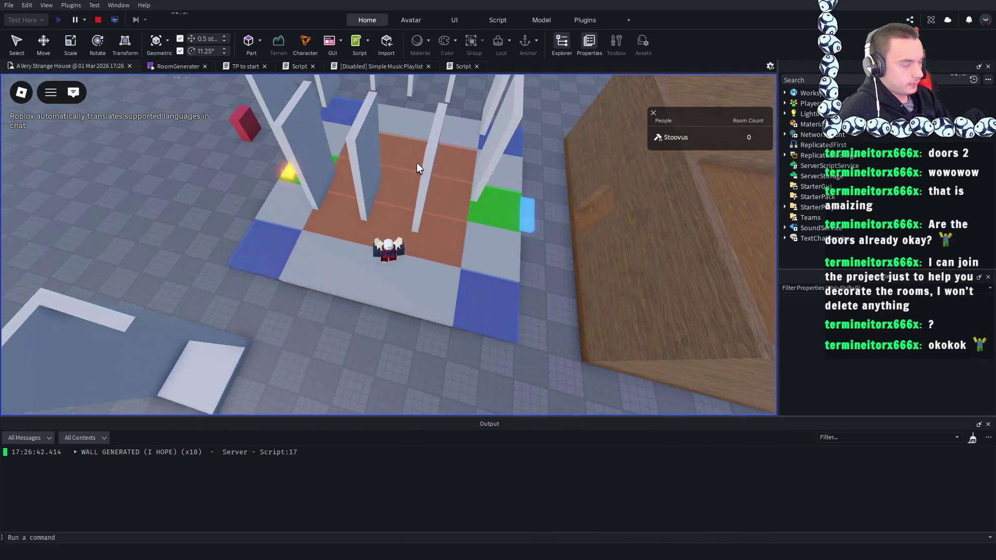
scroll(417, 167, up, 5)
scroll(417, 164, down, 8)
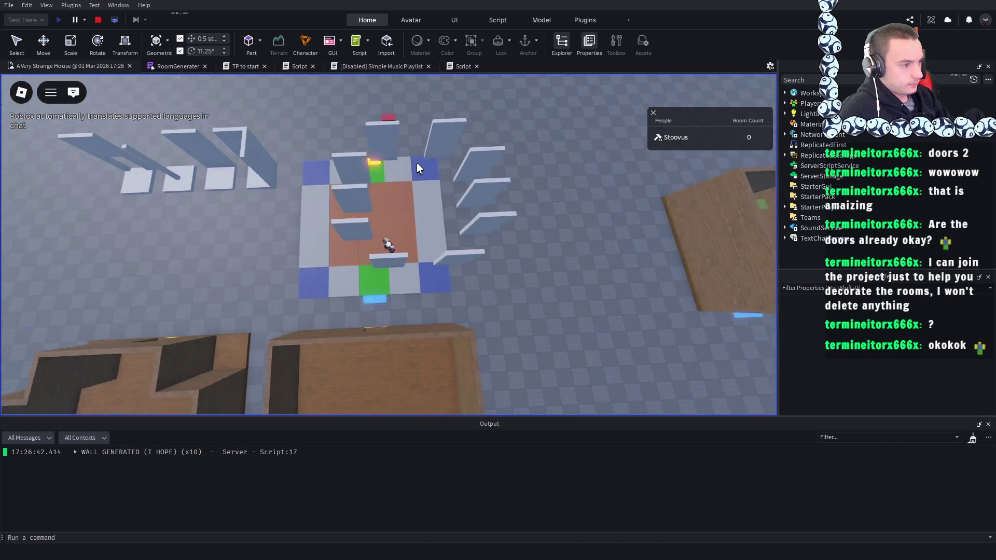
key(Left)
key(Left)
key(Left)
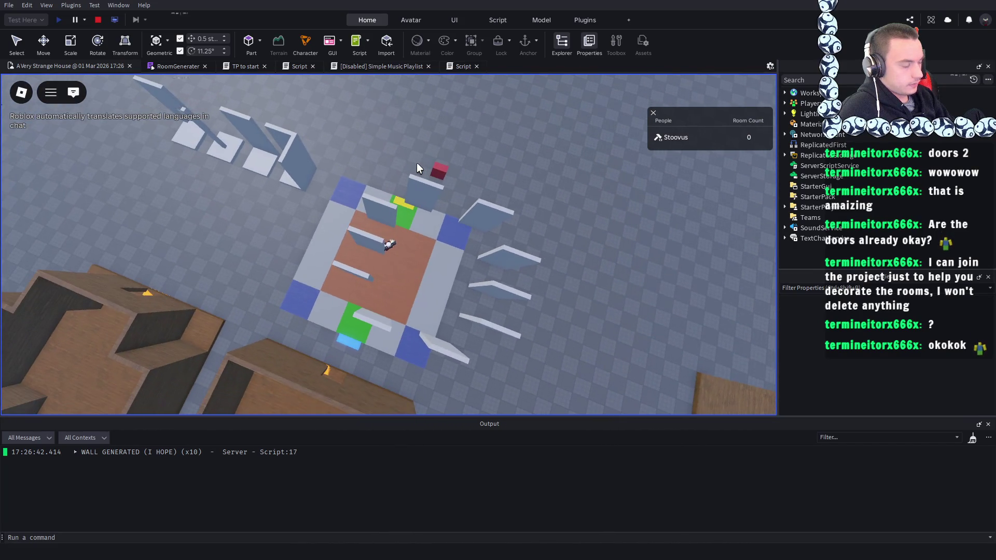
key(Left)
key(Left)
scroll(417, 163, up, 6)
scroll(416, 163, down, 6)
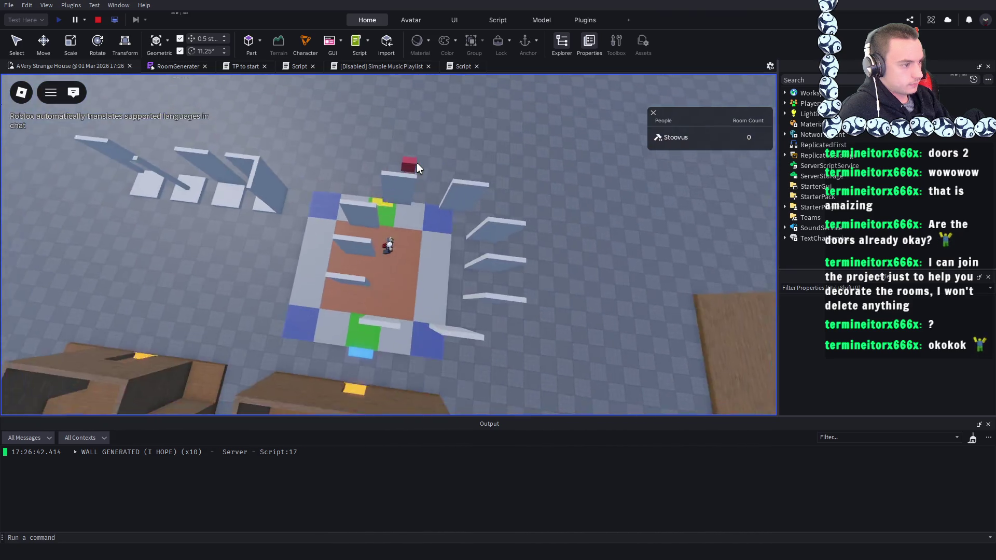
scroll(416, 164, up, 5)
scroll(416, 164, down, 5)
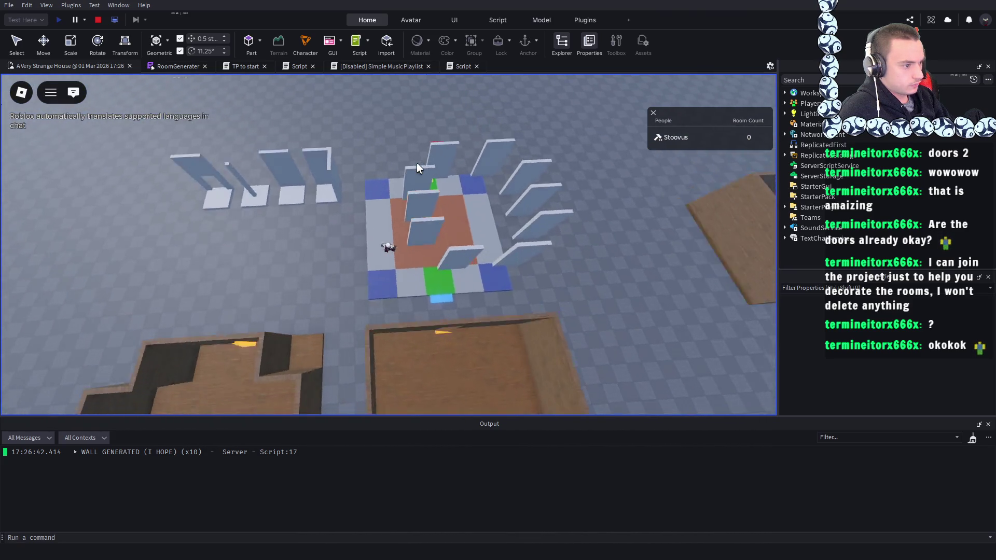
scroll(417, 163, up, 4)
scroll(416, 164, up, 3)
- Swing the camera right and tilt it low and overhead to view the surrounding walls
key(Right)
key(Right)
key(Right)
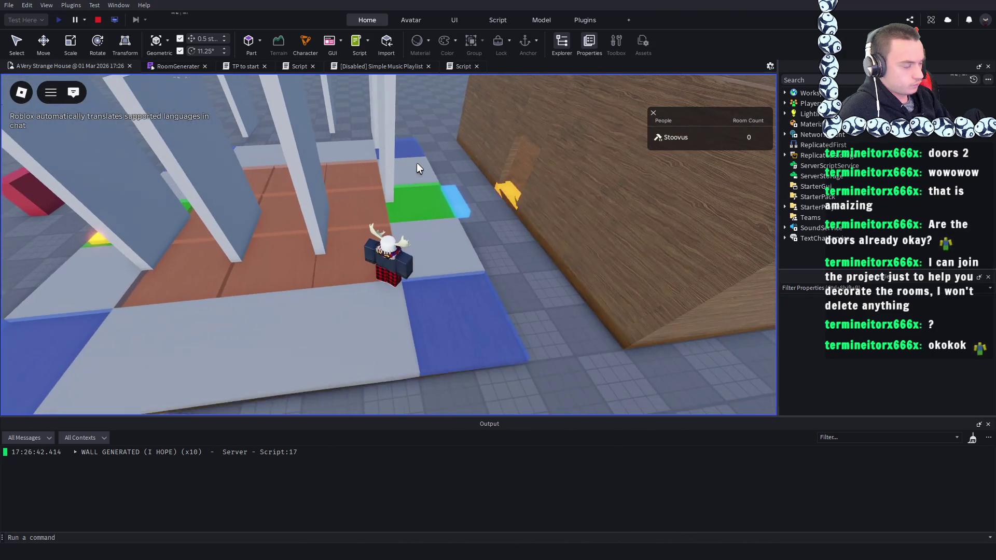
scroll(417, 164, down, 6)
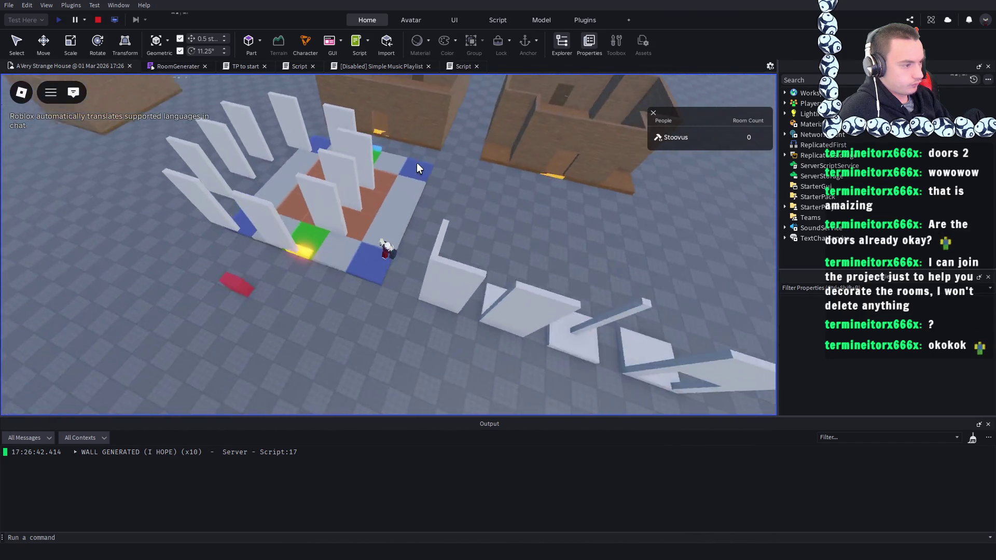
key(Right)
key(Right)
key(Right)
scroll(417, 164, up, 5)
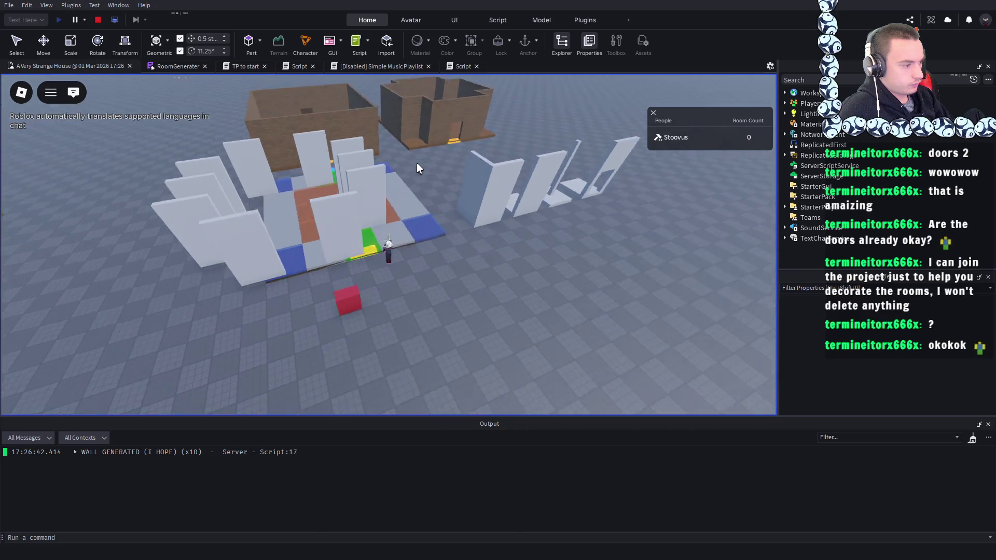
scroll(416, 167, down, 3)
key(Right)
key(Right)
key(Right)
scroll(417, 167, up, 5)
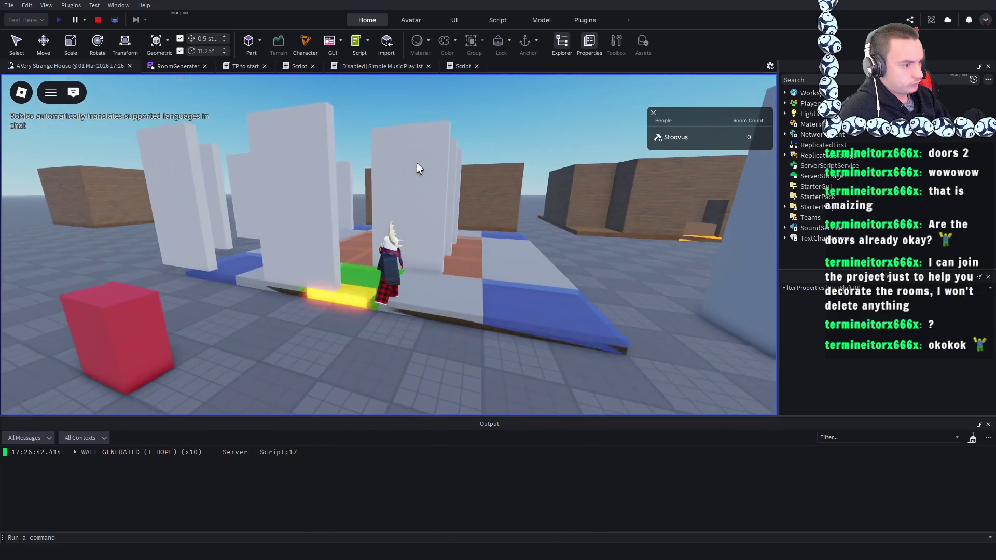
scroll(416, 164, down, 5)
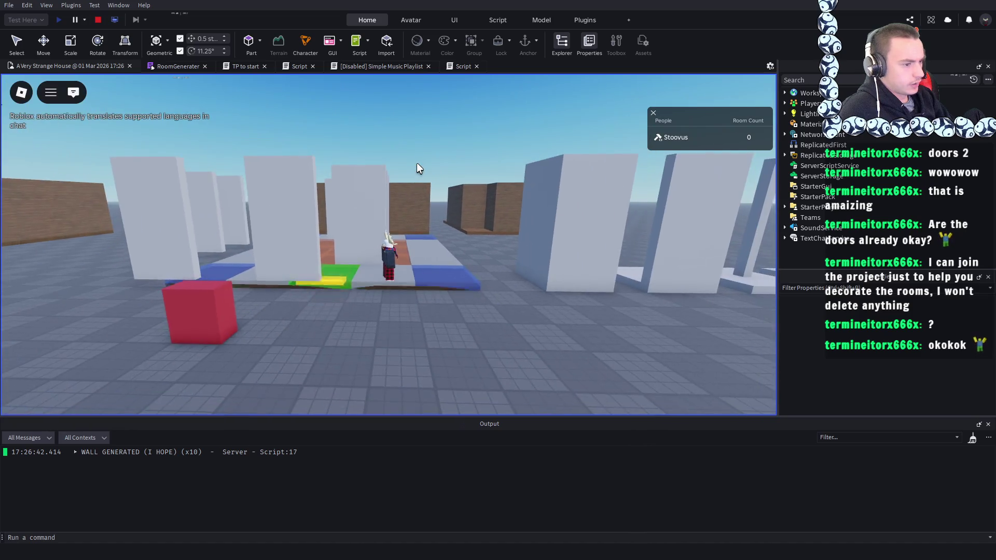
scroll(416, 163, up, 8)
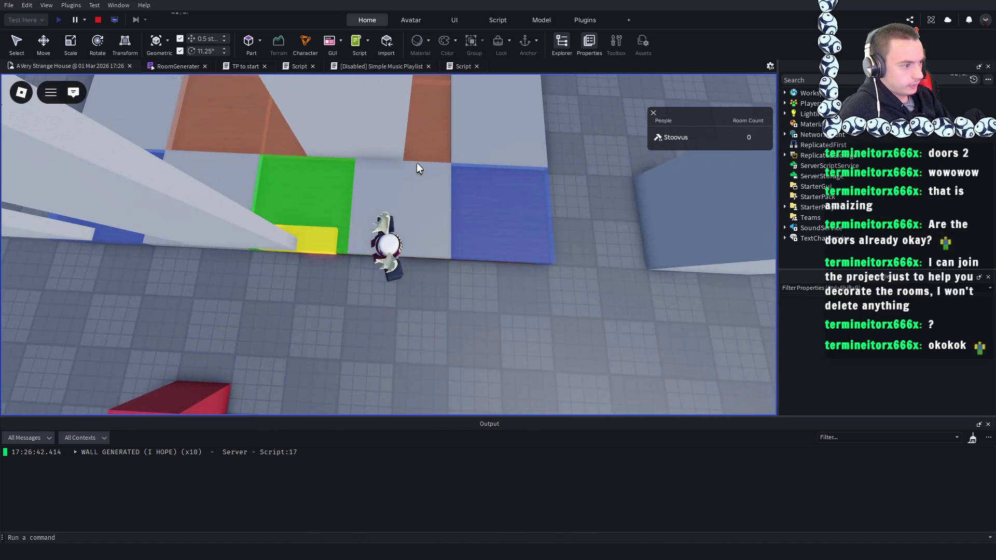
scroll(416, 163, down, 5)
key(Page_Up)
key(Page_Up)
key(Page_Up)
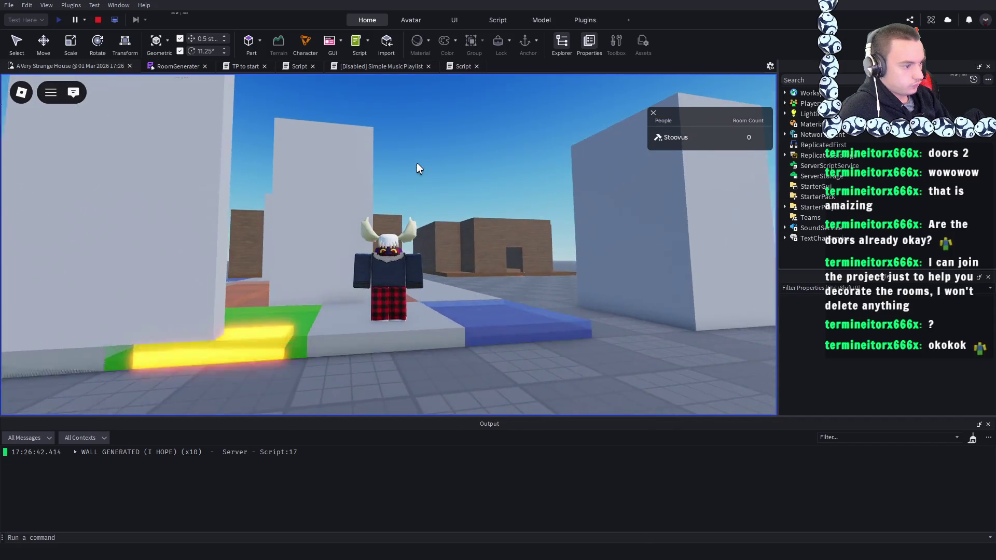
scroll(440, 347, down, 5)
scroll(439, 347, up, 8)
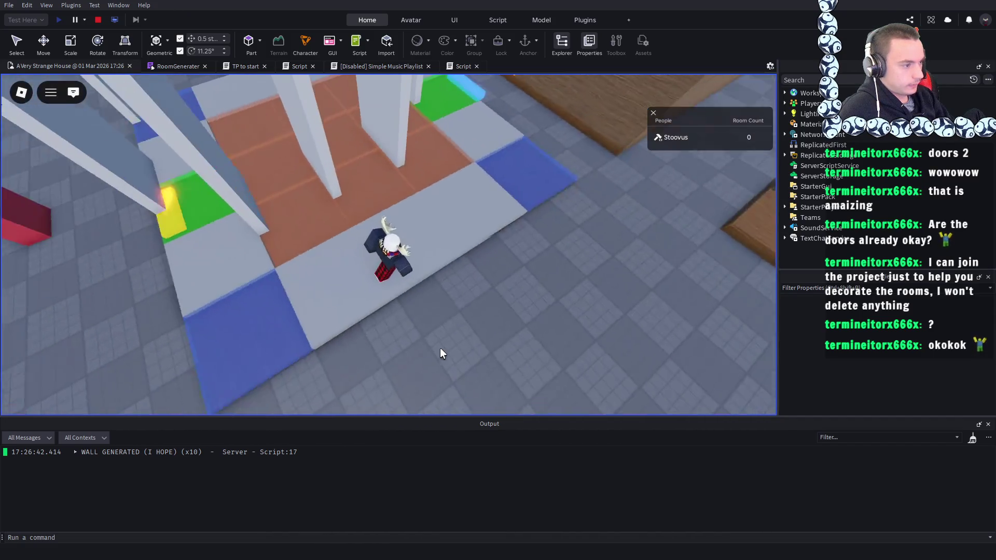
key(Page_Up)
key(Page_Up)
scroll(440, 347, down, 8)
key(Page_Down)
key(Page_Down)
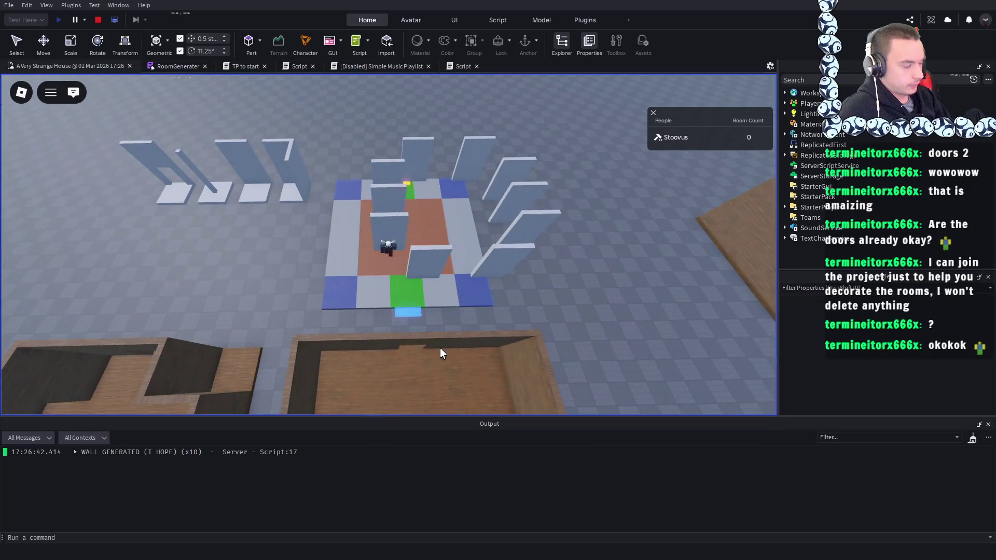
- Stop the playtest, return to the A Very Strange House scene, and focus on the door
key(shift+F5)
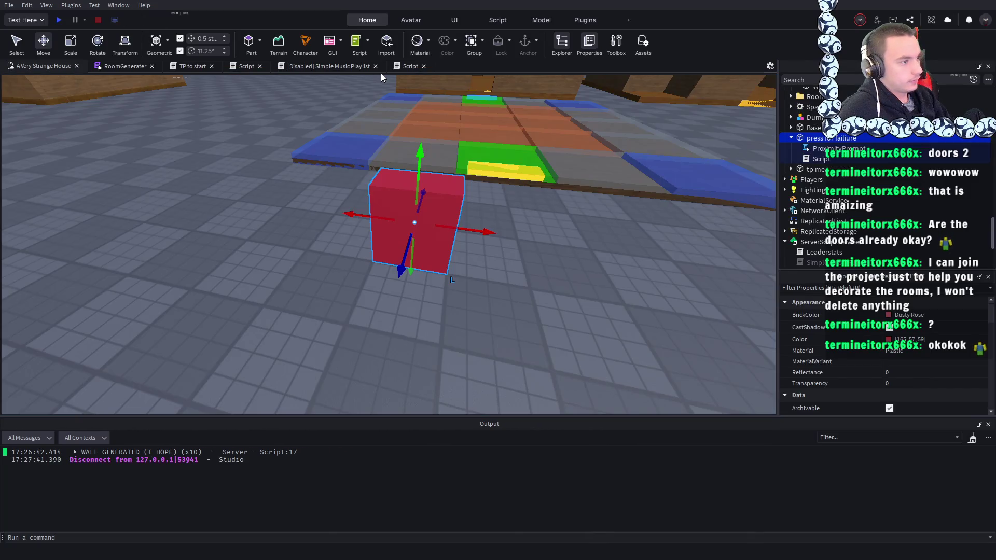
click(397, 67)
click(23, 66)
scroll(429, 154, down, 5)
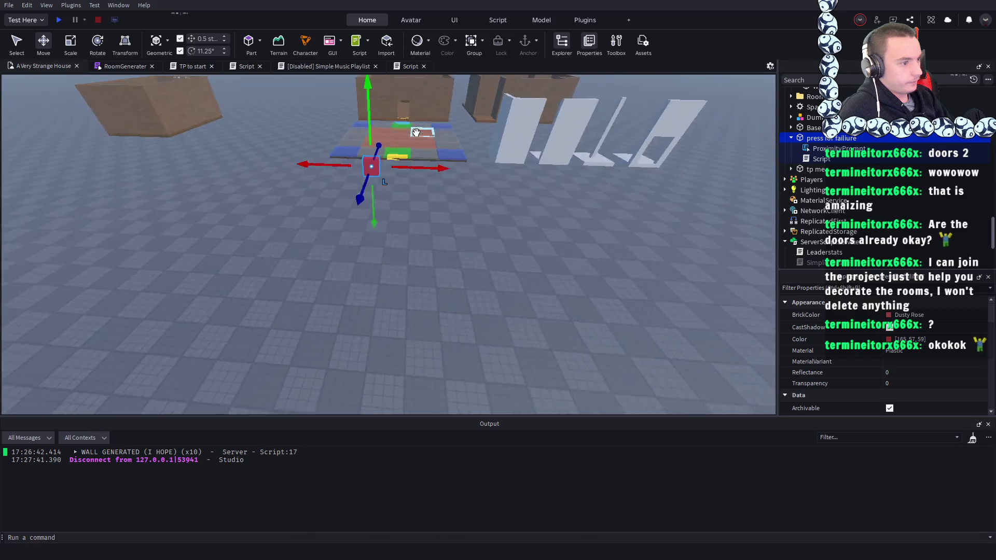
click(428, 154)
key(f)
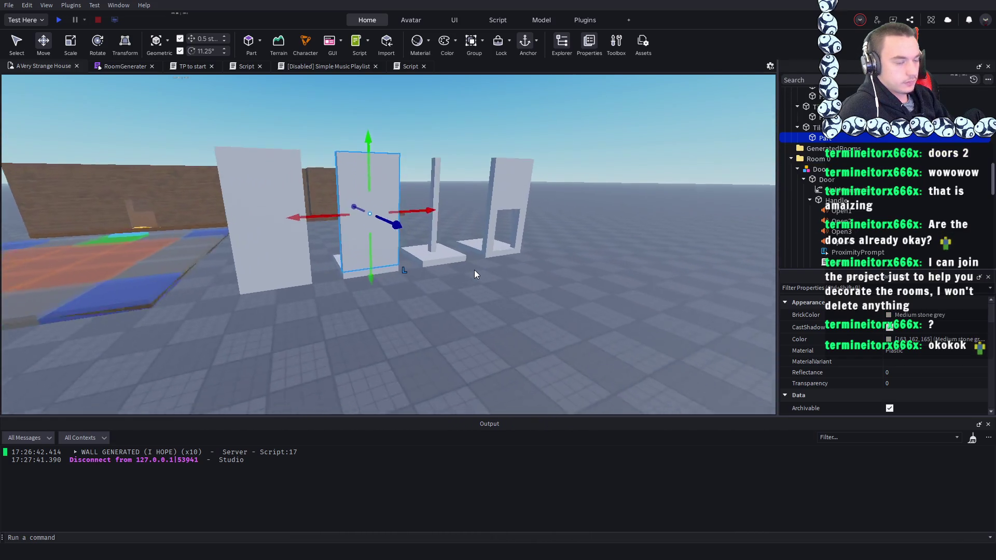
- Select a brown wood wall of the room and zoom around it
scroll(368, 280, down, 5)
click(386, 286)
scroll(389, 288, up, 2)
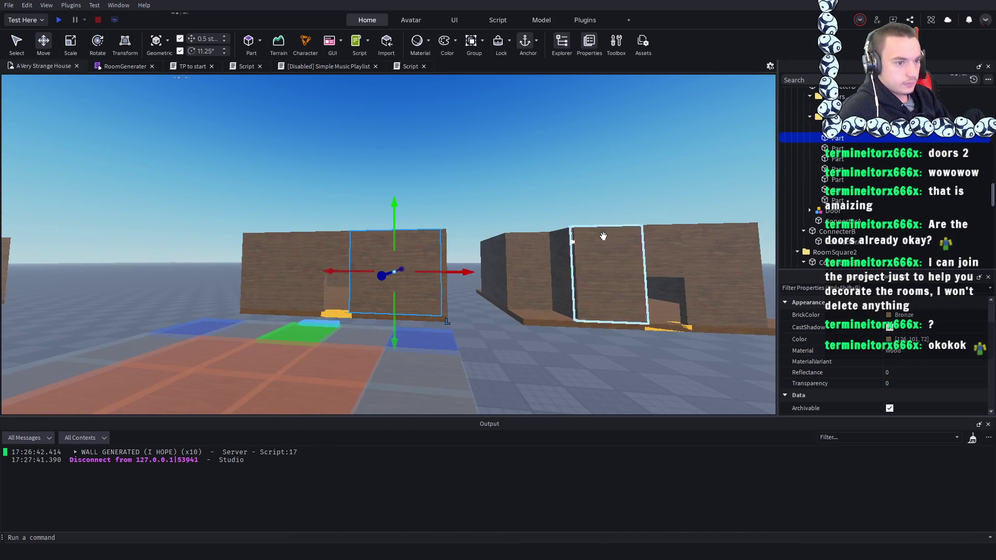
scroll(816, 140, up, 1)
scroll(796, 146, up, 2)
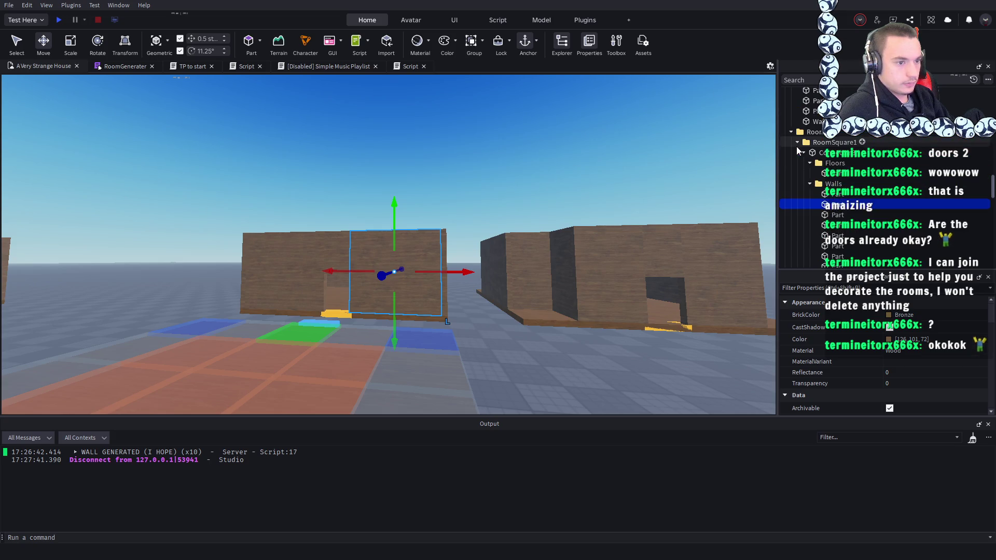
scroll(520, 183, up, 3)
scroll(521, 183, down, 5)
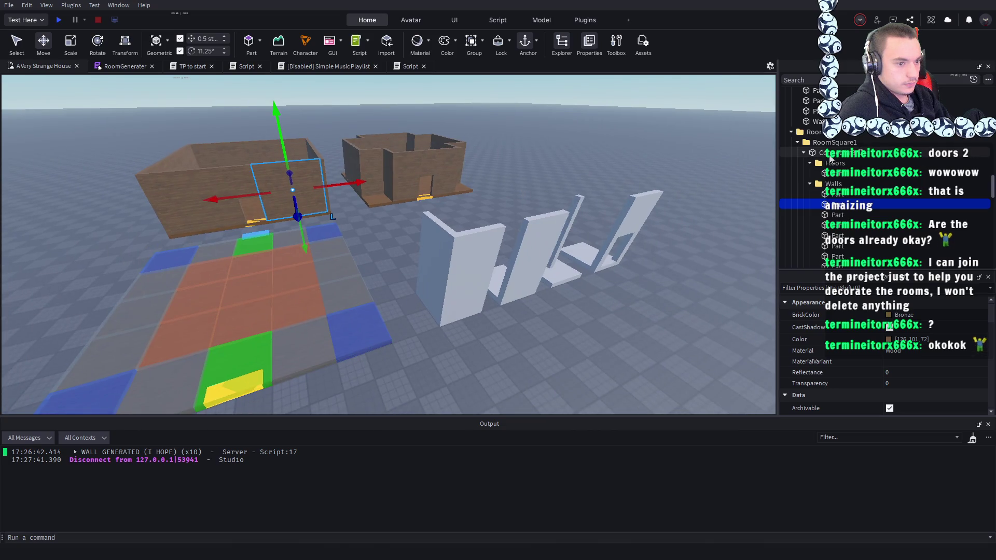
- Select the whole room model and fly the view toward the white wall panels
click(832, 154)
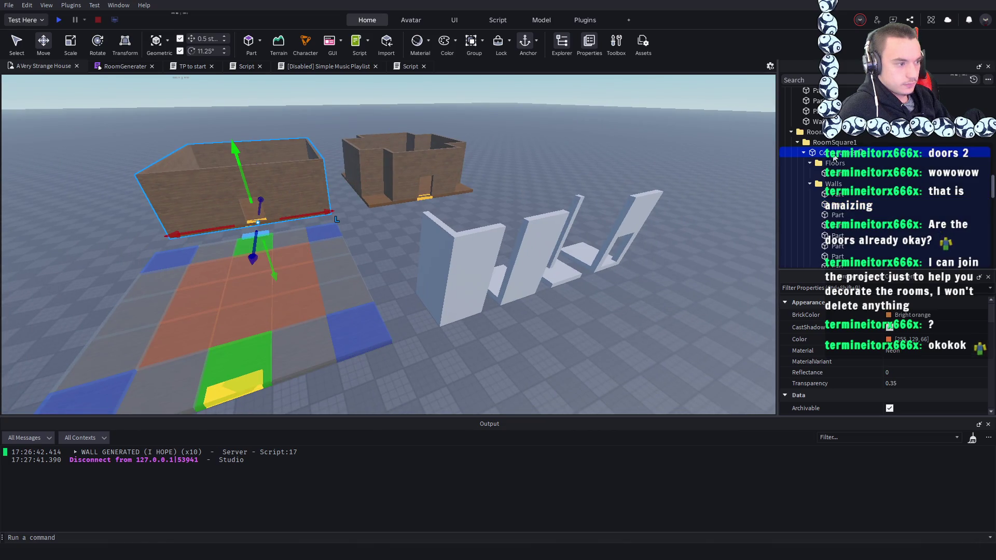
key(d)
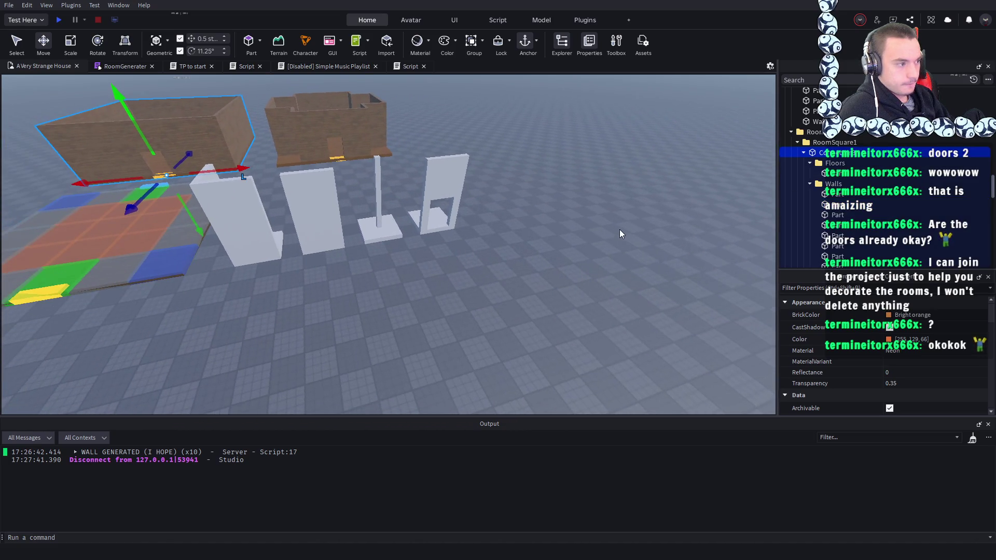
key(f)
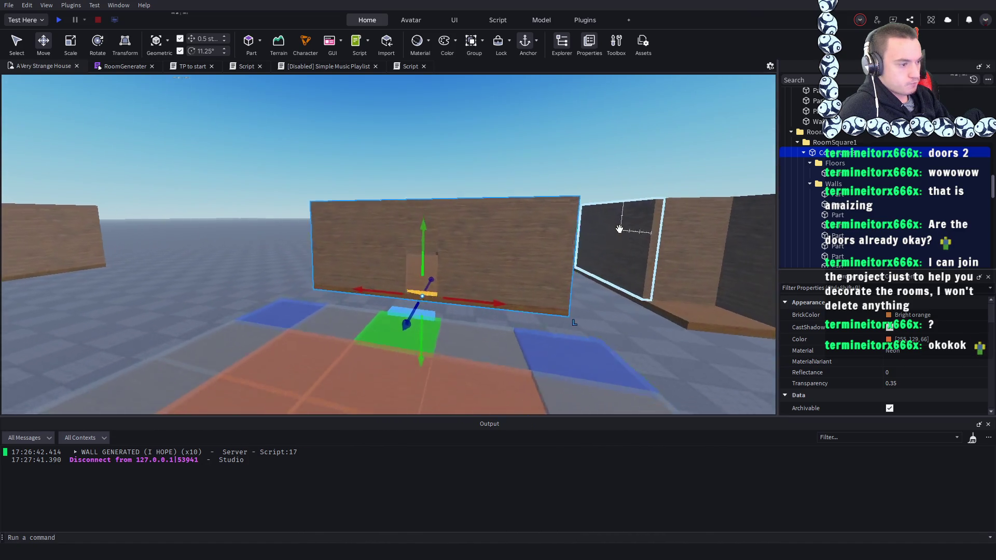
key(w)
key(d)
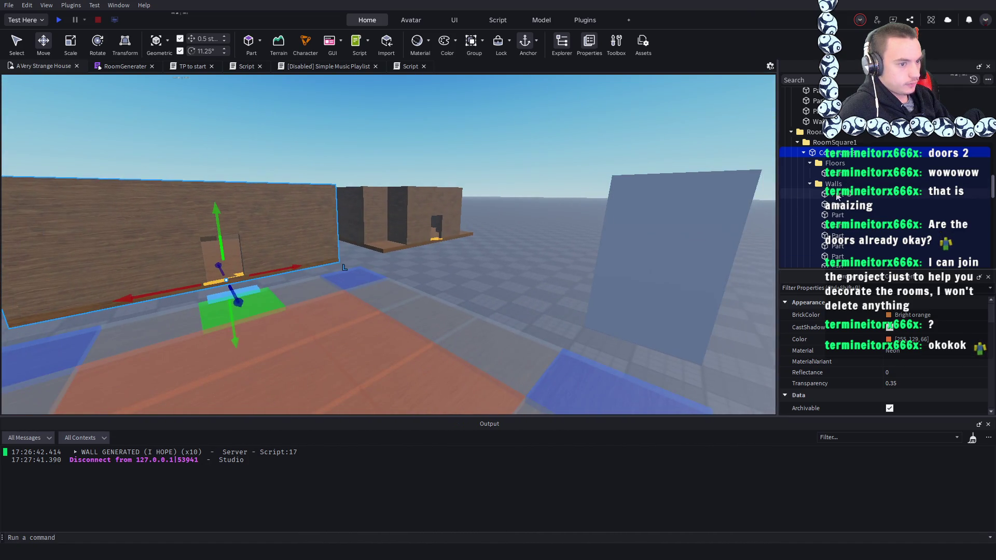
click(836, 196)
scroll(887, 353, down, 5)
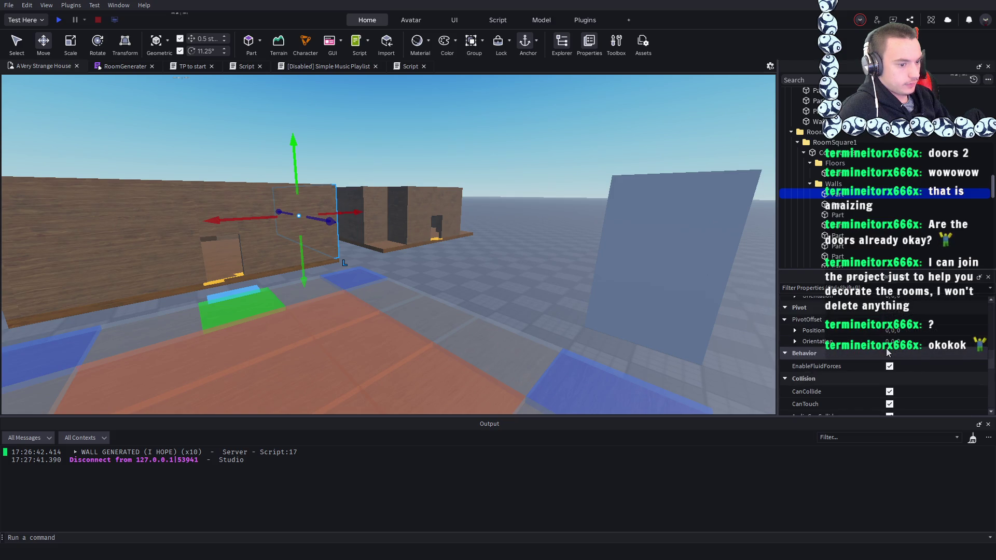
key(w)
- Select the white TileWall with its floor piece, then the tile wall piece in the scene
click(542, 275)
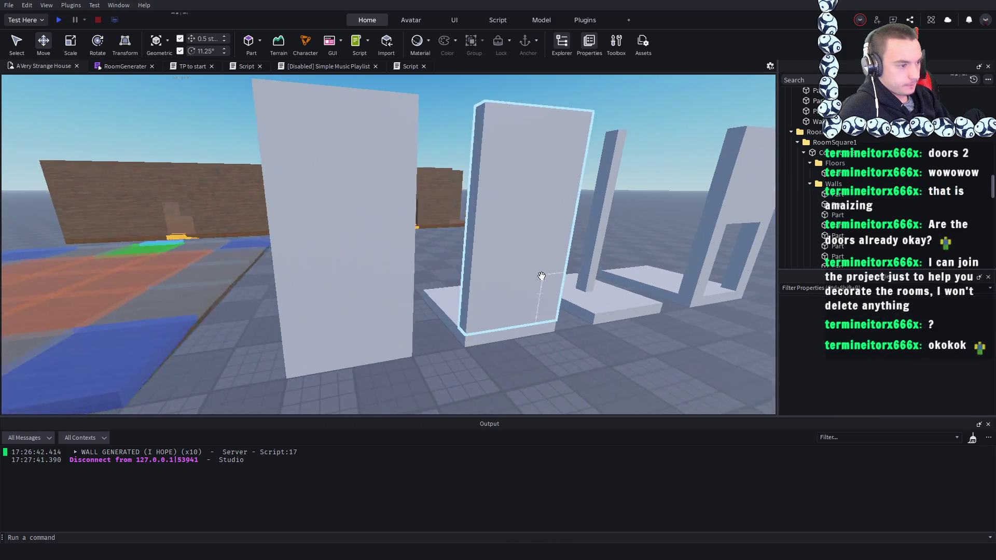
click(541, 276)
scroll(885, 350, down, 5)
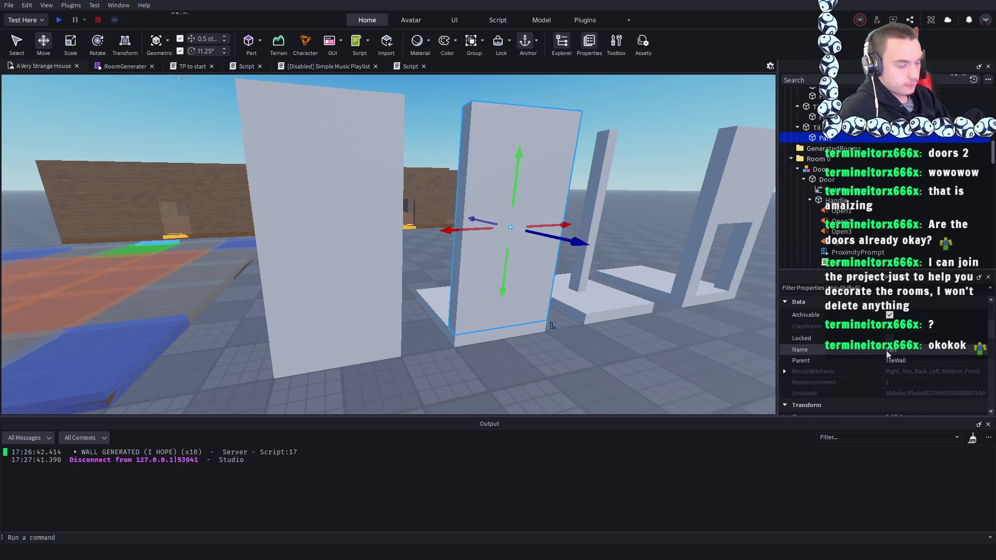
scroll(886, 350, down, 8)
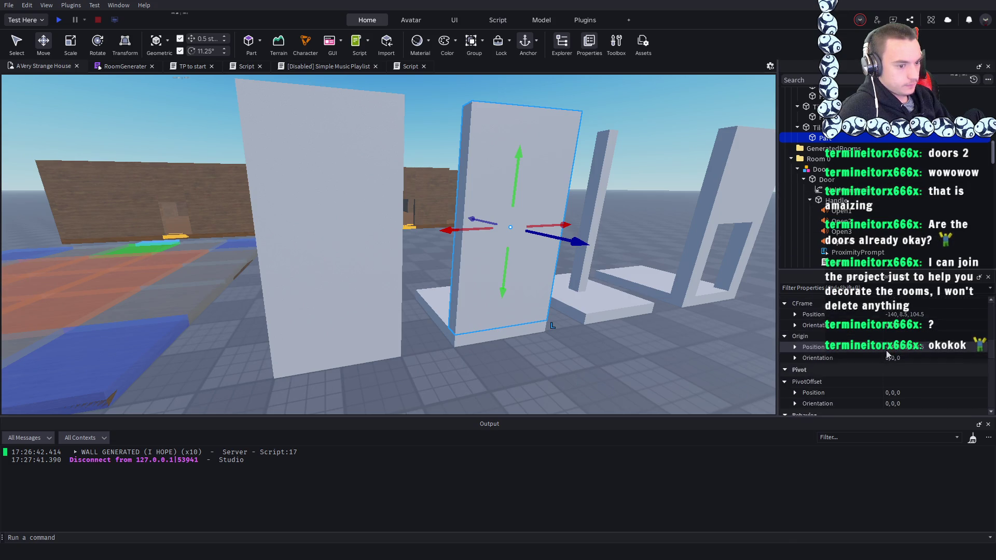
click(818, 128)
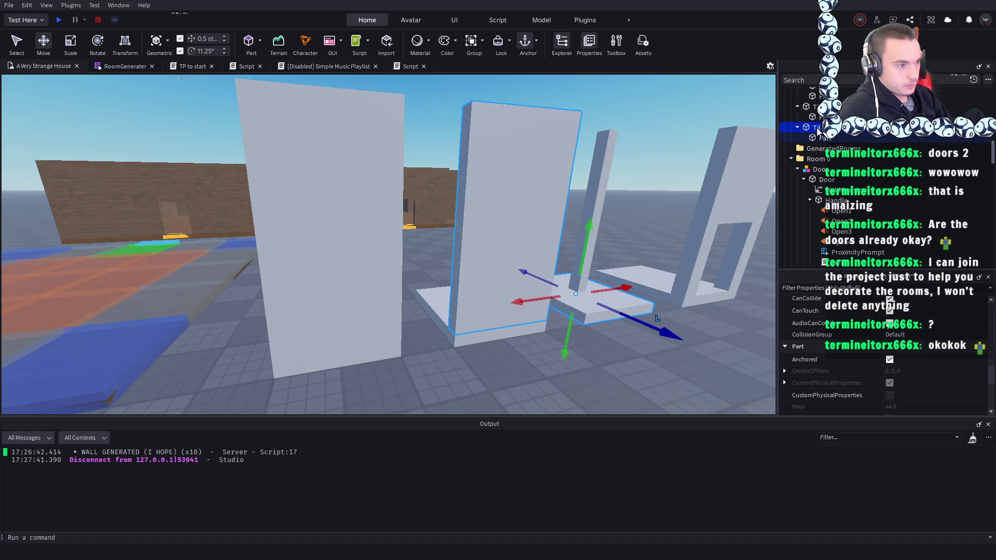
scroll(661, 259, down, 5)
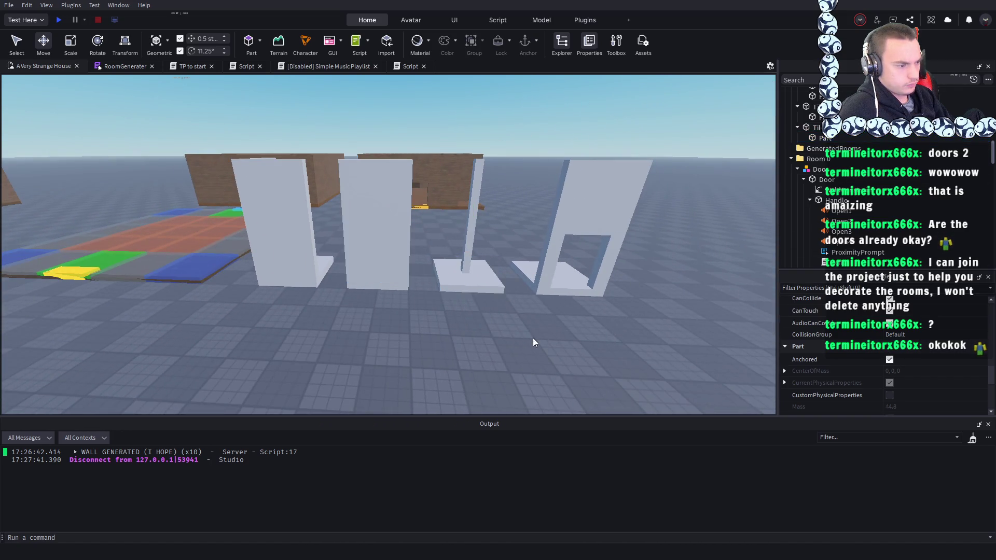
click(374, 288)
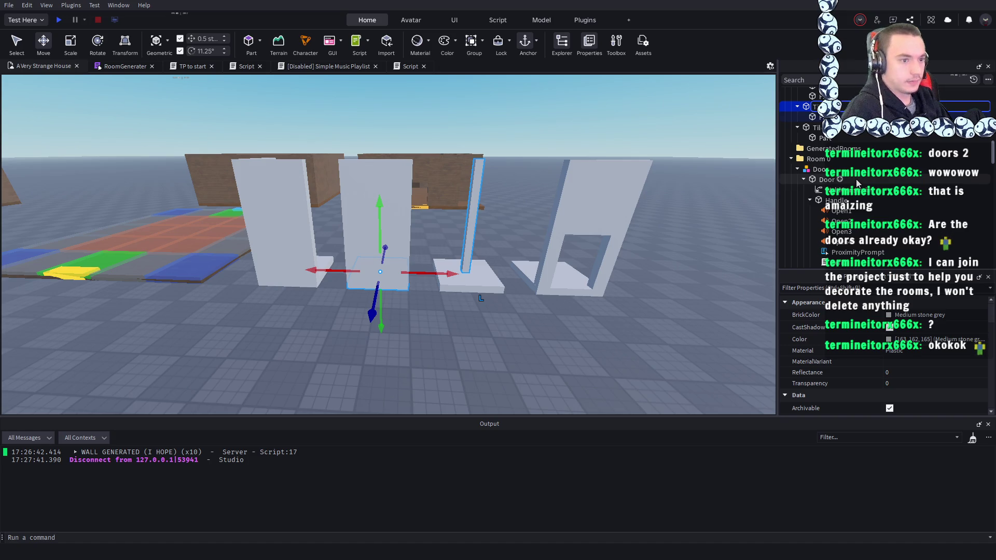
scroll(857, 183, up, 3)
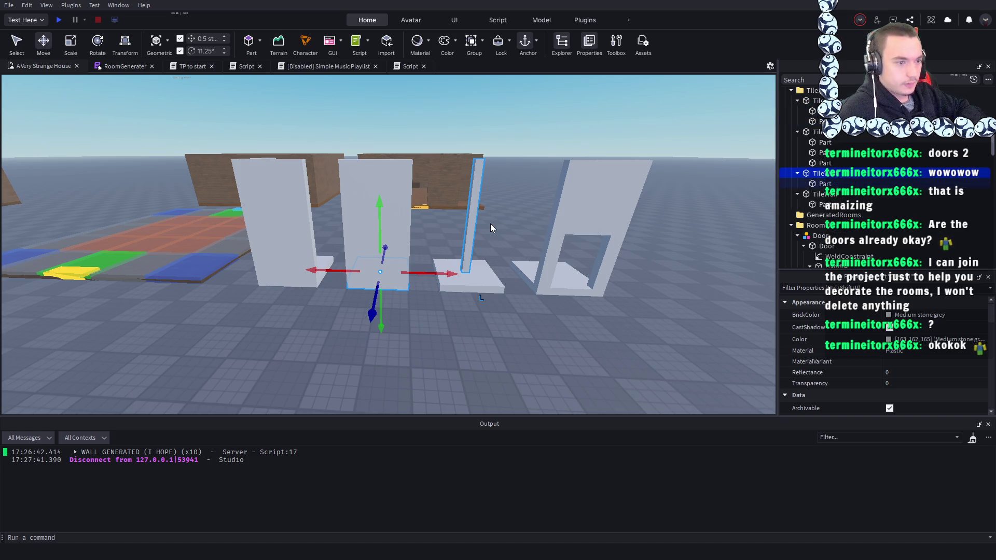
click(493, 289)
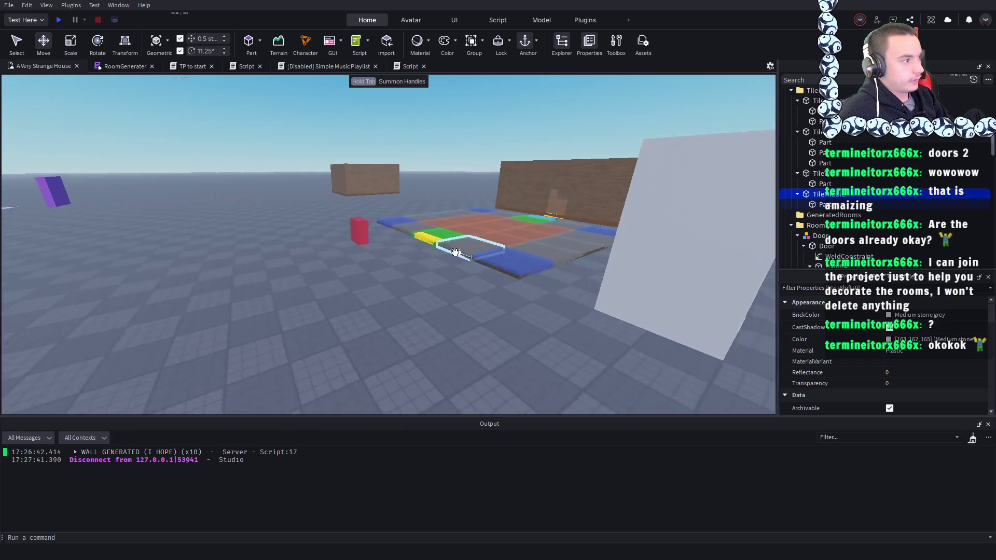
- Run a playtest, zoom out over the rooms, walk the avatar back, then stop
click(54, 23)
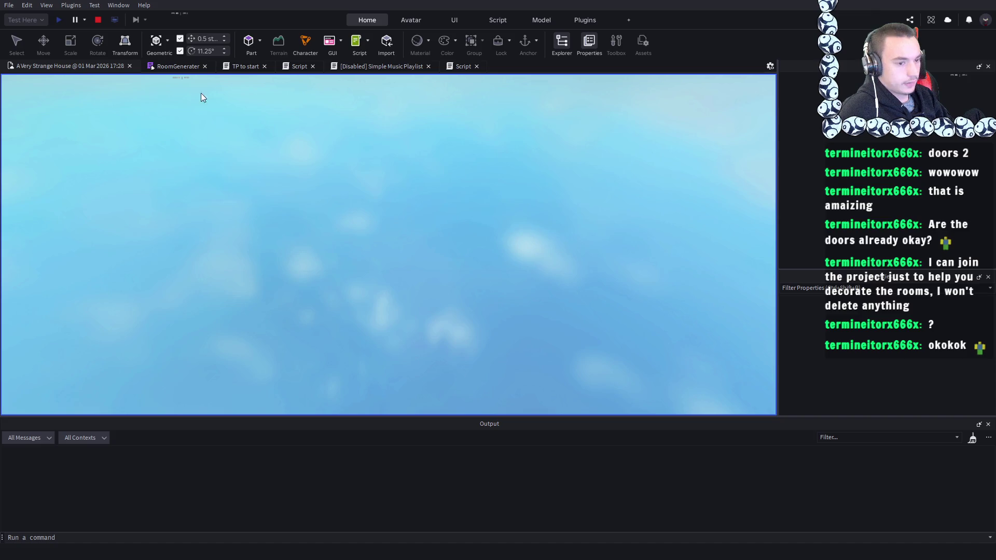
scroll(473, 195, down, 10)
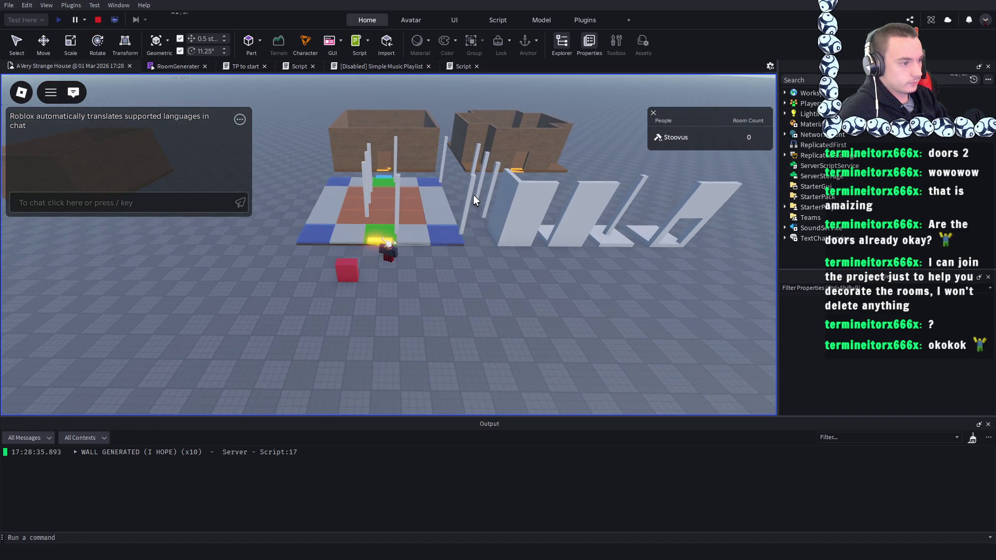
key(s)
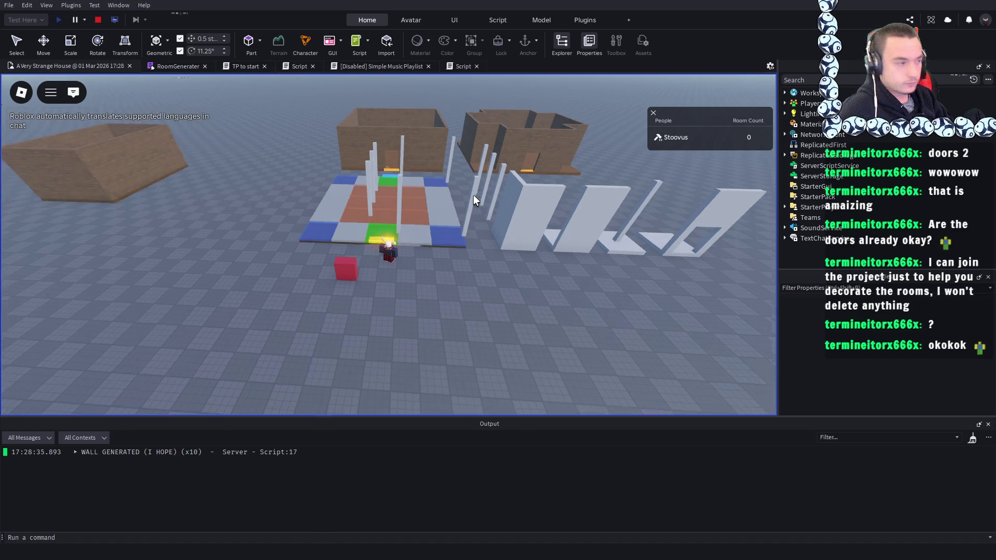
click(97, 20)
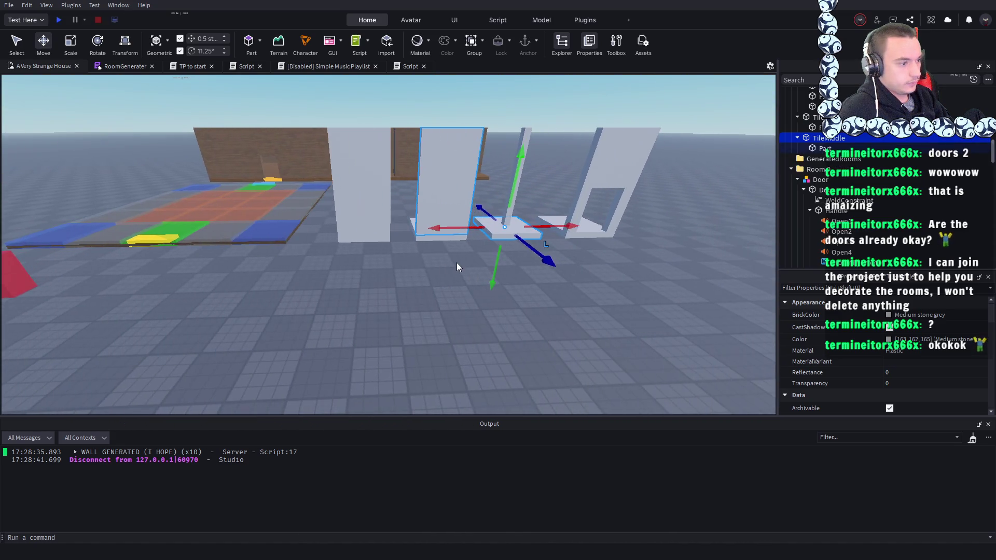
- Inspect the white wall pieces, the tile model, and its pillar part in Explorer
click(443, 208)
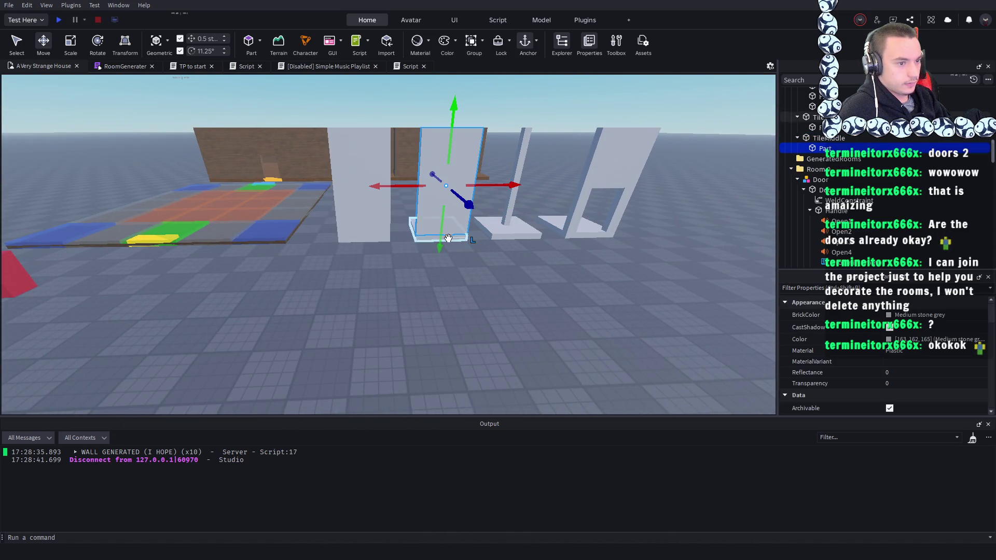
click(465, 251)
click(456, 238)
scroll(475, 263, up, 5)
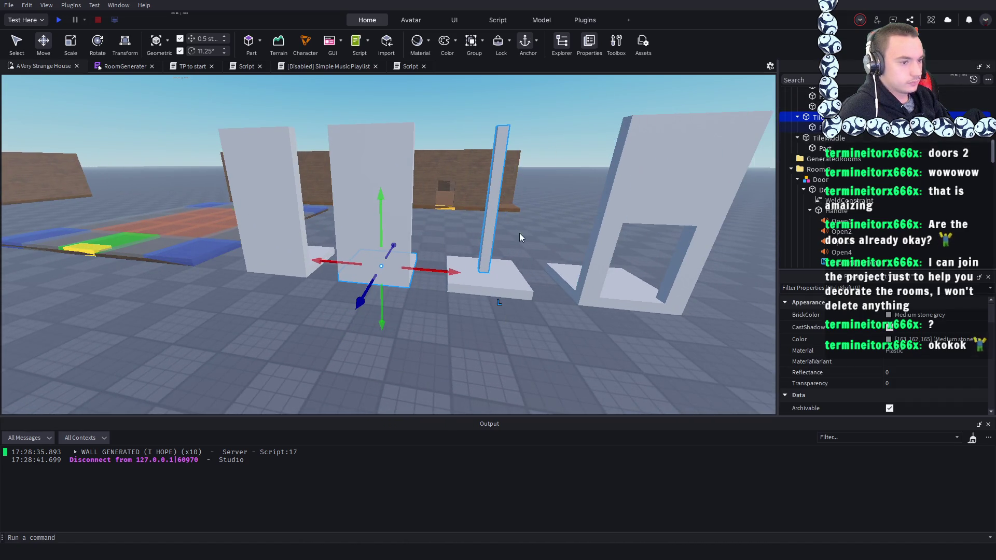
click(818, 128)
click(819, 120)
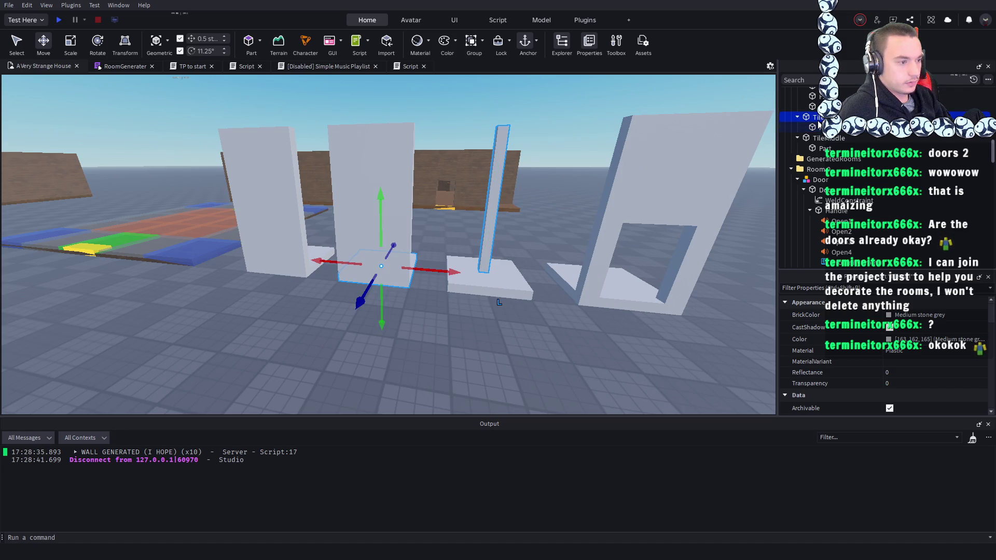
click(822, 127)
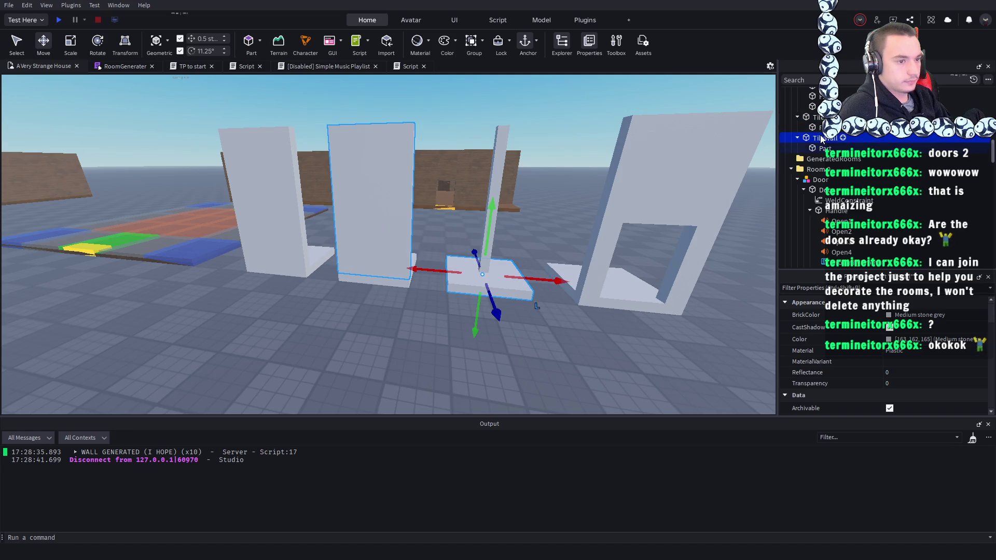
key(Up)
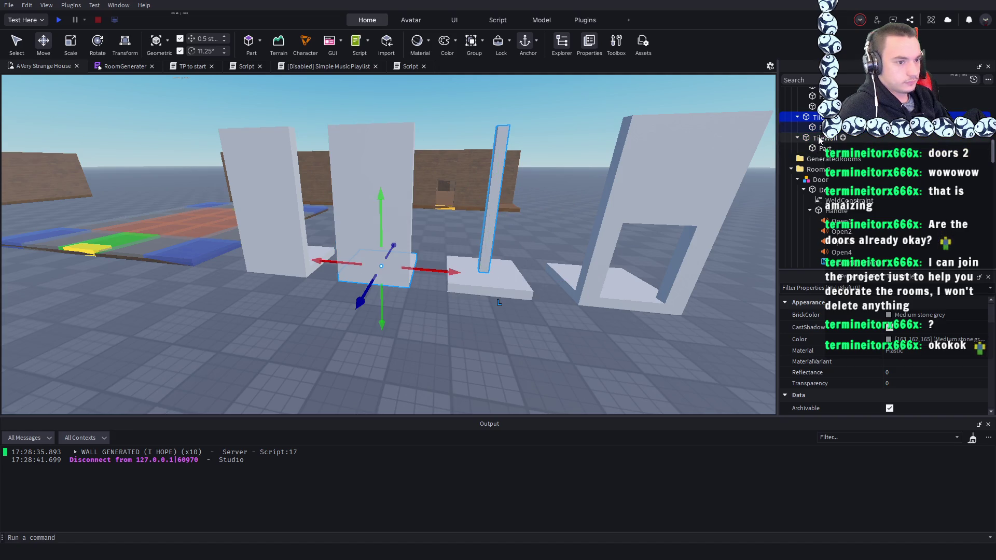
key(Down)
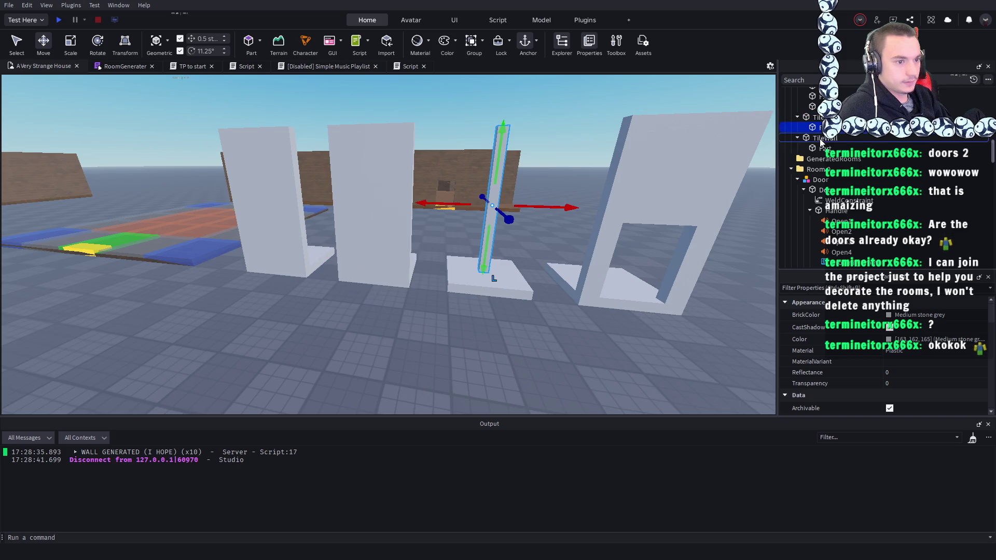
- Compare the tile model with its inner part, then start renaming the TileWall model
click(819, 139)
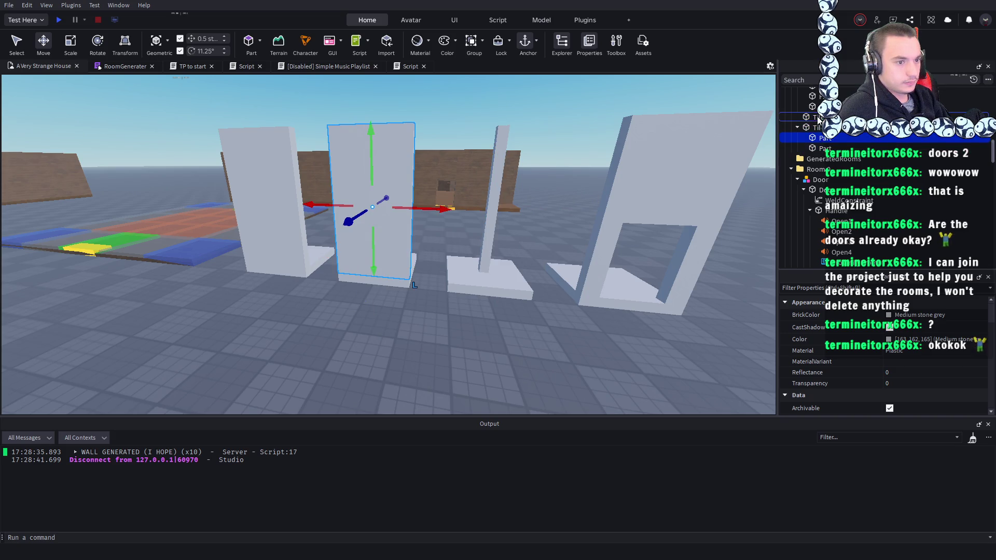
click(818, 117)
click(819, 127)
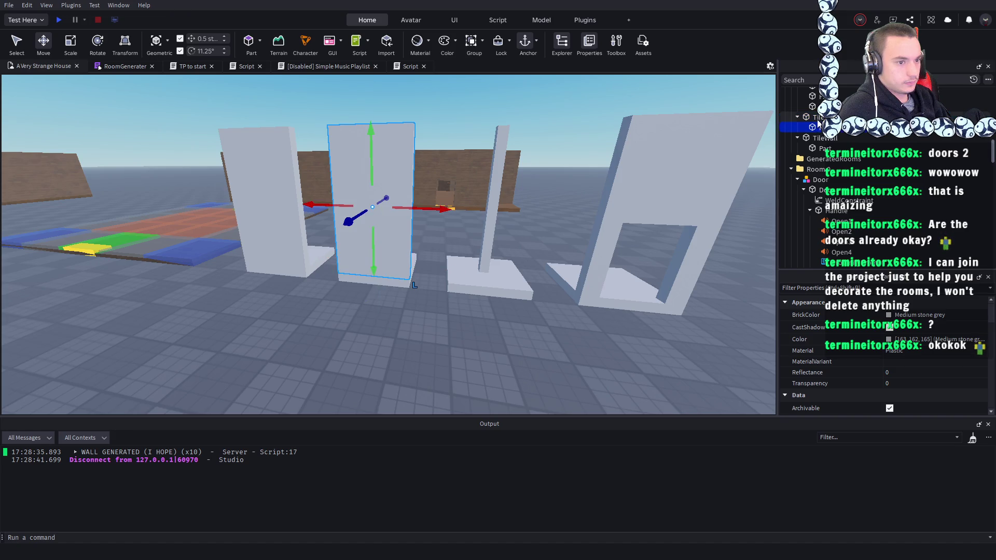
click(818, 117)
click(818, 127)
click(818, 117)
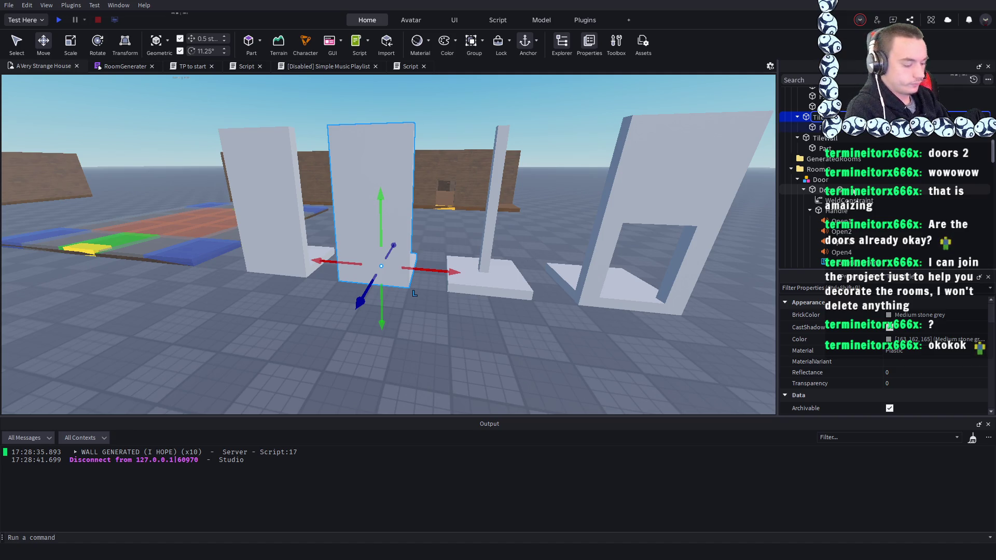
click(827, 137)
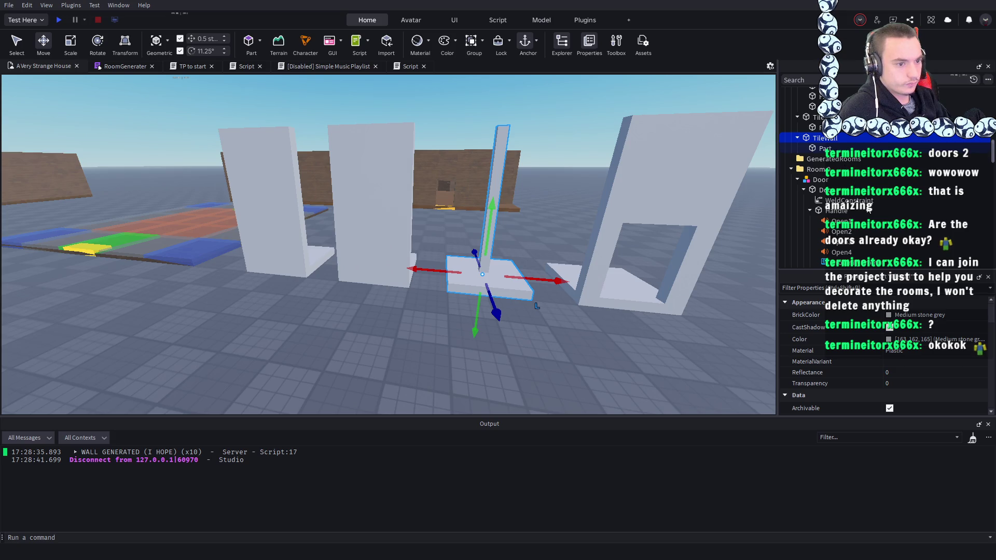
key(F2)
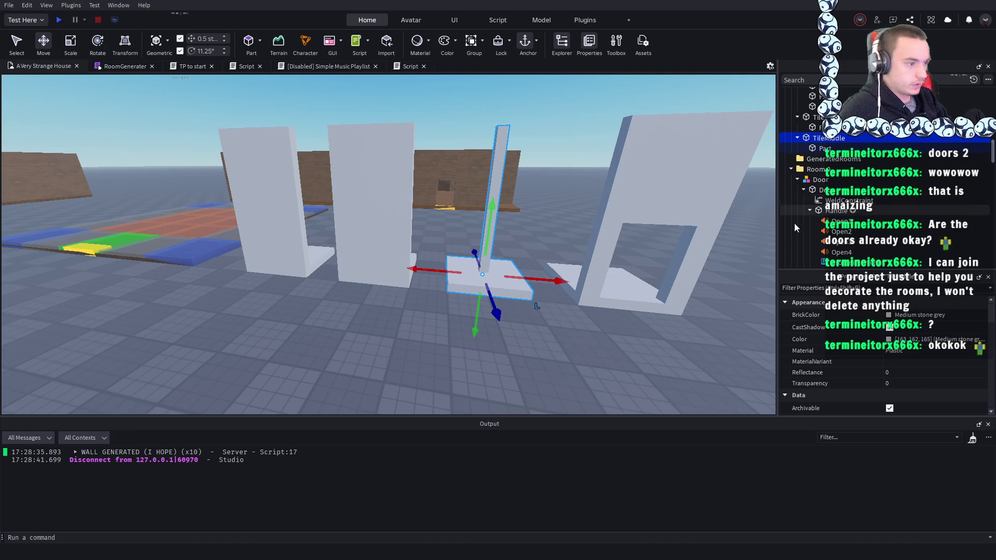
- Retest the game, then focus on the red button part and open its room generator script
key(w)
click(56, 20)
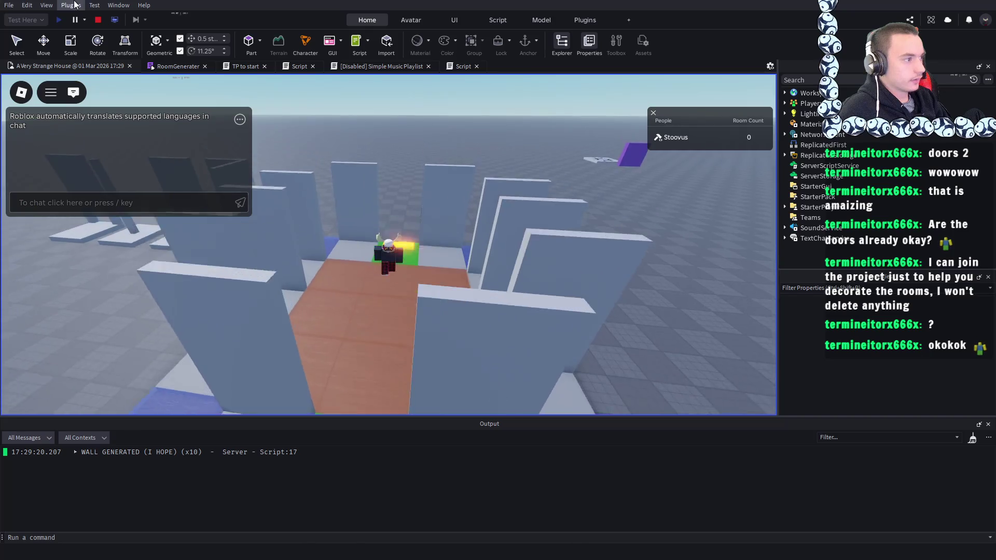
click(99, 20)
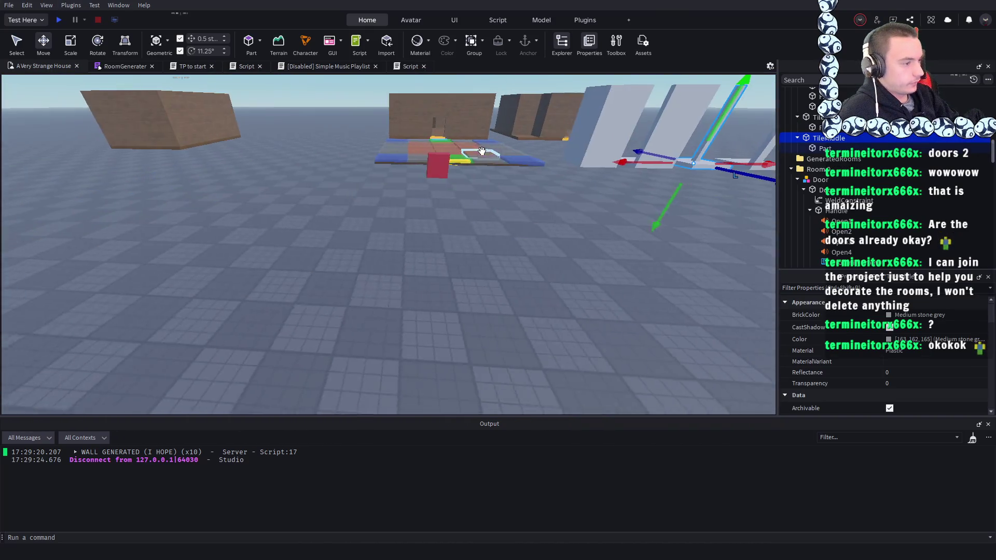
click(437, 165)
key(f)
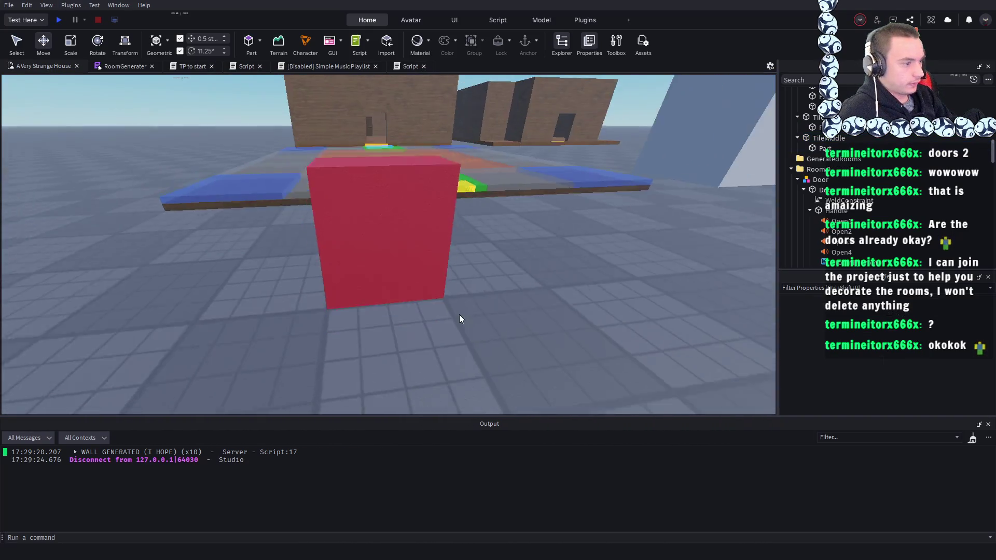
click(413, 67)
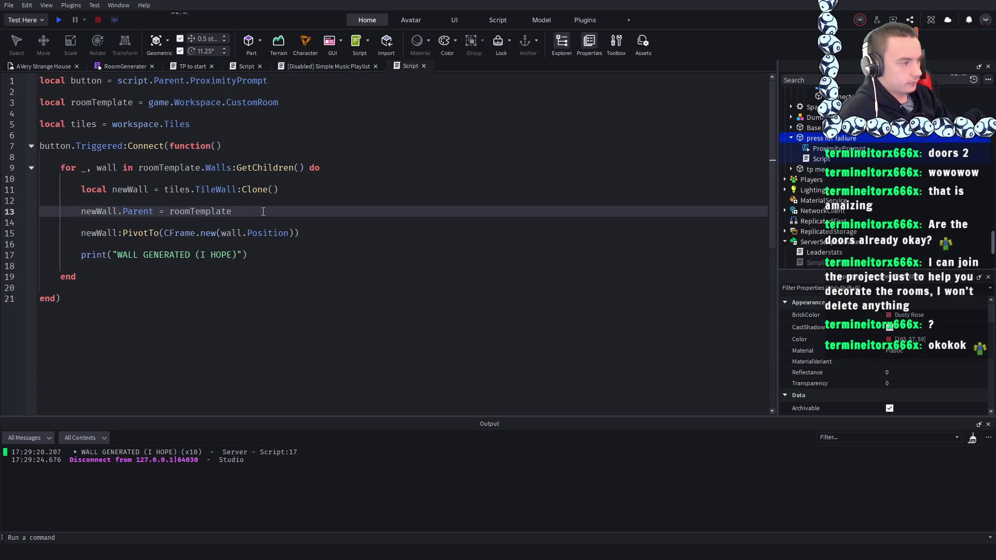
click(251, 123)
key(Return)
key(Return)
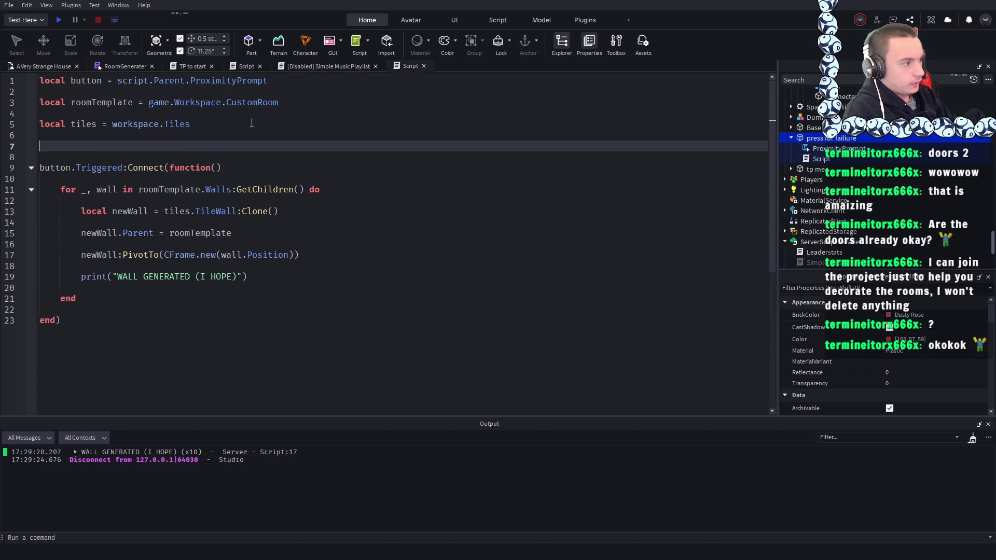
key(BackSpace)
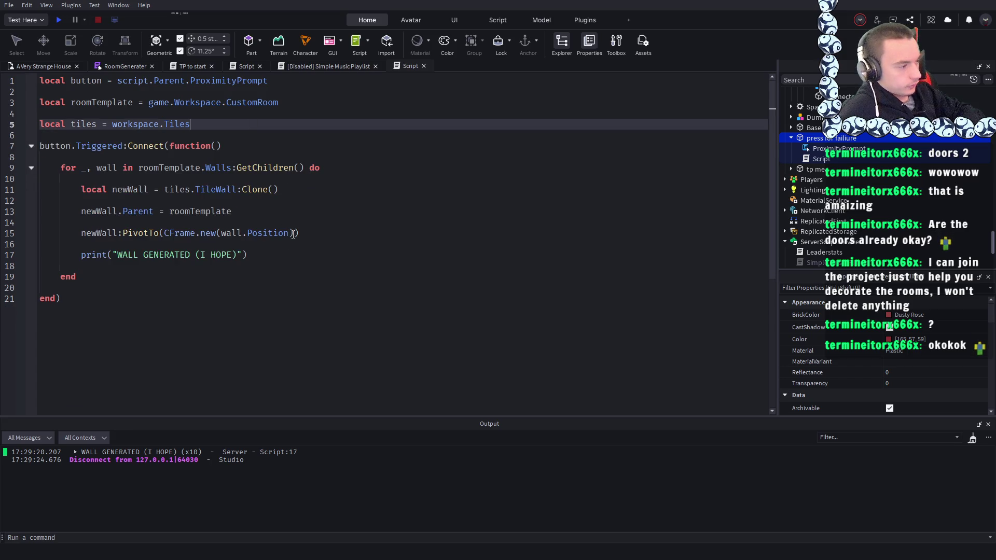
click(266, 214)
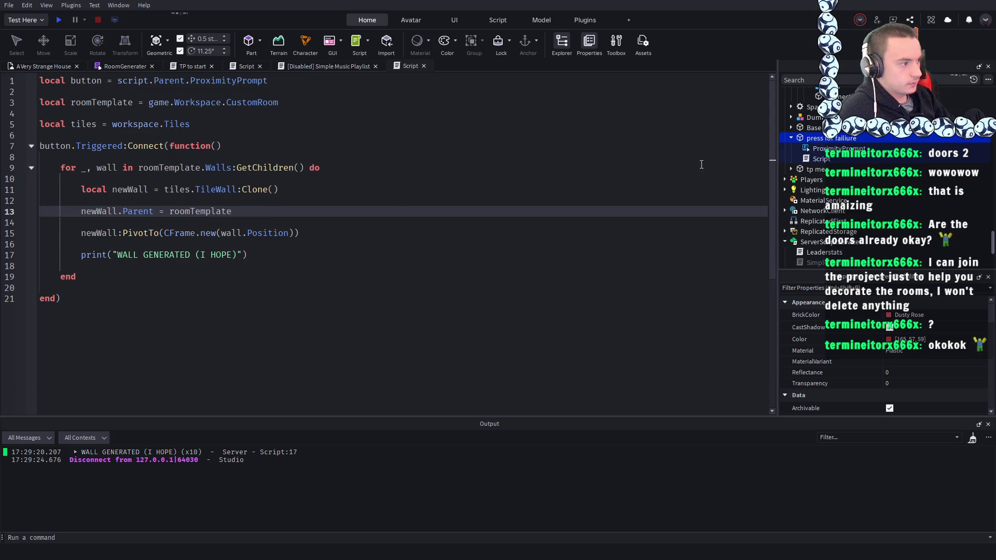
scroll(882, 197, up, 5)
scroll(881, 198, up, 3)
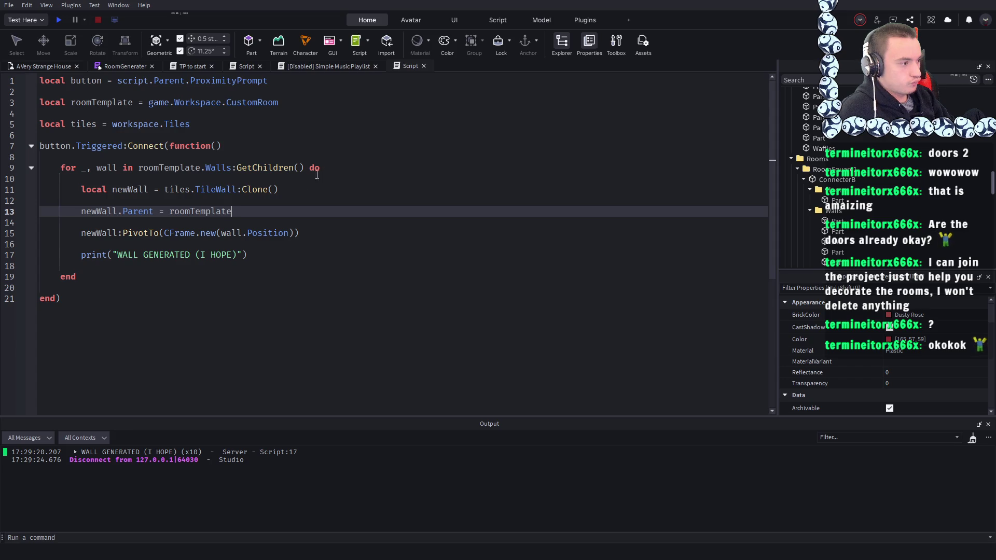
click(340, 168)
scroll(864, 198, up, 5)
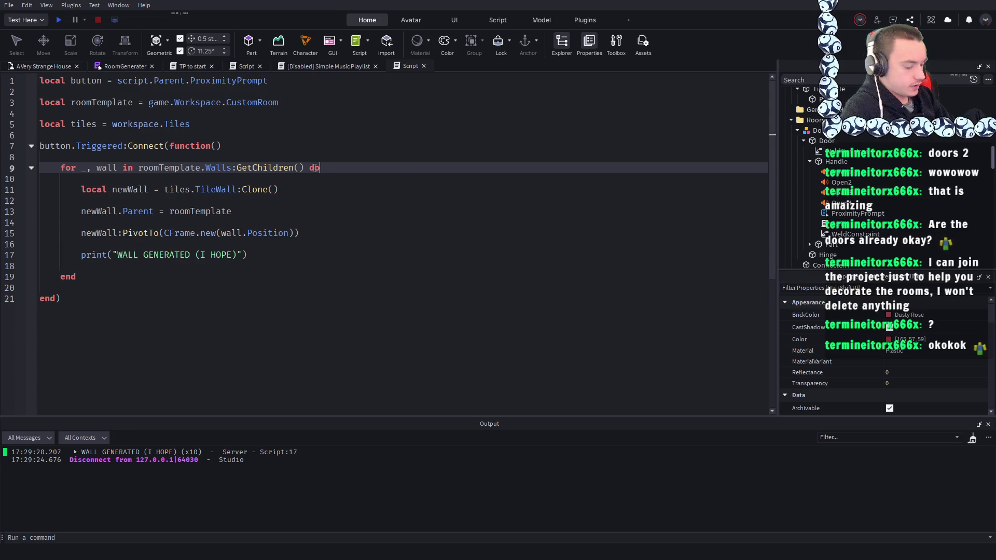
- Add an if wall.Name == "E" then block on line 11 inside the wall loop
key(Return)
key(Return)
text(i)
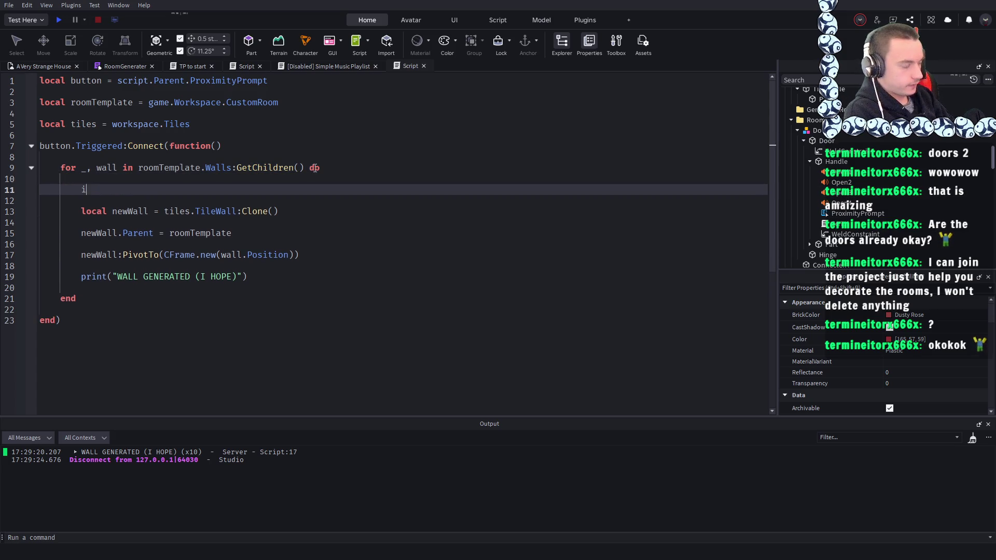
text(f wall)
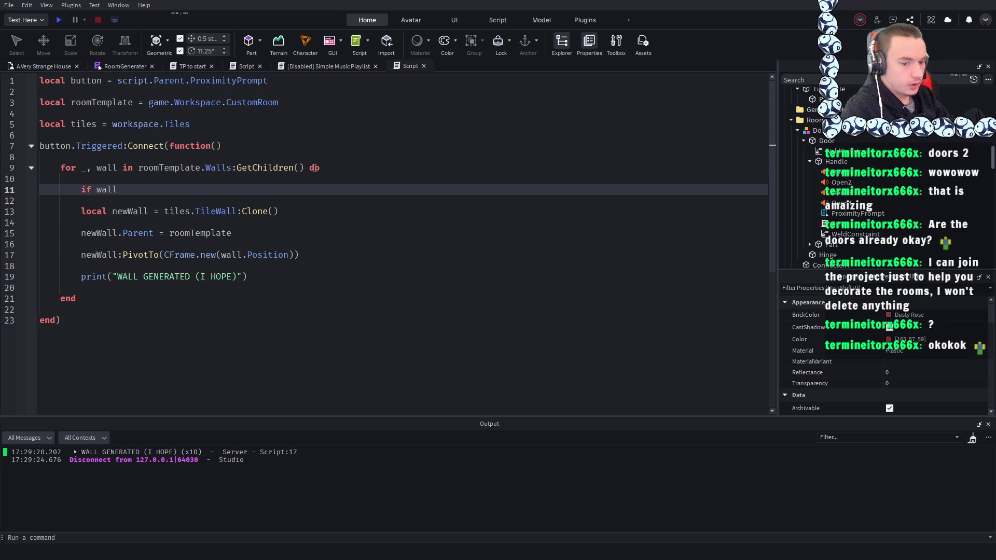
scroll(876, 167, up, 10)
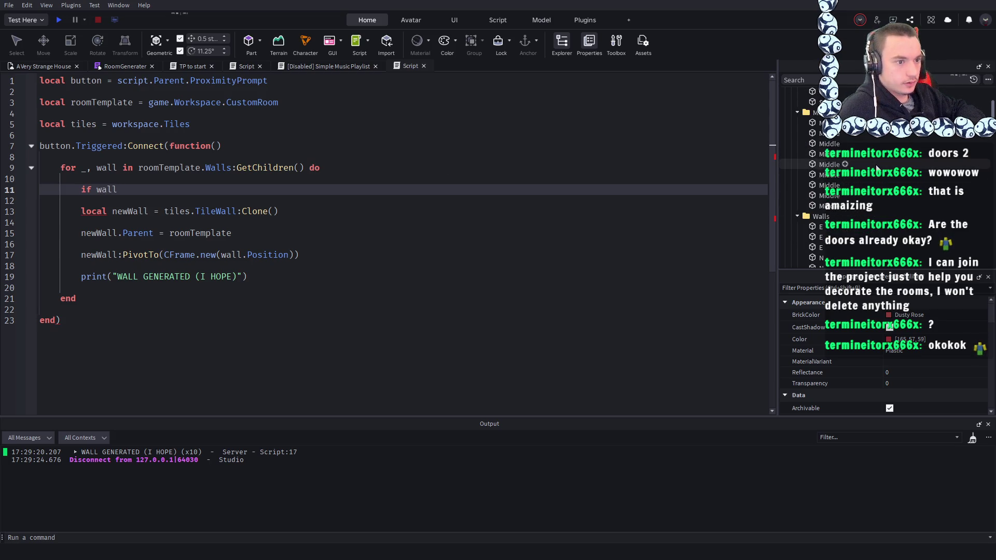
scroll(877, 167, down, 3)
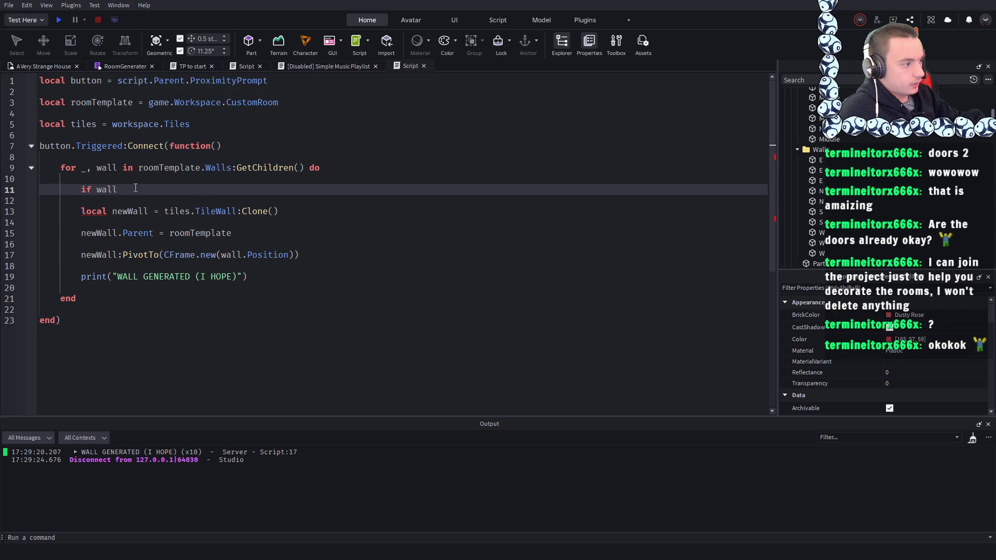
text(.Name )
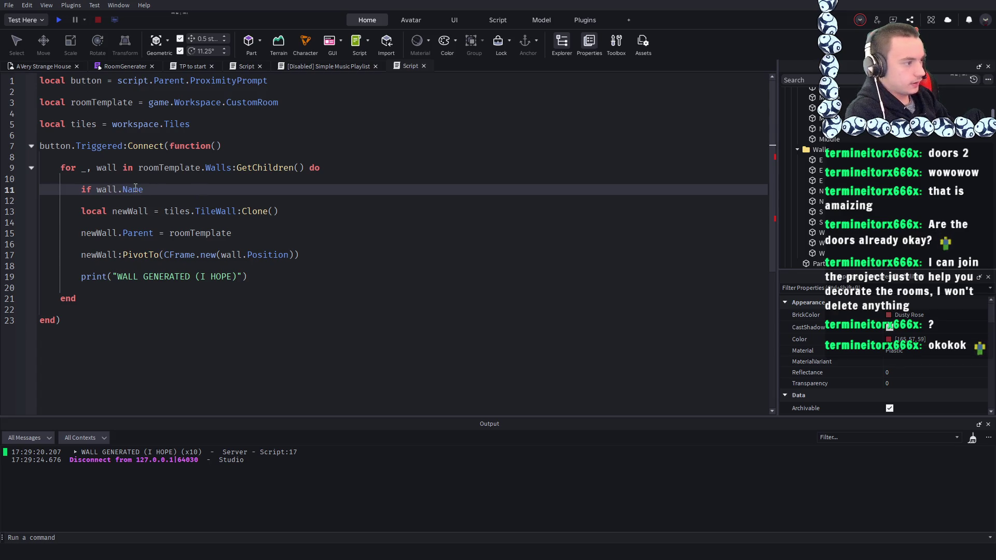
text(== )
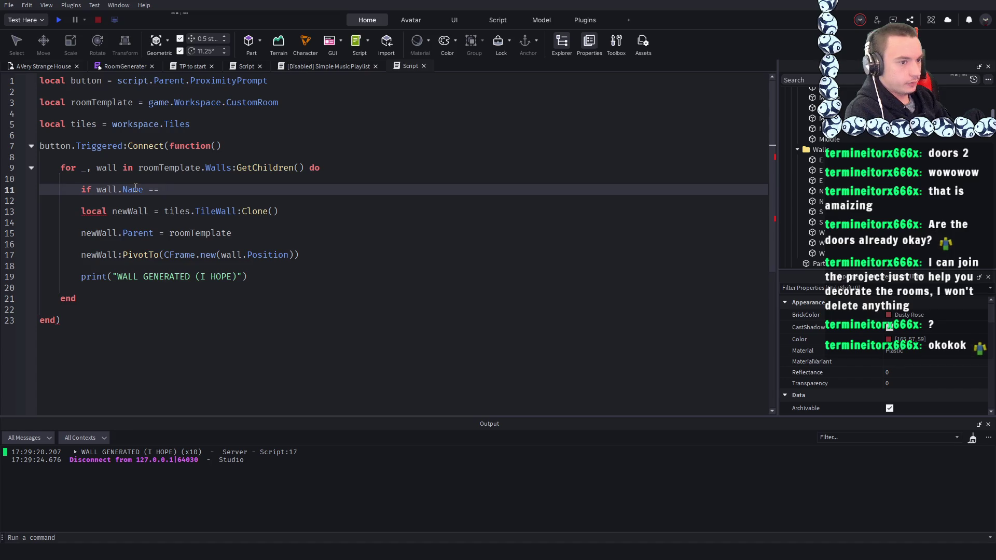
text(E)
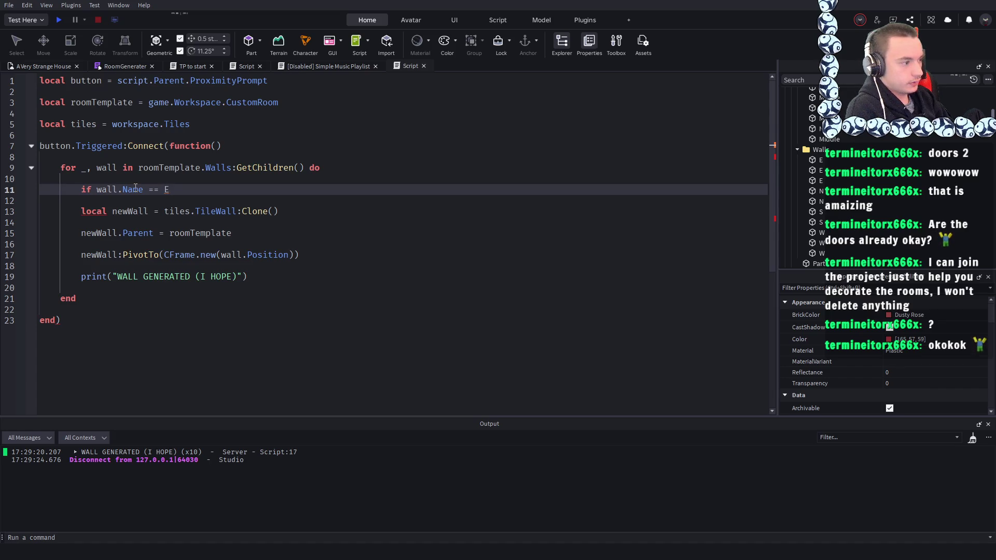
key(BackSpace)
text("e)
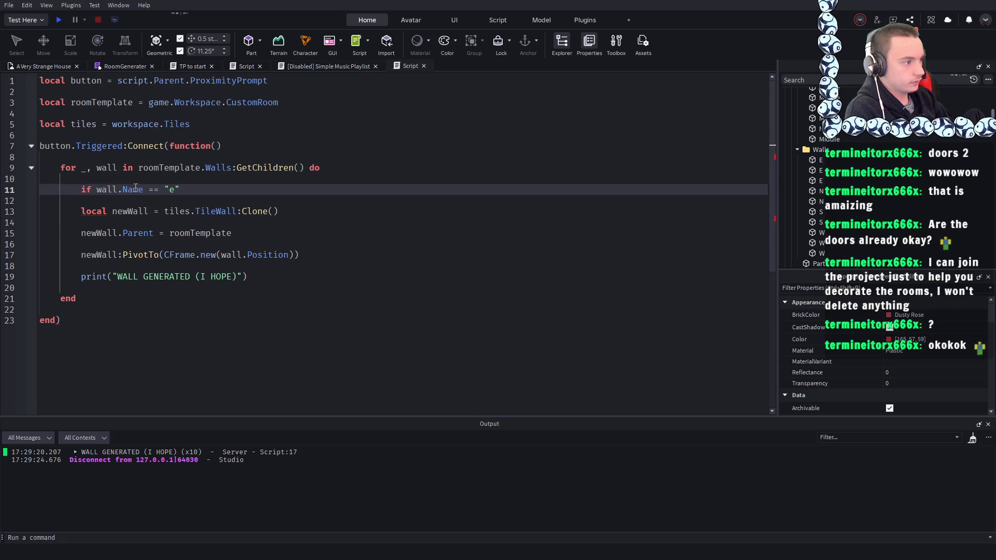
key(BackSpace)
text(E" then)
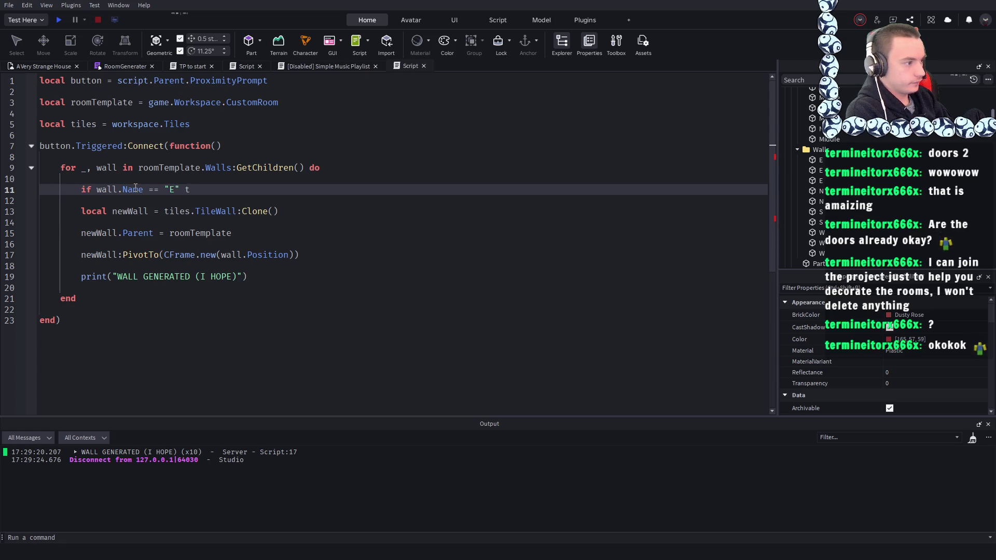
key(Return)
key(Return)
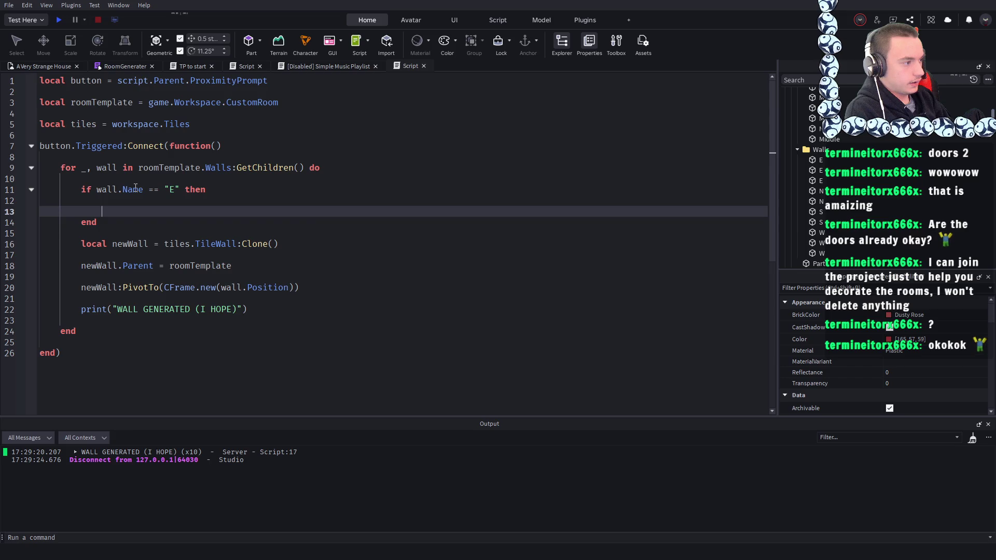
key(Return)
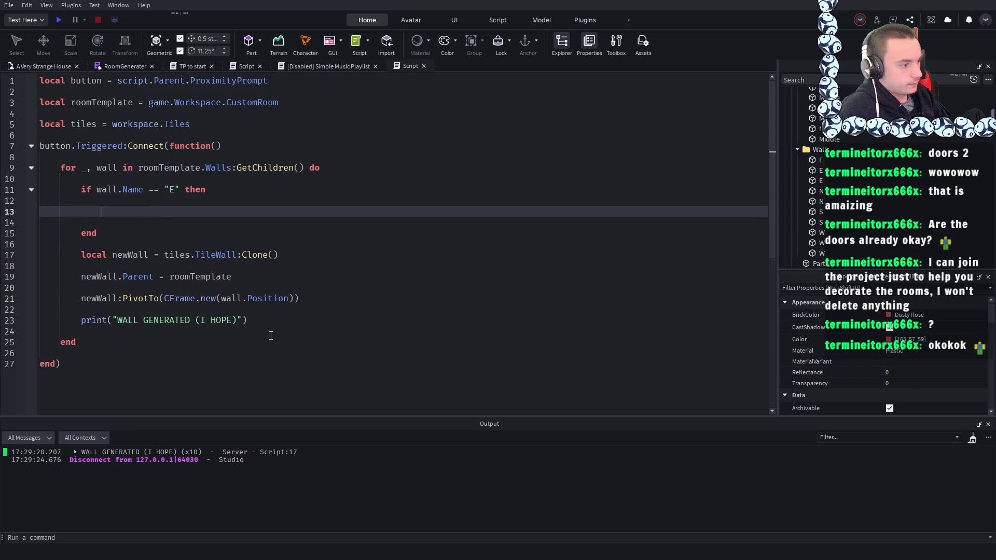
- Move the clone, PivotTo and print lines inside the new if block
mouse_move(249, 320)
mouse_down()
mouse_move(300, 298)
mouse_move(80, 244)
mouse_move(79, 254)
mouse_up()
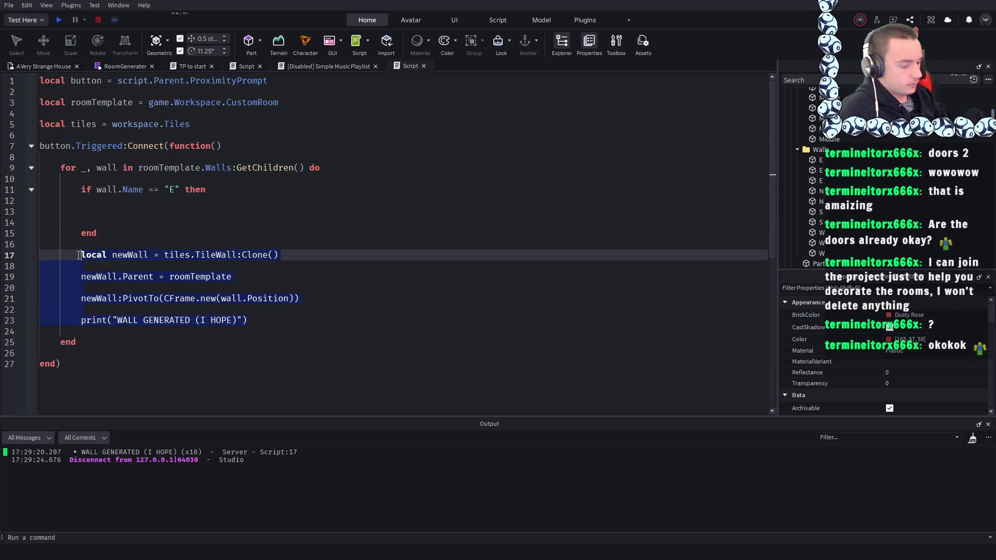
key(ctrl+x)
key(BackSpace)
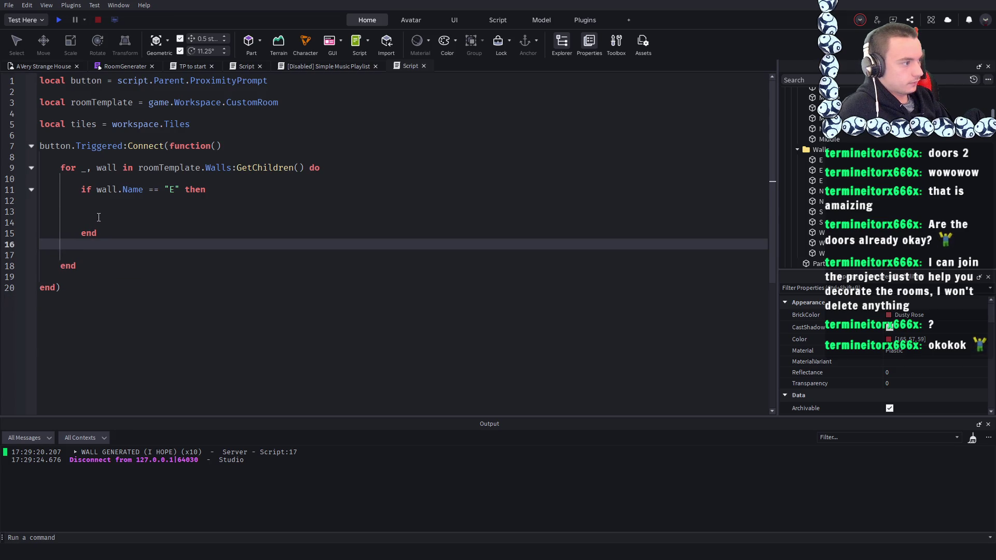
key(BackSpace)
click(133, 211)
key(ctrl+v)
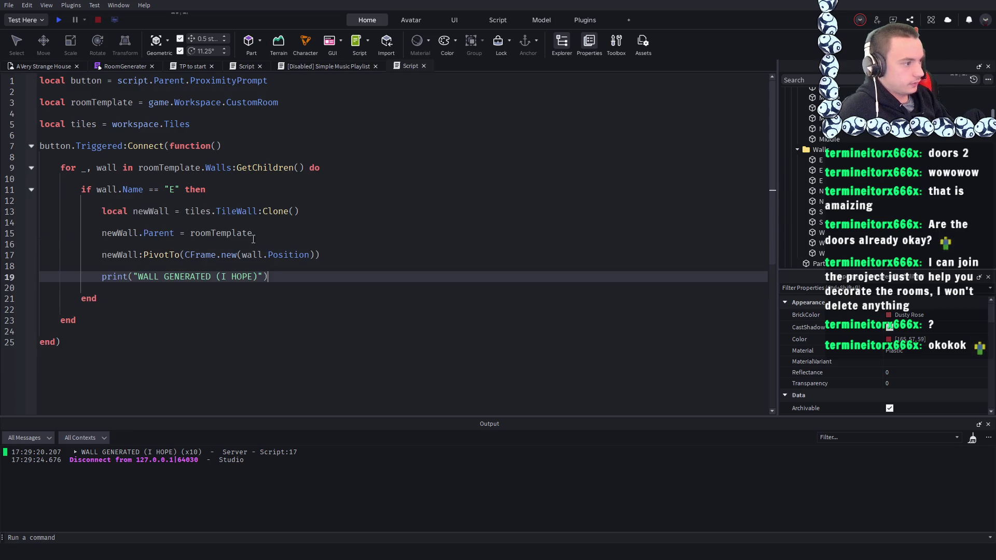
click(315, 254)
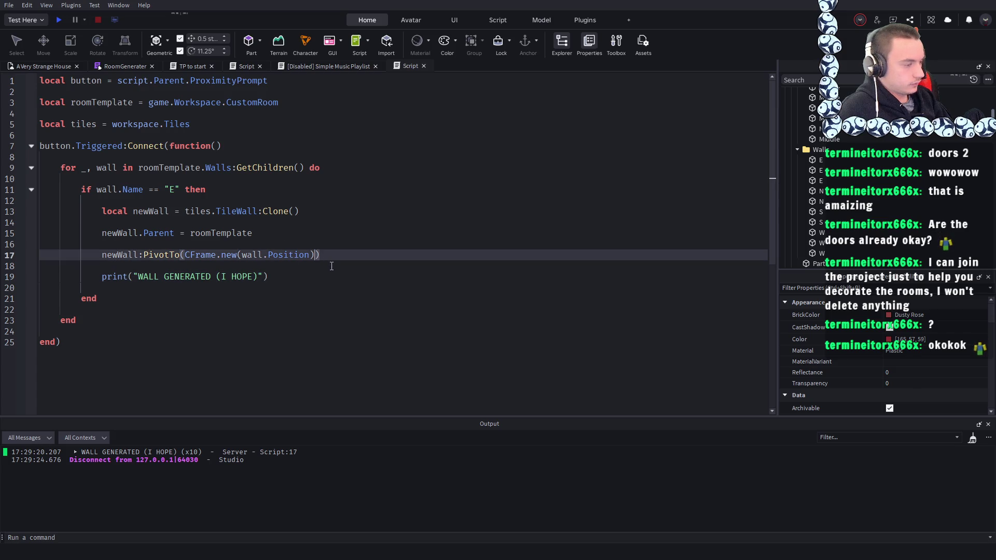
text(,)
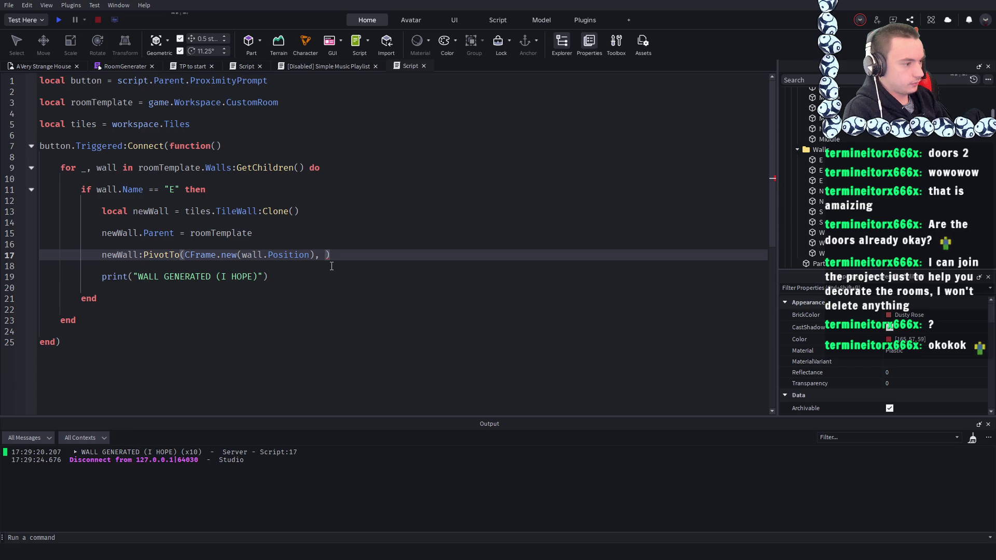
key(BackSpace)
key(BackSpace)
click(288, 173)
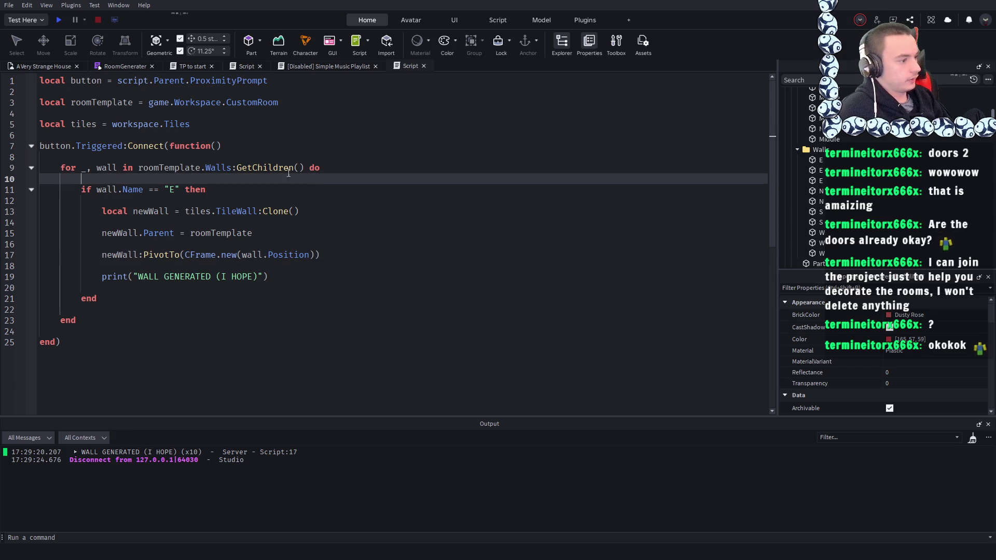
click(36, 67)
key(w)
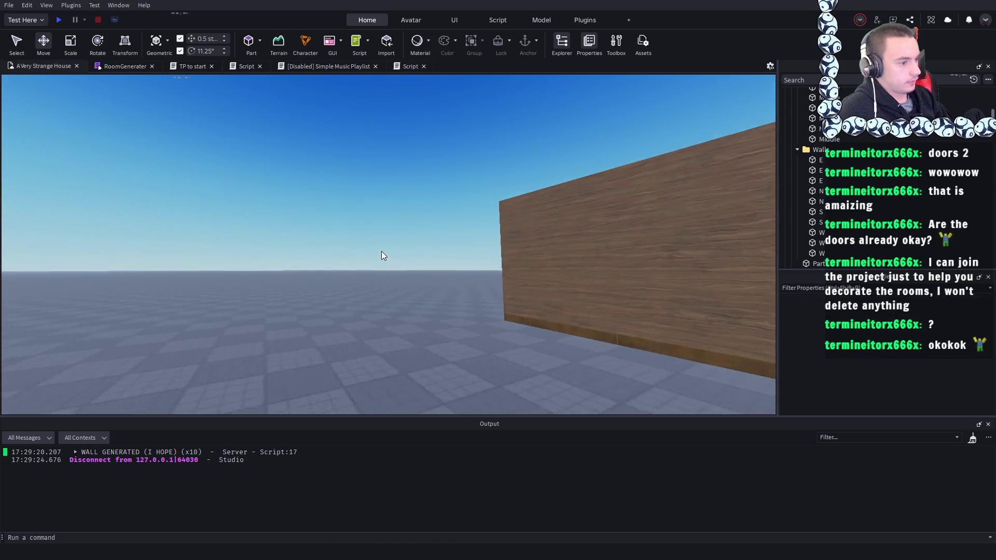
key(e)
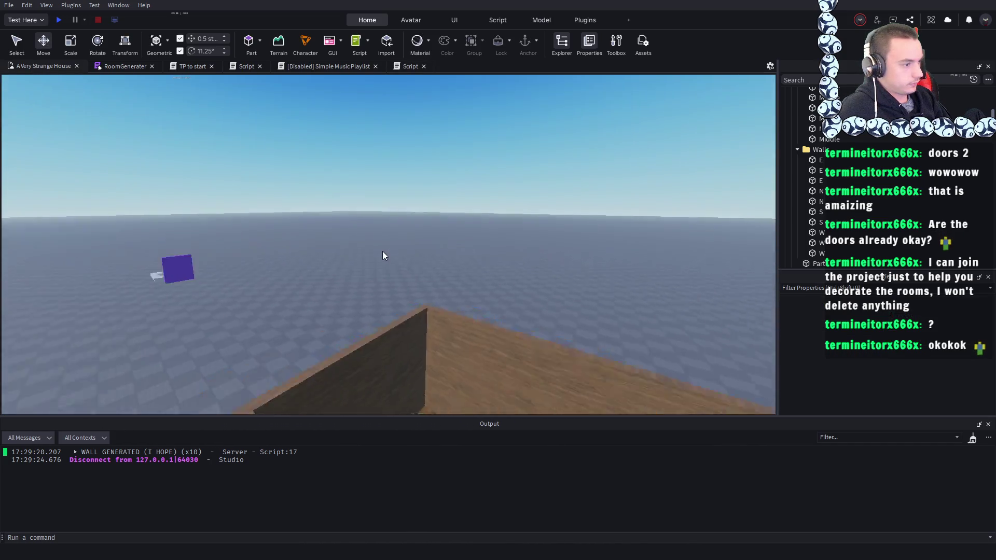
click(402, 274)
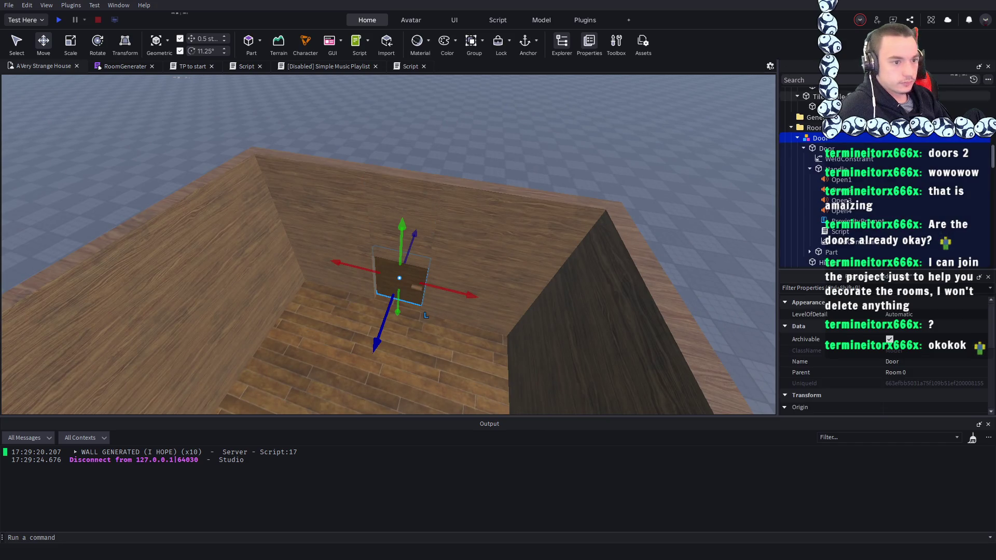
double_click(837, 232)
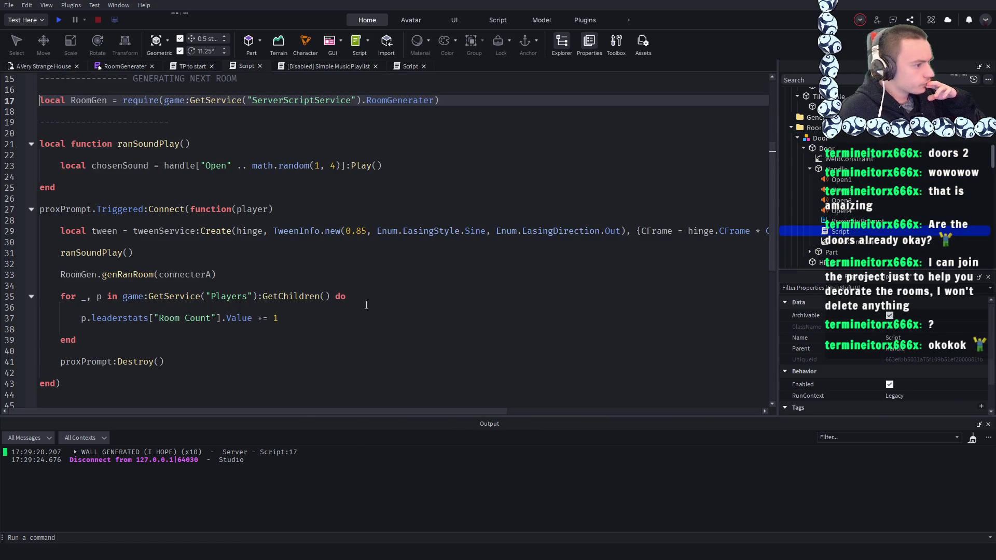
drag(371, 409, 654, 400)
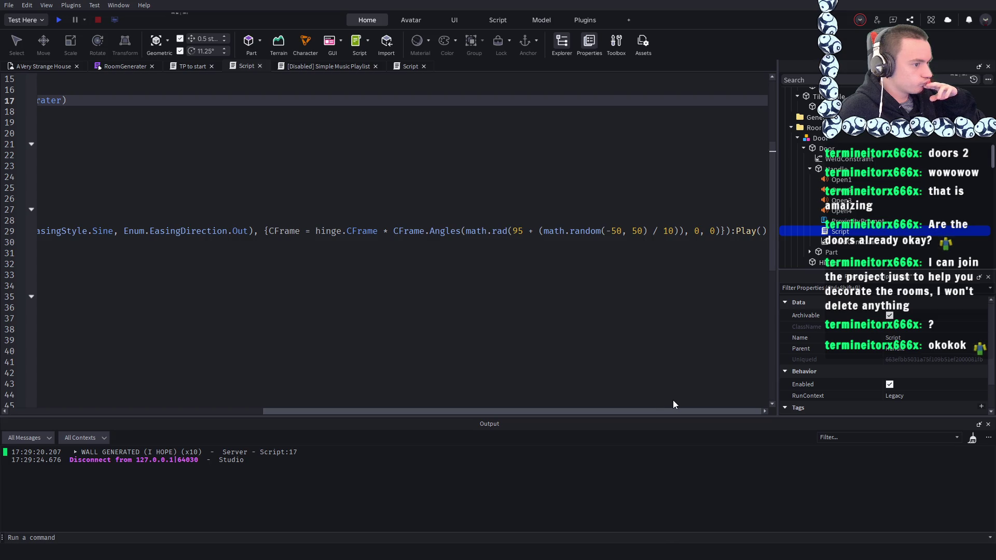
drag(673, 402, 298, 352)
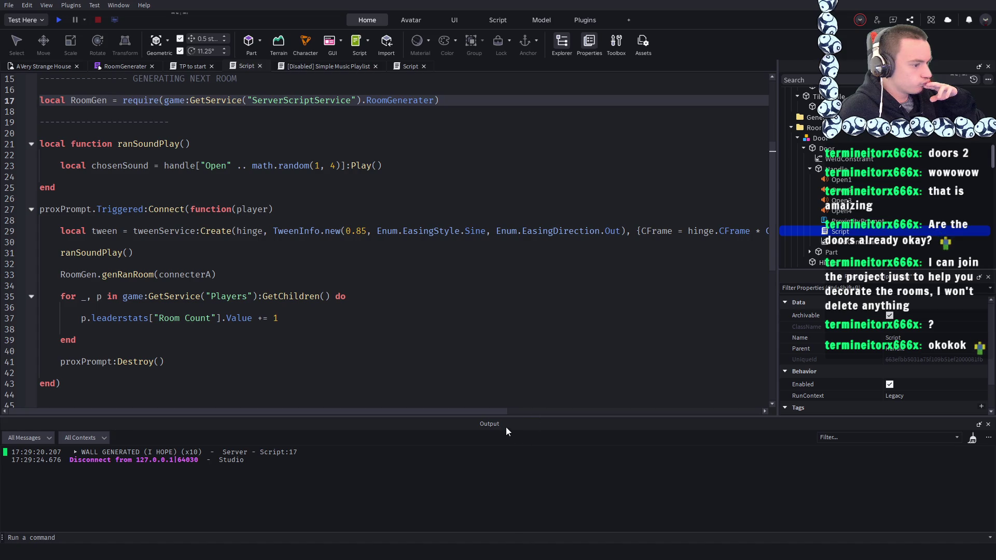
drag(484, 411, 670, 409)
click(38, 66)
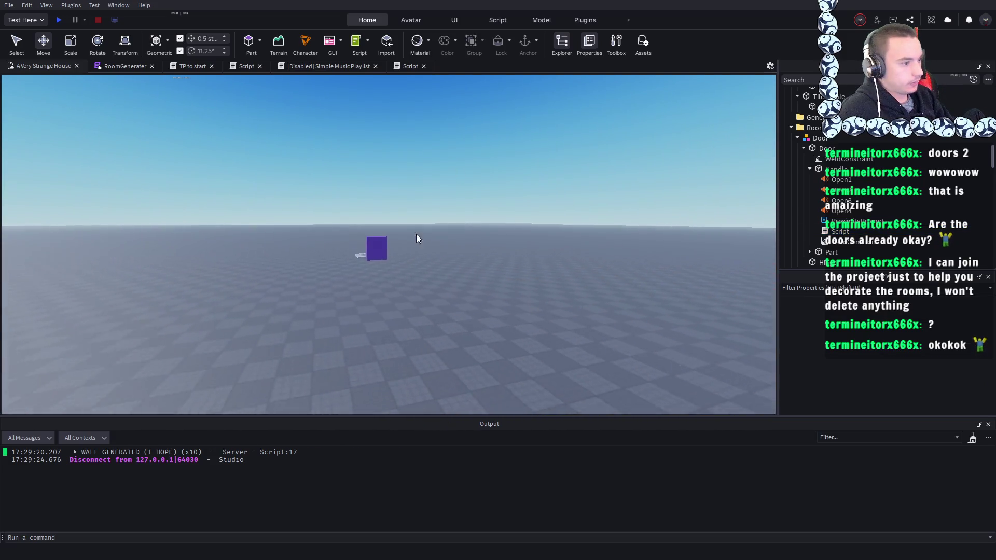
click(382, 257)
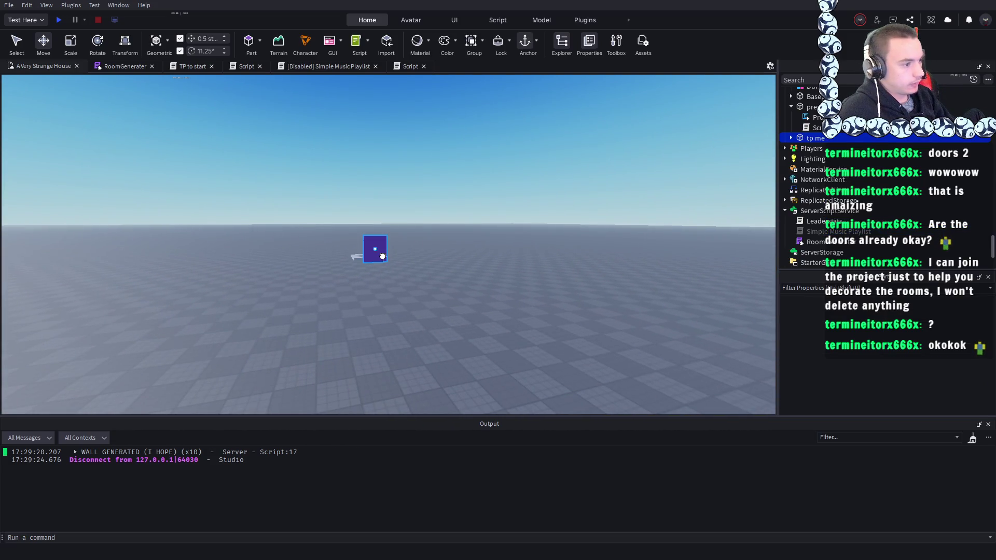
click(791, 138)
double_click(828, 149)
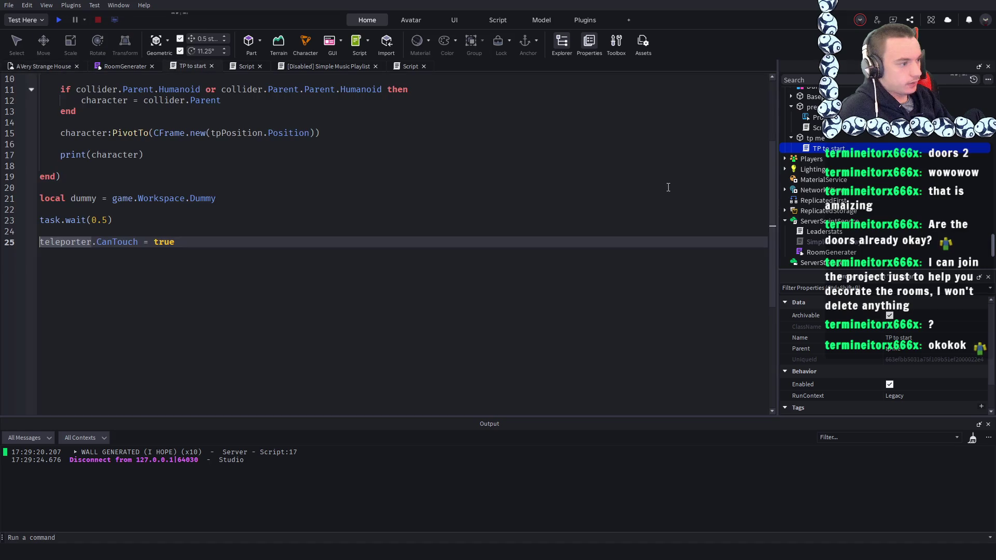
scroll(258, 201, up, 2)
scroll(260, 234, up, 1)
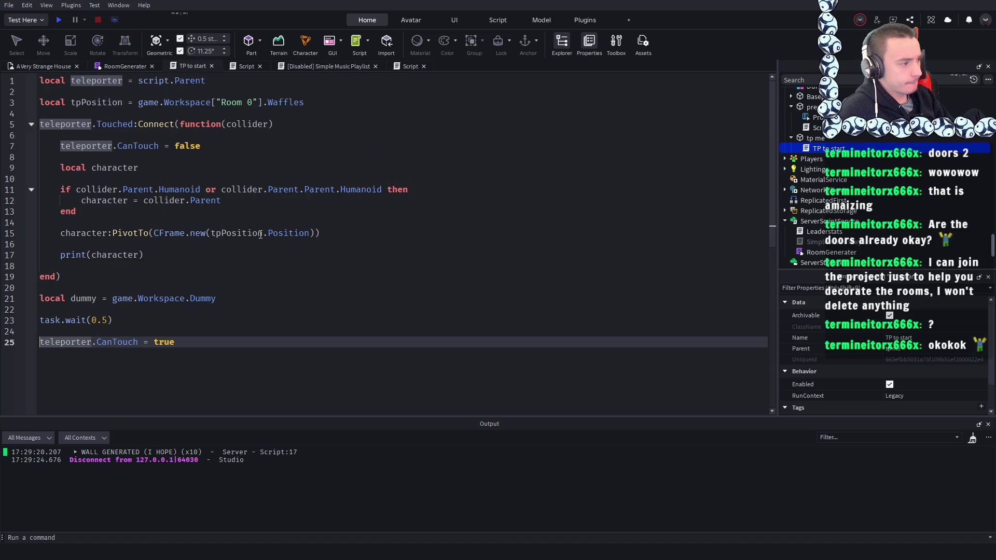
click(321, 232)
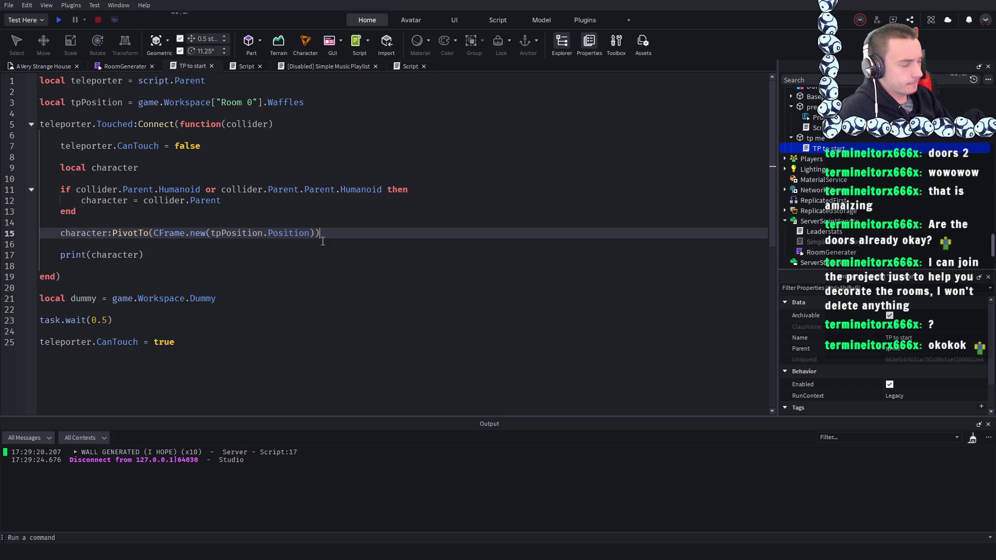
click(275, 233)
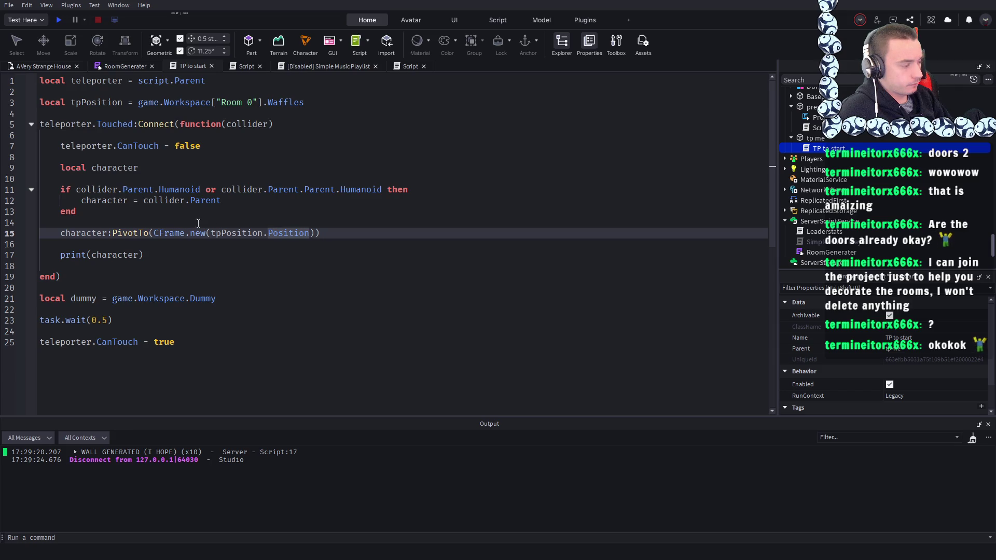
click(43, 65)
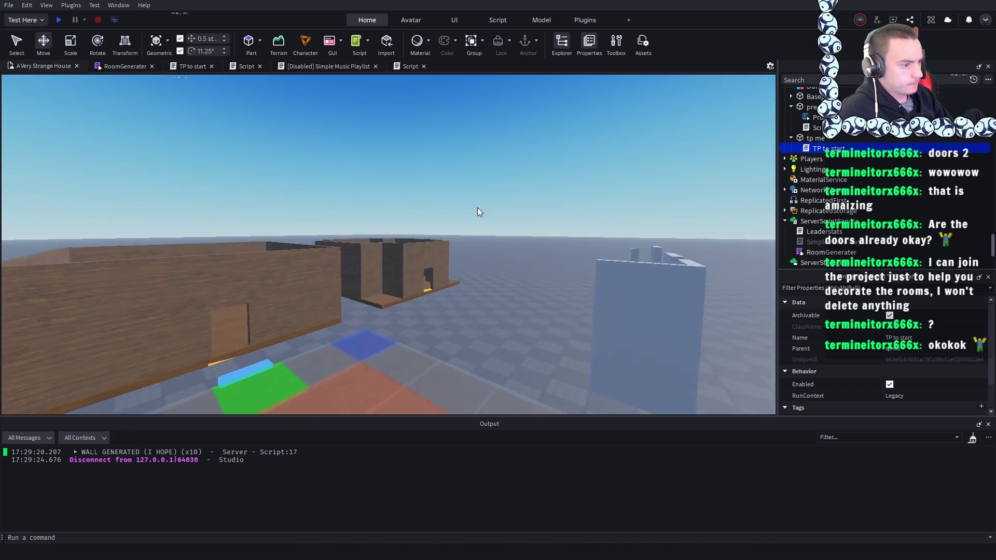
key(w)
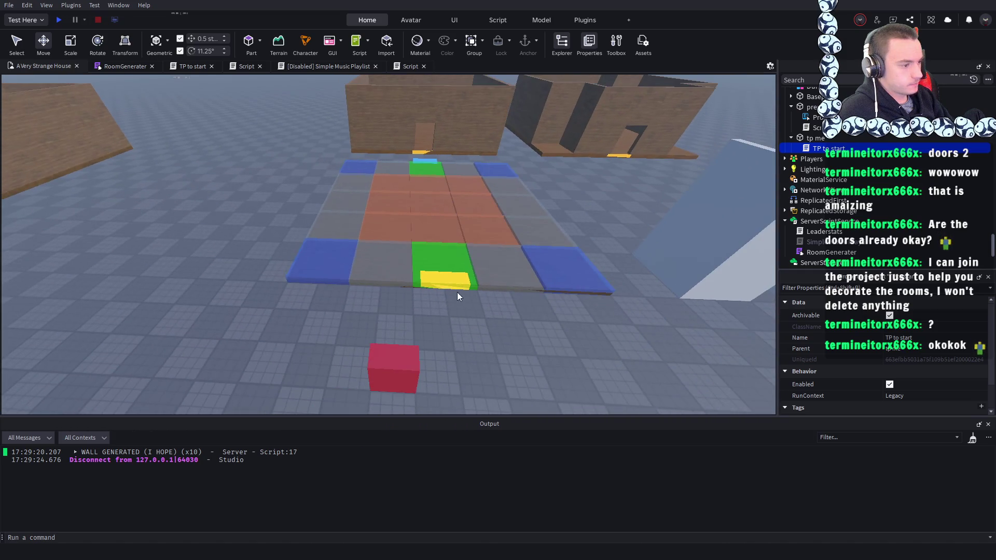
click(395, 363)
double_click(814, 127)
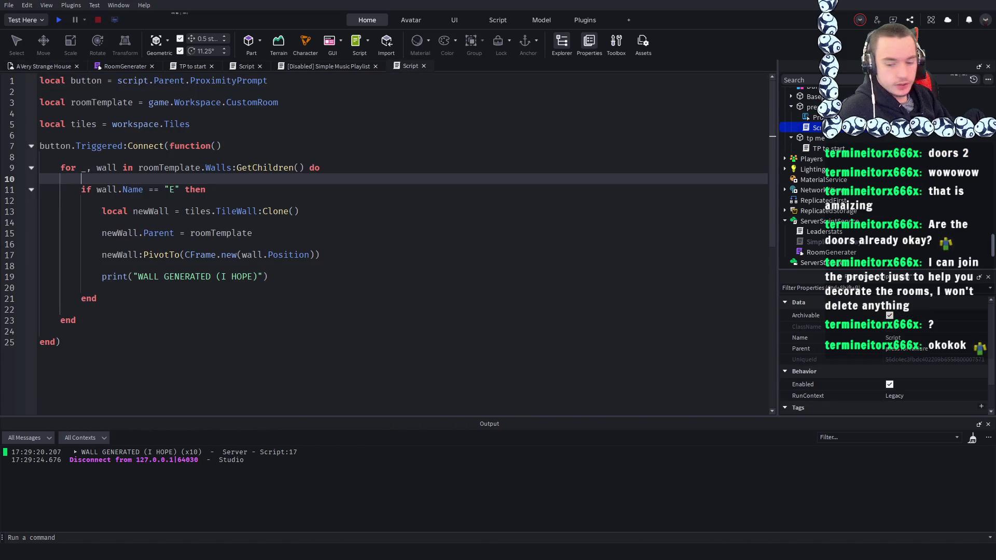
click(214, 254)
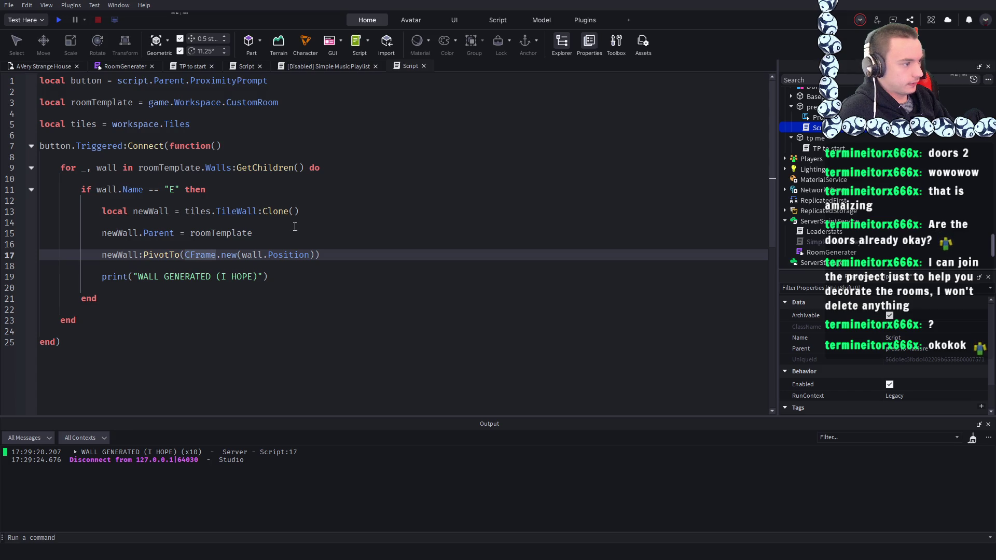
click(349, 258)
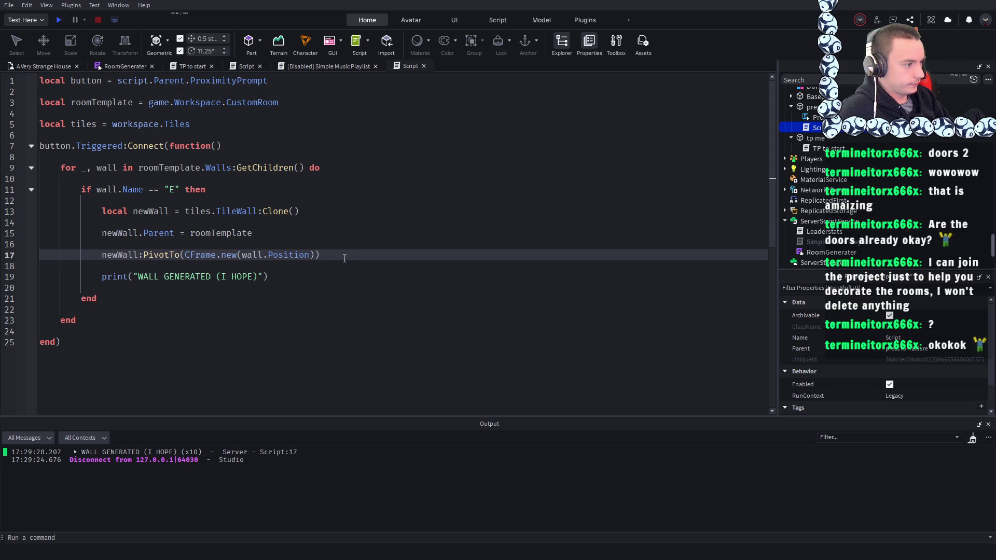
click(179, 254)
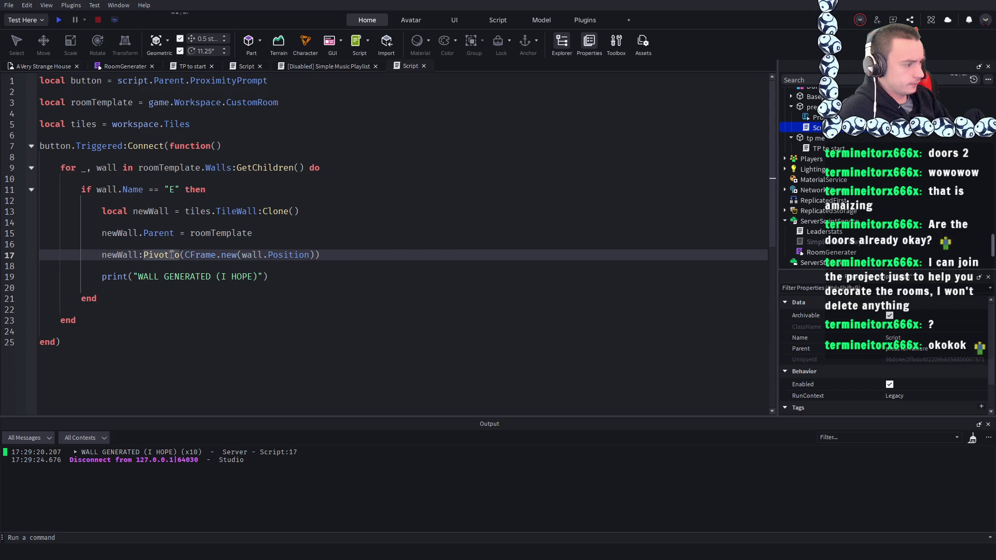
click(325, 256)
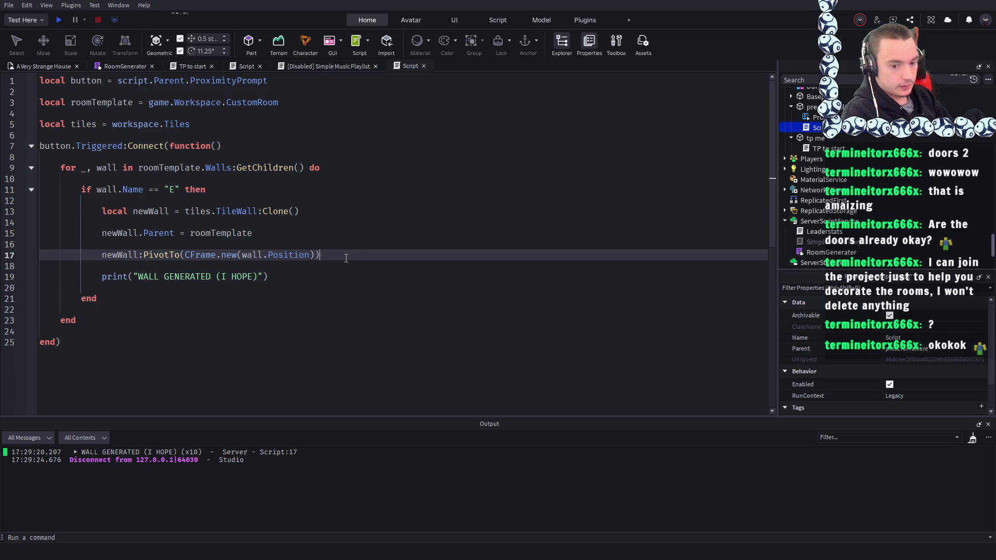
- Below the PivotTo line, begin newWall.CFrame *= CFrame.Angles(math.rad(0), using autocomplete
key(Return)
key(Return)
text(n)
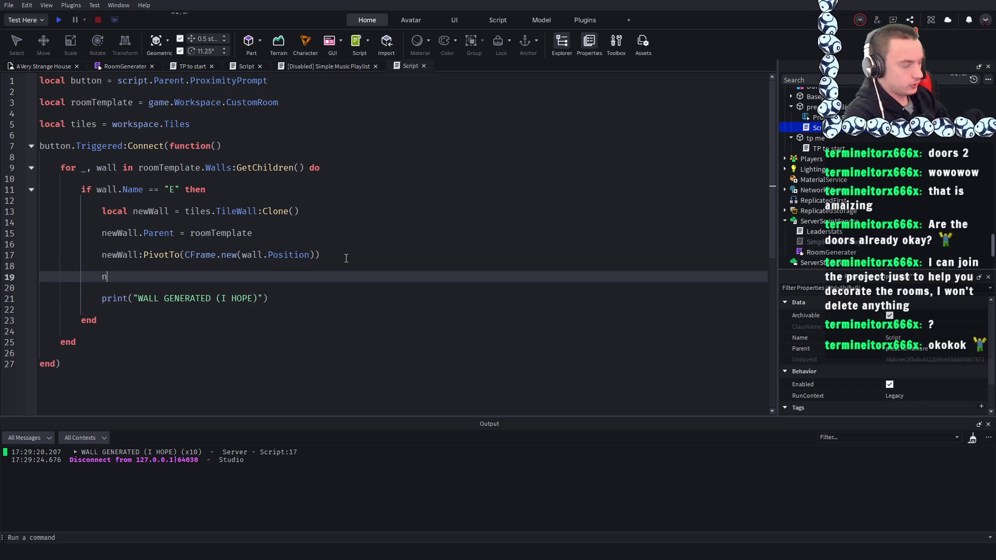
text(ewWall)
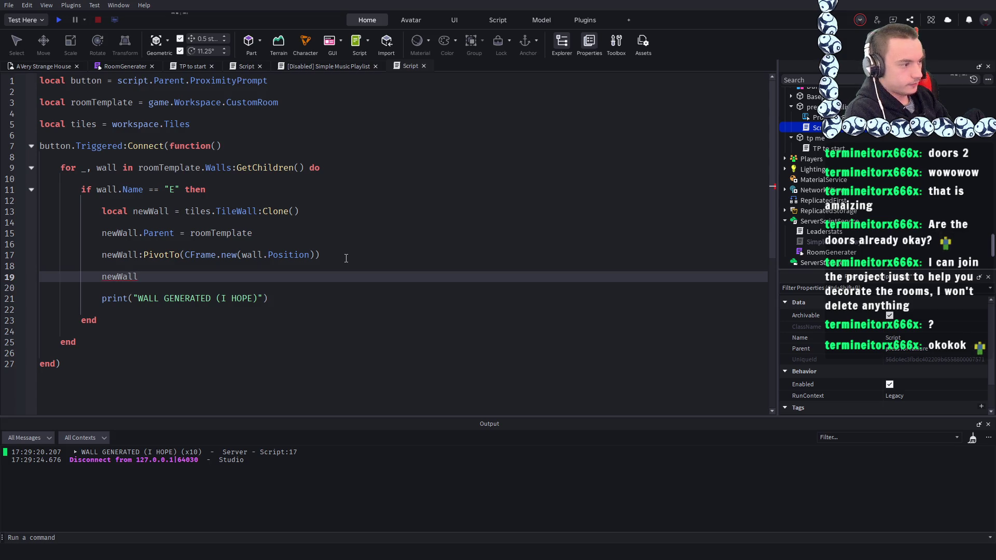
text(.CFrame)
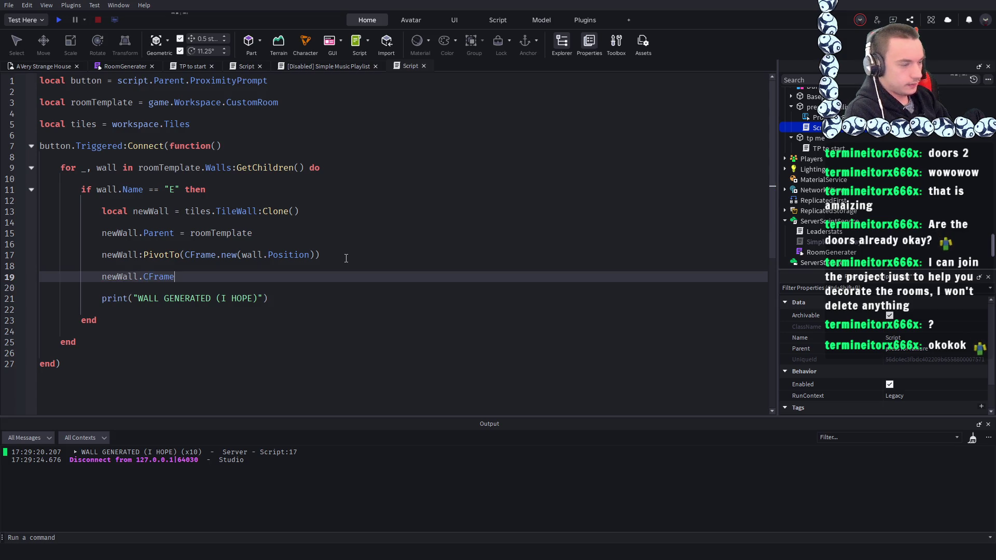
text( *= c)
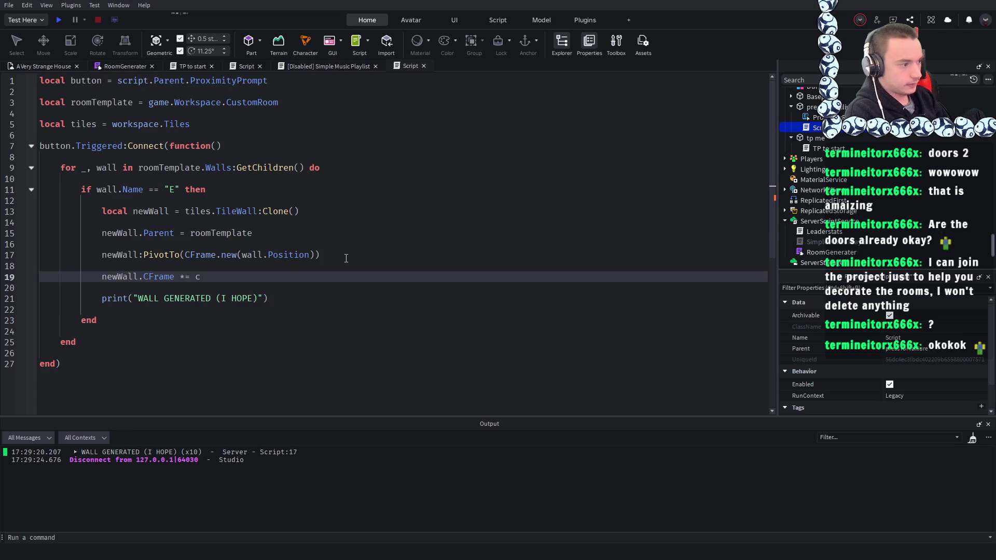
key(Tab)
text(.)
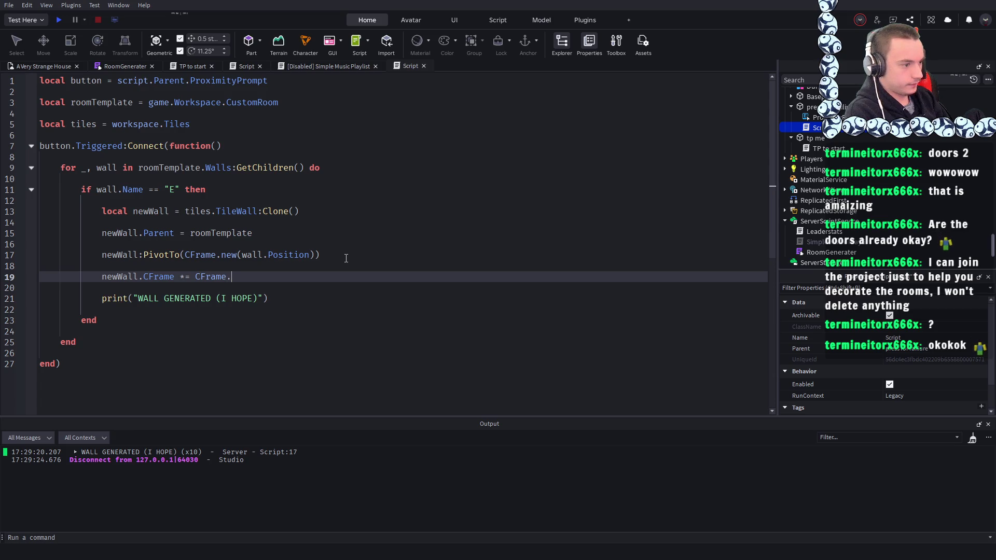
text(a)
key(Tab)
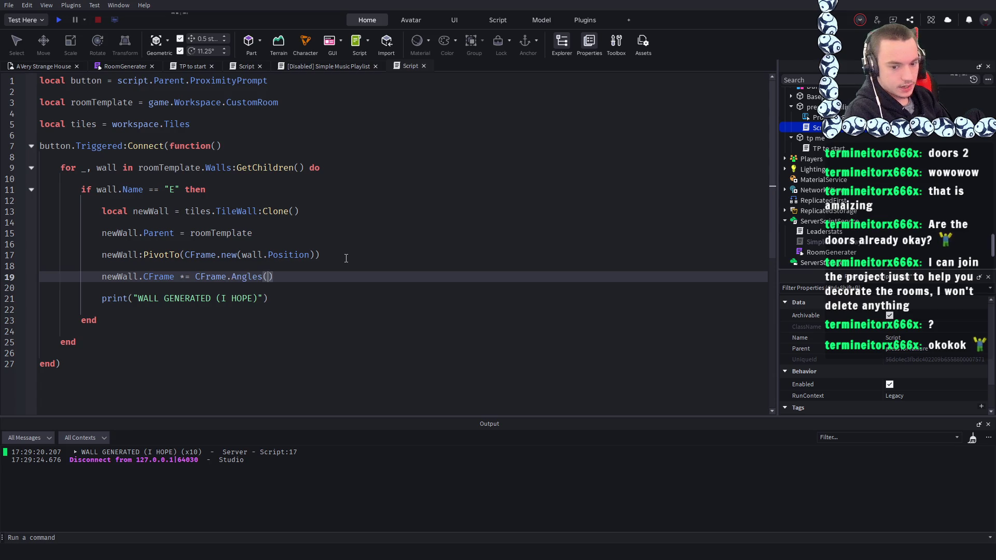
text(math)
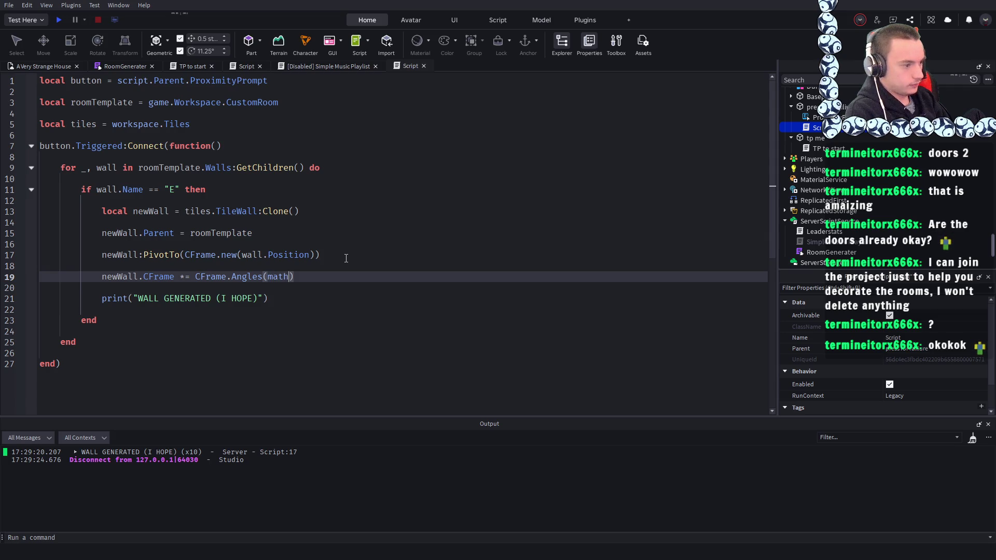
text(.ra)
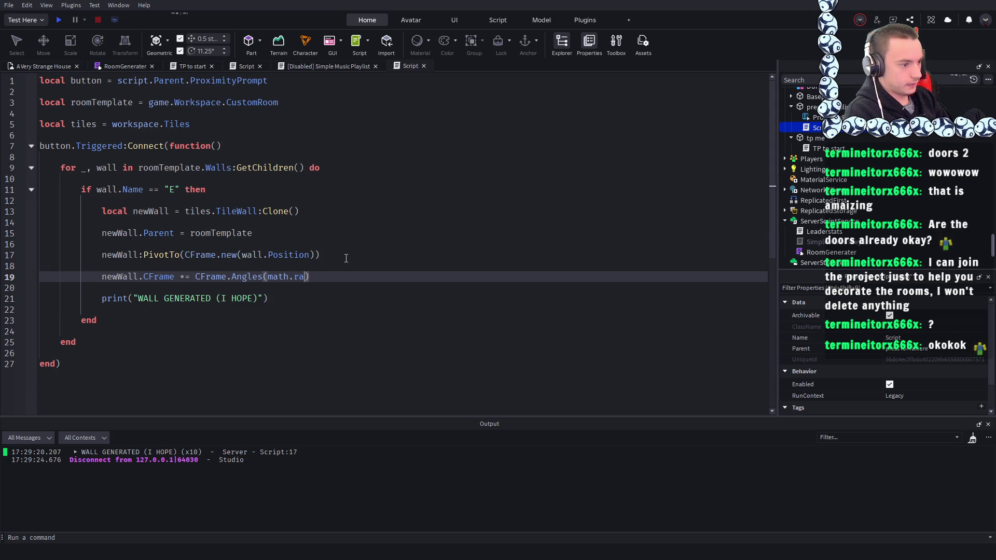
key(Tab)
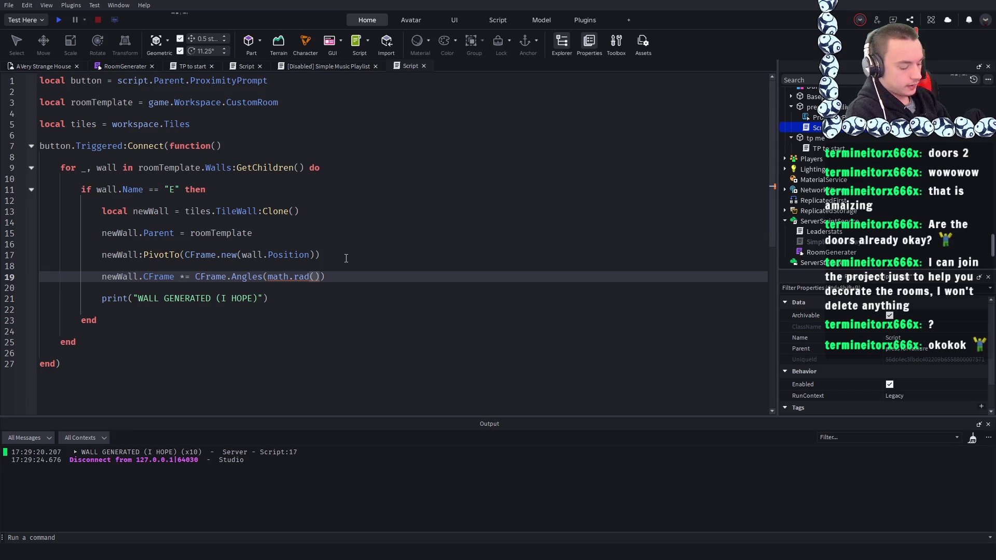
text(0),)
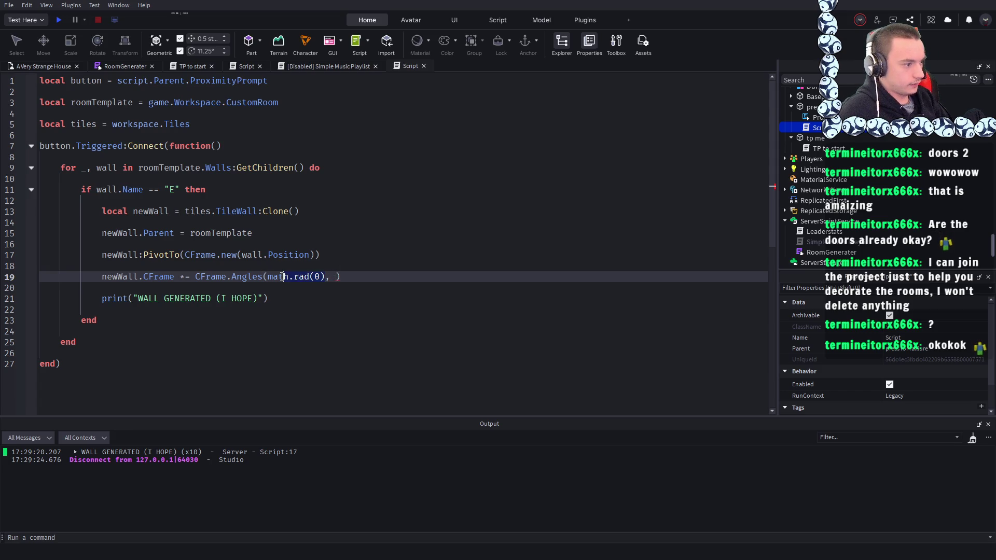
- Copy-paste the first argument to add math.rad(90) and a third math.rad(0)
drag(283, 277, 264, 277)
key(ctrl+c)
click(336, 276)
key(ctrl+v)
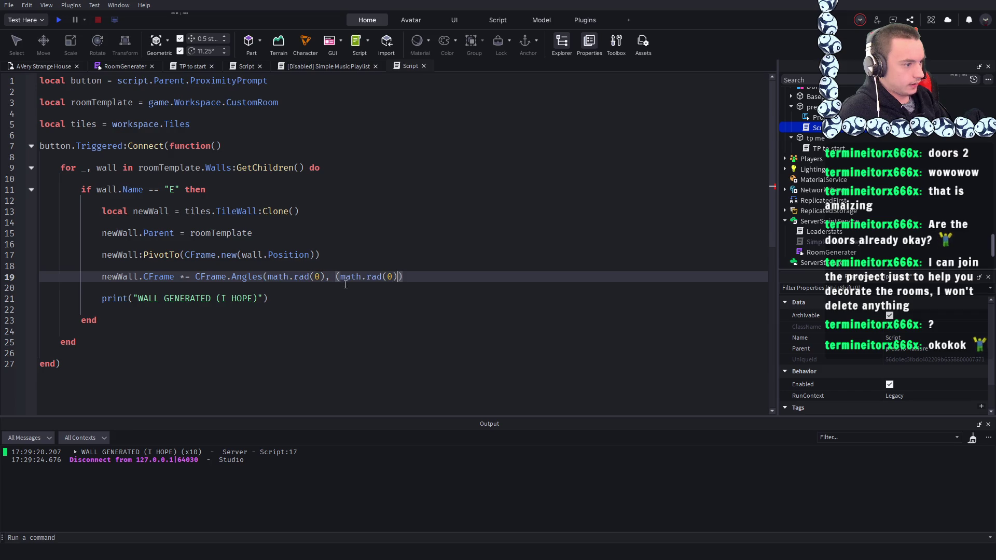
key(Left)
key(BackSpace)
text(90)
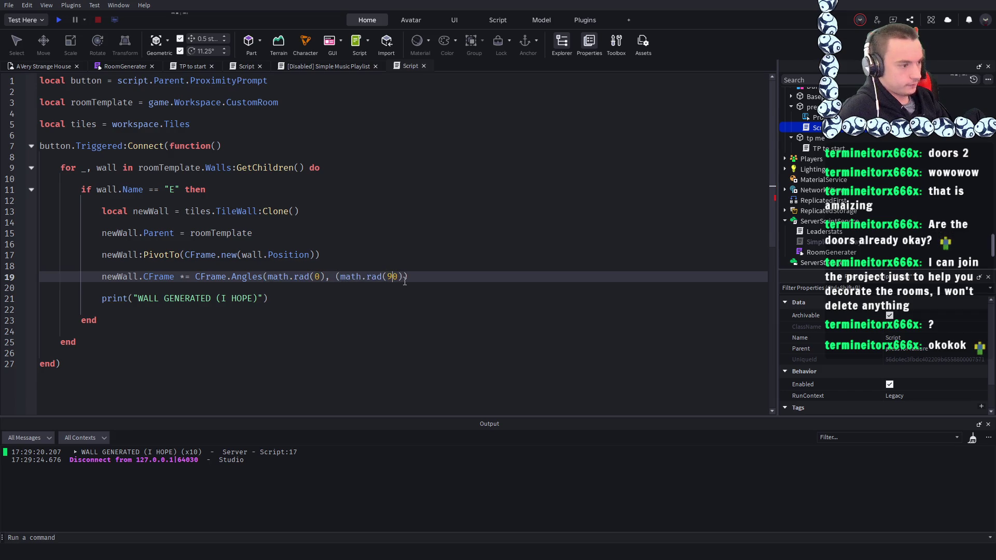
key(Right)
text(,)
key(ctrl+v)
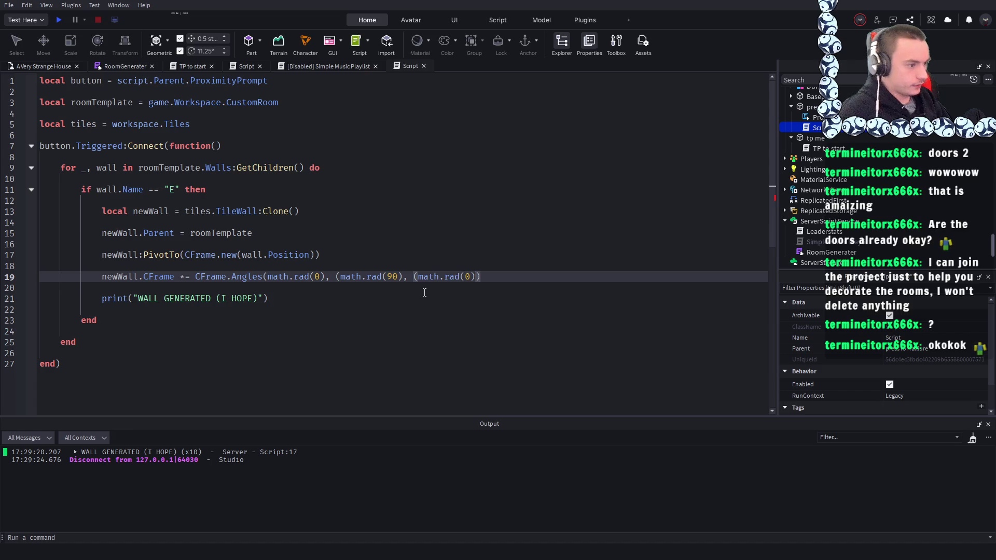
- Fix the commas after math.rad(90) and delete the extra second and third angle arguments
key(Up)
key(Up)
key(Up)
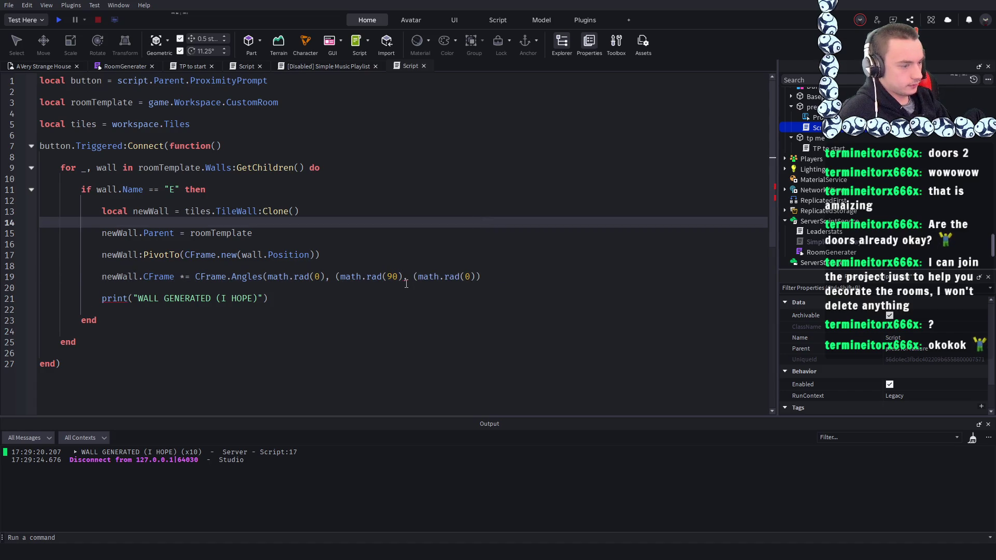
click(410, 280)
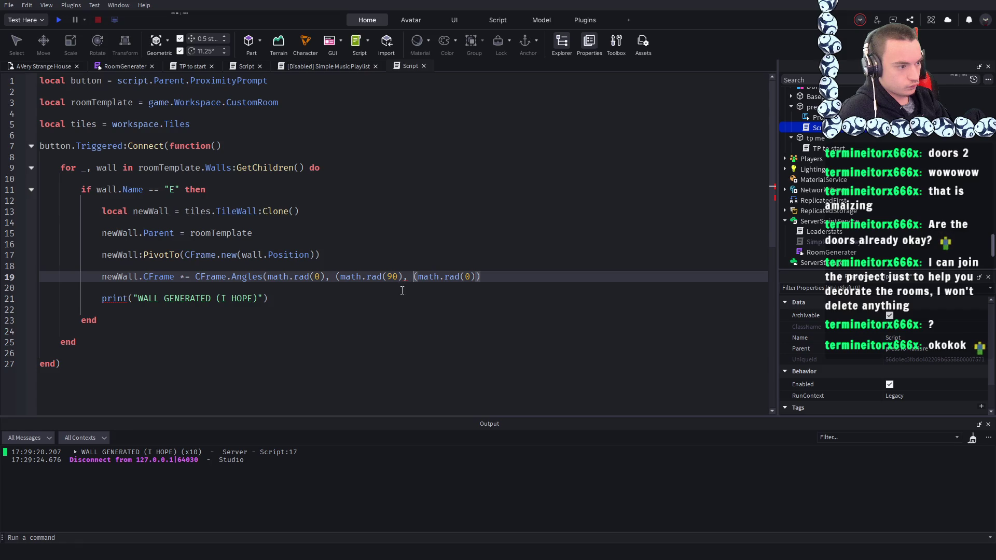
key(Left)
key(Left)
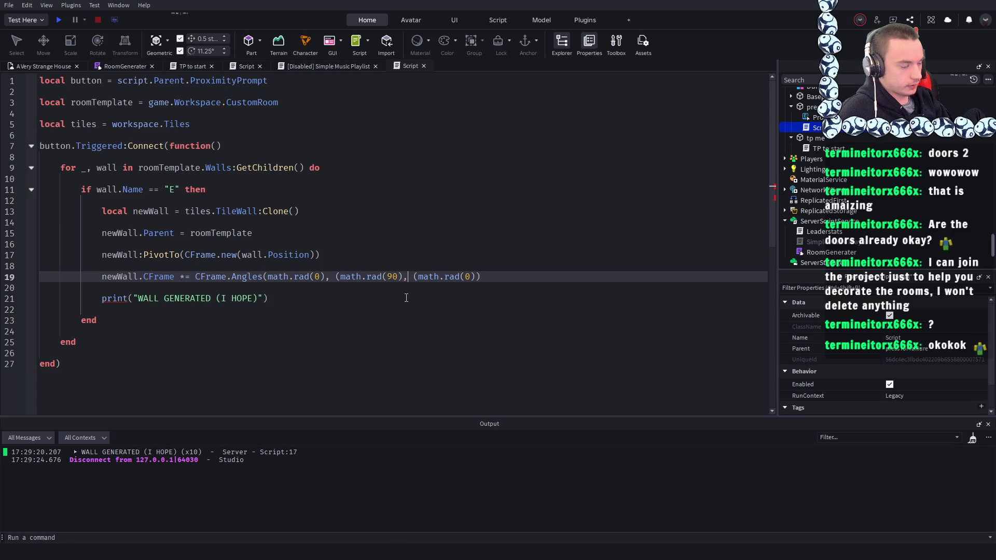
key(BackSpace)
click(404, 221)
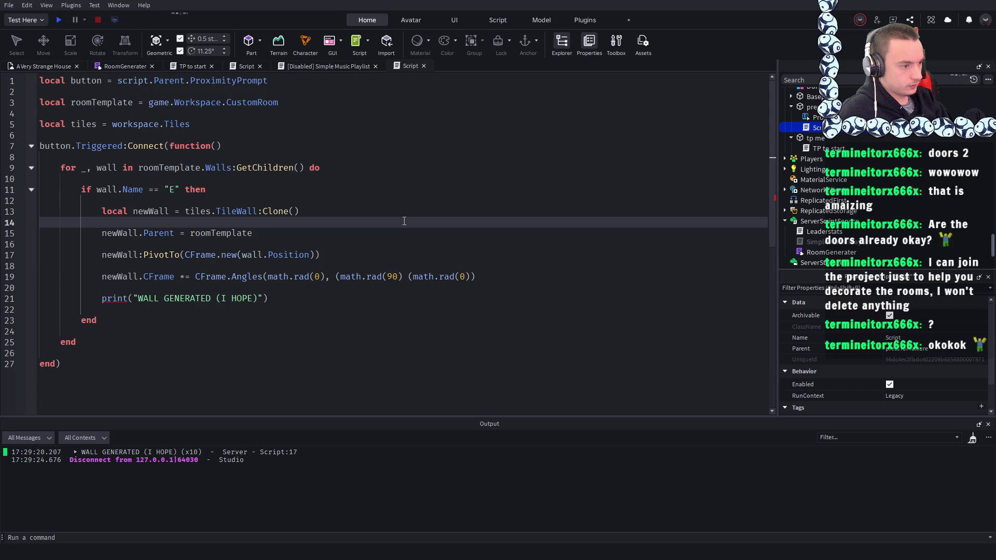
click(400, 277)
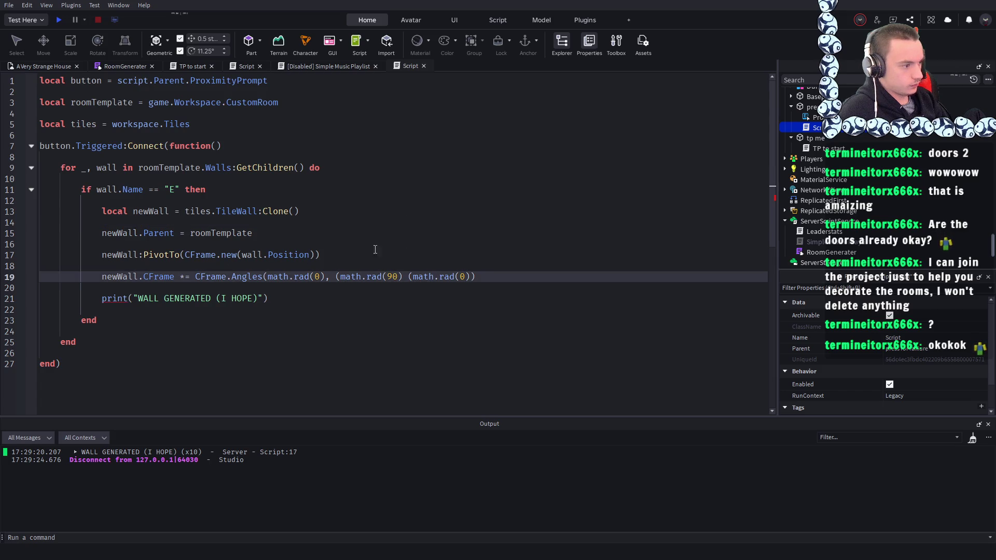
text(,)
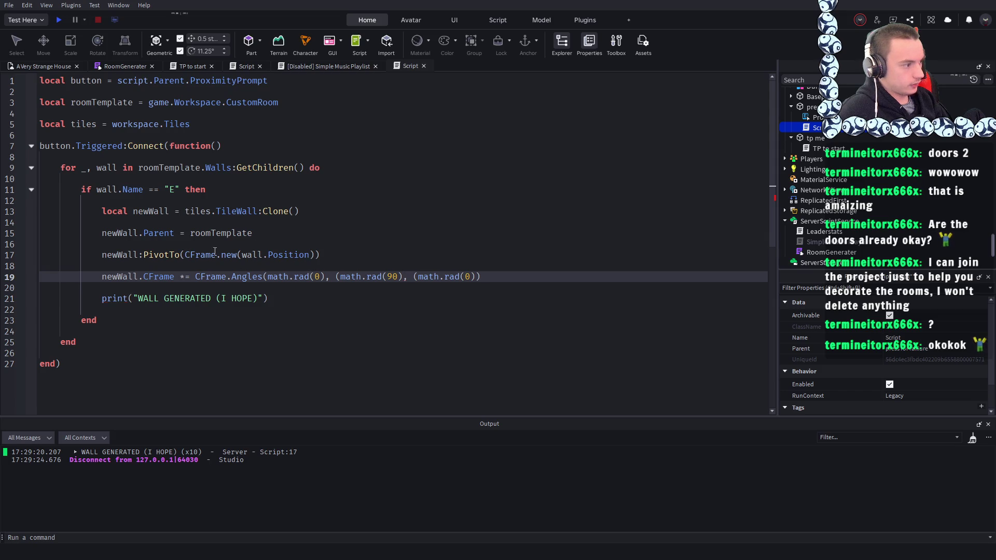
click(366, 246)
click(503, 280)
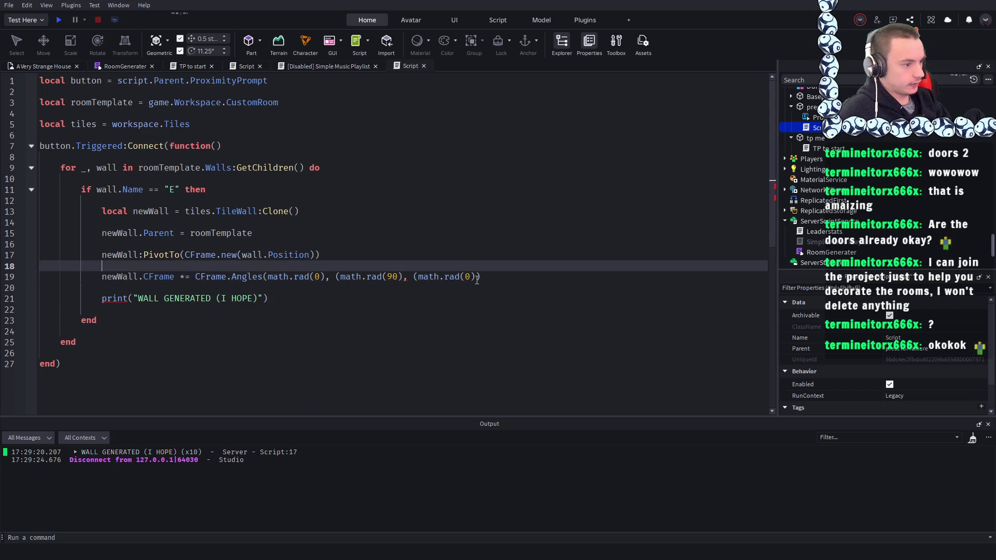
drag(478, 276, 325, 277)
key(BackSpace)
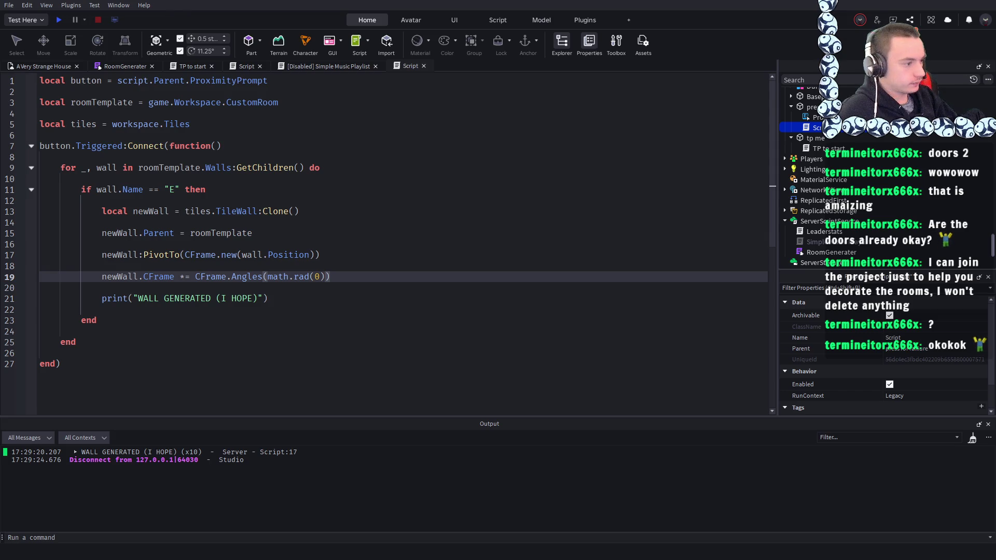
key(Up)
key(Up)
key(Up)
key(Down)
key(Down)
key(Down)
- Retype two math.rad(0) arguments, change the second to 90, and remove a stray comma
text(,)
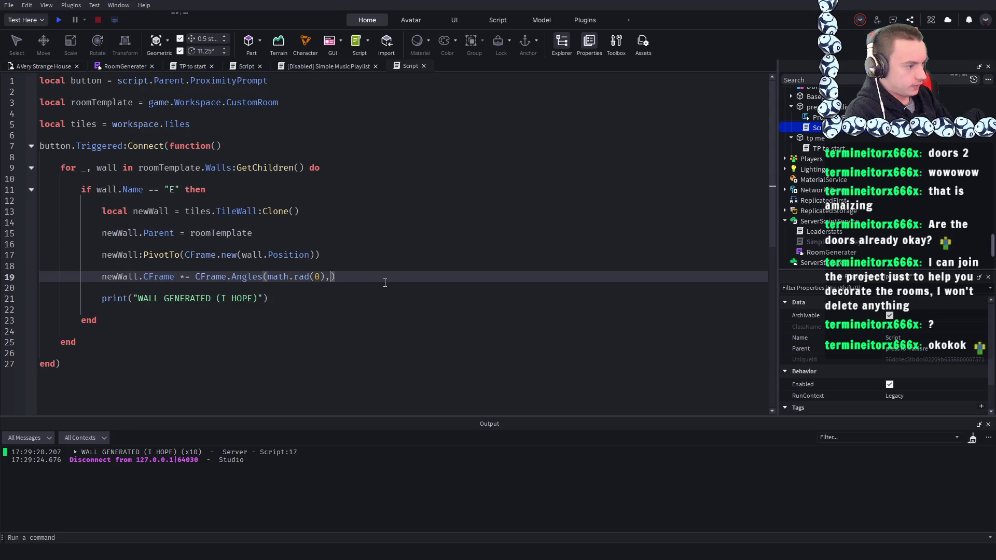
text( (math.rad(0)))
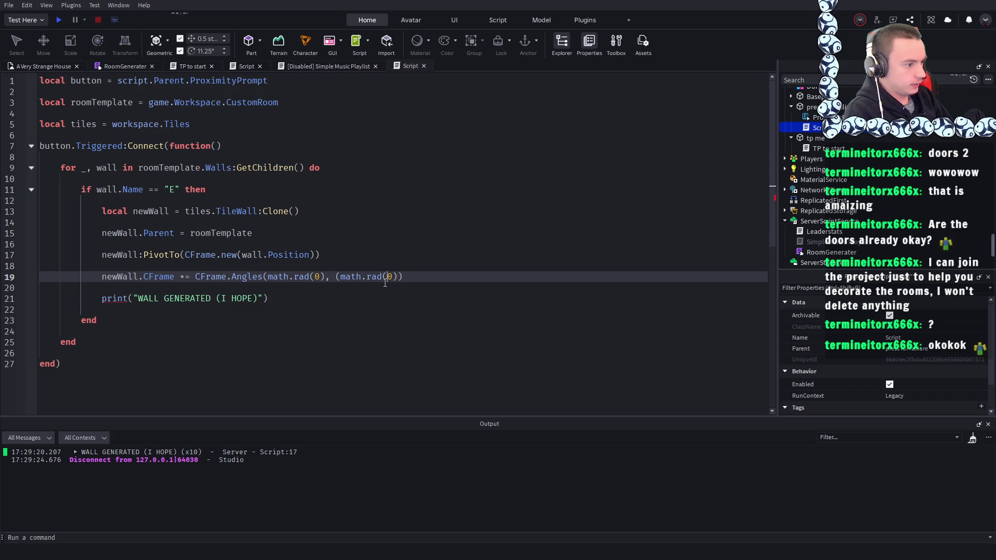
text(, (math.rad(0))
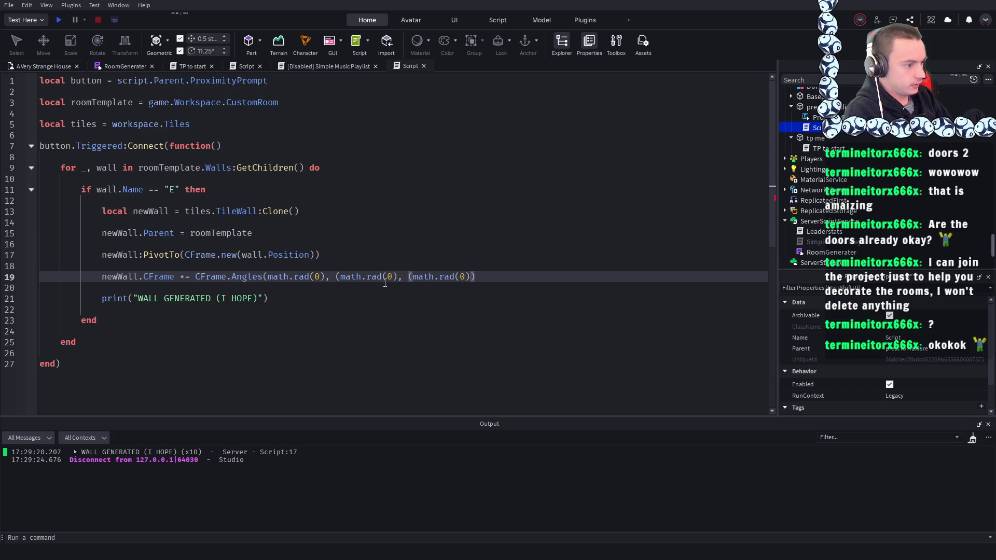
click(401, 231)
click(423, 270)
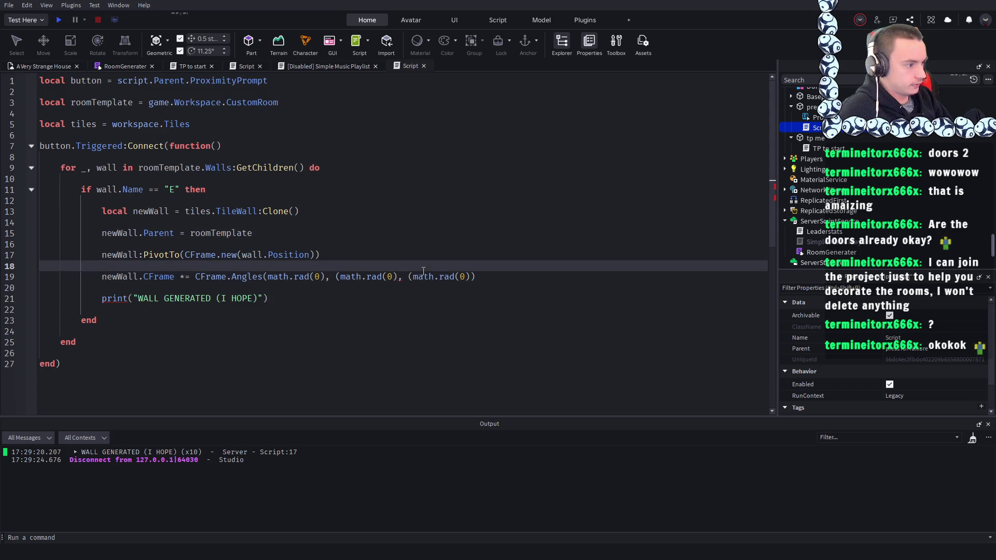
click(238, 275)
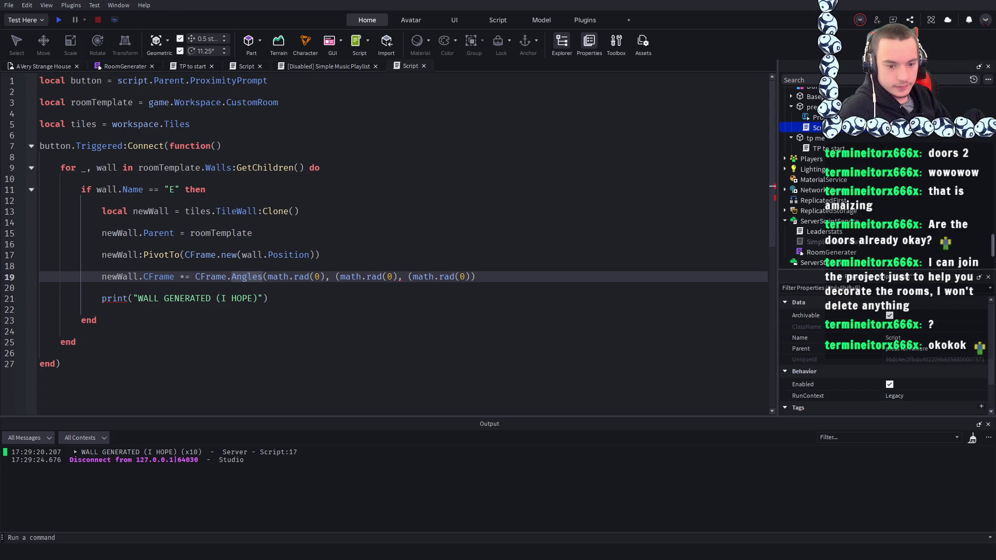
click(200, 276)
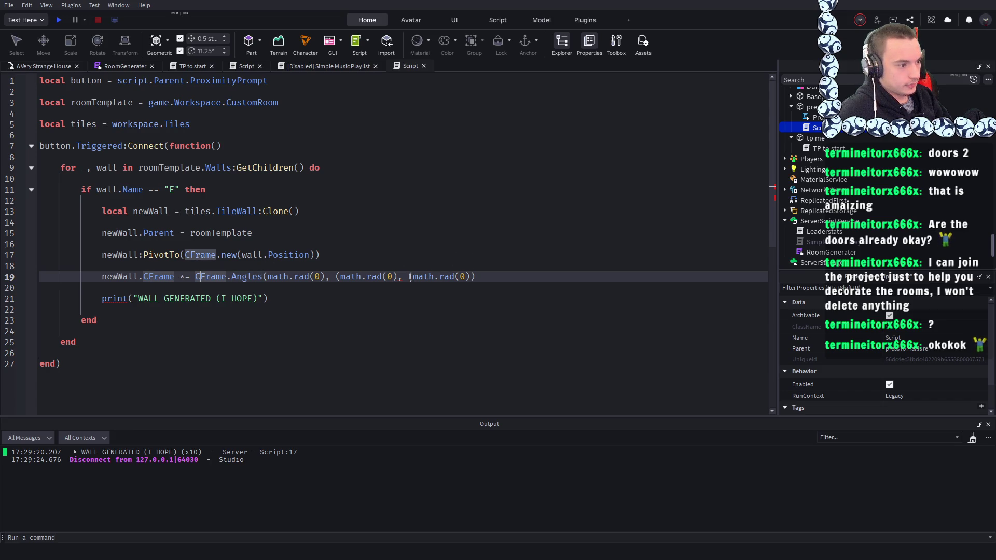
click(386, 276)
text(9)
click(502, 227)
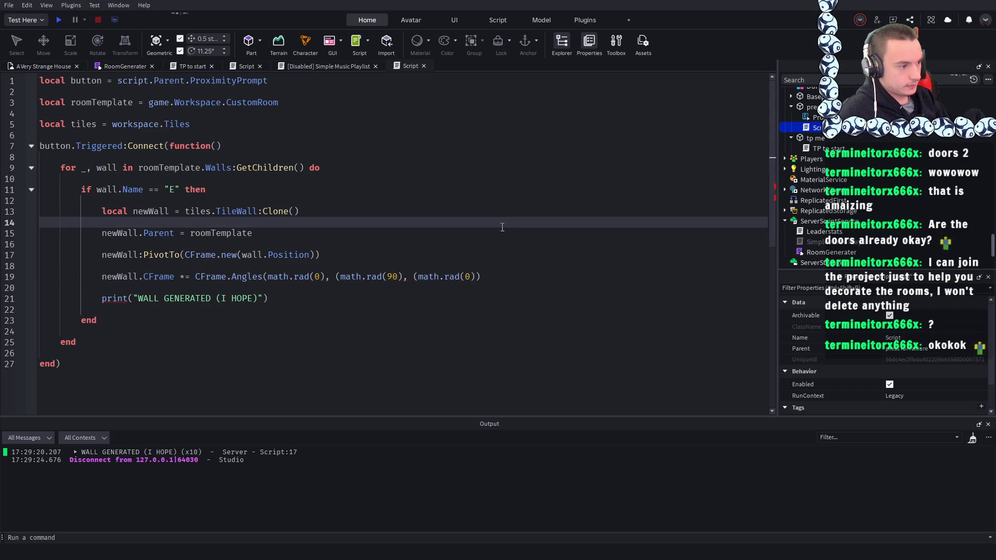
click(407, 276)
key(BackSpace)
click(400, 202)
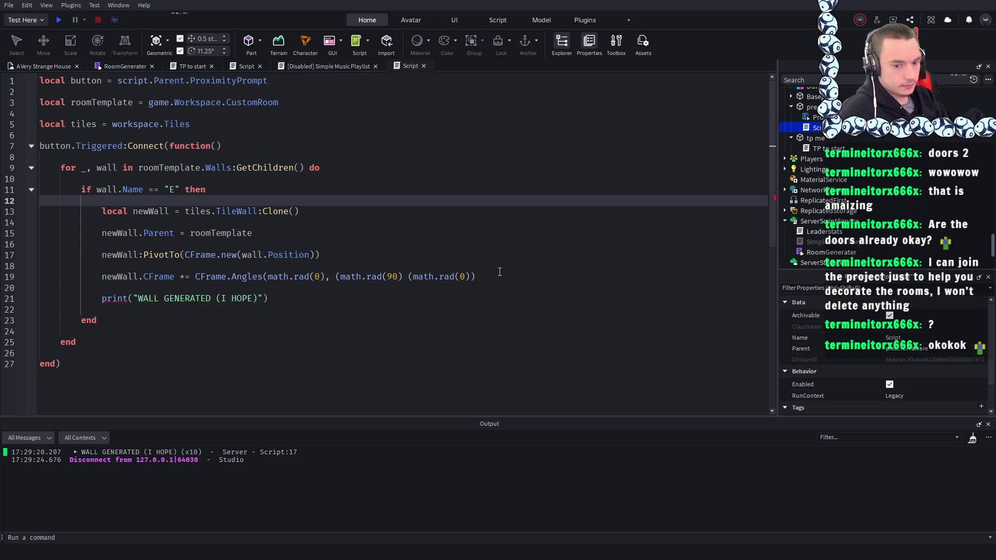
- Put each of the three math.rad angle arguments on its own line
click(267, 276)
key(Return)
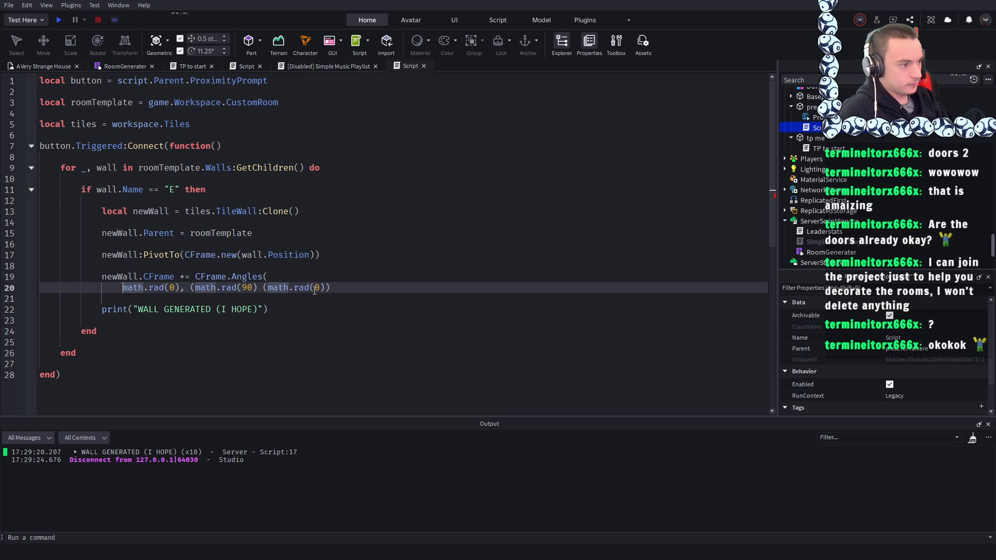
click(311, 213)
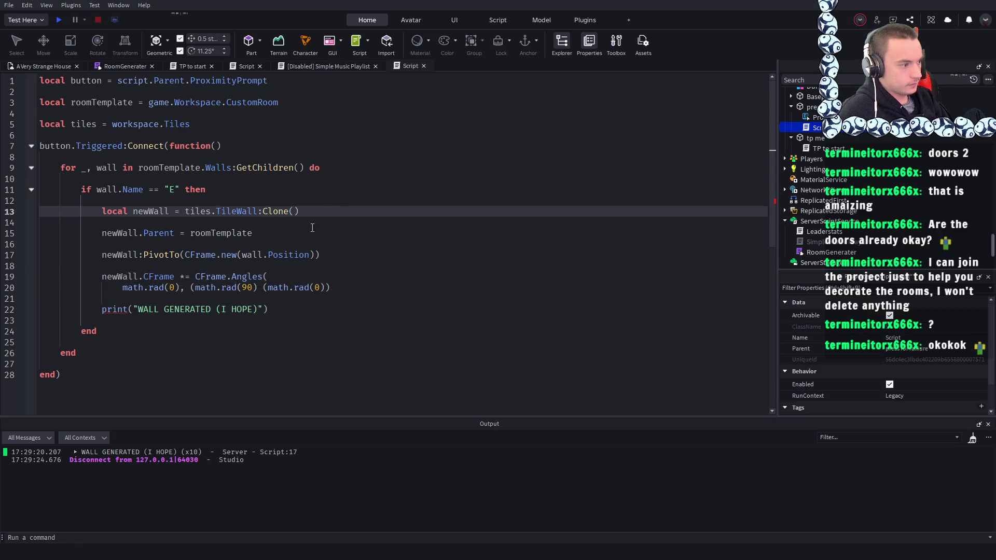
click(190, 288)
key(Return)
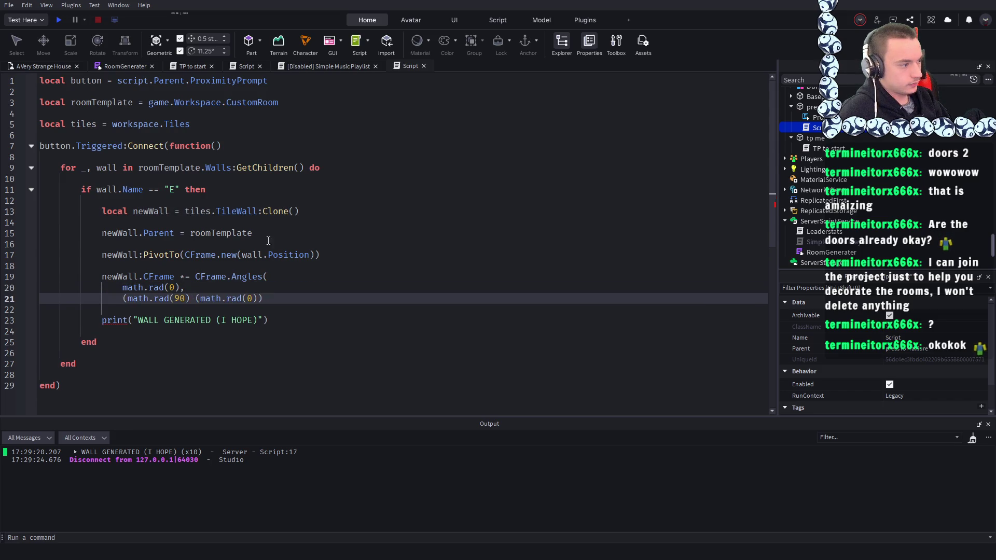
key(Return)
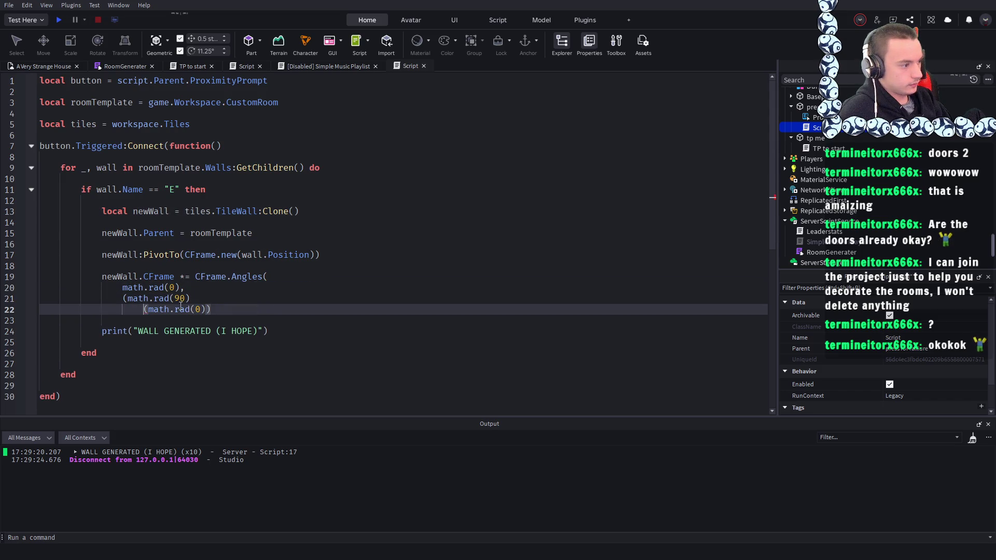
key(BackSpace)
click(254, 255)
click(220, 304)
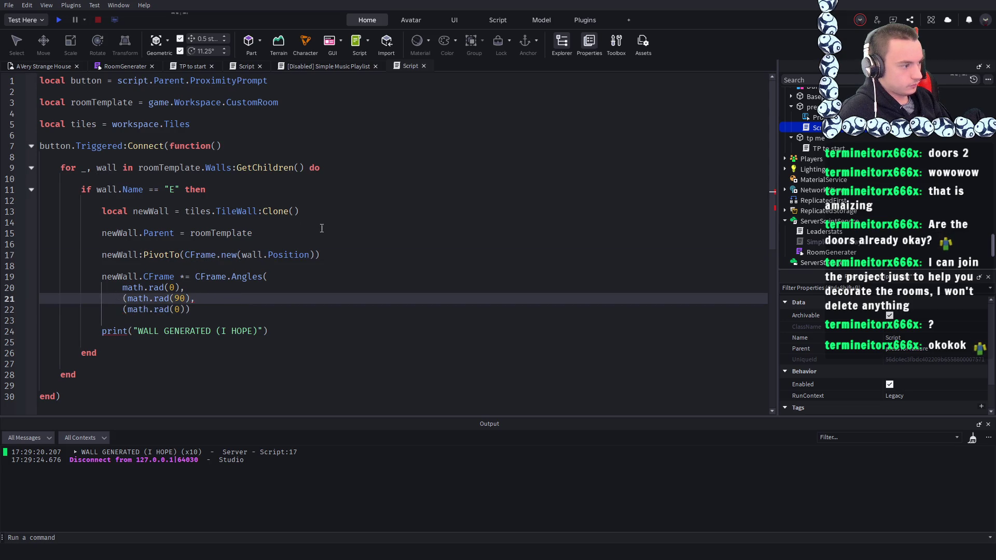
- Delete the stray opening and closing parentheses around the third angle
drag(134, 286, 190, 310)
click(126, 298)
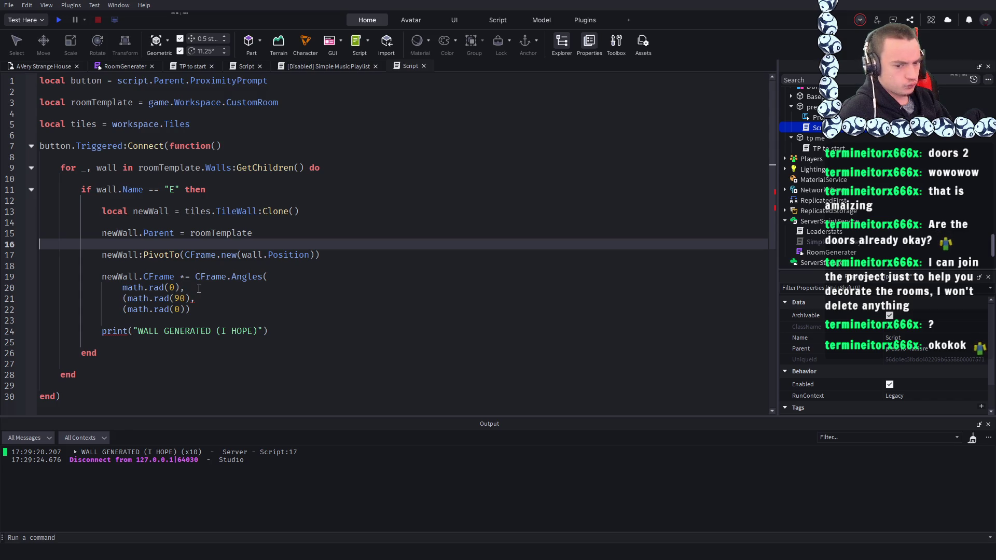
click(126, 299)
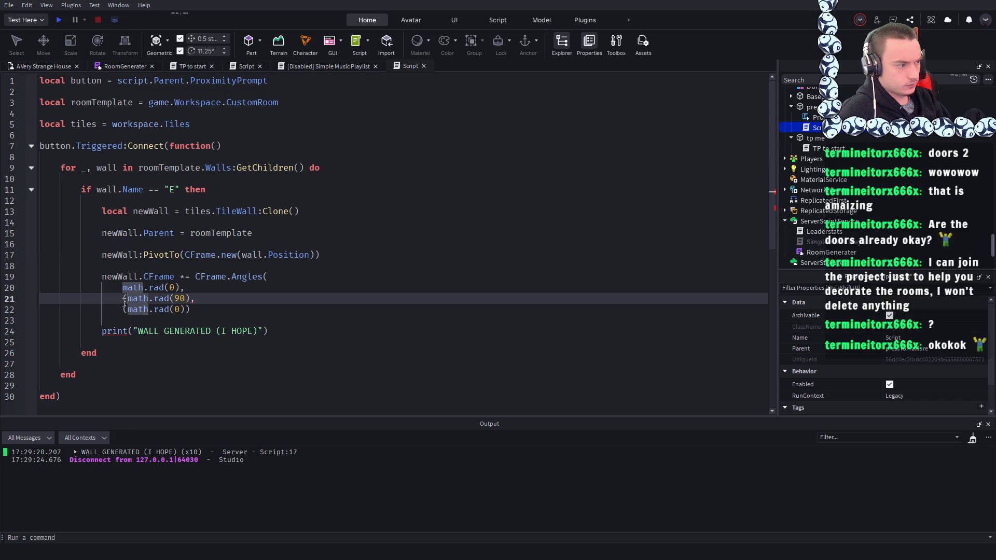
click(126, 310)
key(BackSpace)
click(311, 255)
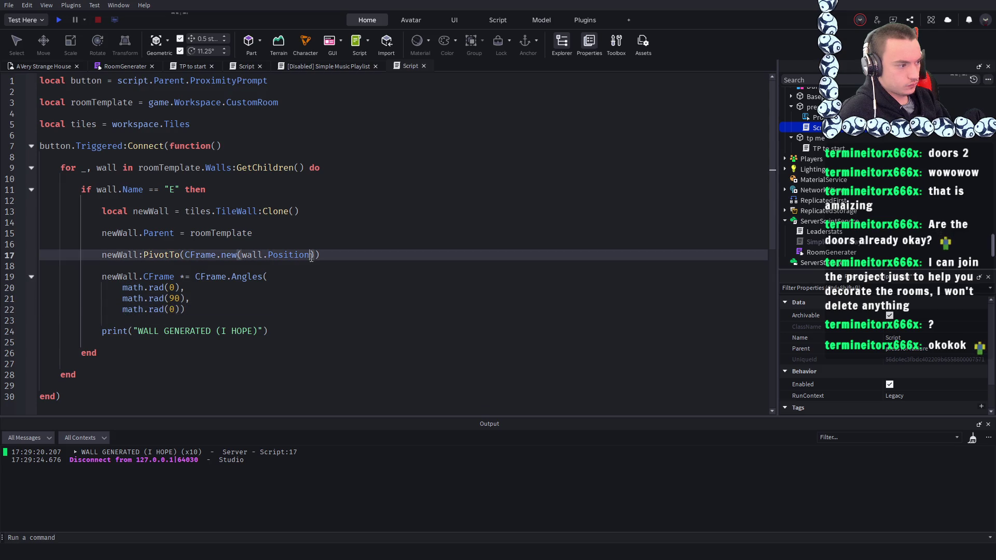
click(194, 311)
key(BackSpace)
- Close the CFrame.Angles call with ) on a new line and start a playtest
click(332, 240)
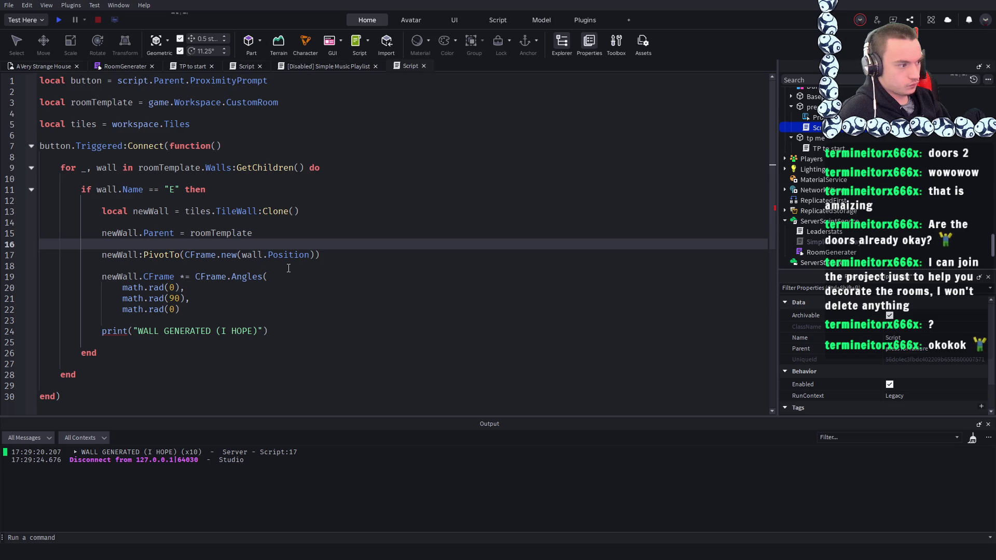
click(199, 312)
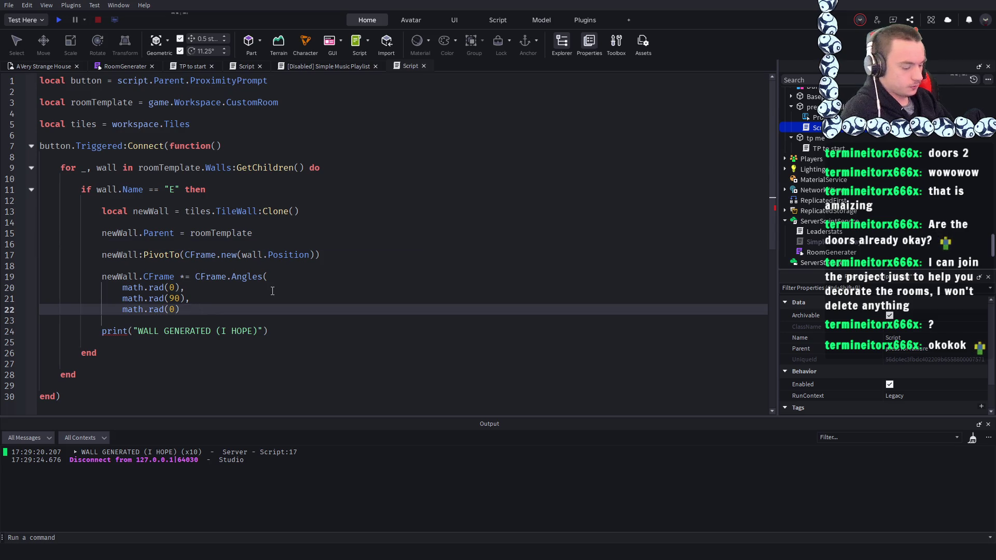
key(Return)
text())
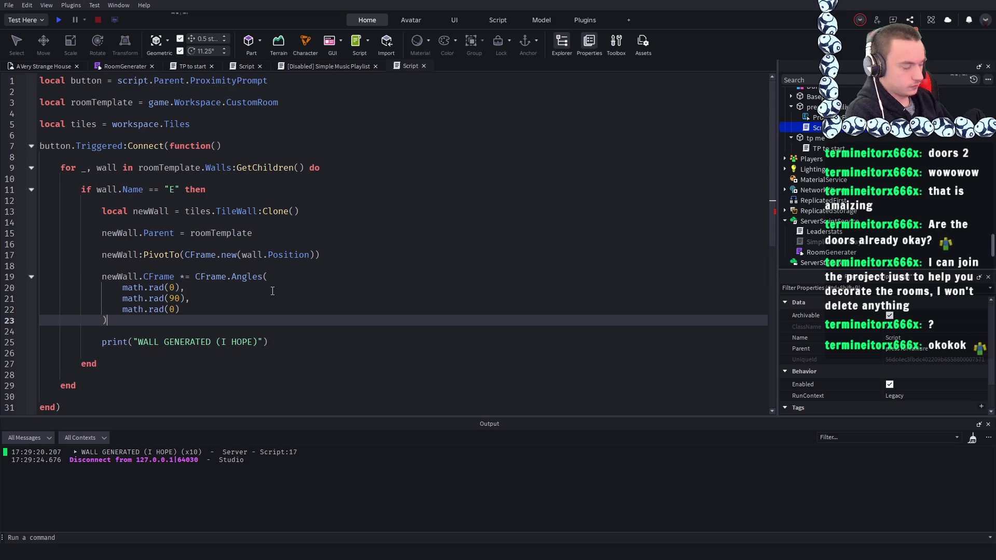
click(280, 303)
key(F5)
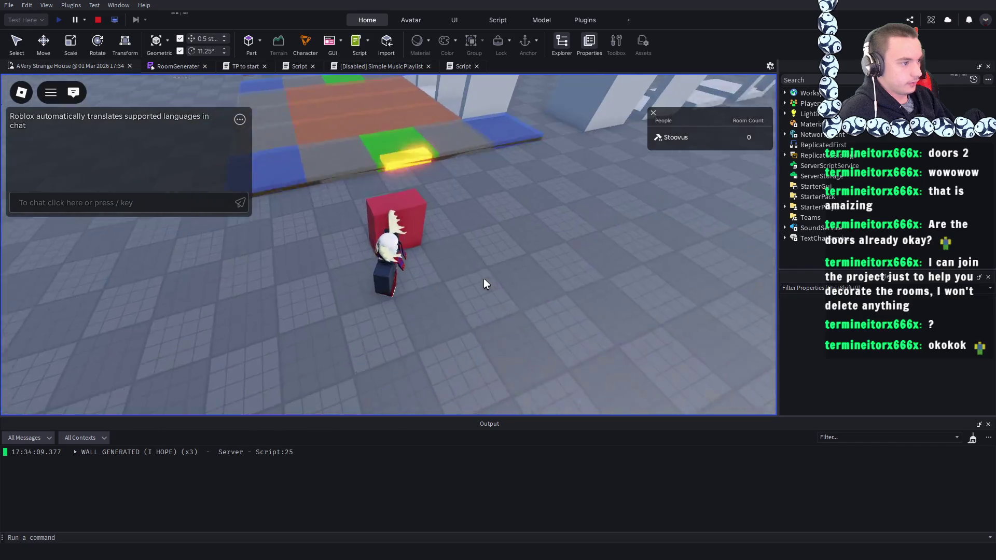
- Stop the playtest and change the Y angle to math.rad(-90)
key(w)
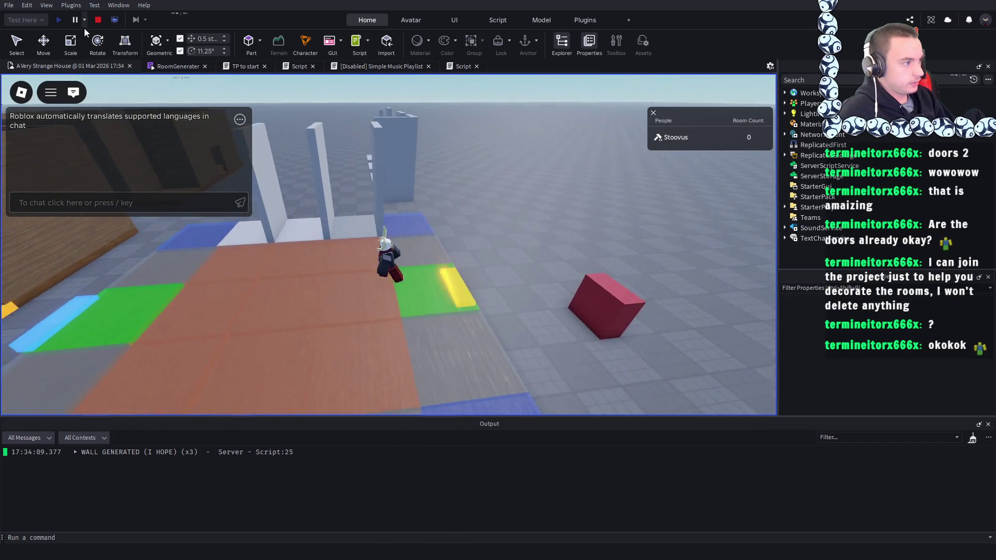
click(95, 23)
click(403, 64)
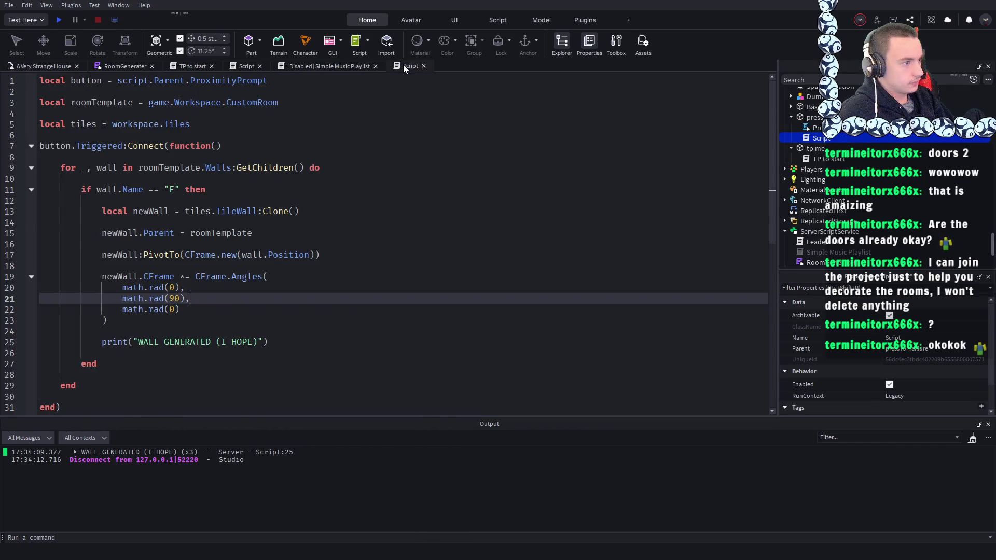
click(170, 298)
text(-)
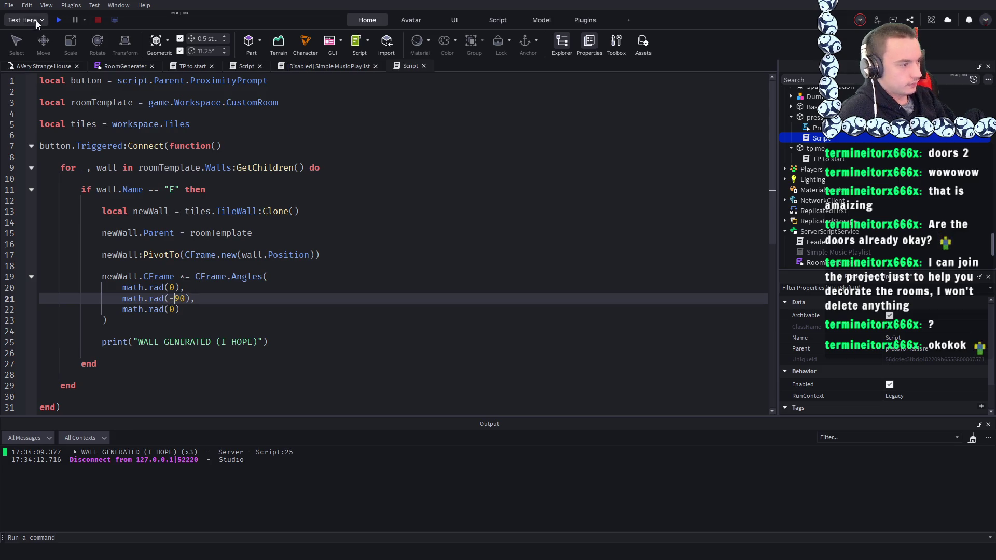
- Playtest the walls with the negative angle, then stop and return to the script
click(58, 20)
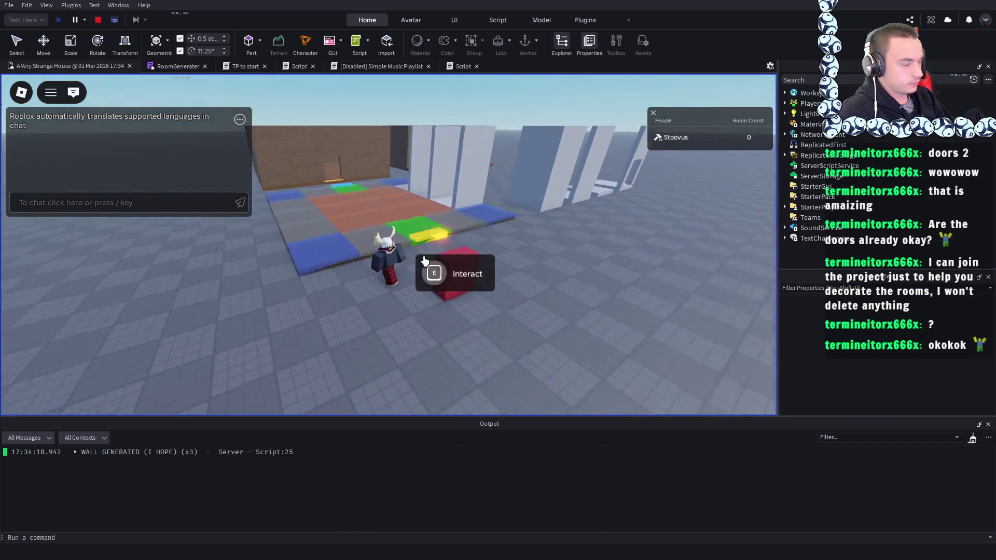
click(98, 20)
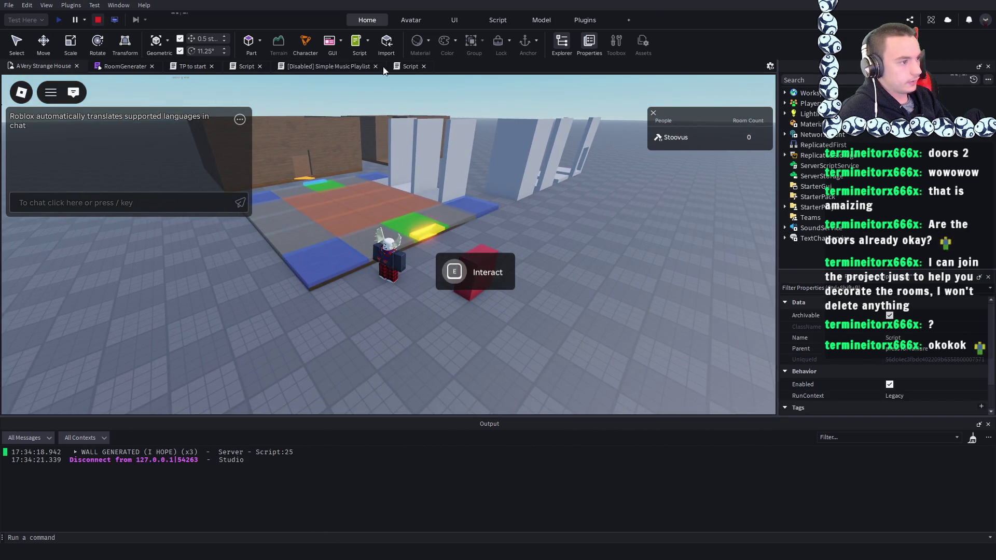
click(408, 66)
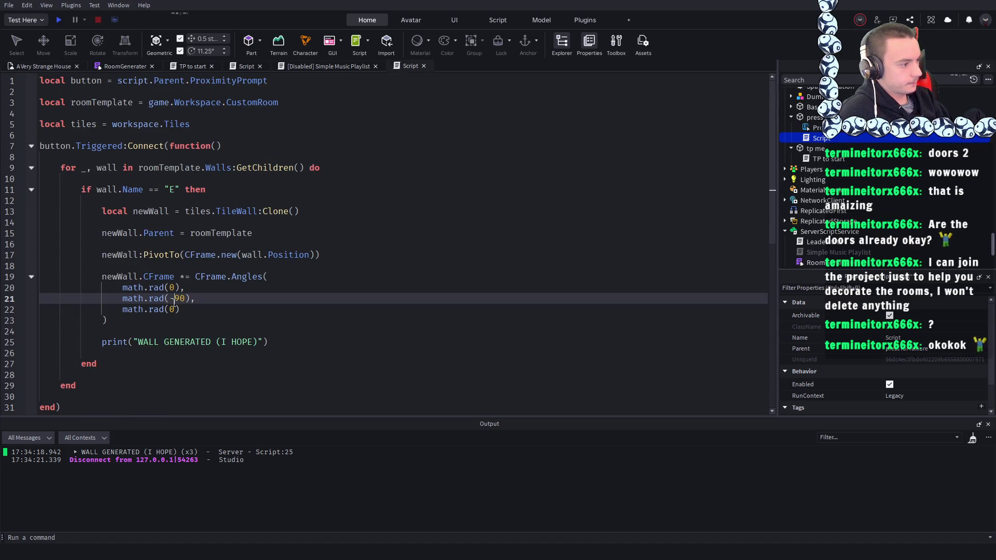
- Set the angles to math.rad(50), math.rad(90) and math.rad(20)
key(BackSpace)
click(172, 288)
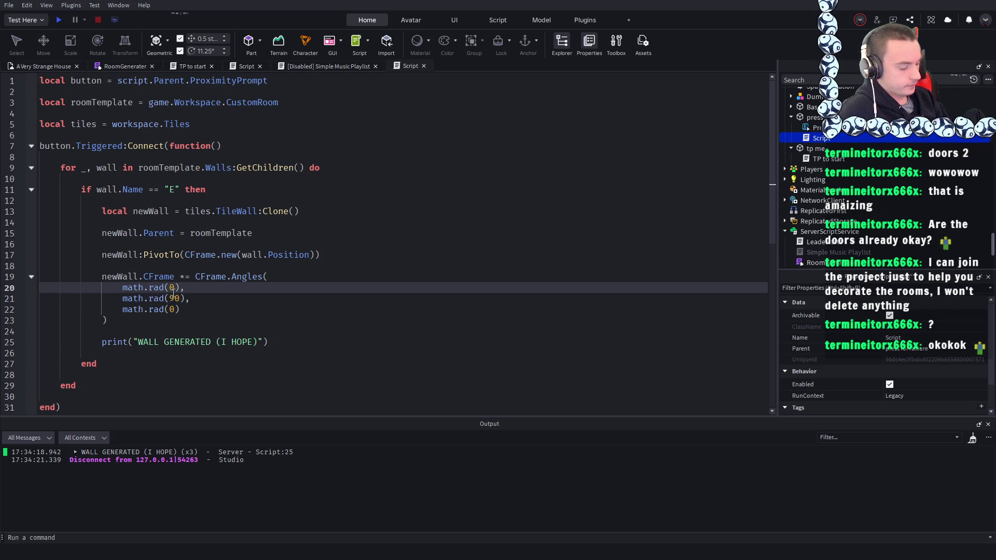
text(5)
click(170, 309)
text(2)
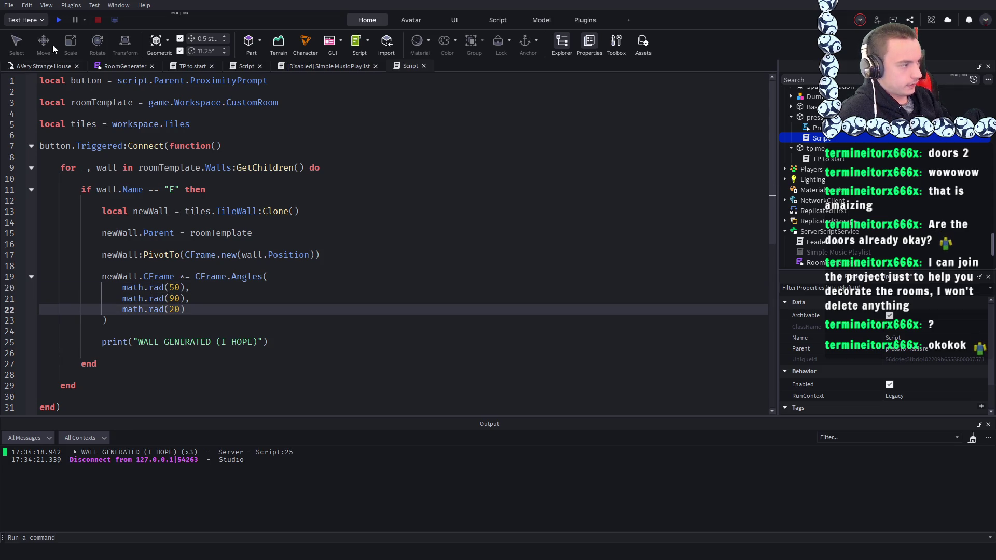
- Playtest and walk around the tilted walls, then start typing newWall:p on line 19
click(58, 20)
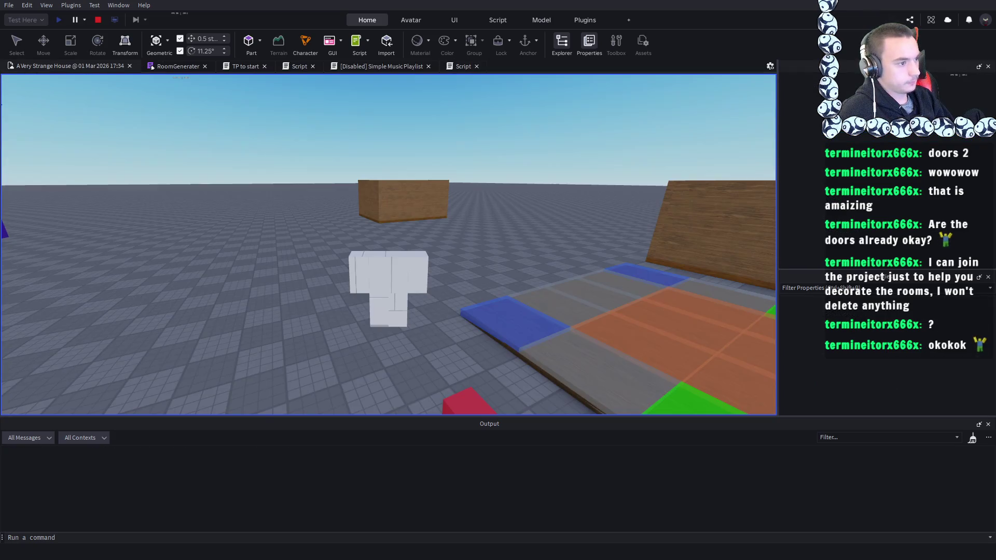
key(w)
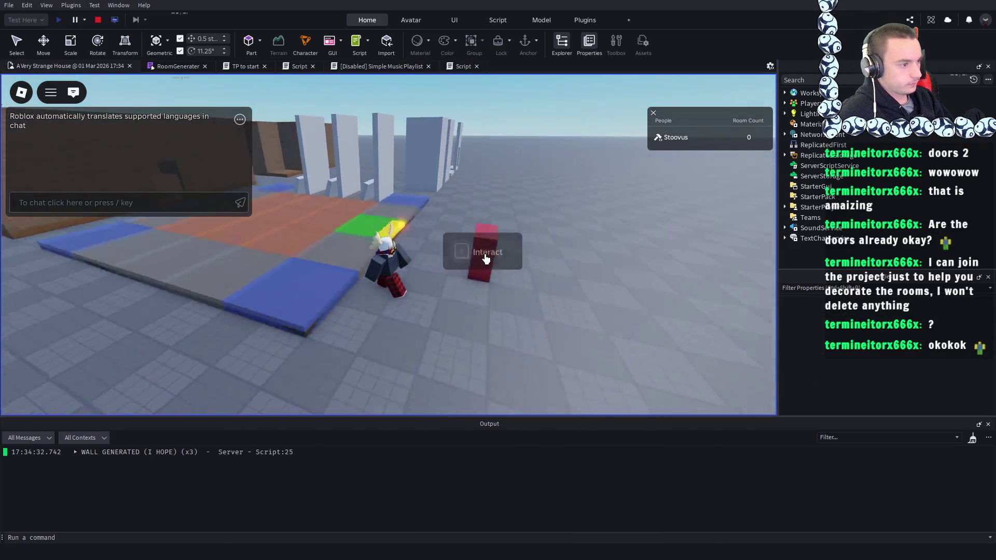
key(a)
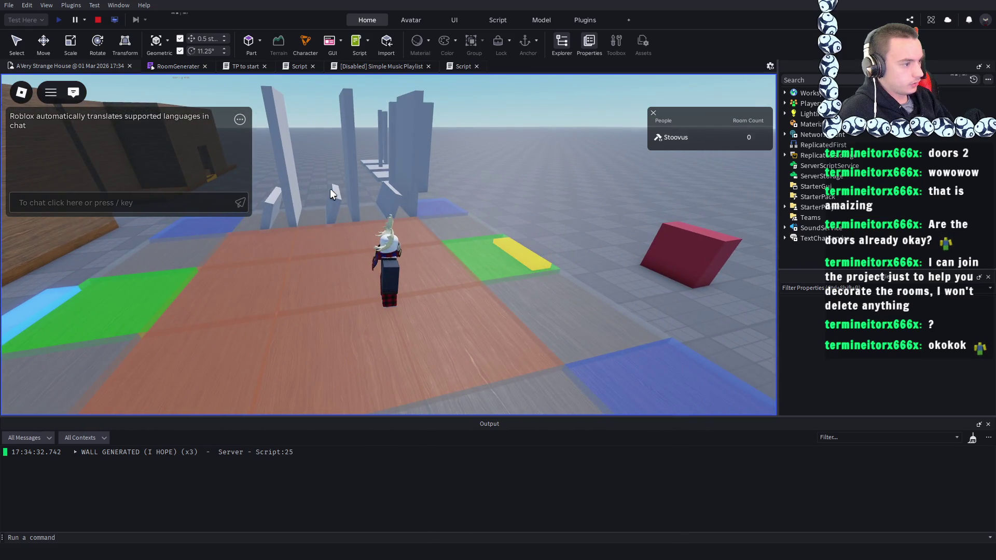
key(s)
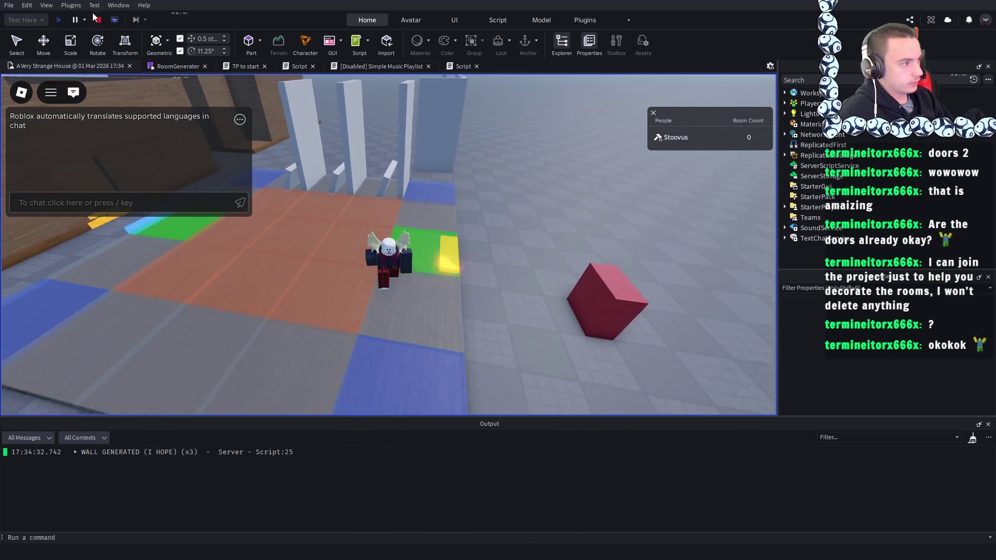
key(shift+F5)
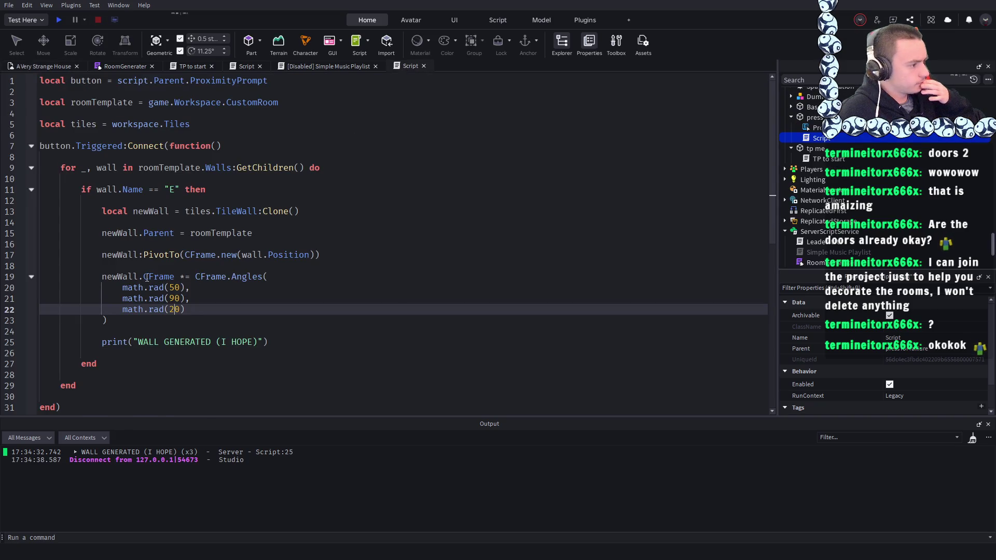
click(99, 277)
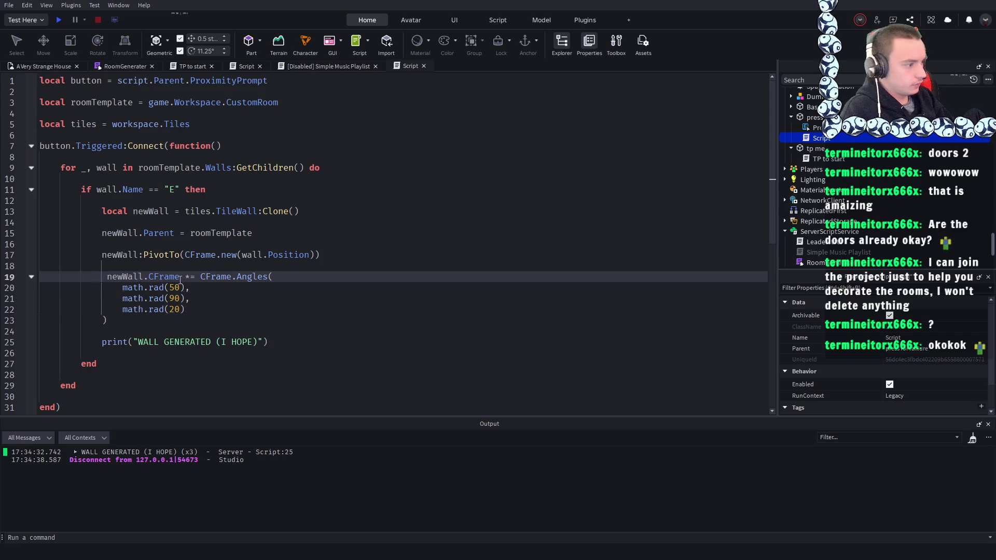
text(n )
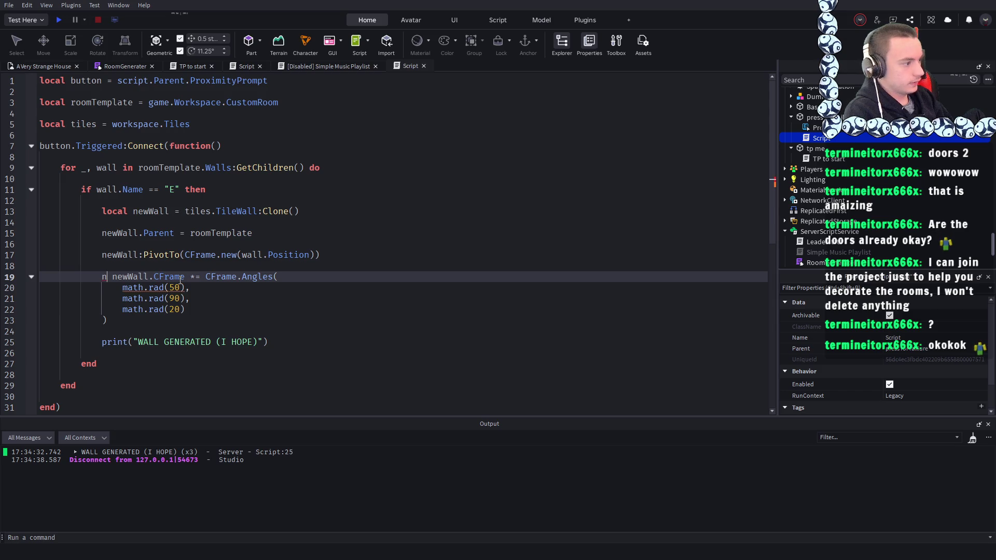
text(e)
text(wWall:p)
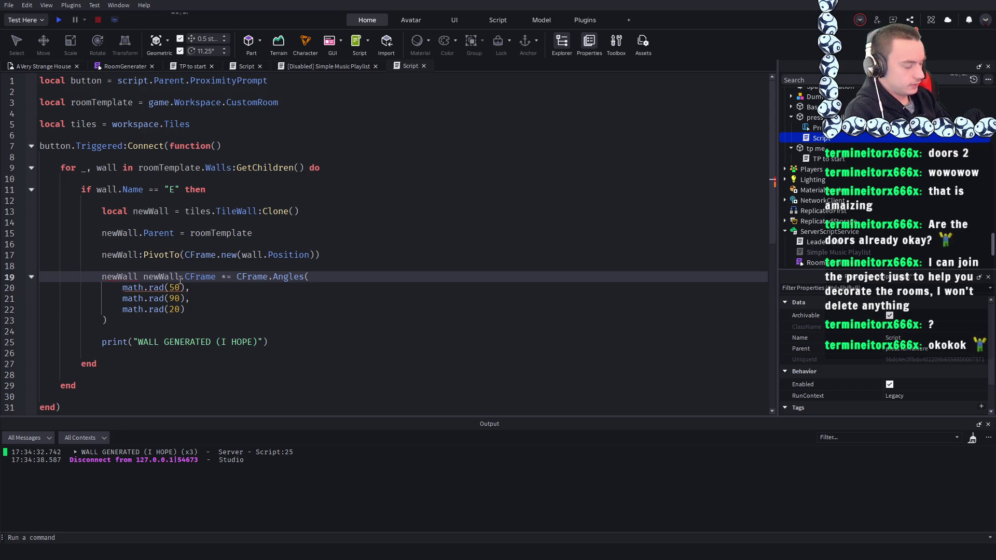
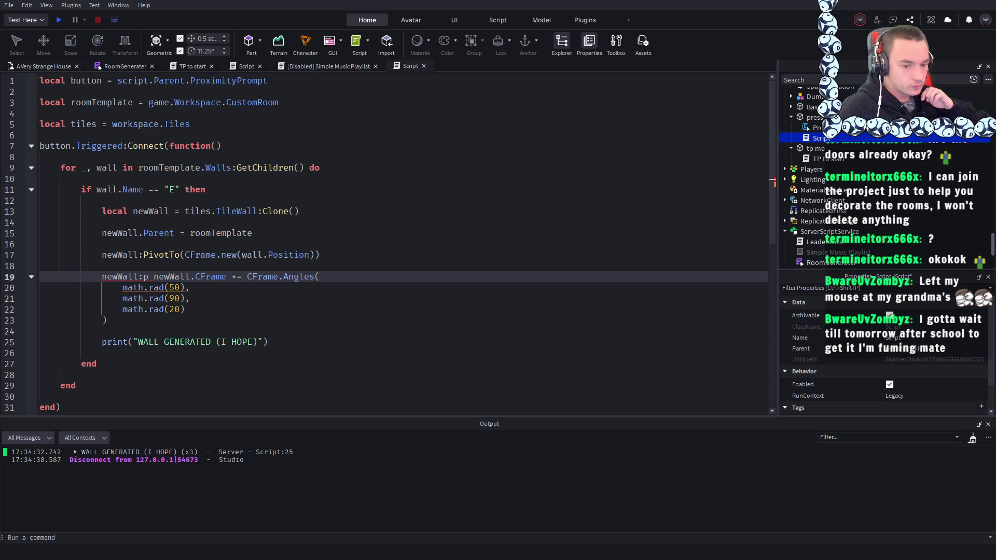
- Strip the stray 'p' and 'newWall:' prefix from line 19 and start a --[[ block comment there
click(129, 276)
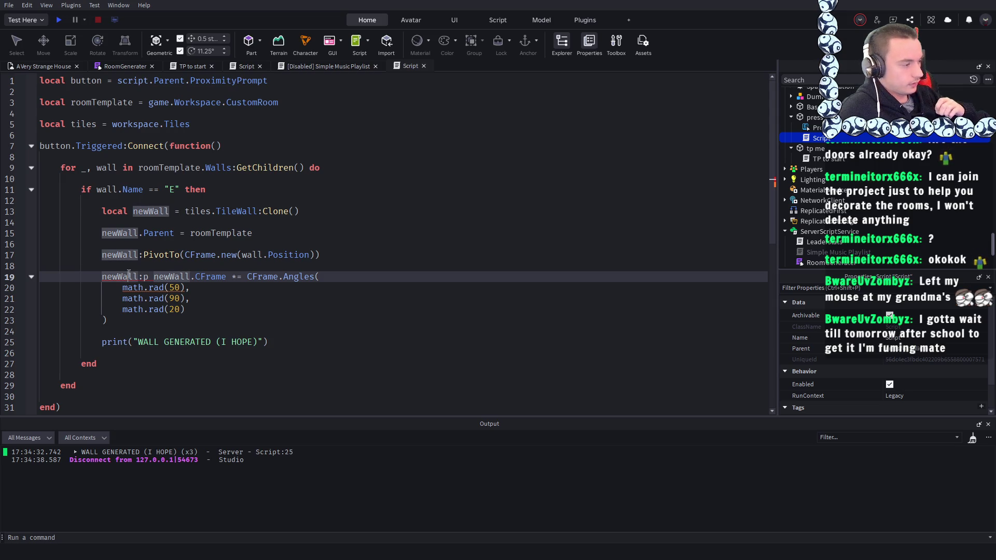
click(335, 277)
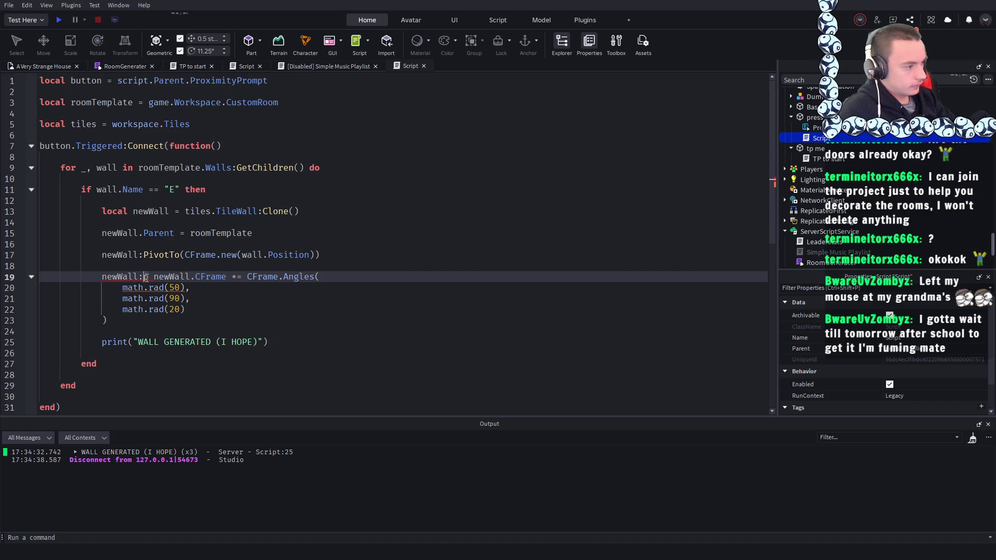
key(BackSpace)
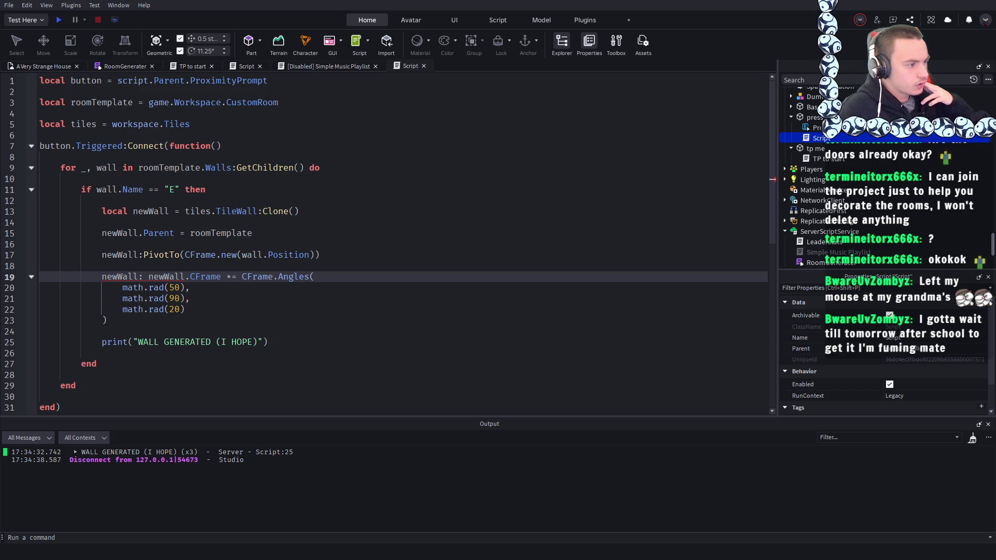
drag(107, 320, 99, 275)
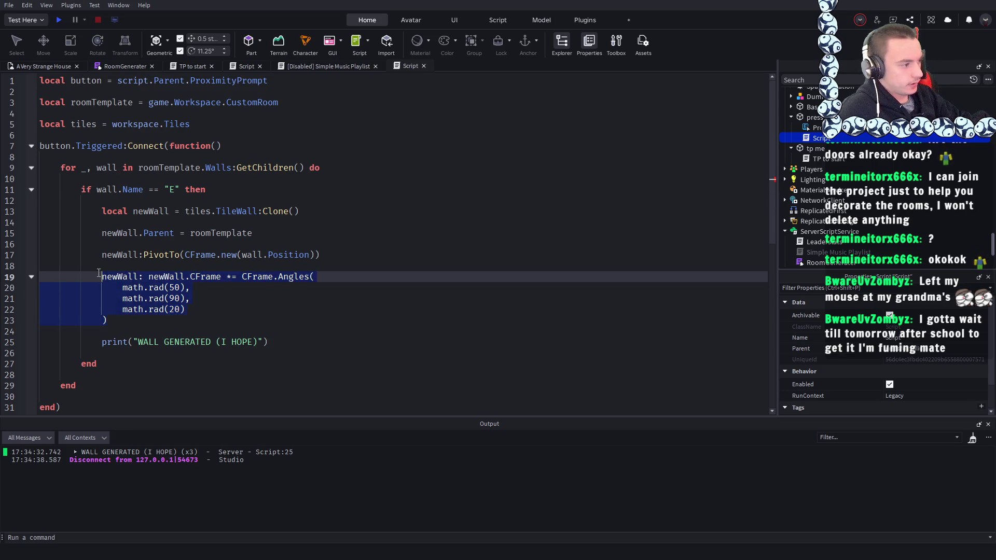
double_click(103, 275)
key(ctrl+shift+Right)
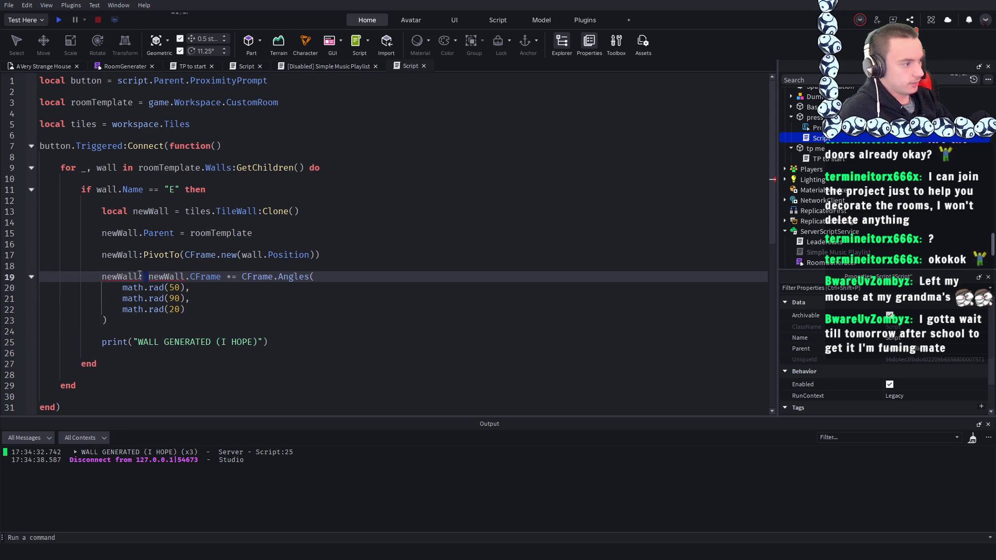
key(BackSpace)
text(--)
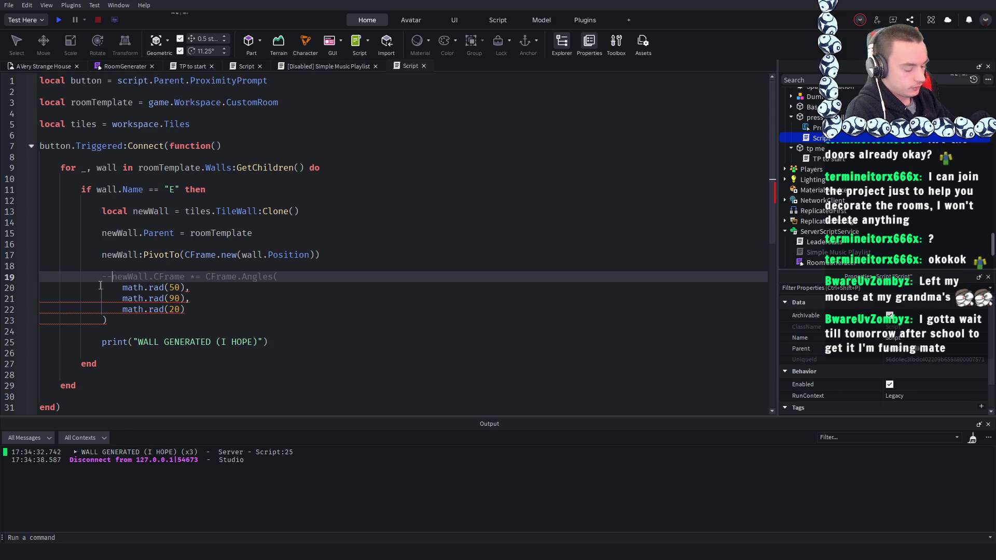
text([)
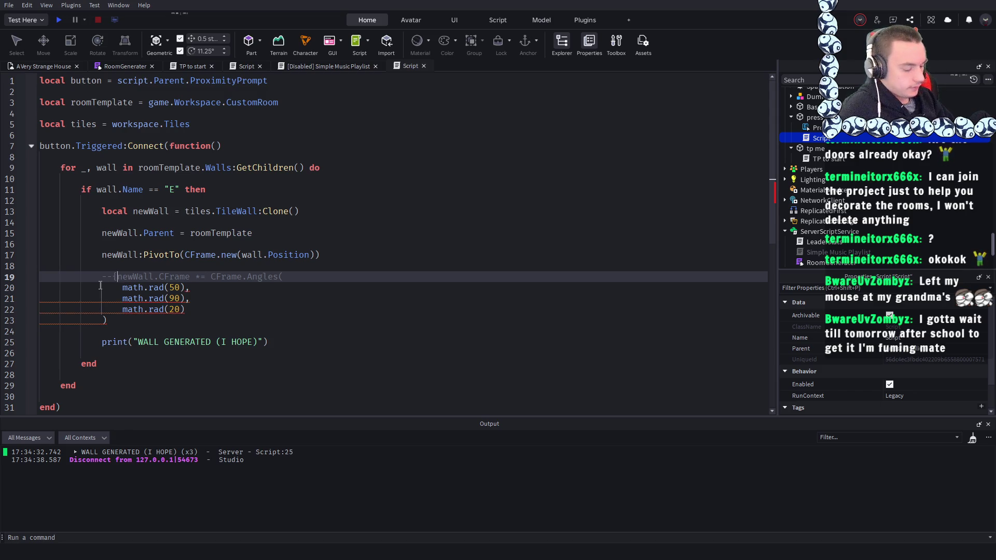
text([)
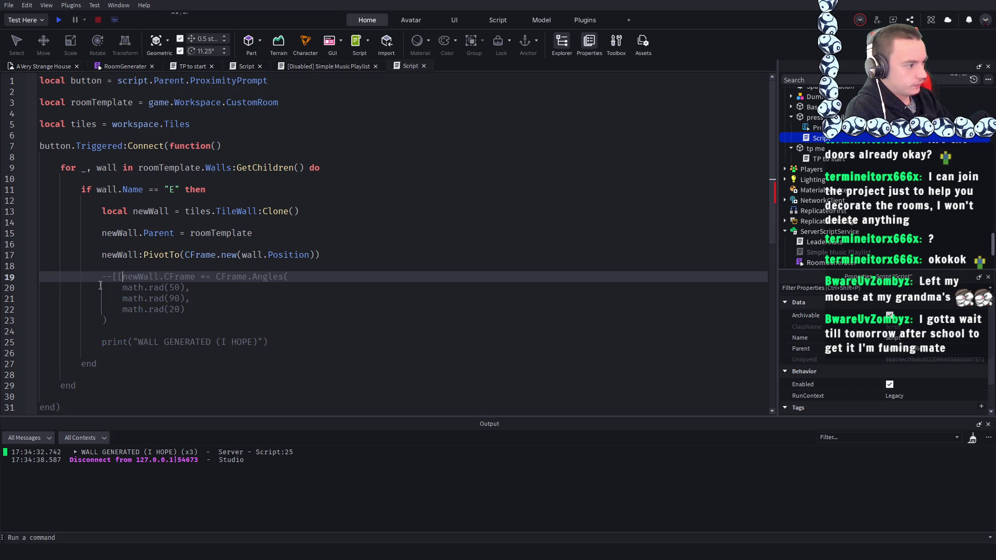
- Close the comment with ]] after line 23 and append * CFrame.Angles() to the PivotTo line
click(117, 321)
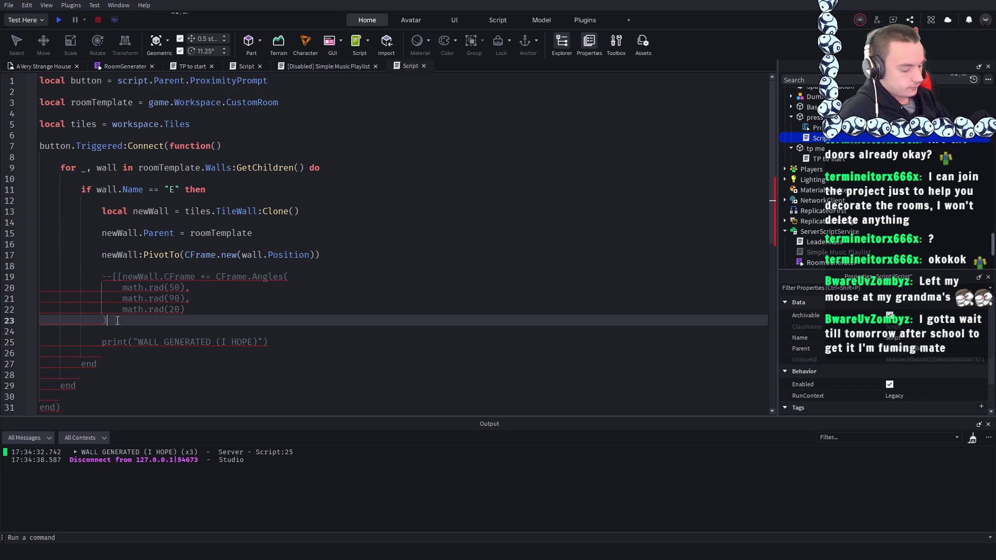
text(]])
click(268, 233)
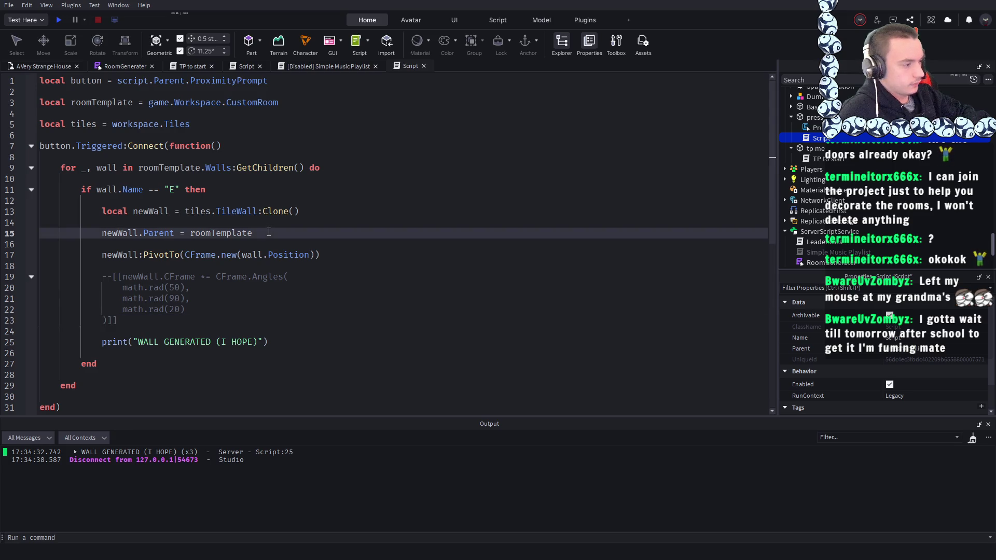
click(335, 252)
text(* )
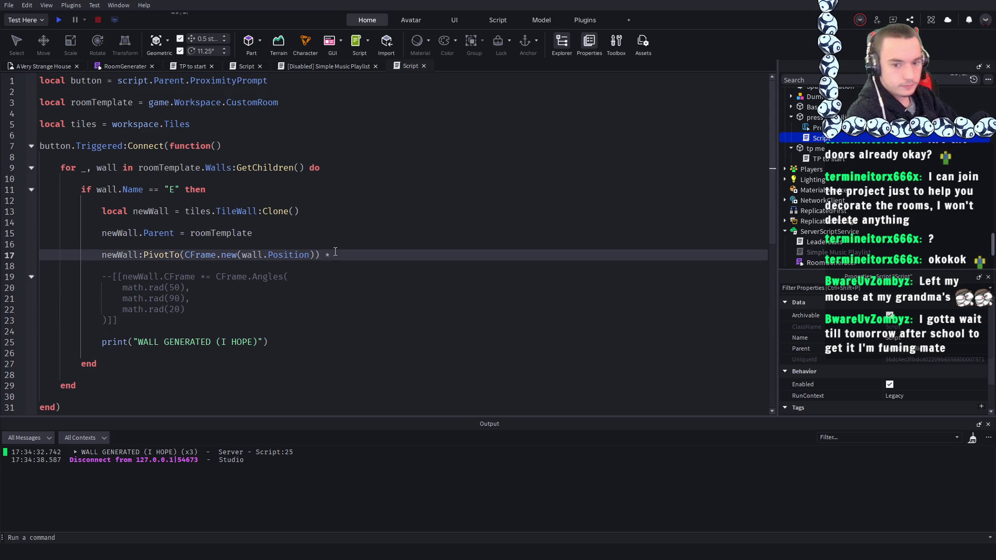
text(C)
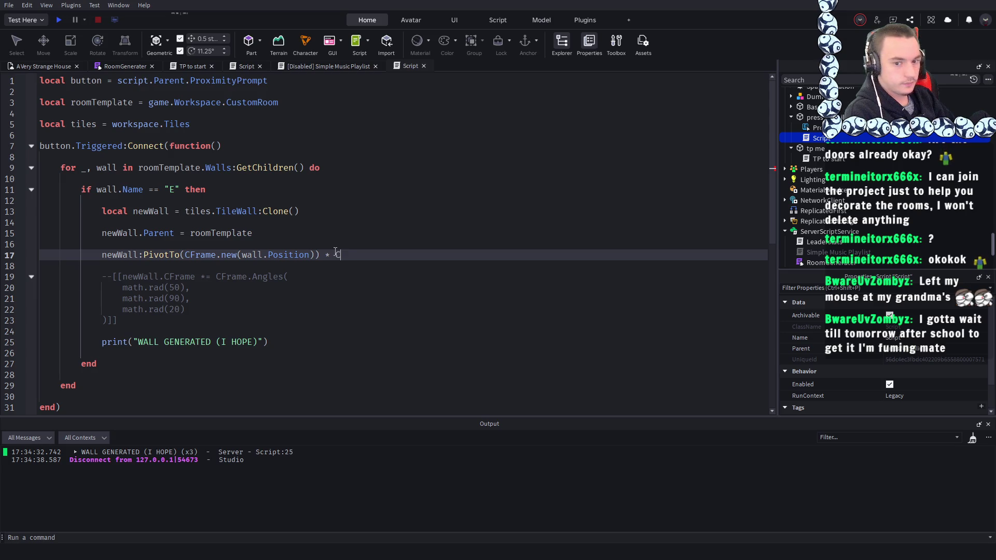
text(Frame)
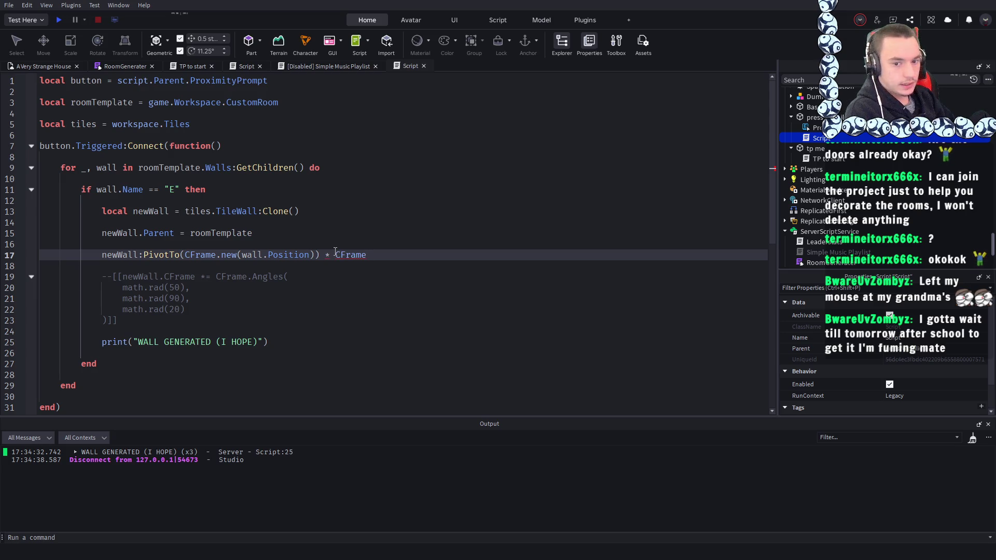
text(.Angles())
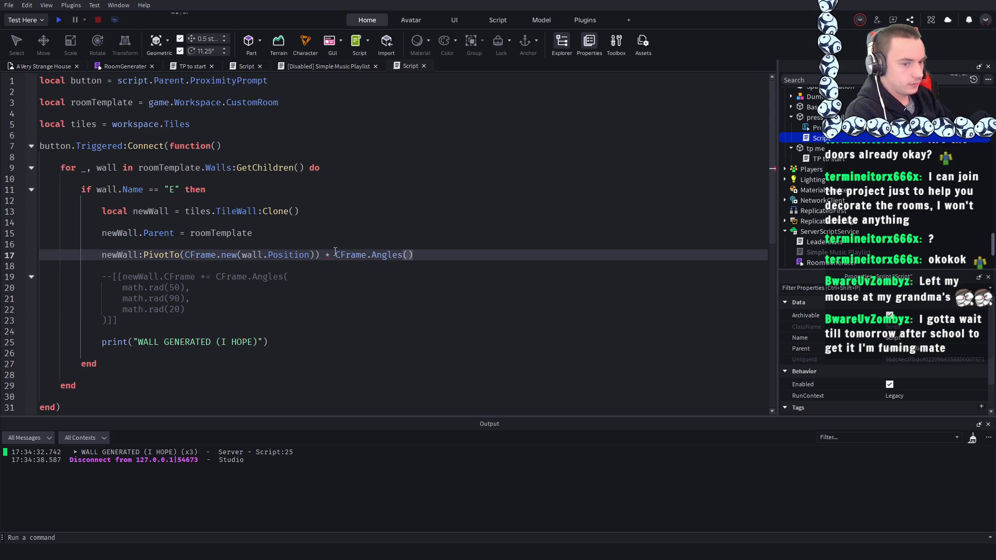
- Try pasting the commented math.rad lines into Angles, undo, and enter 0 as the first angle
click(202, 308)
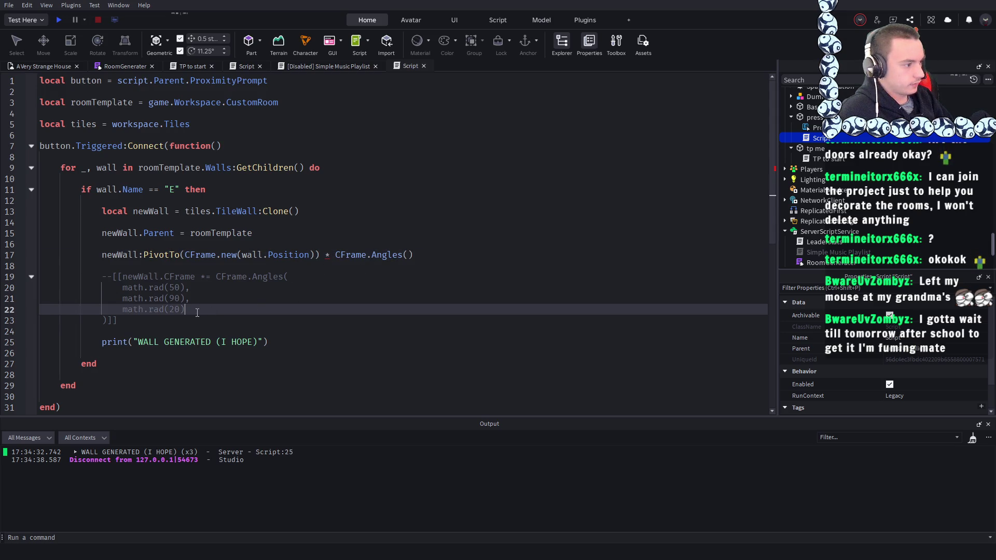
drag(197, 310, 121, 287)
key(ctrl+c)
click(409, 255)
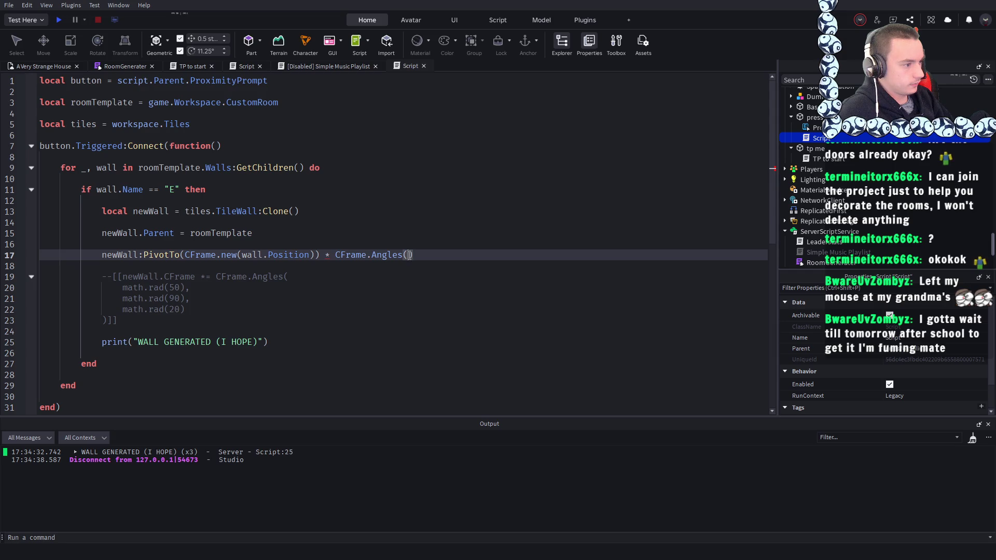
key(ctrl+v)
click(403, 215)
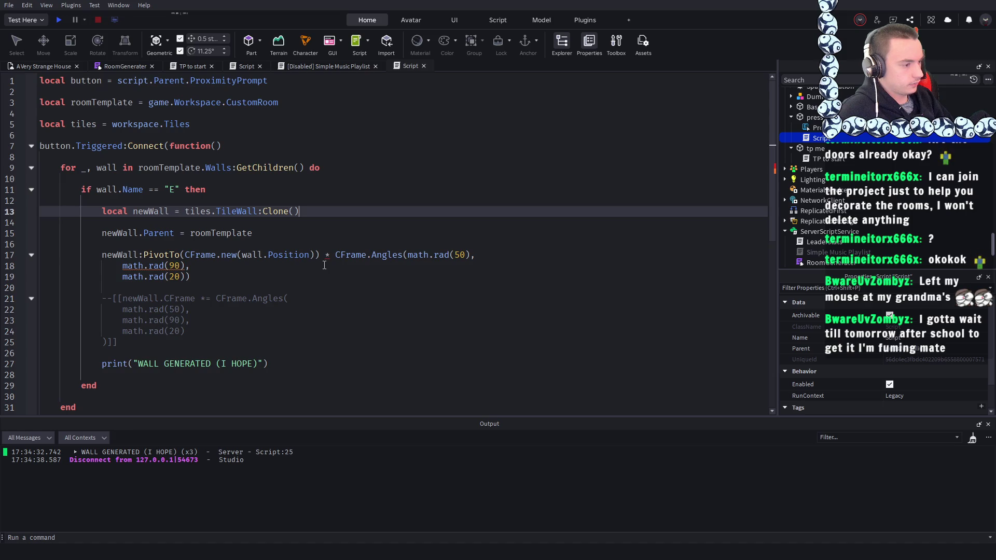
key(ctrl+z)
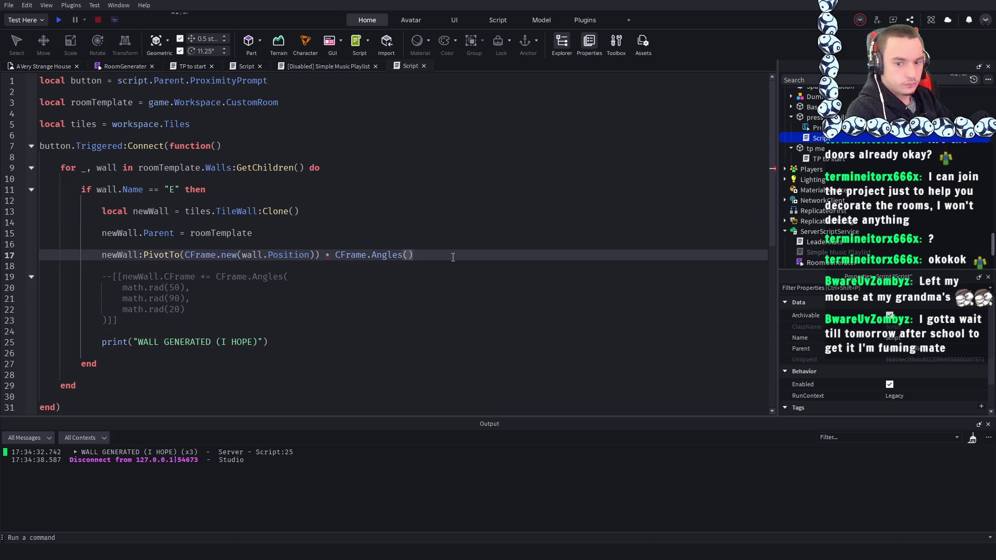
text(0 ,)
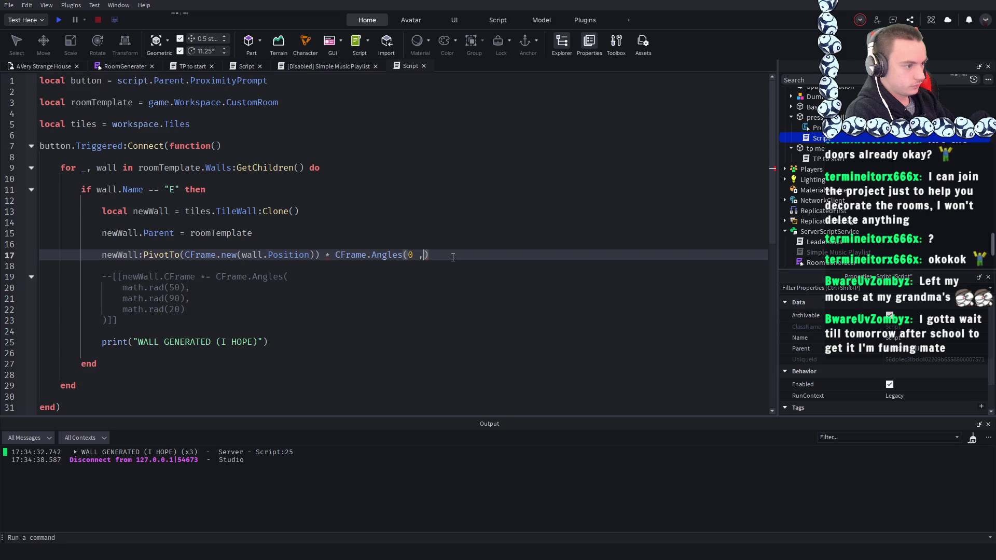
key(BackSpace)
text(0)
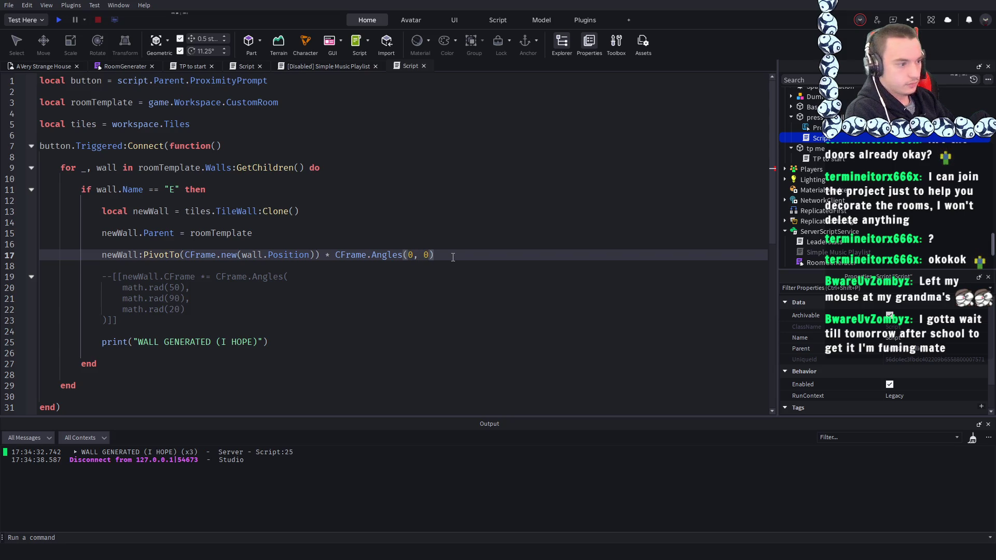
key(BackSpace)
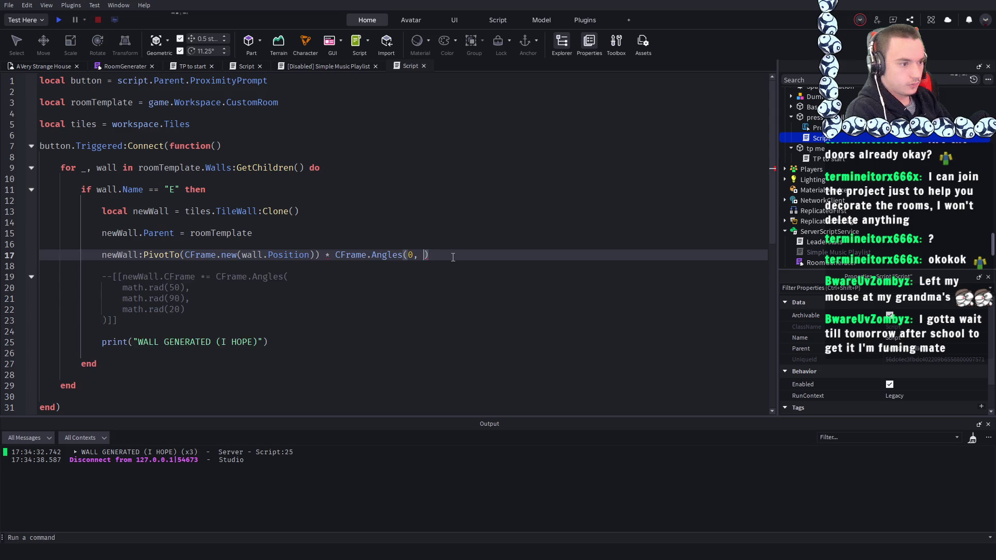
key(ctrl+v)
key(ctrl+z)
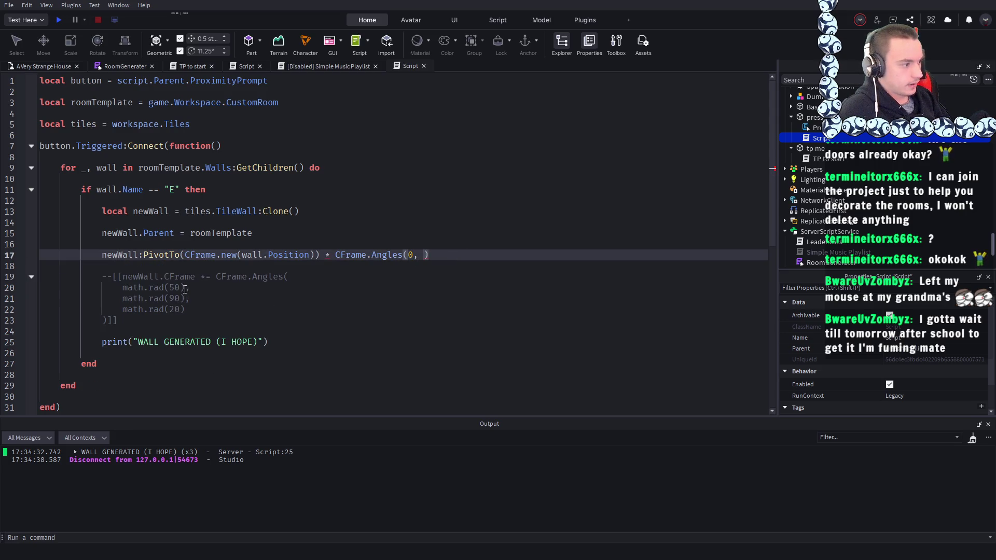
- Copy math.rad(90 from the comment into Angles, completing it as (0, math.rad(90, 0)
drag(181, 298, 122, 299)
key(ctrl+c)
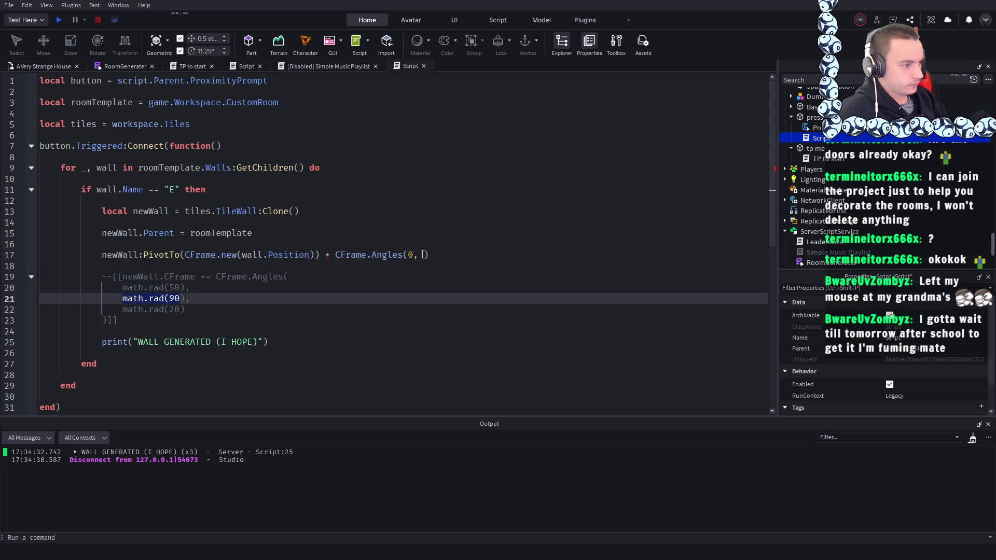
click(423, 254)
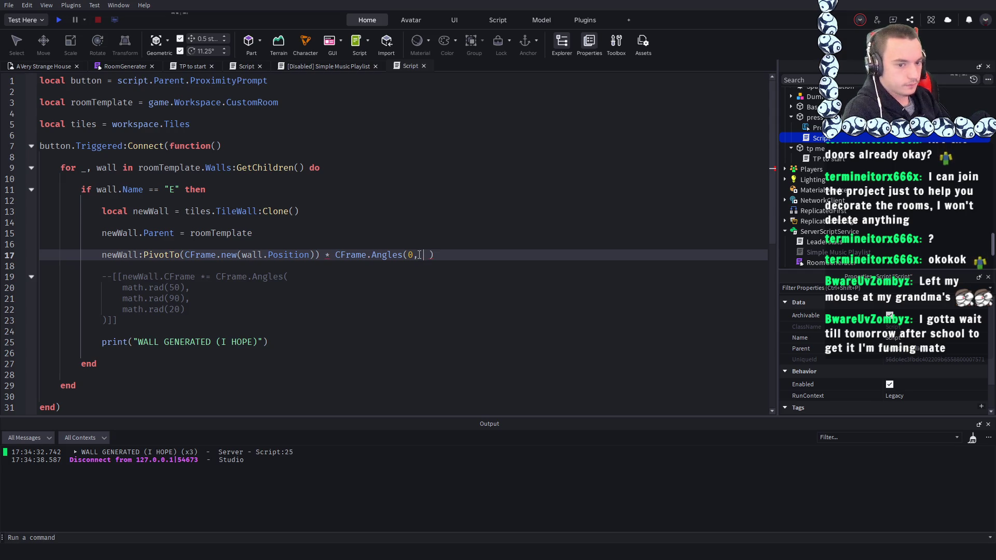
key(ctrl+v)
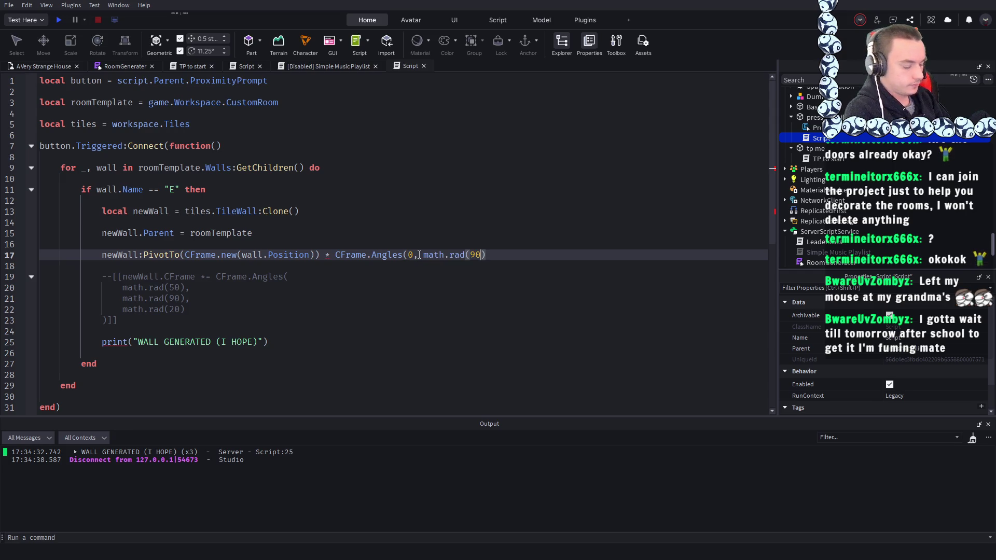
text(, 0)
click(473, 202)
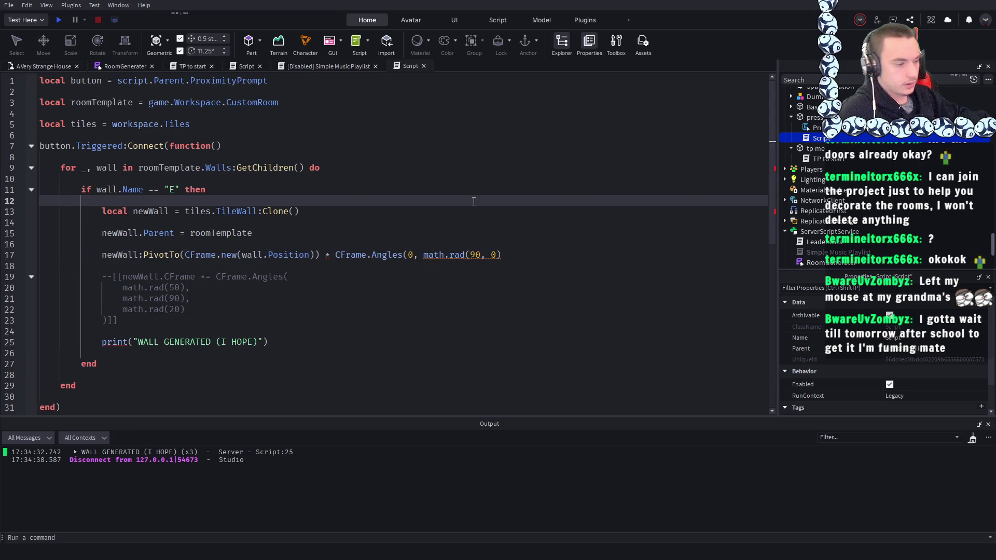
- Add a closing parenthesis to line 17 and start a play test, which reports a line 17 parsing error
click(511, 256)
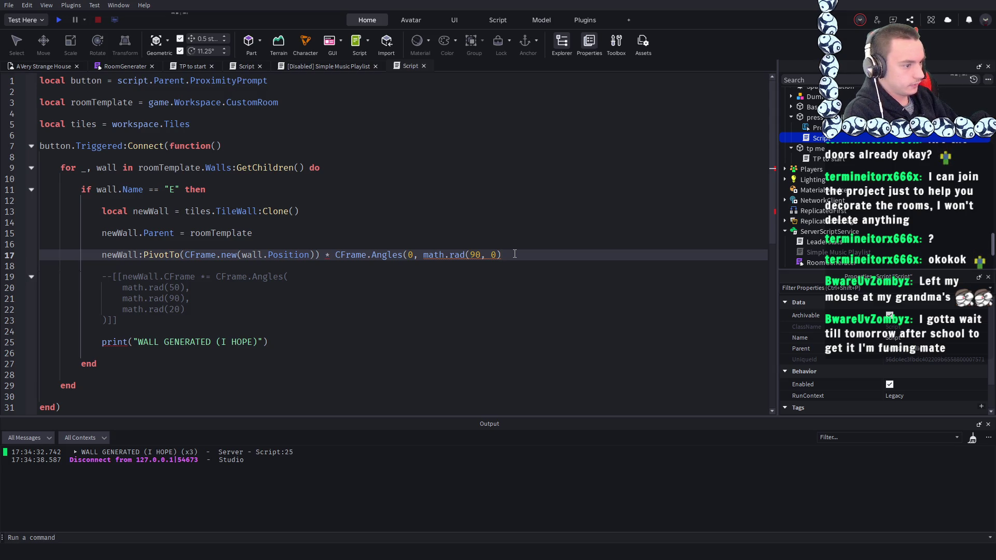
text())
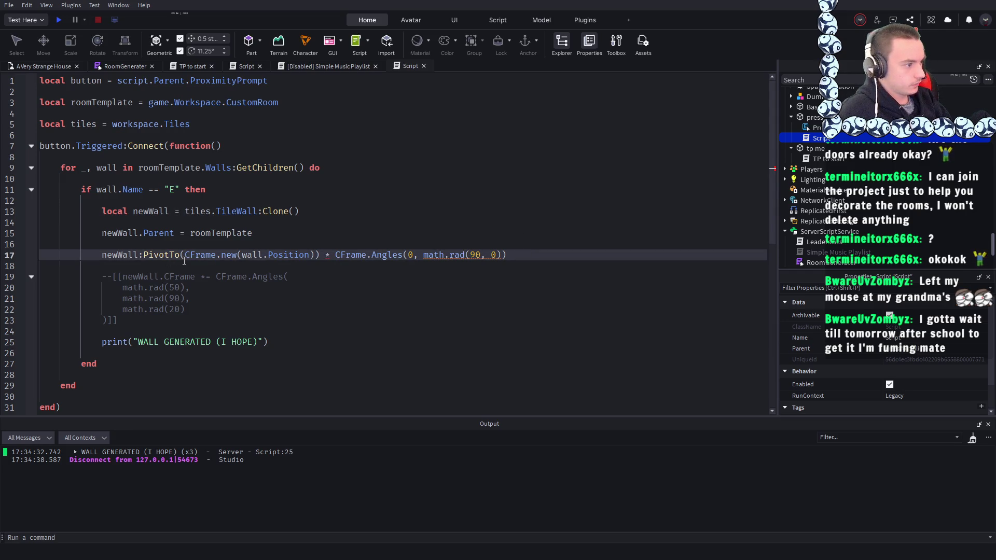
key(BackSpace)
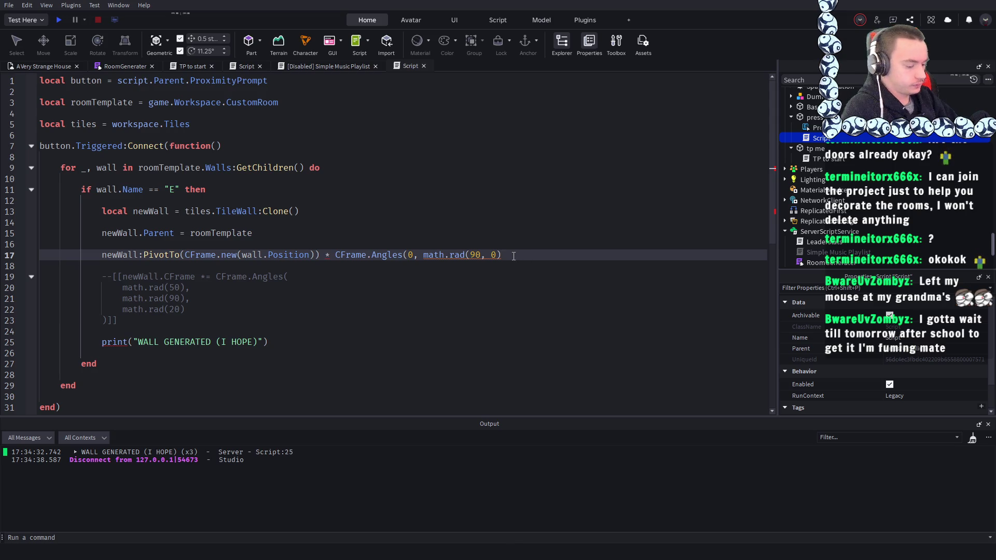
text())
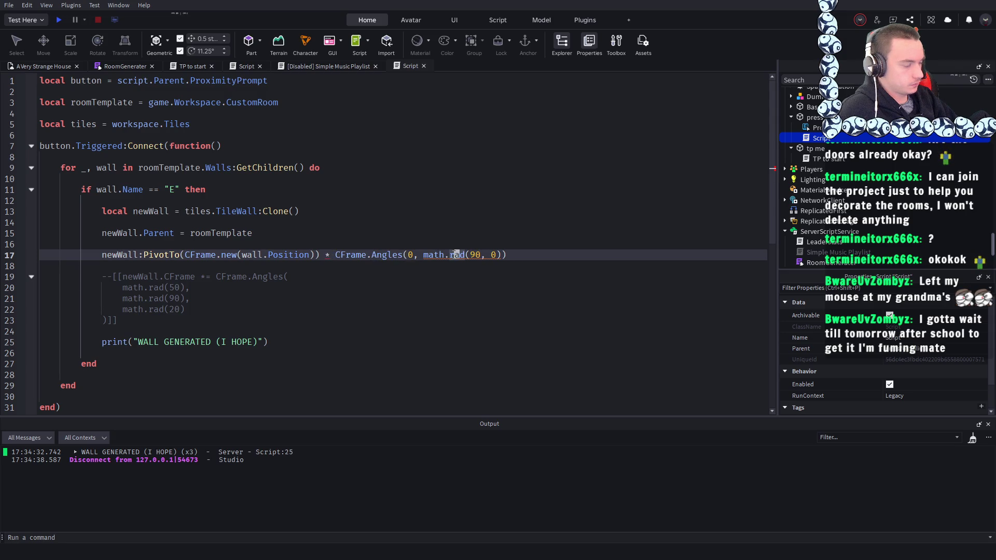
click(343, 256)
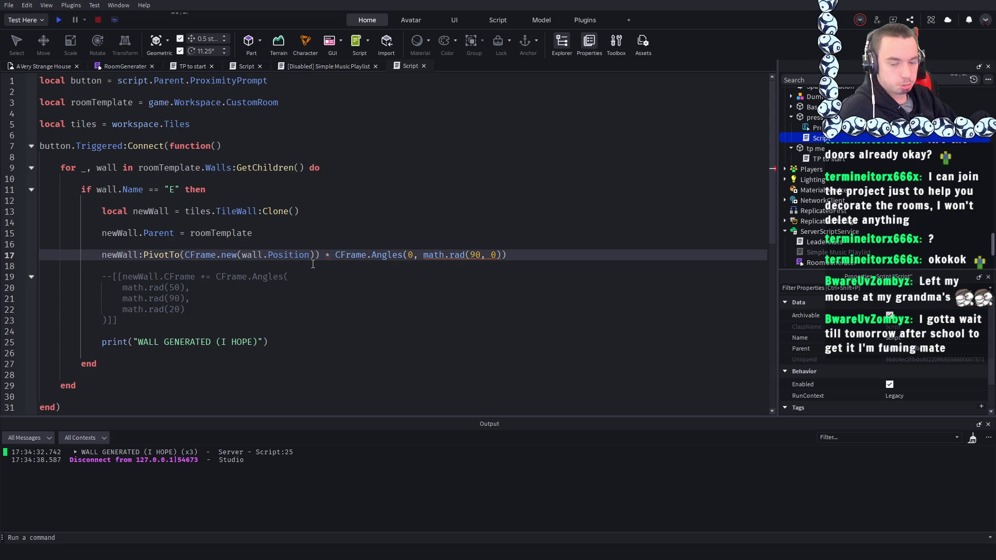
click(238, 210)
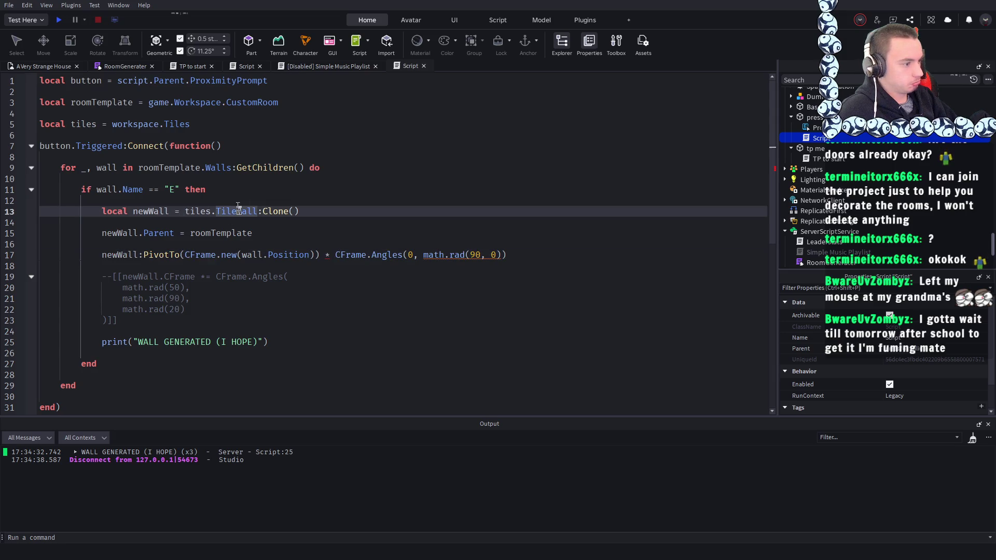
click(62, 20)
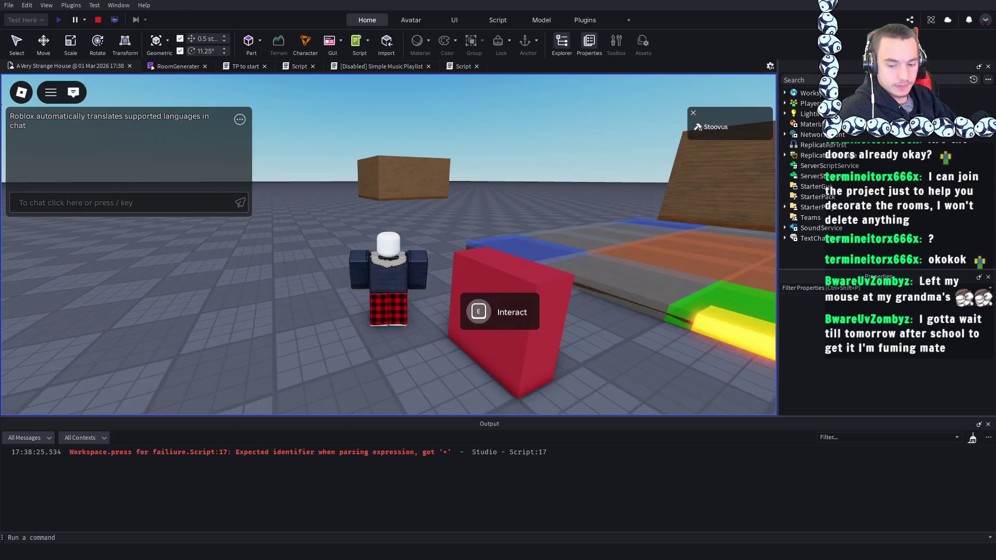
- Jump from the Output error to line 17, select its new(wall.Position) part, and stop the play test
key(s)
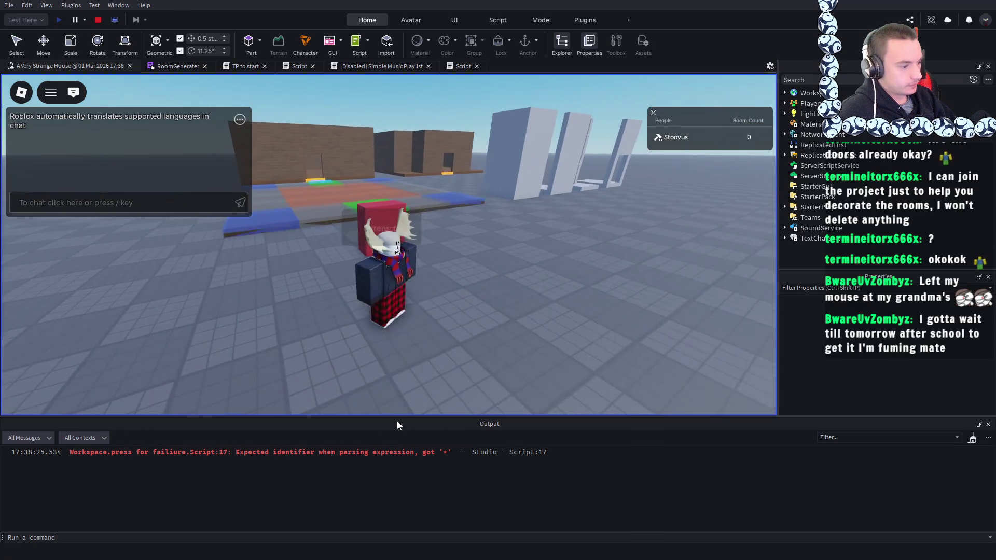
click(355, 457)
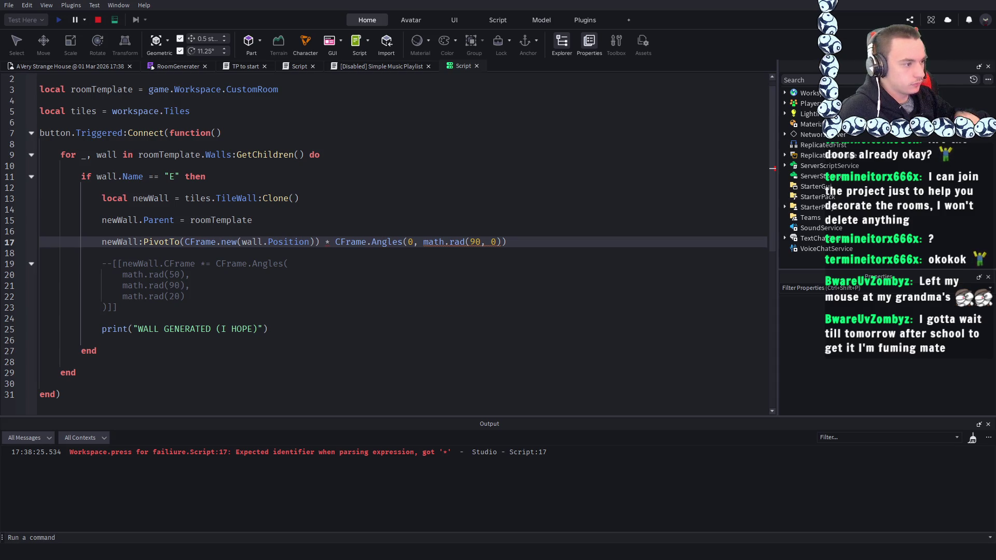
drag(317, 243, 186, 244)
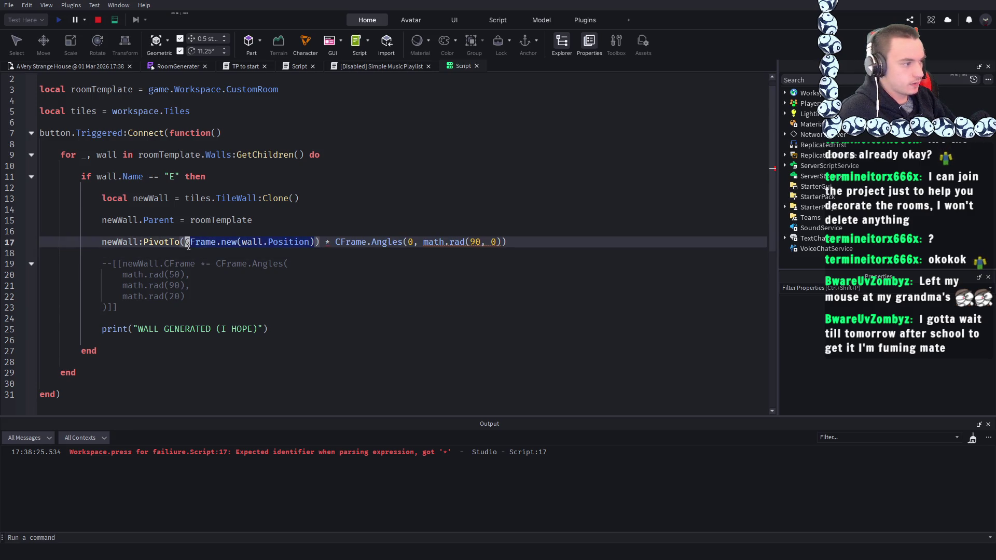
text(n)
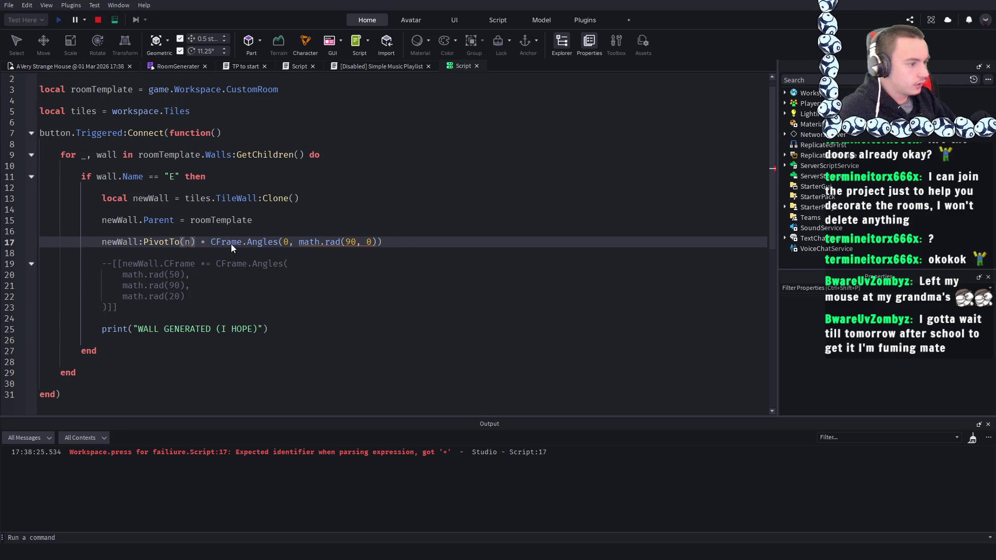
click(100, 20)
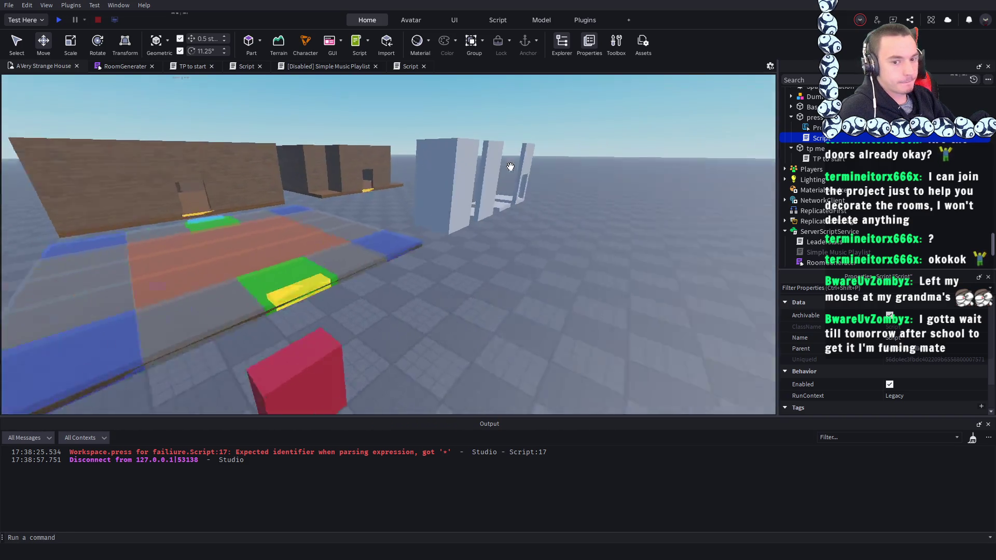
- Replace CFrame.new(wall.Position) on line 17 with newWall:GetPivot()
click(404, 66)
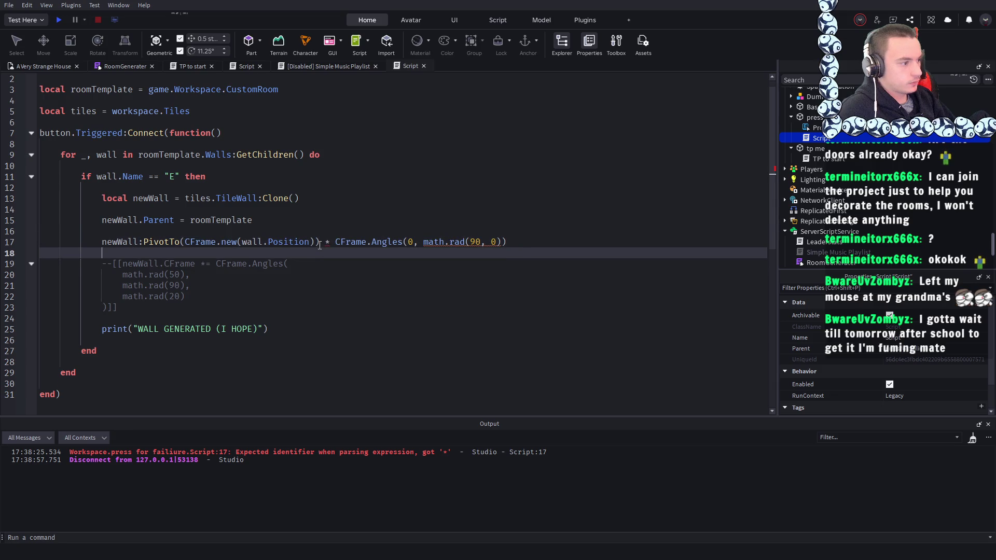
mouse_move(319, 242)
mouse_down()
mouse_move(229, 244)
mouse_move(228, 254)
mouse_move(195, 244)
mouse_up()
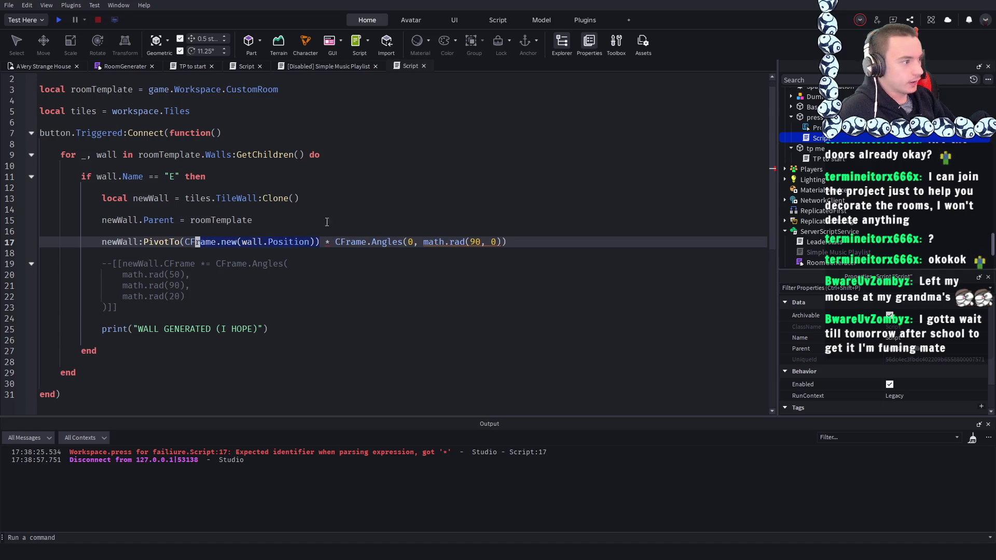
key(Up)
drag(319, 242, 181, 243)
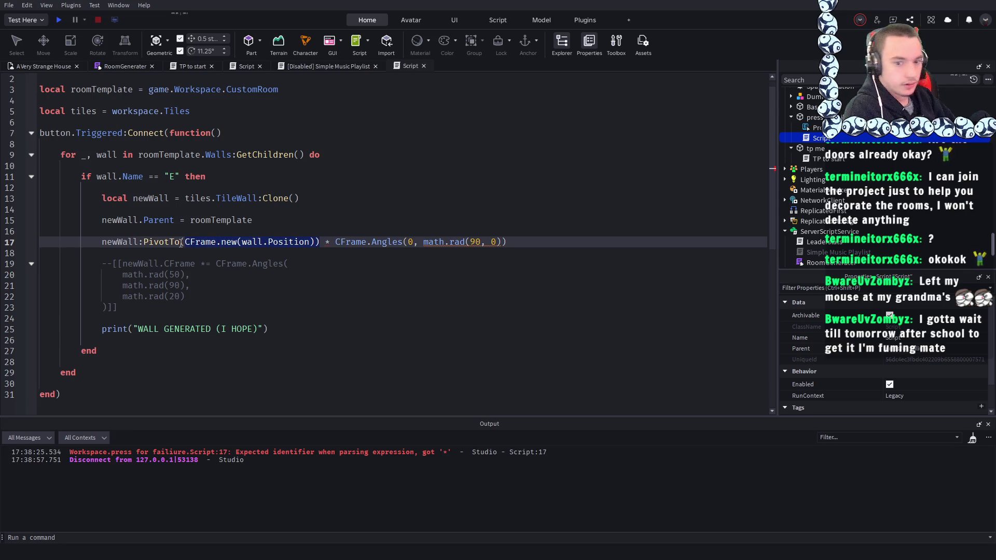
key(BackSpace)
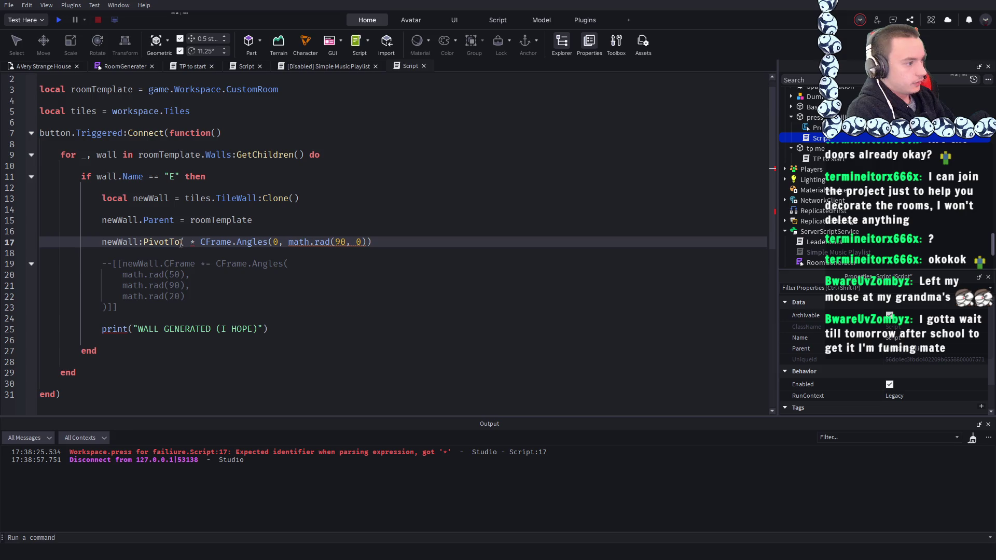
text(newWall)
key(Delete)
key(Delete)
key(Delete)
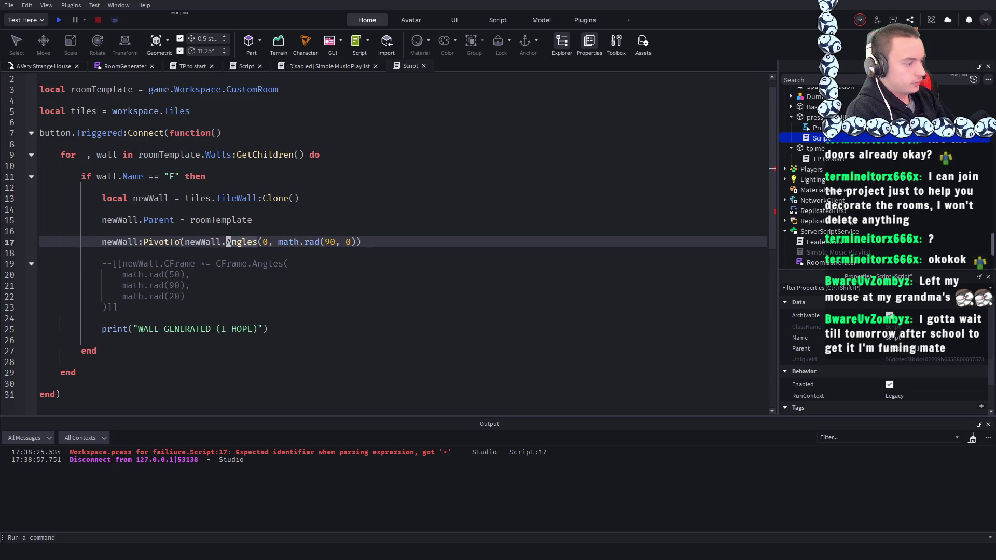
key(Delete)
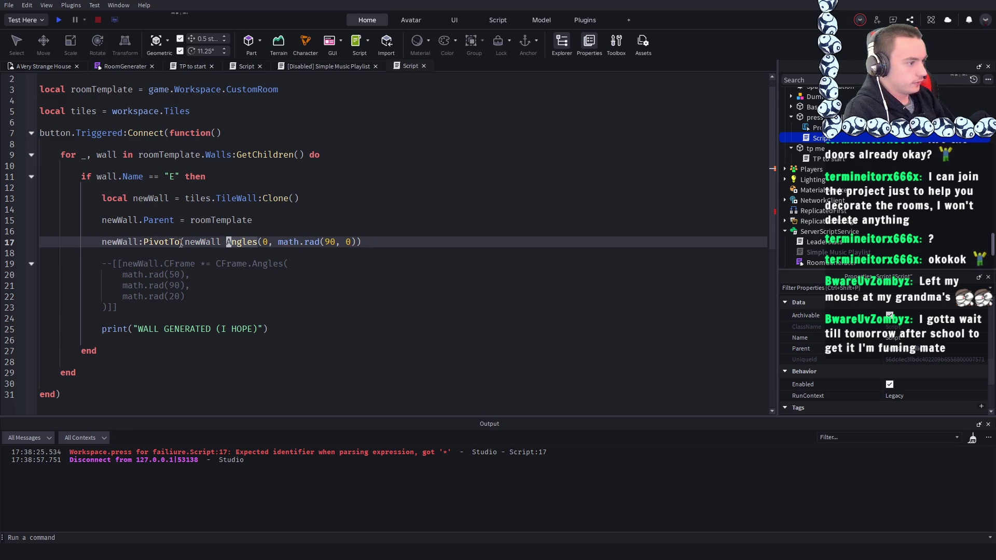
text(\)
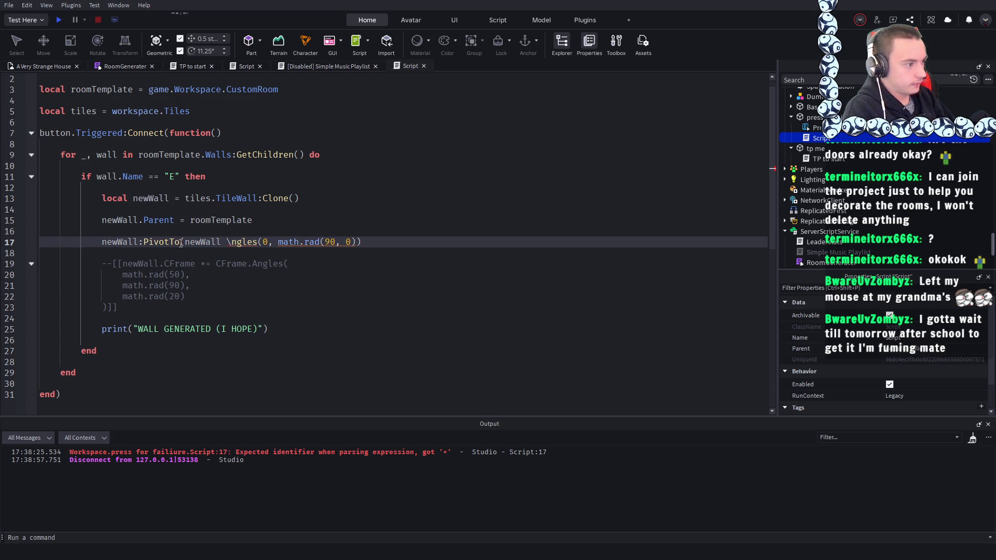
key(ctrl+z)
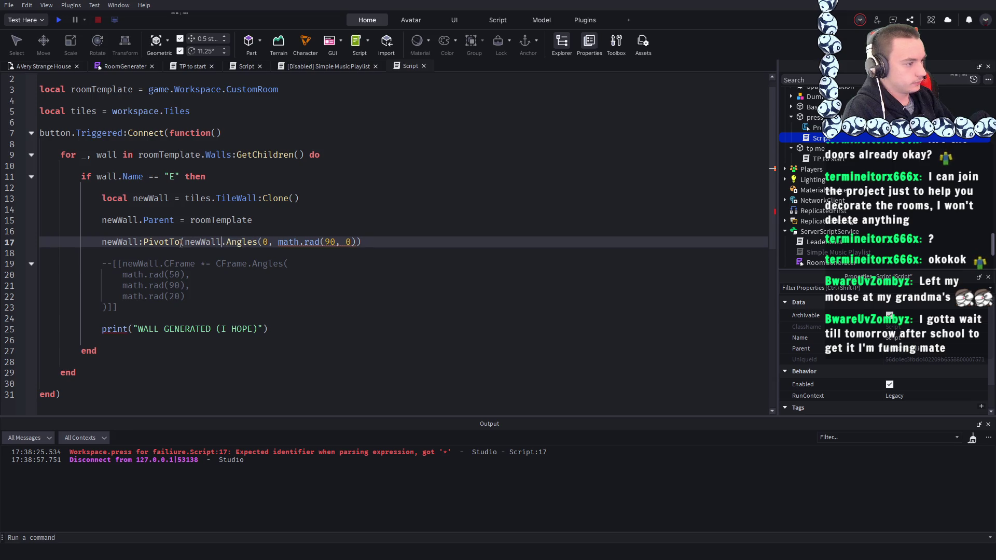
text(.)
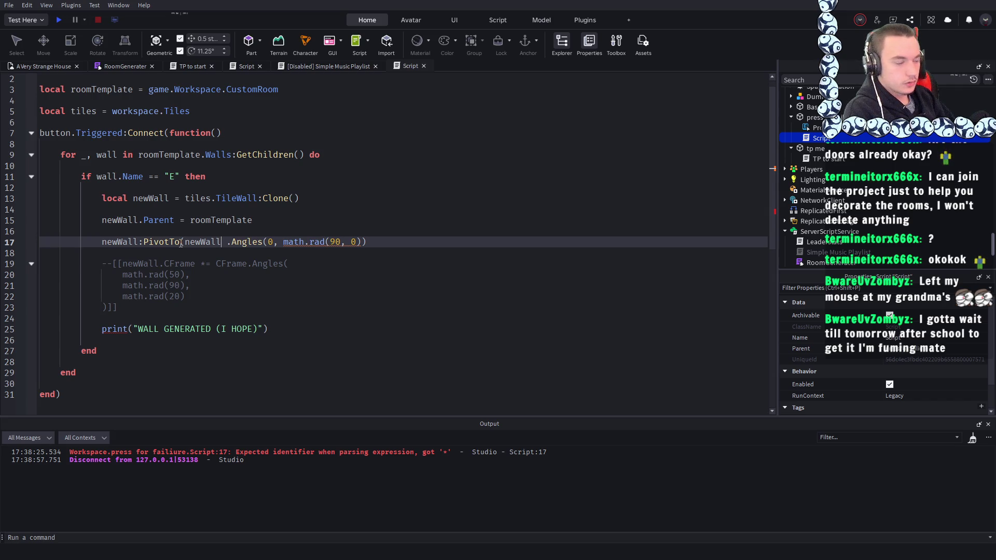
text(:get)
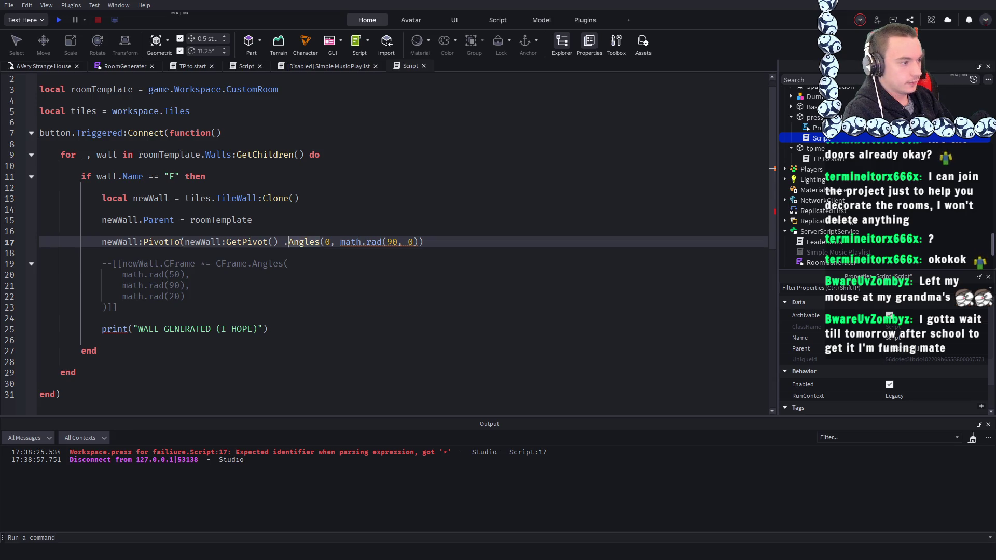
- Insert * before CFrame.Angles and close math.rad(90) with a parenthesis
text(CFrame)
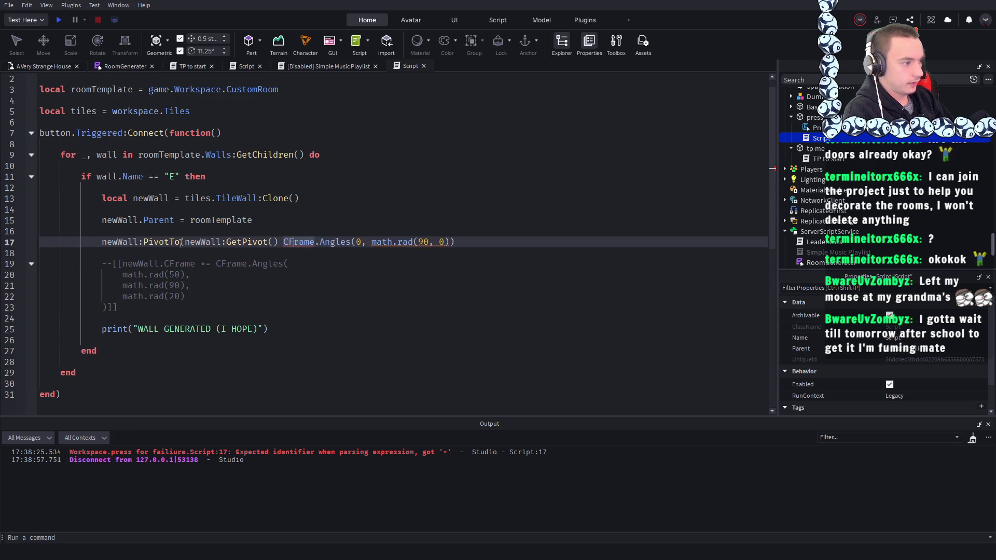
key(ctrl+Left)
text(*)
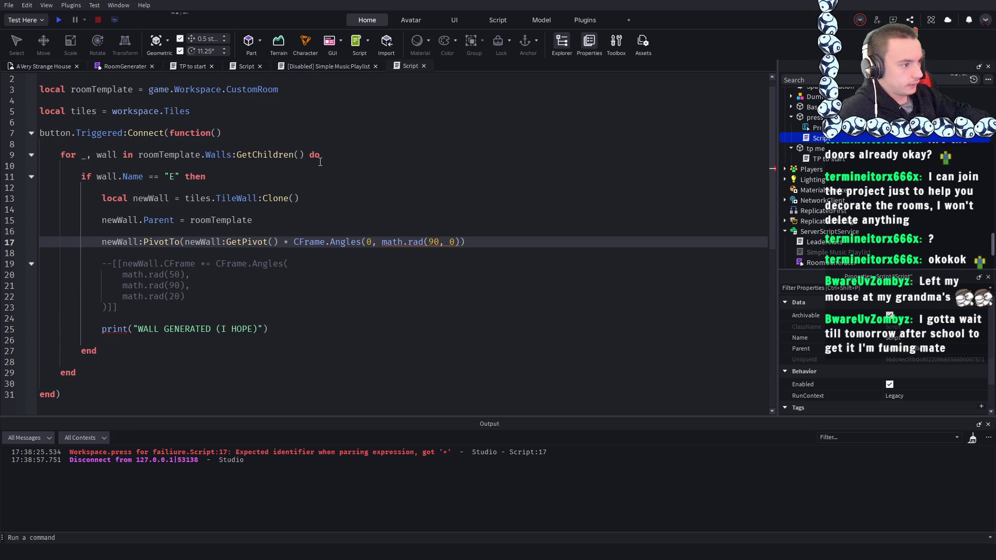
click(433, 144)
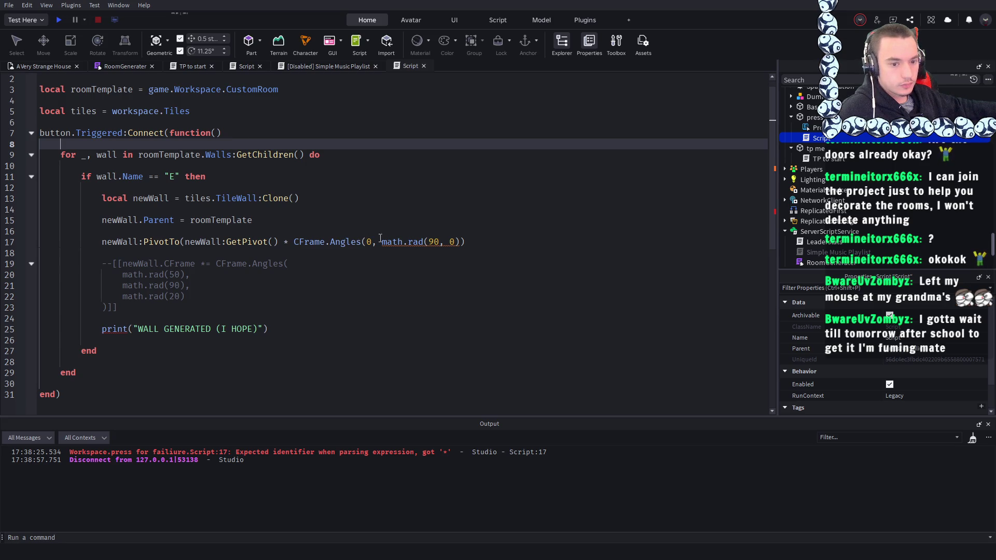
click(439, 242)
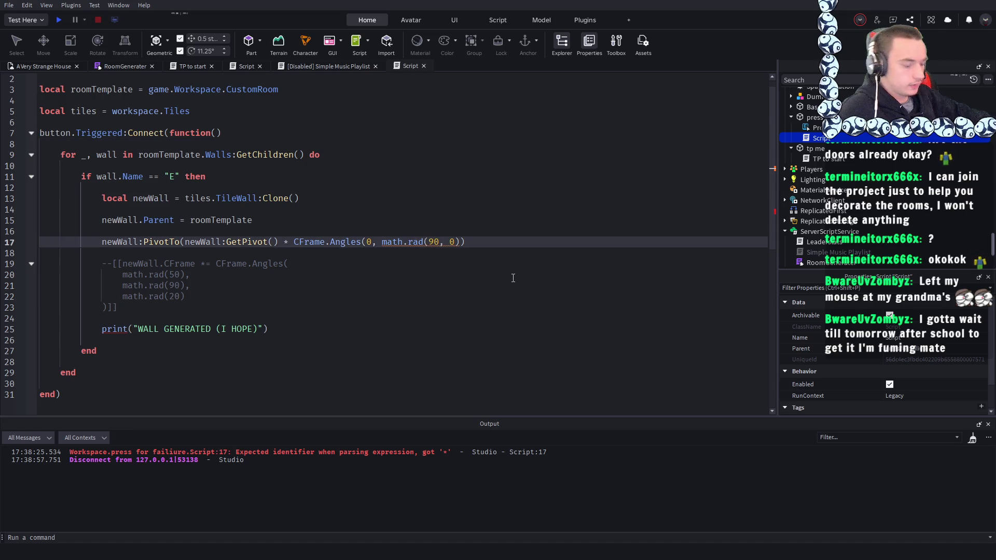
text())
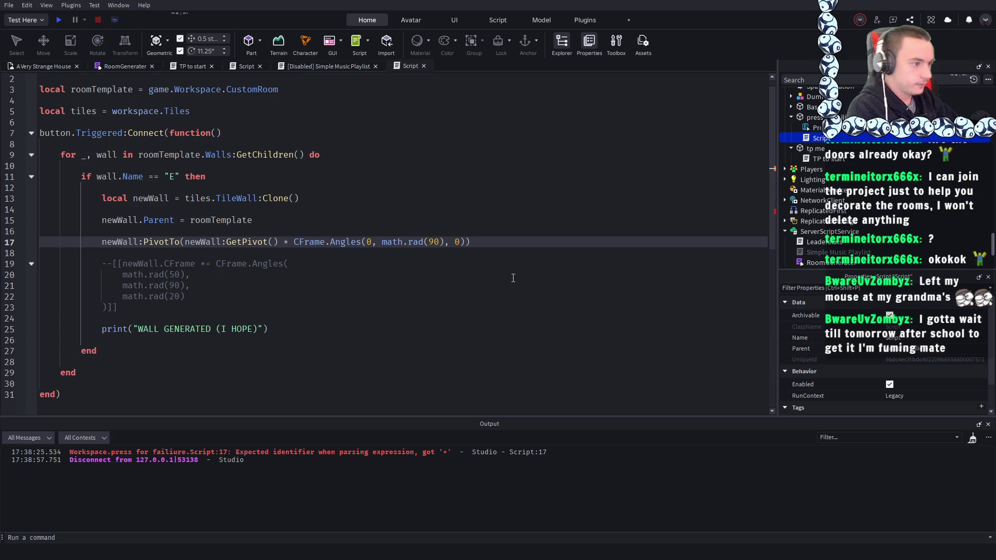
click(451, 198)
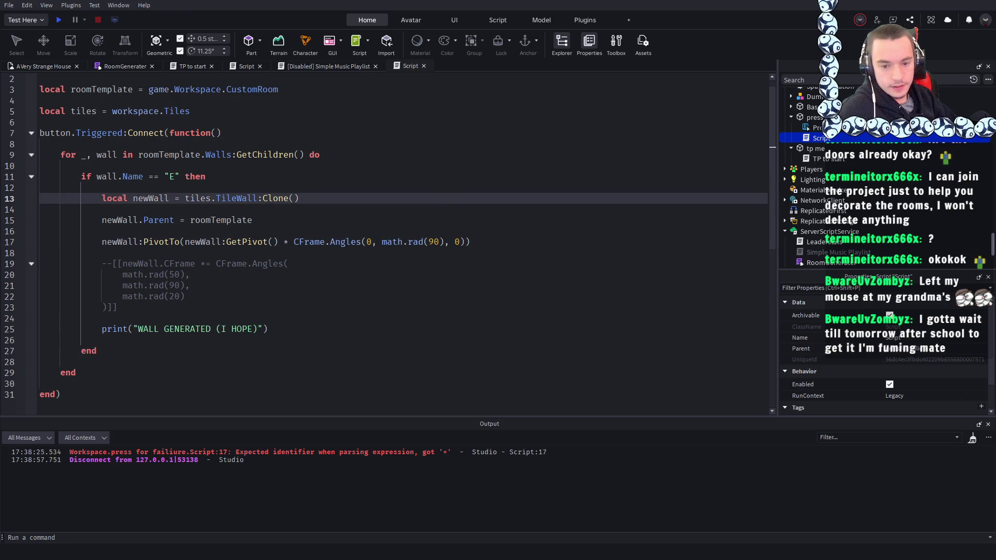
key(Down)
key(Down)
- Run a quick play test of the edited script and stop it with Shift+F5
click(55, 21)
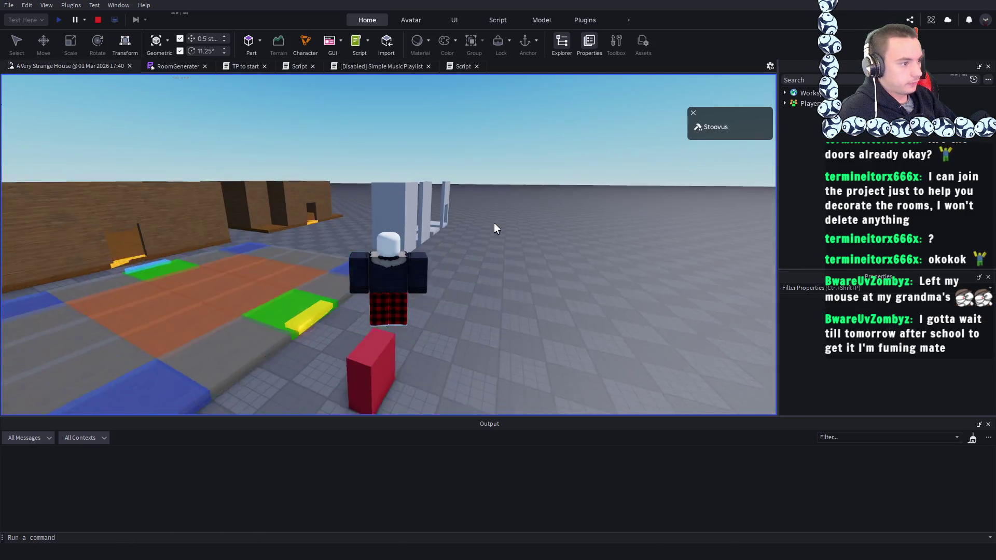
scroll(497, 222, down, 5)
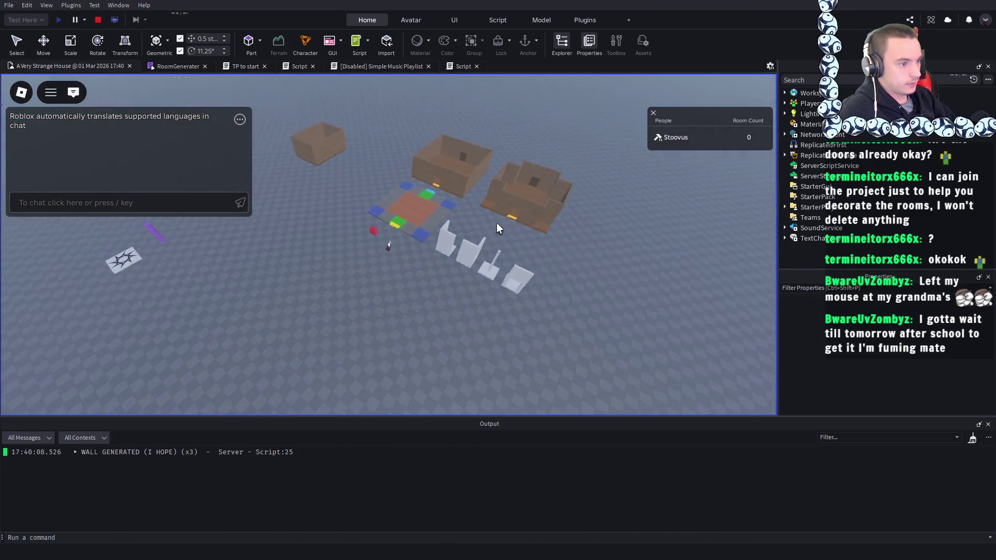
key(shift+F5)
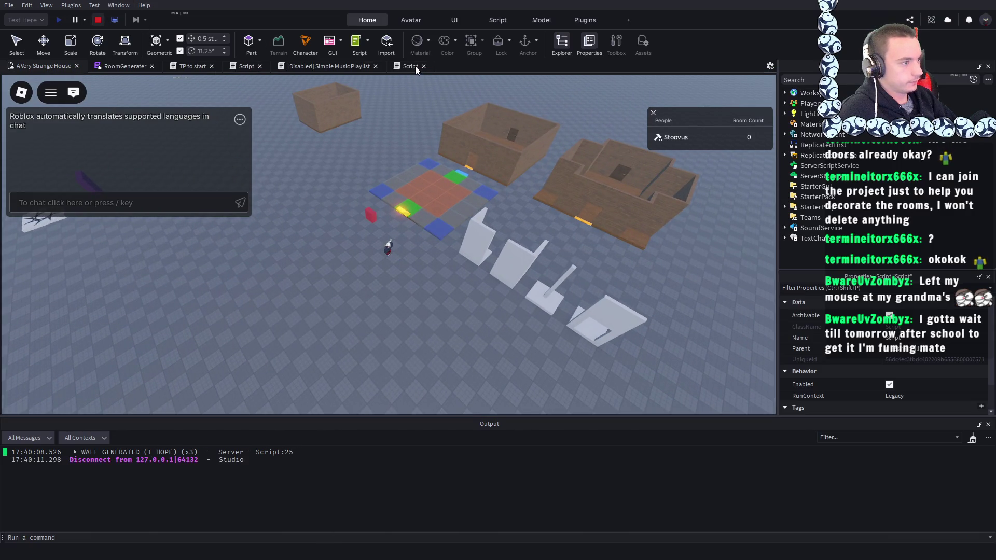
- Undo the line 17 edits and move the CFrame.Angles rotation into its own PivotTo line below
click(415, 67)
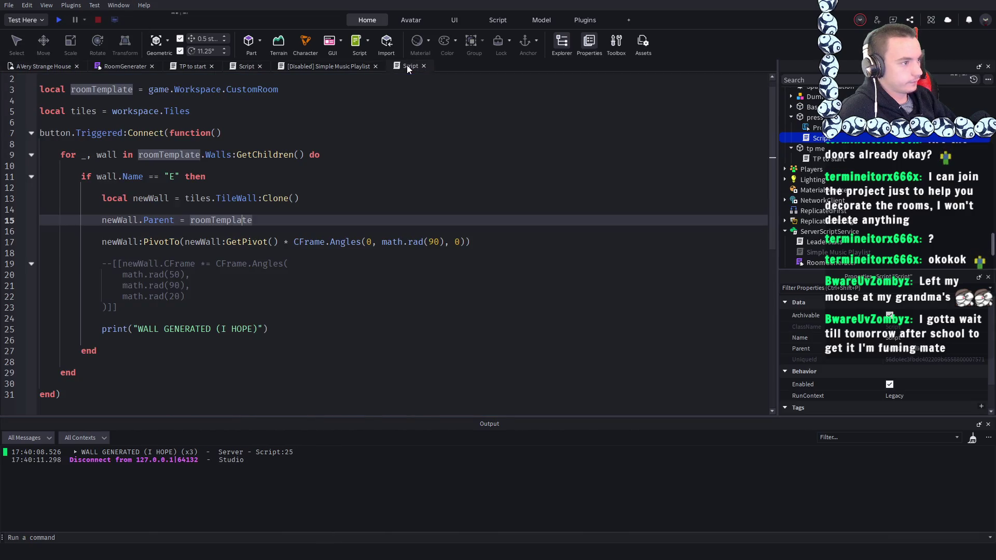
click(276, 220)
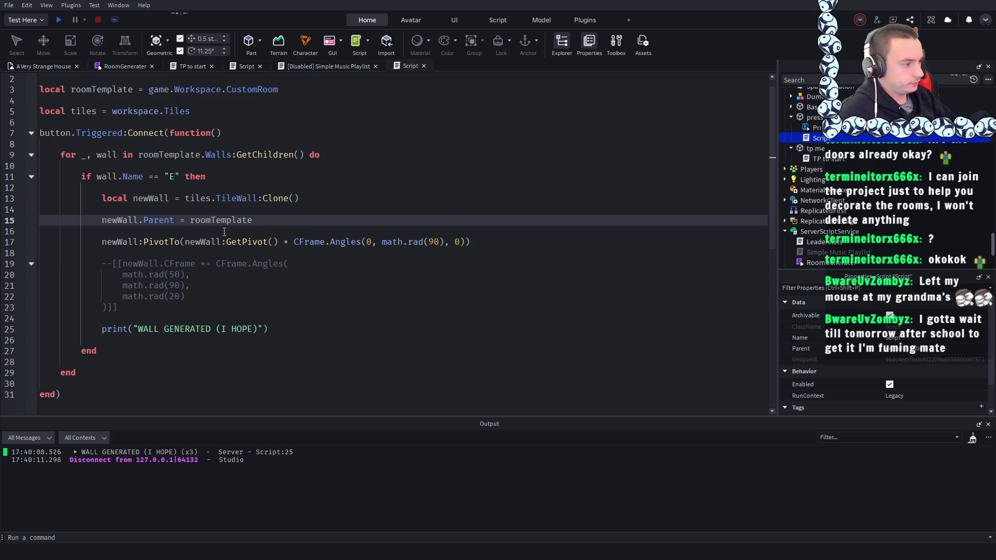
click(501, 247)
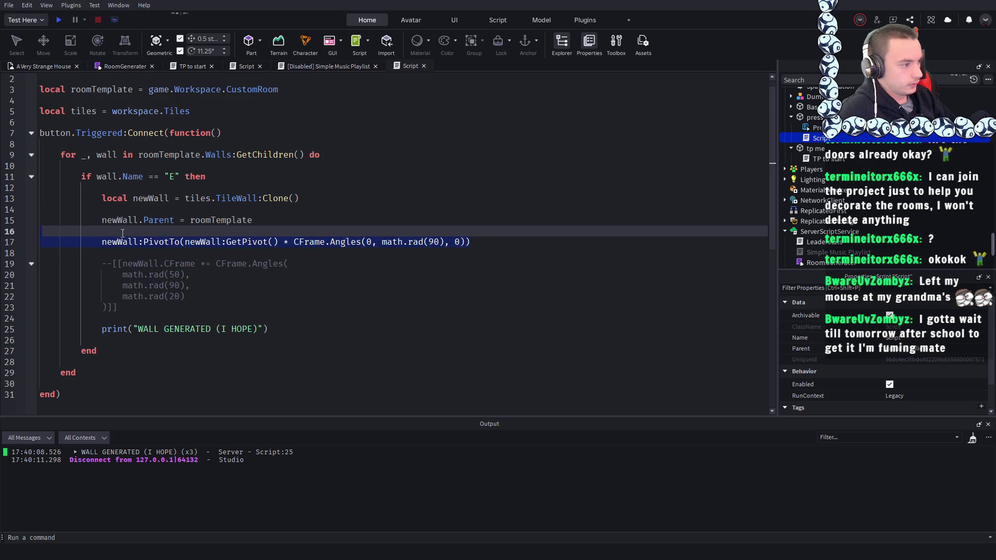
click(372, 214)
key(ctrl+z)
key(ctrl+z)
key(ctrl+z)
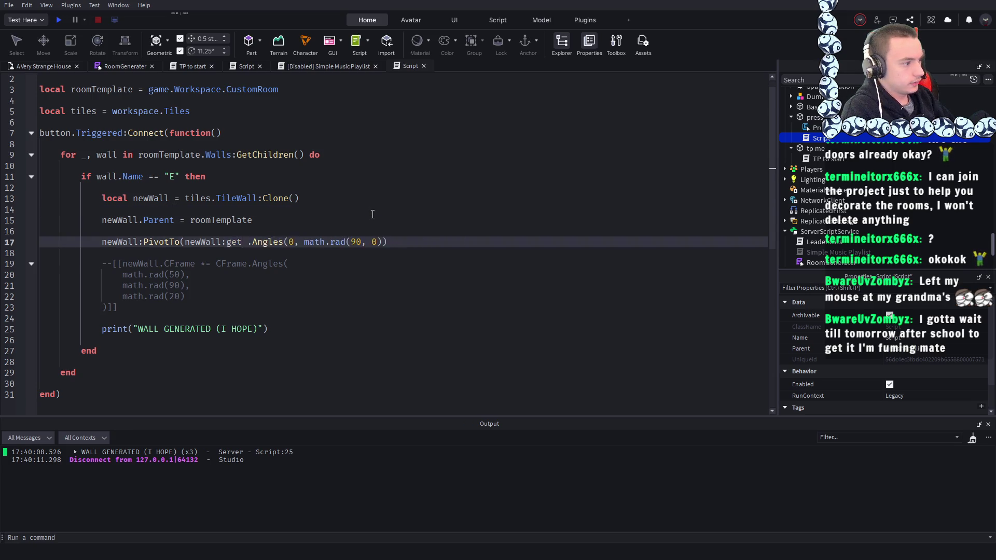
key(ctrl+z)
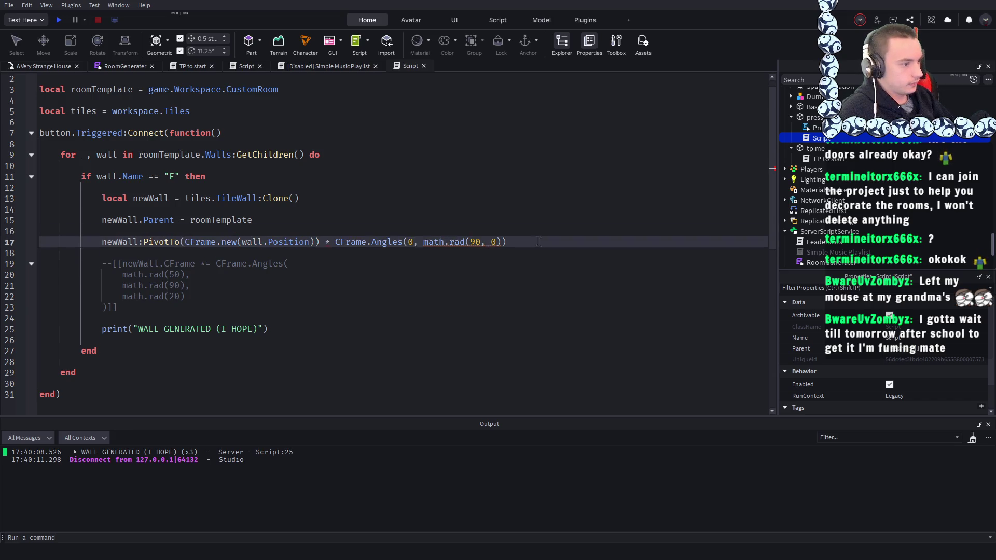
drag(505, 242, 321, 244)
key(BackSpace)
key(Return)
key(Return)
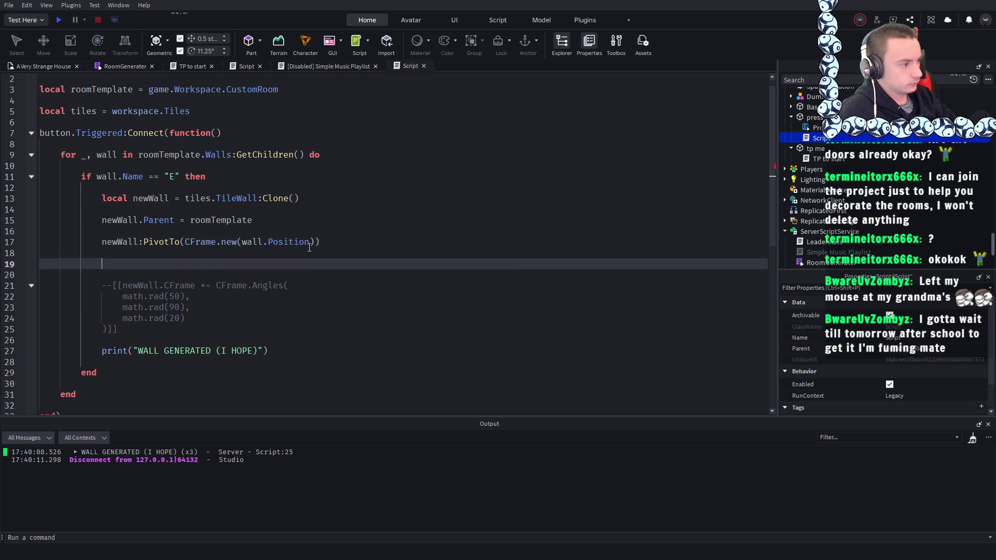
text(newWall:PivotTo(newWall:GetPivot() * CFrame.Angles(0, math.rad(90), 0)))
- Play-test the wall generator, check the generated walls, then stop the test
click(60, 22)
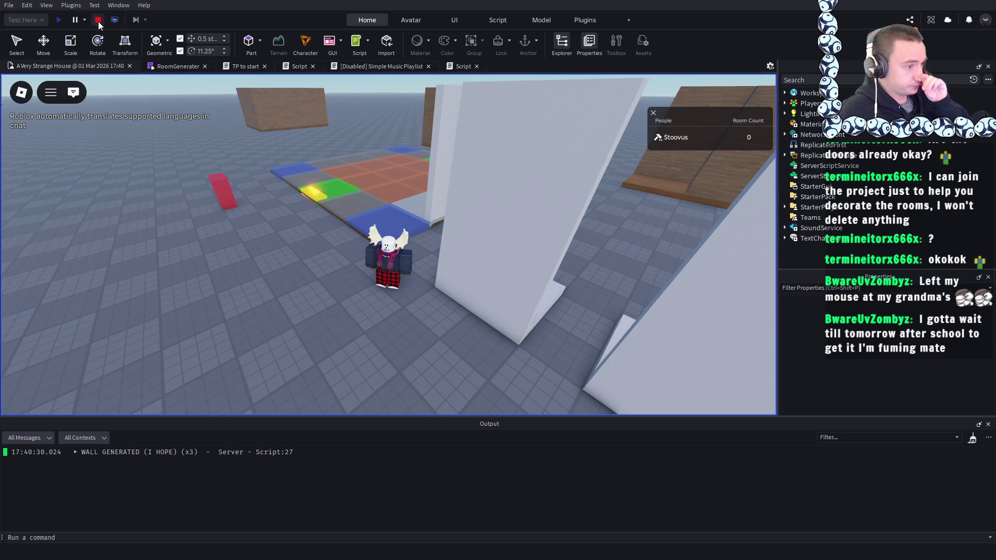
click(98, 20)
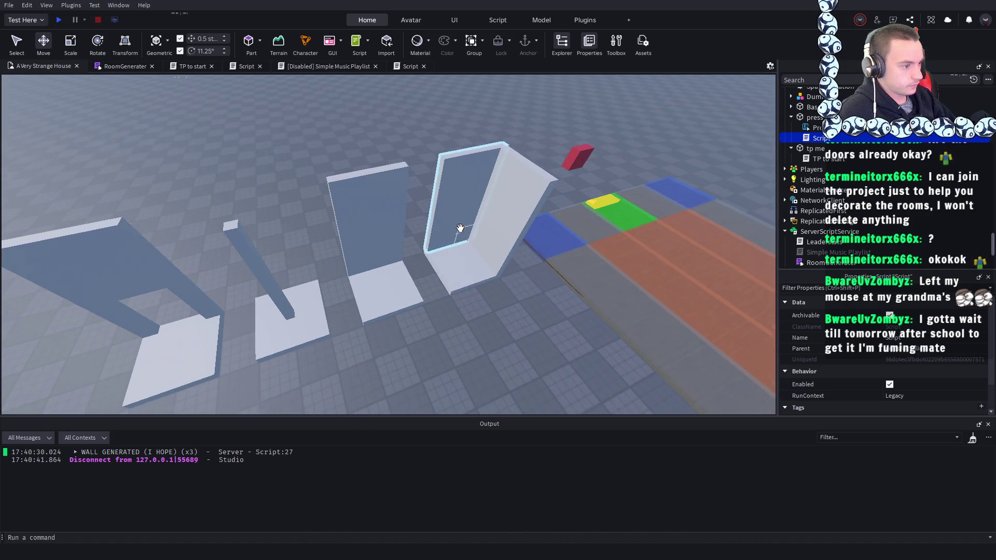
- Select the TileCorner, TileWall, TileMiddle and TileDoor models together
click(456, 268)
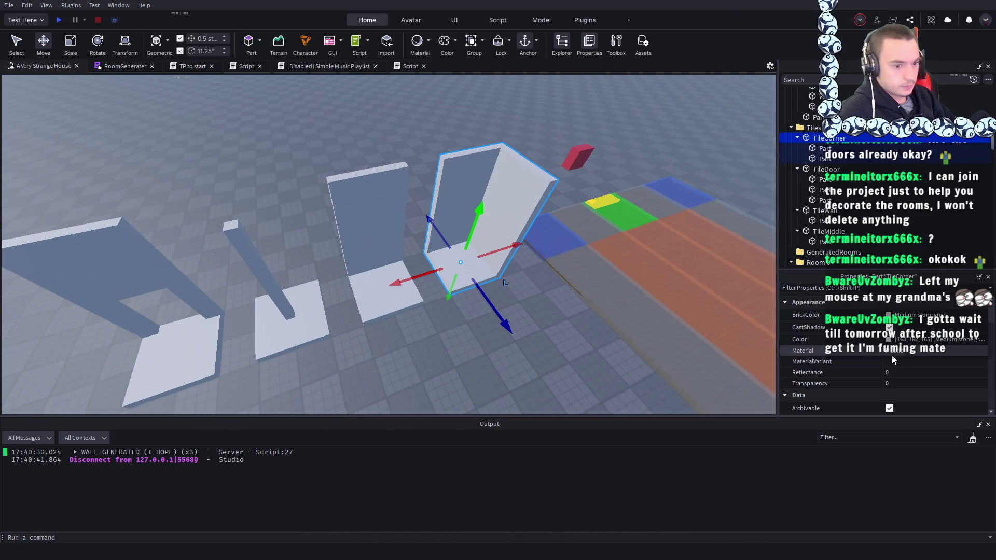
scroll(901, 355, down, 5)
scroll(902, 363, down, 10)
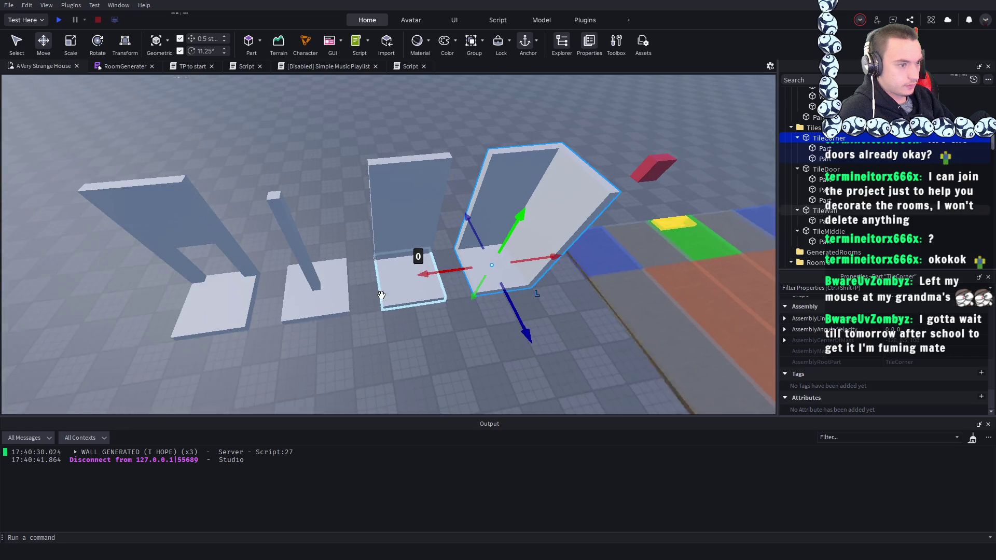
click(575, 335)
click(487, 280)
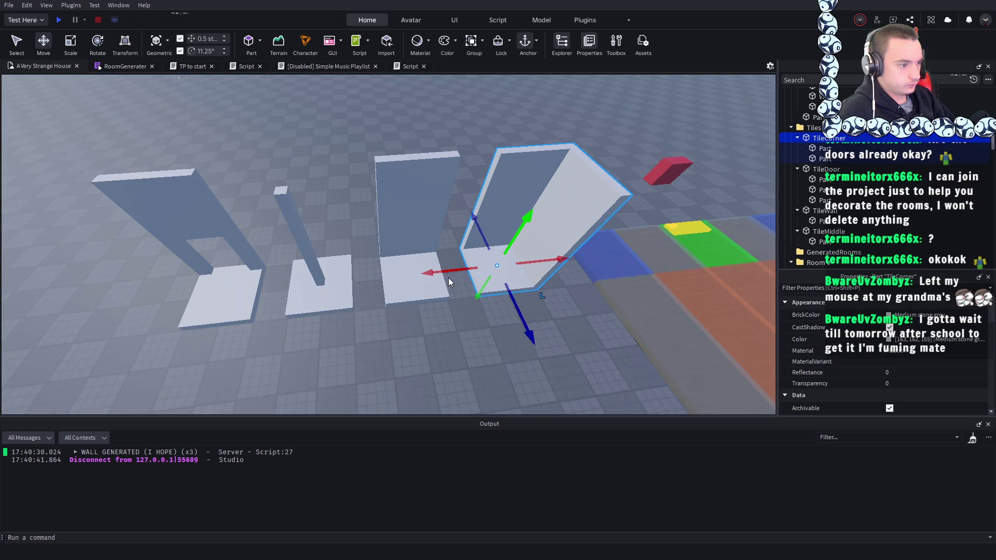
ctrl+click(407, 291)
ctrl+click(328, 295)
ctrl+click(236, 305)
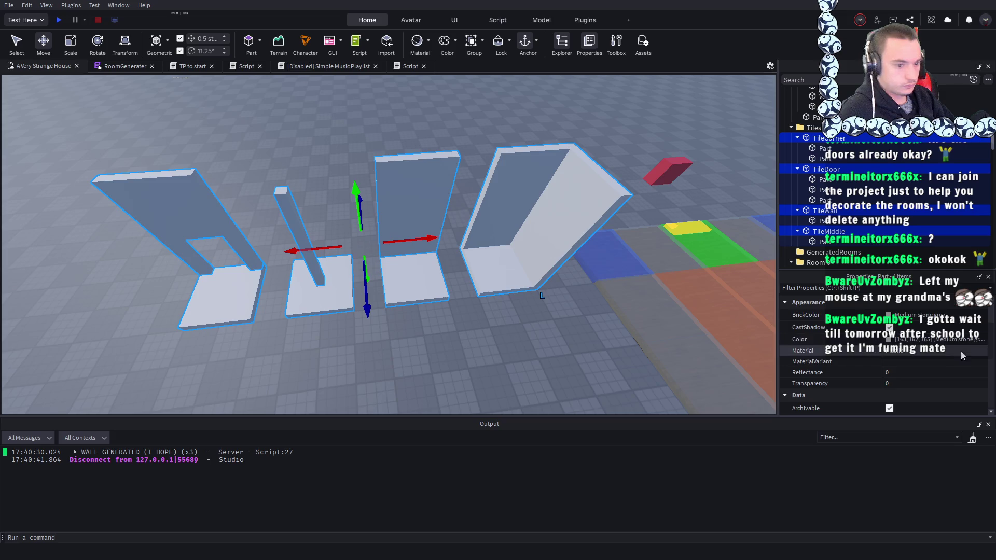
scroll(957, 366, down, 5)
scroll(957, 365, down, 10)
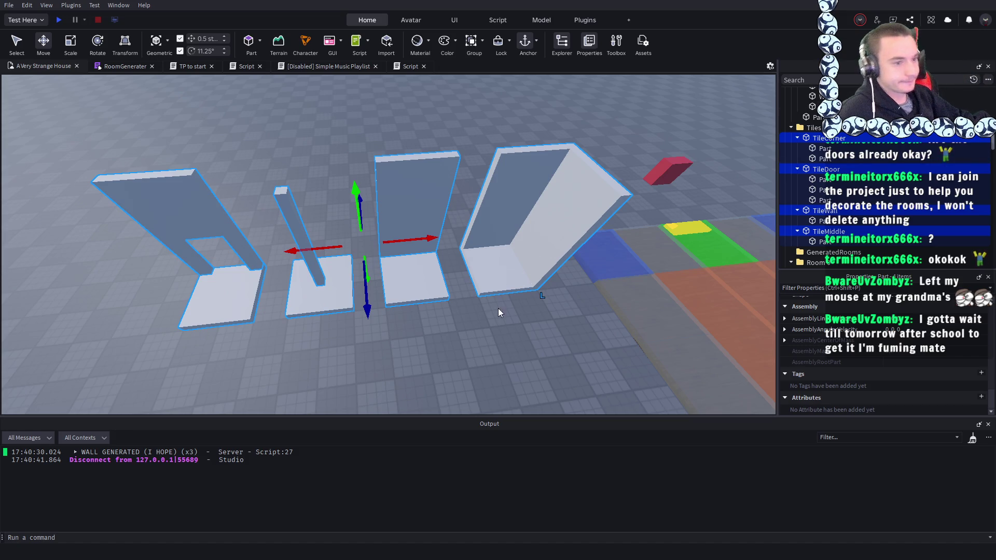
- Give the selected tile models the Hidden tag in Properties
click(981, 373)
click(900, 410)
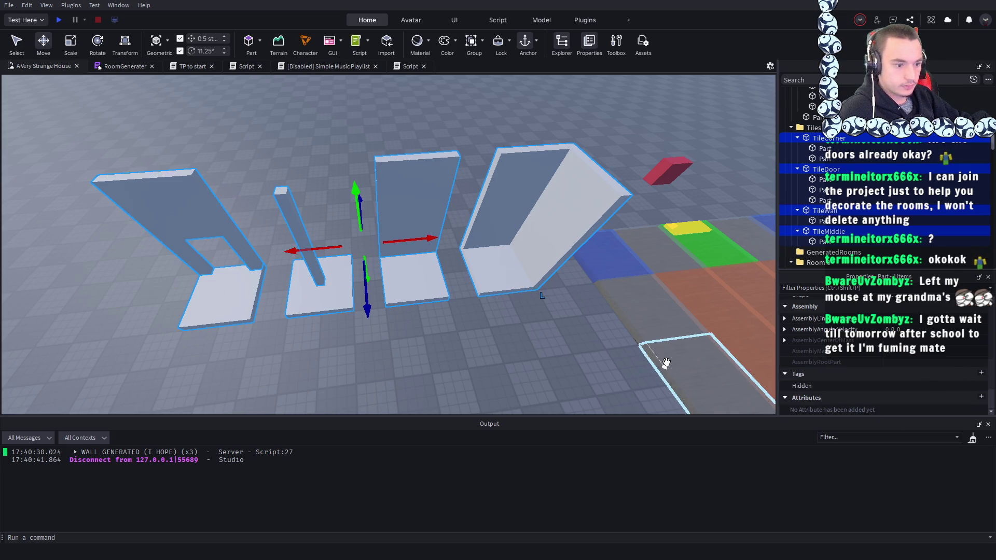
click(820, 190)
click(819, 178)
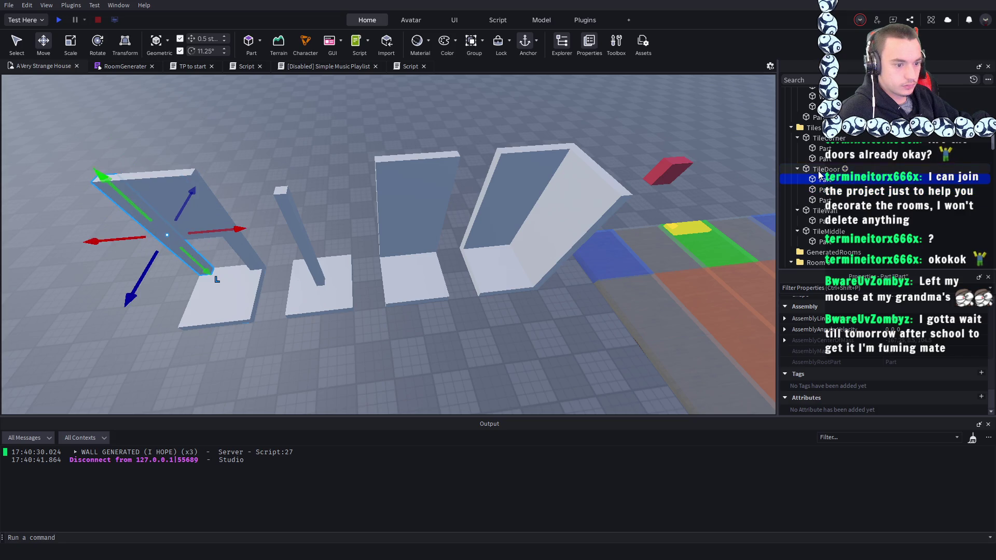
click(599, 158)
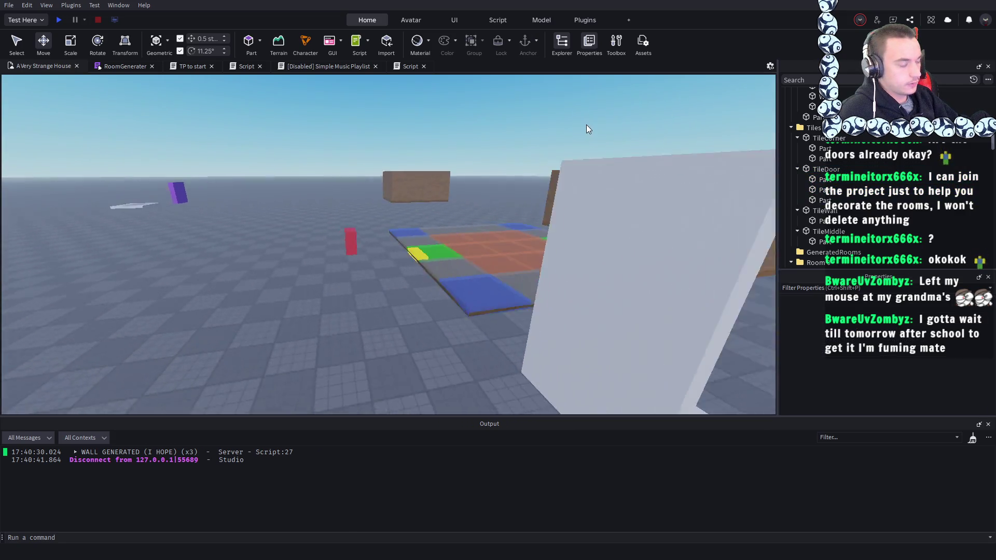
- Select the red button cube and open its Script from Explorer
key(s)
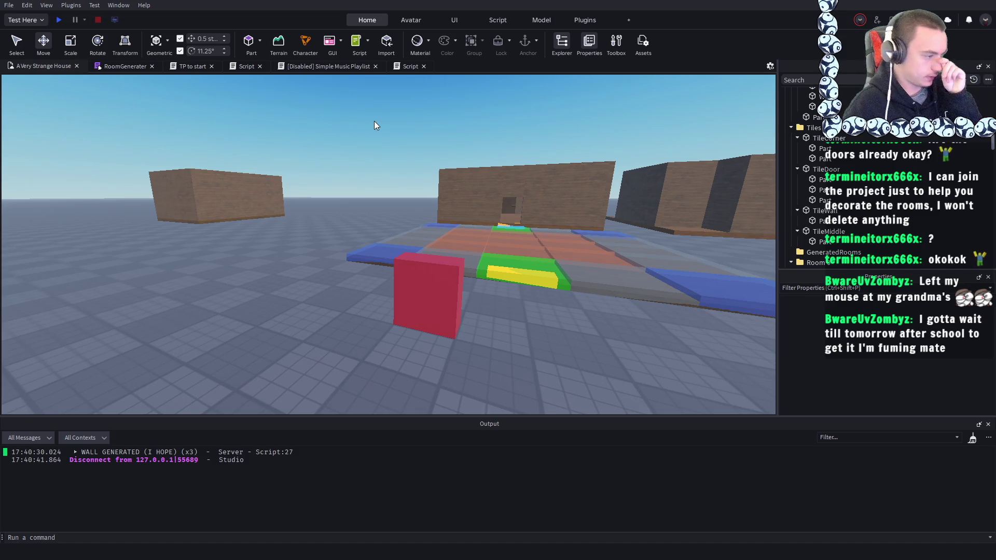
key(w)
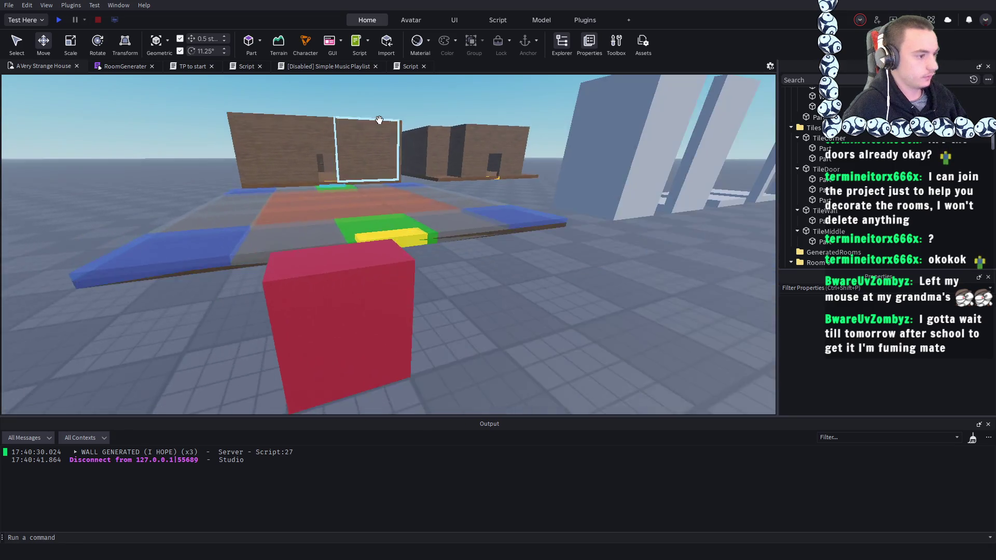
click(389, 277)
key(f)
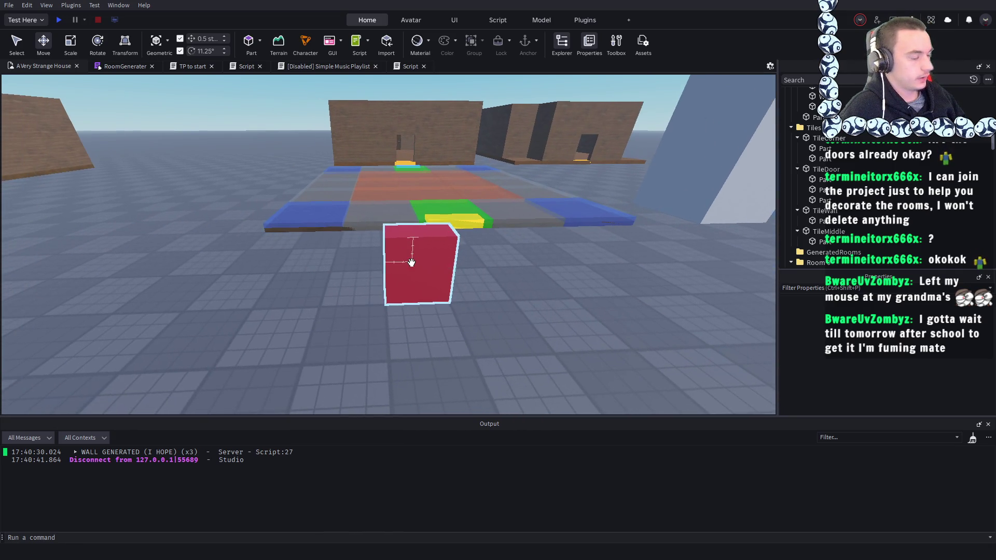
click(411, 262)
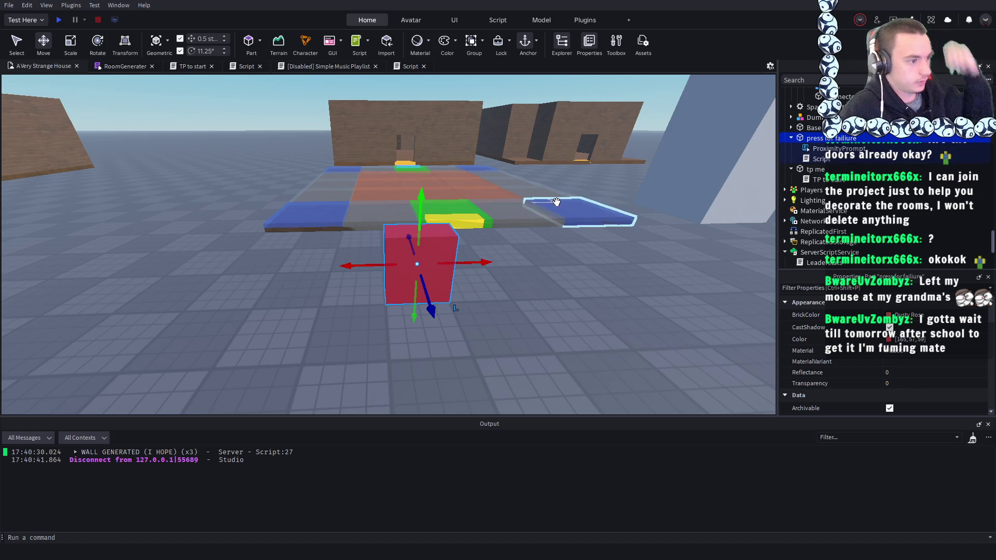
double_click(819, 158)
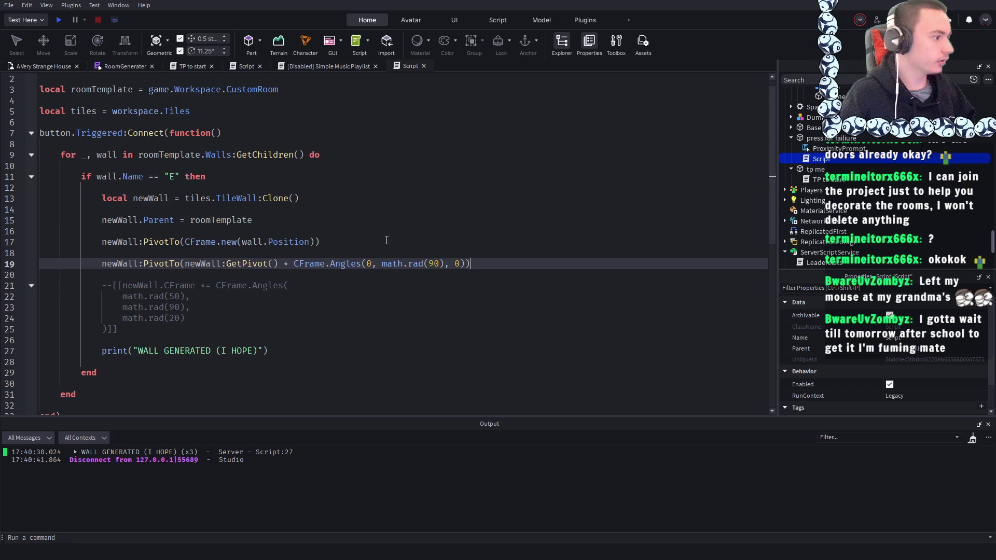
- Duplicate the E-wall if-block and paste the copy below the original
drag(100, 373, 82, 175)
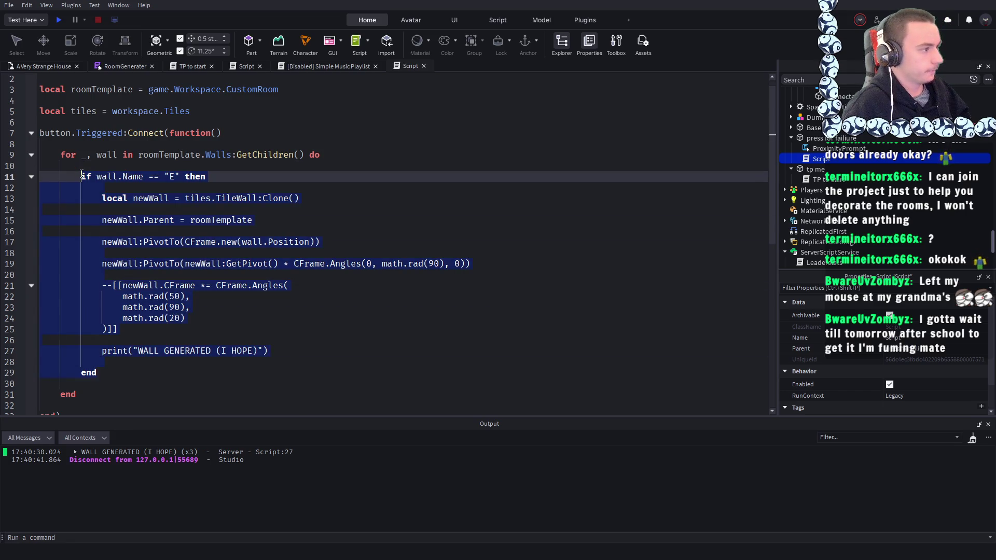
key(ctrl+c)
click(129, 371)
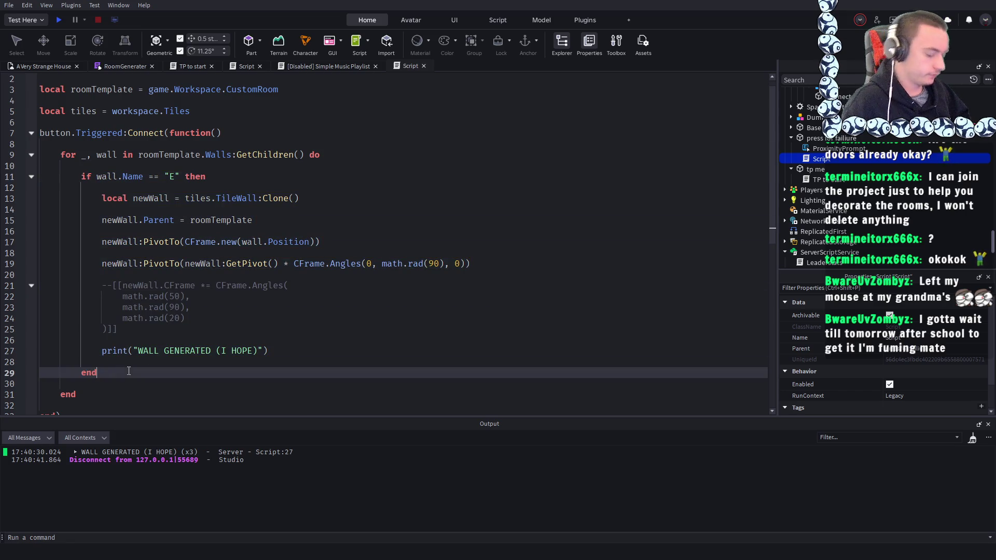
key(Return)
key(Return)
key(ctrl+v)
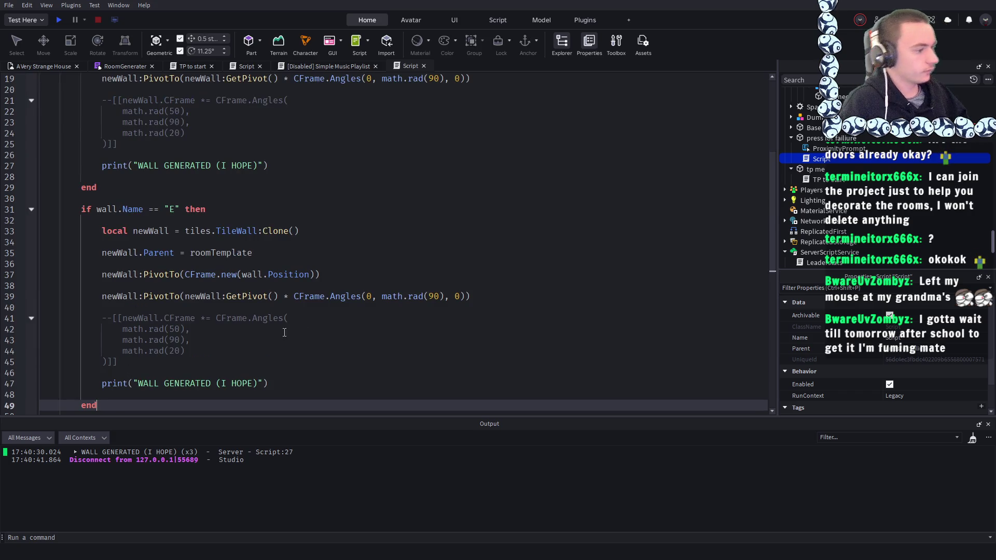
- In the copy, change the rotation to 0 and the wall name check from "E" to "N"
click(435, 296)
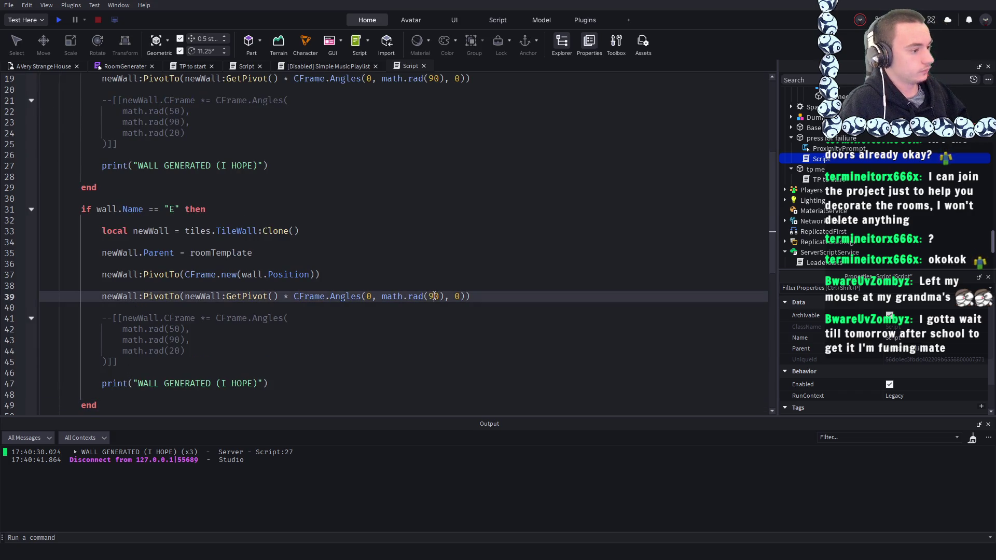
key(BackSpace)
click(175, 210)
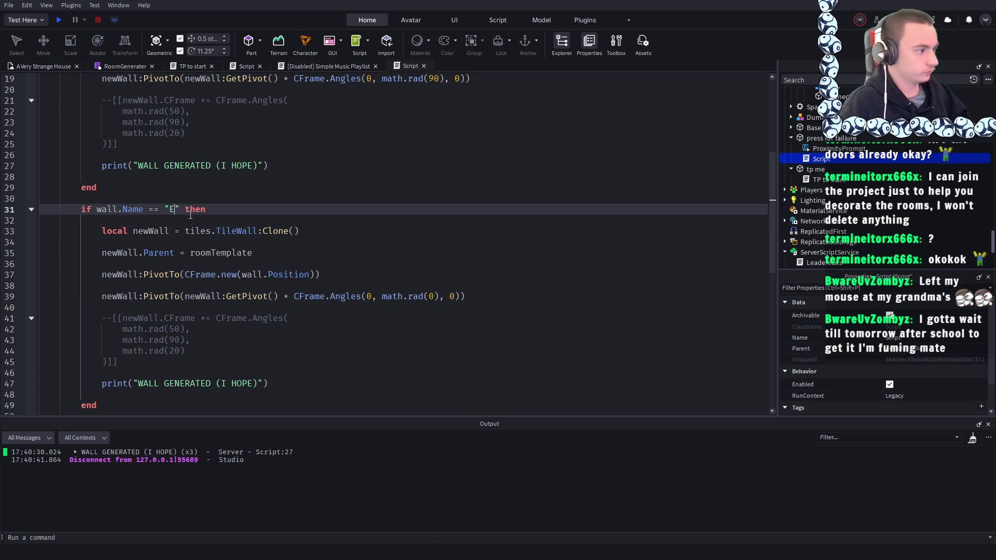
key(BackSpace)
text(N)
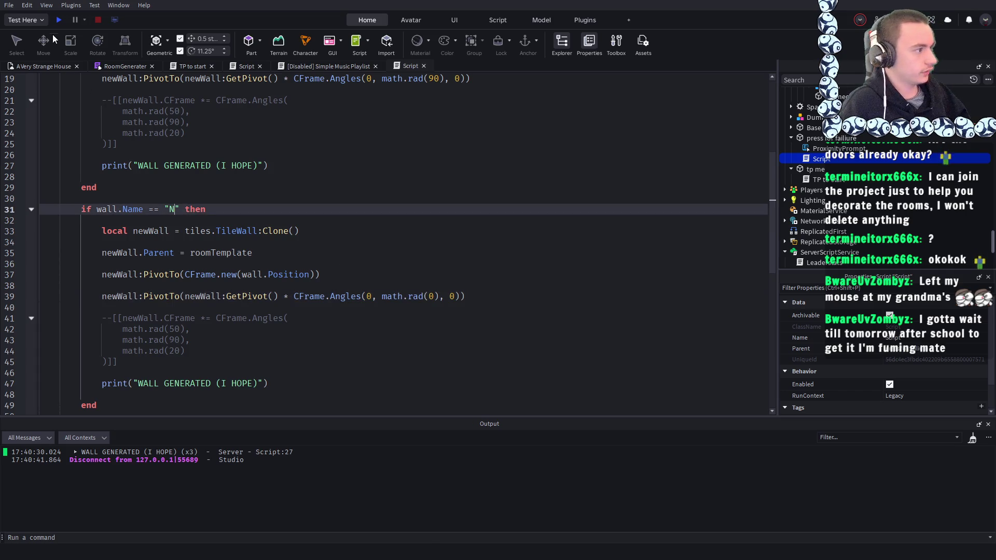
- Play-test the script, review the Output wall messages, and stop
click(61, 23)
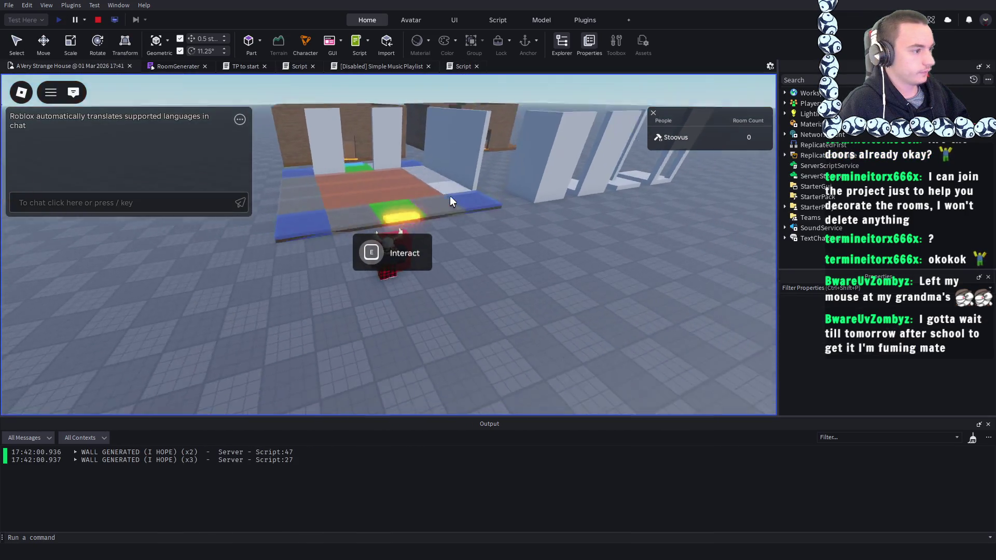
scroll(449, 195, down, 10)
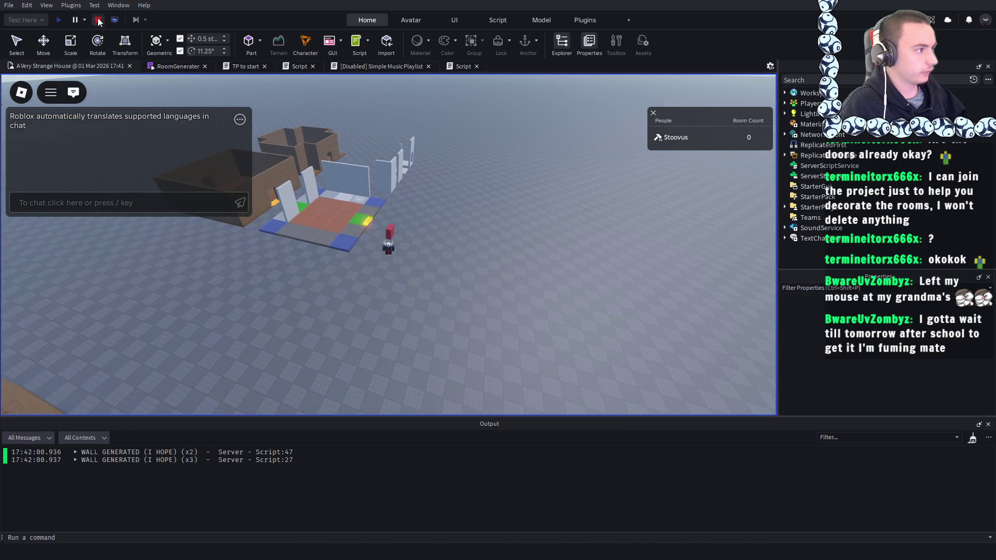
click(98, 20)
- Set the N block's angle on line 39 to math.rad(180), then review and select part of the script
click(404, 66)
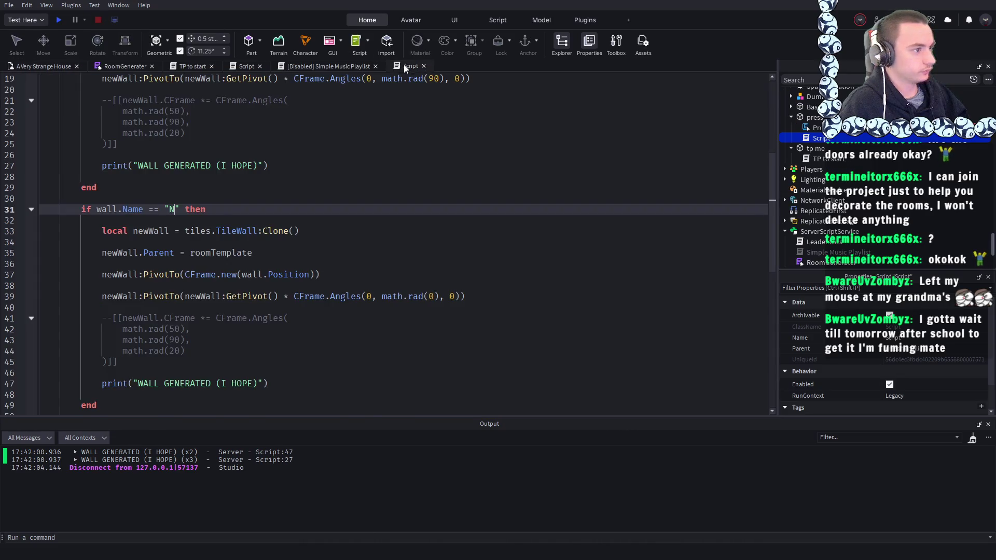
click(429, 297)
text(19)
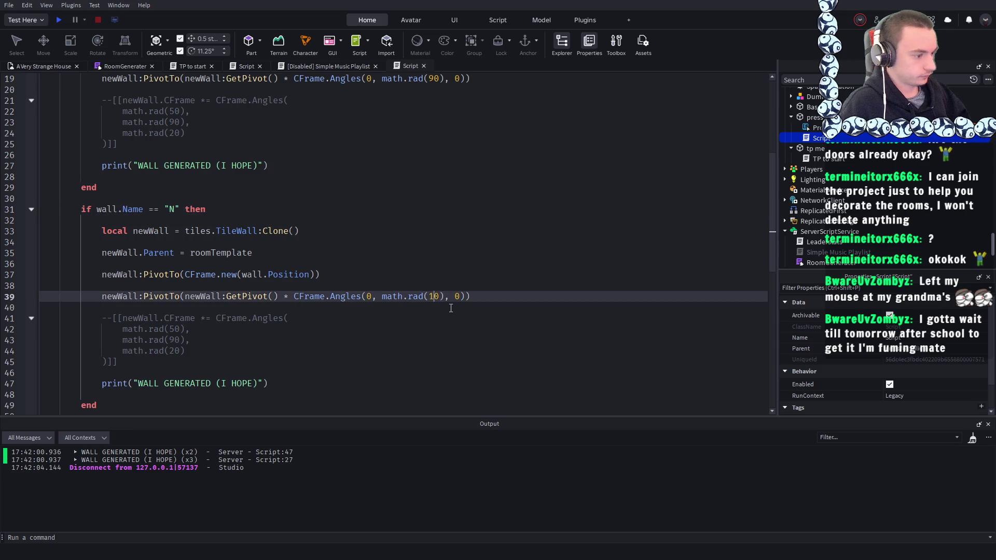
key(BackSpace)
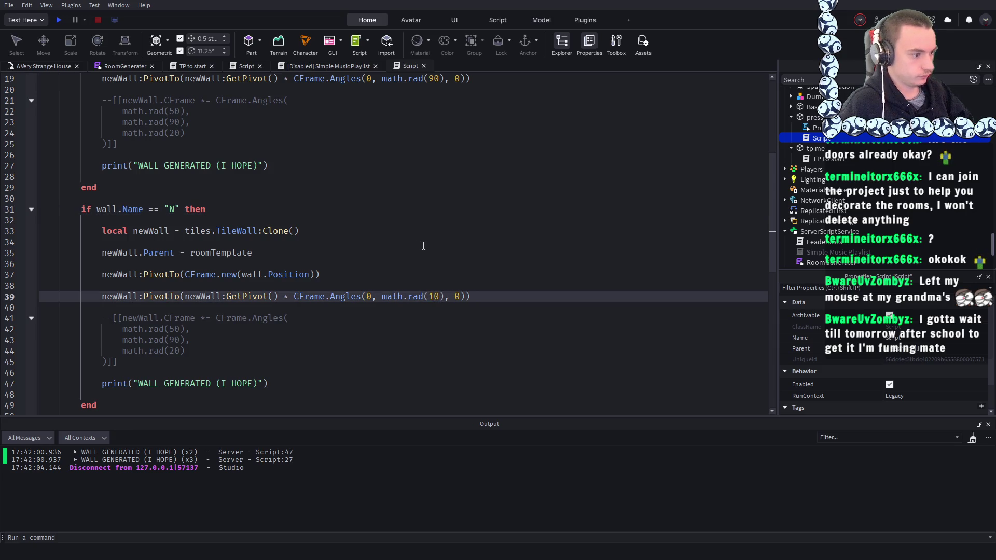
text(8)
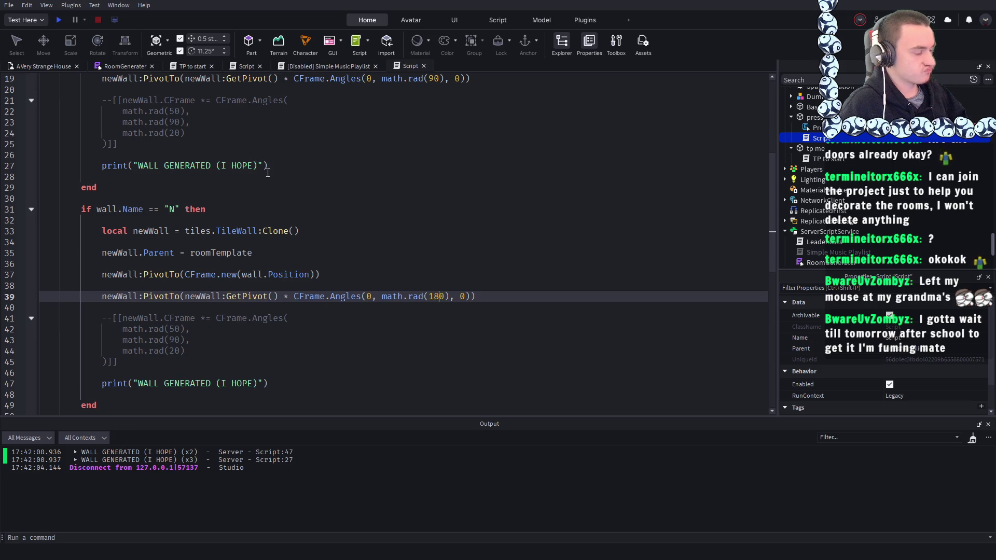
scroll(267, 173, up, 4)
scroll(311, 179, up, 1)
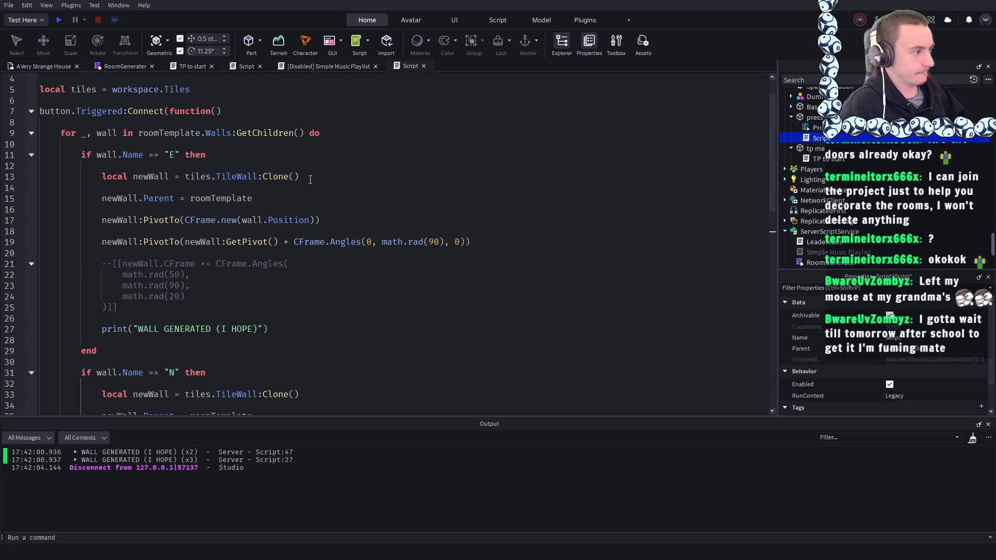
text(180), 0)))
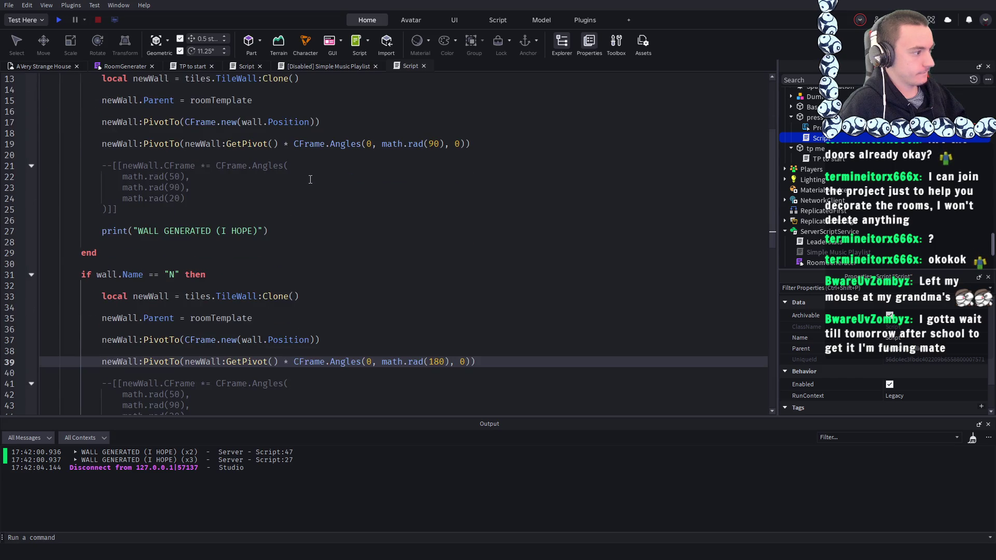
scroll(310, 179, up, 3)
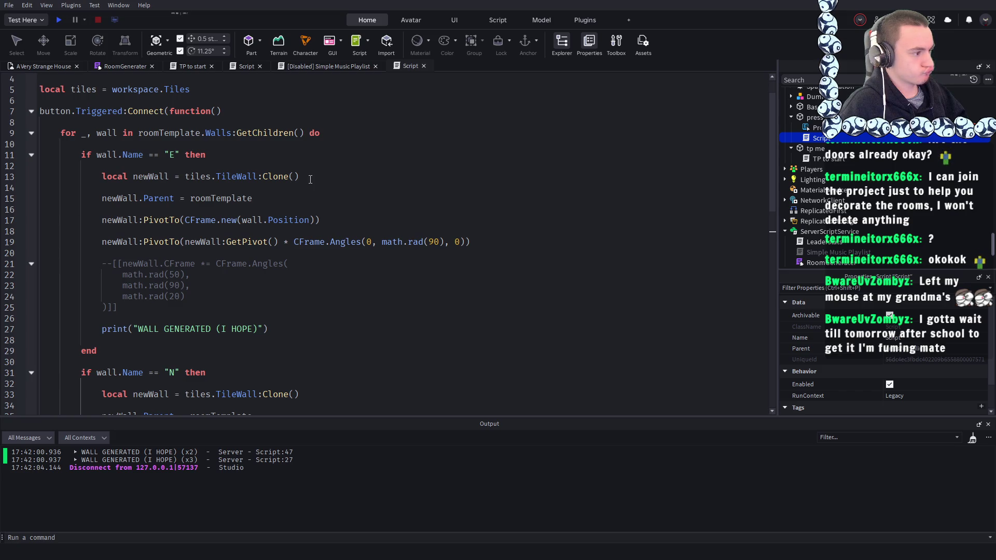
scroll(310, 179, up, 1)
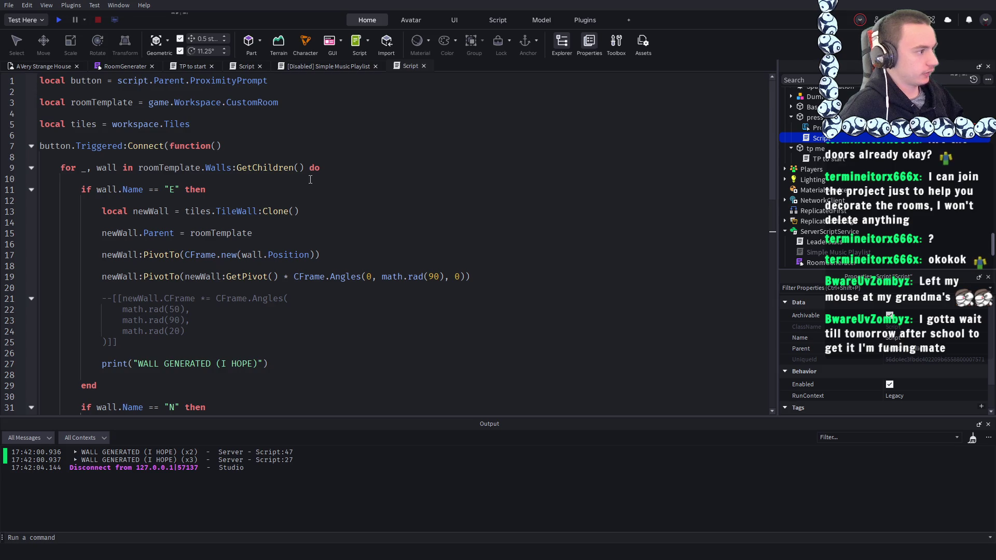
scroll(310, 179, down, 2)
scroll(240, 250, down, 7)
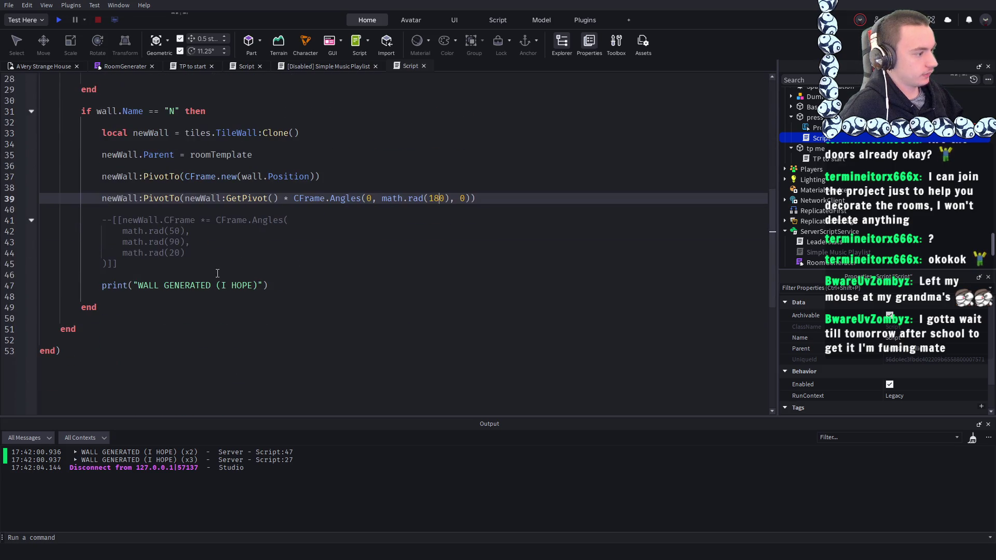
mouse_move(118, 263)
mouse_down()
mouse_move(80, 222)
mouse_move(33, 225)
mouse_up()
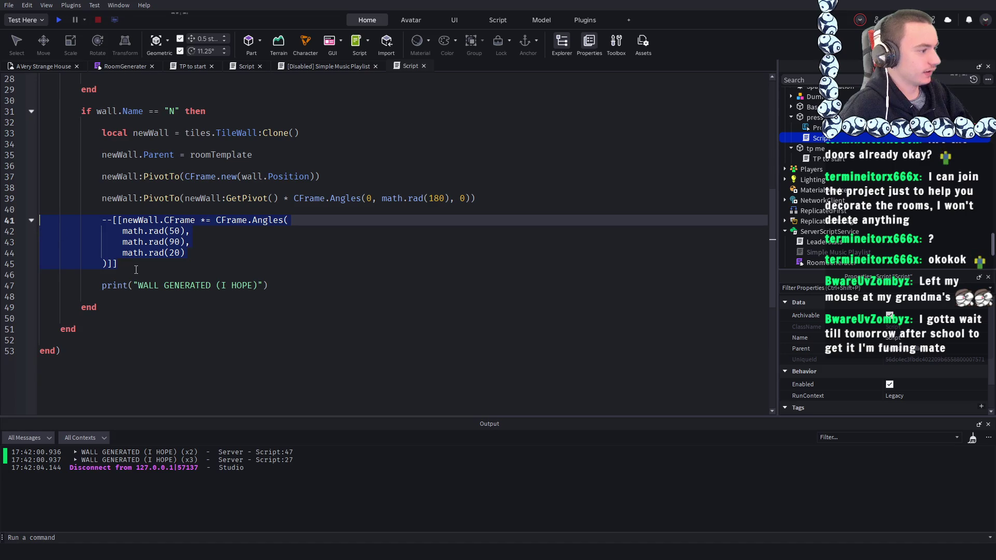
- Delete the first commented CFrame angle block and its WALL GENERATED print line
click(285, 285)
drag(285, 286, 33, 221)
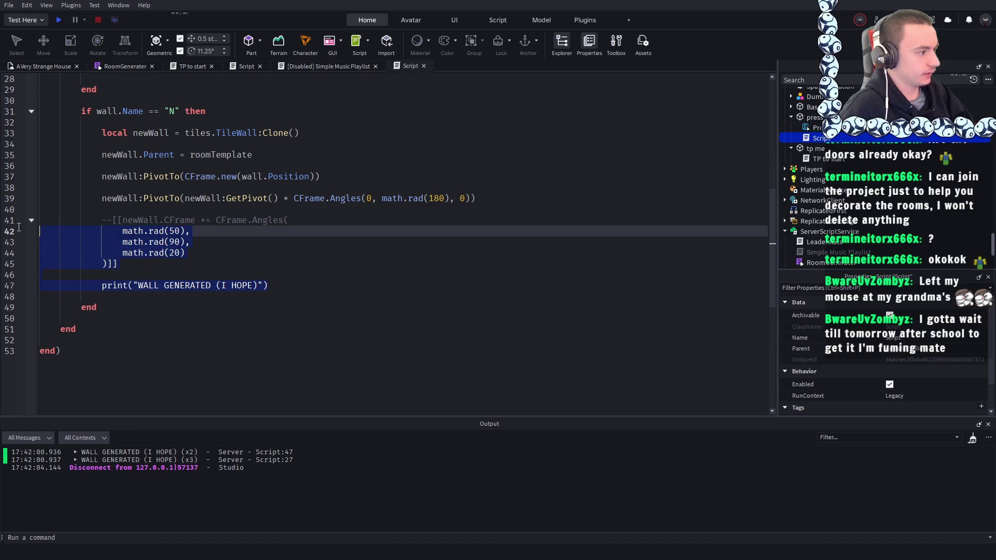
key(BackSpace)
- Remove the "E" branch's commented CFrame block and print line, then select the whole "E" branch
key(BackSpace)
scroll(132, 233, up, 7)
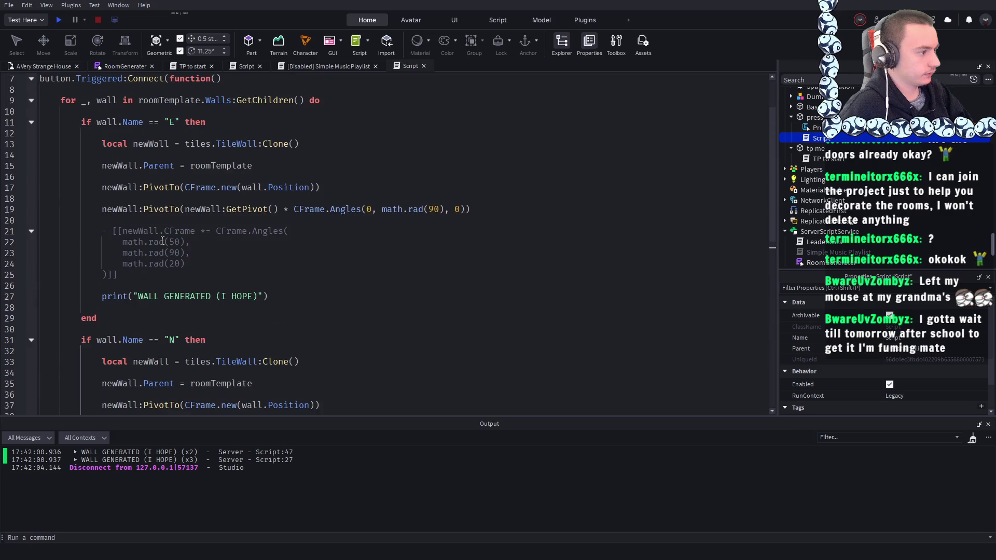
drag(285, 291, 15, 227)
key(BackSpace)
key(BackSpace)
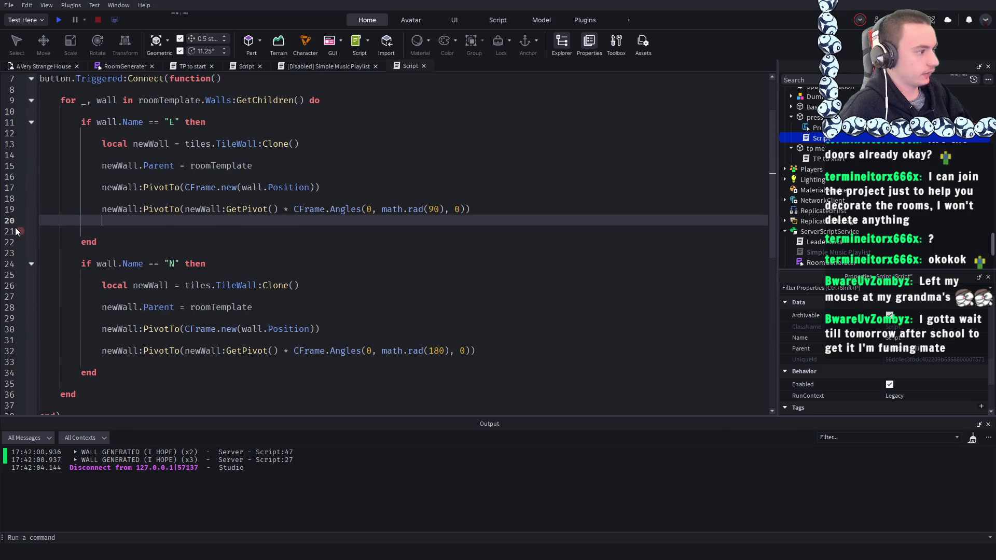
key(BackSpace)
scroll(197, 194, up, 2)
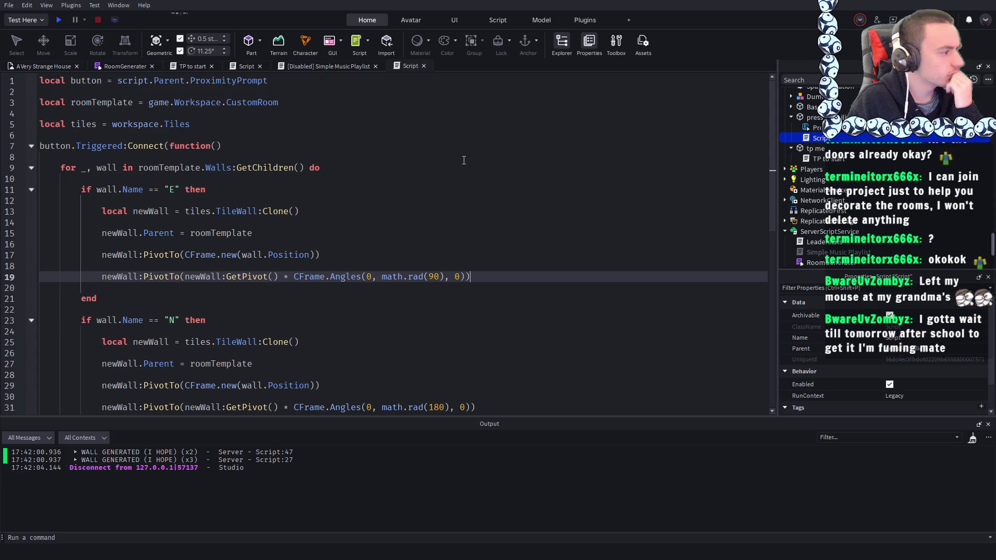
scroll(464, 160, down, 1)
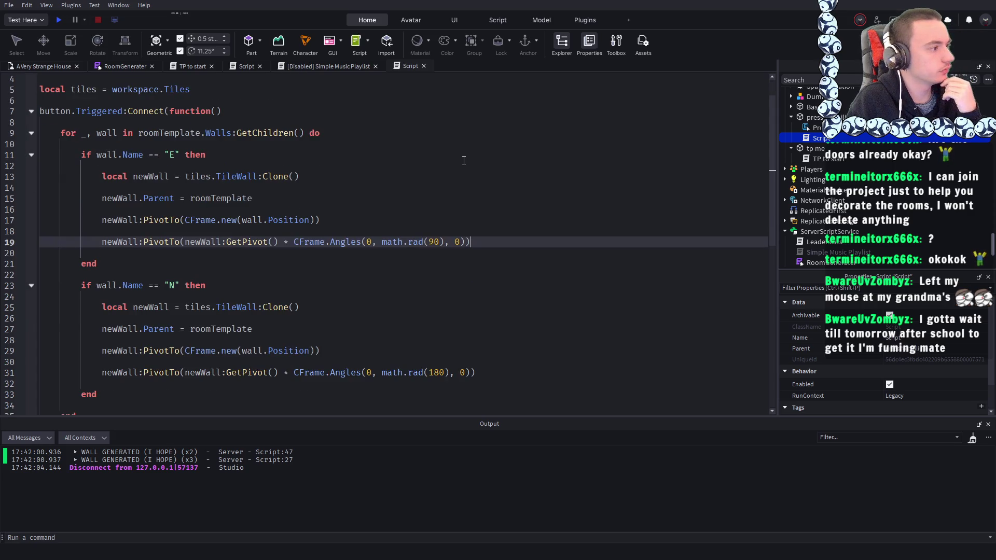
scroll(464, 160, up, 1)
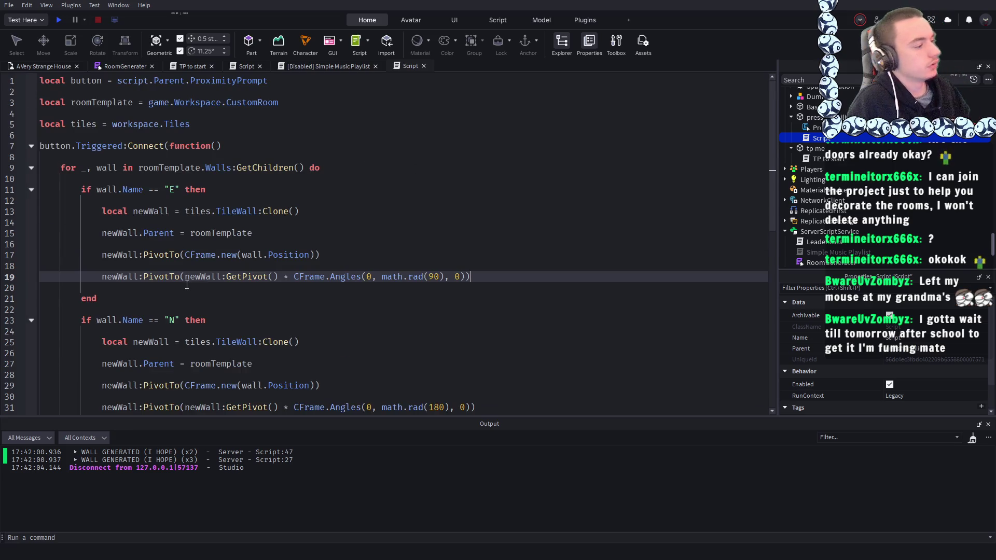
drag(126, 297, 93, 182)
key(ctrl+c)
- Declare local function genWall(direct, degree) below the tiles variable and paste the "E" branch into it
click(215, 125)
key(Return)
key(Return)
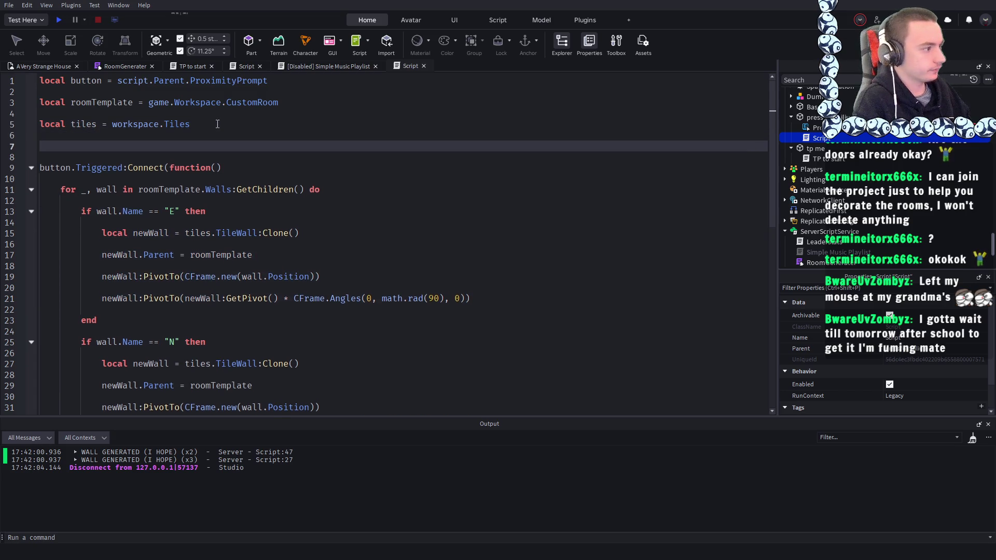
text(local function )
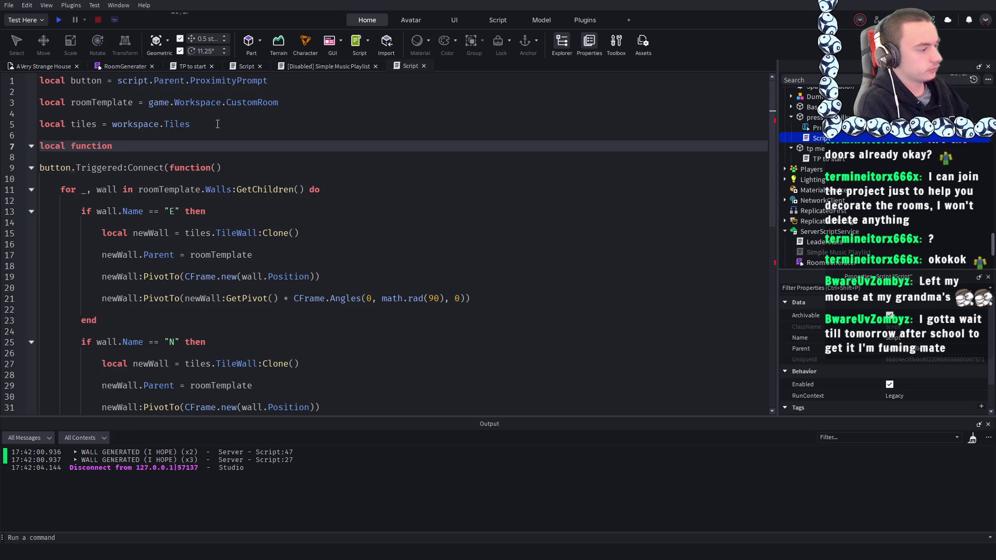
text(genWall)
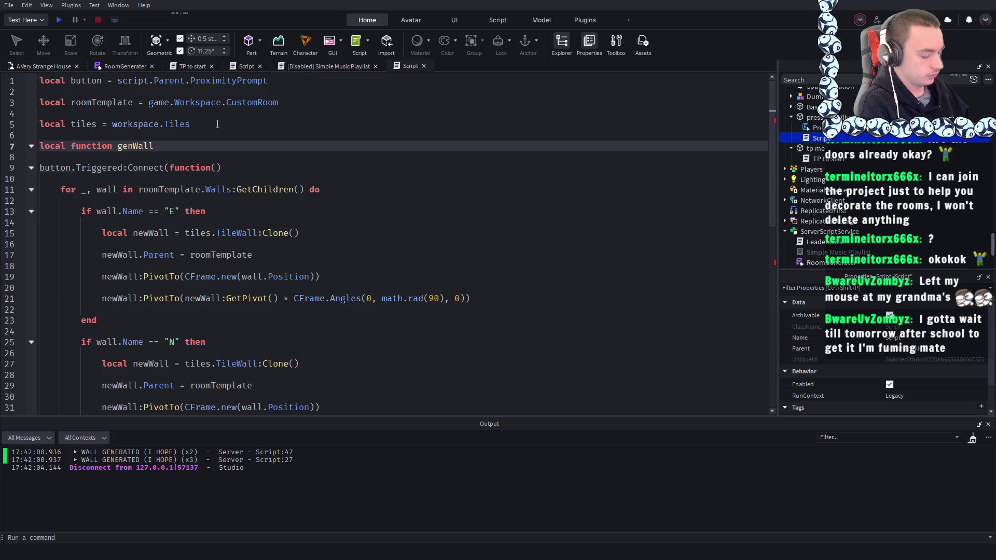
text(()
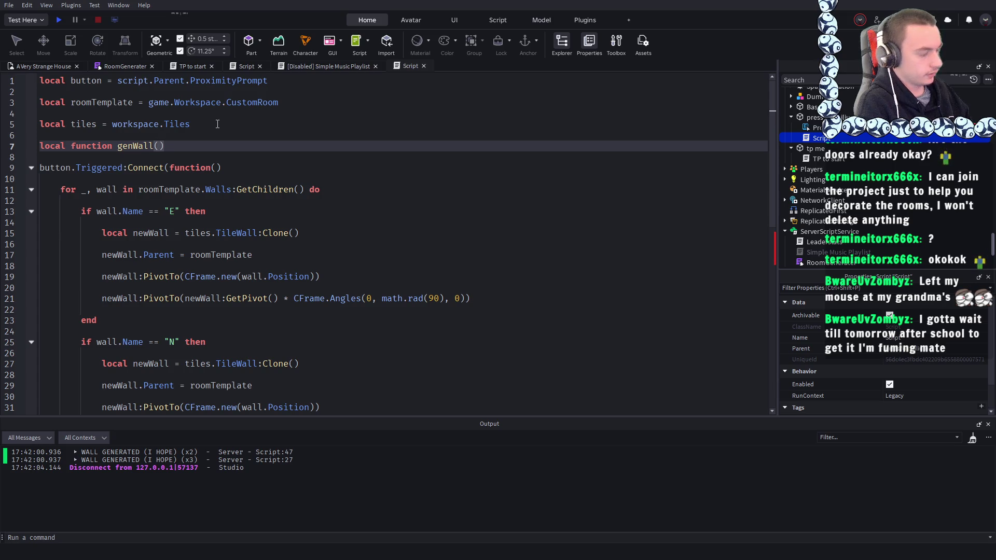
text(direct)
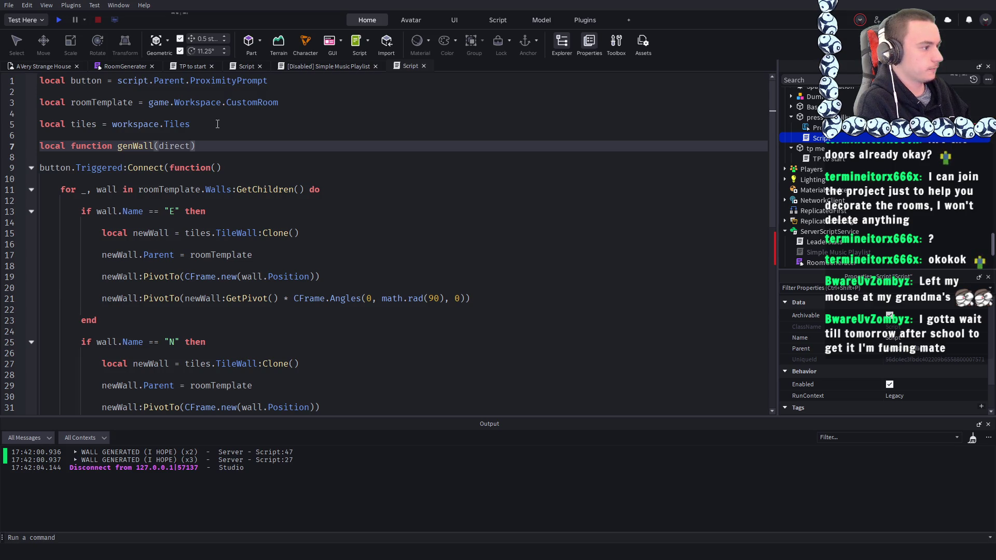
text(, )
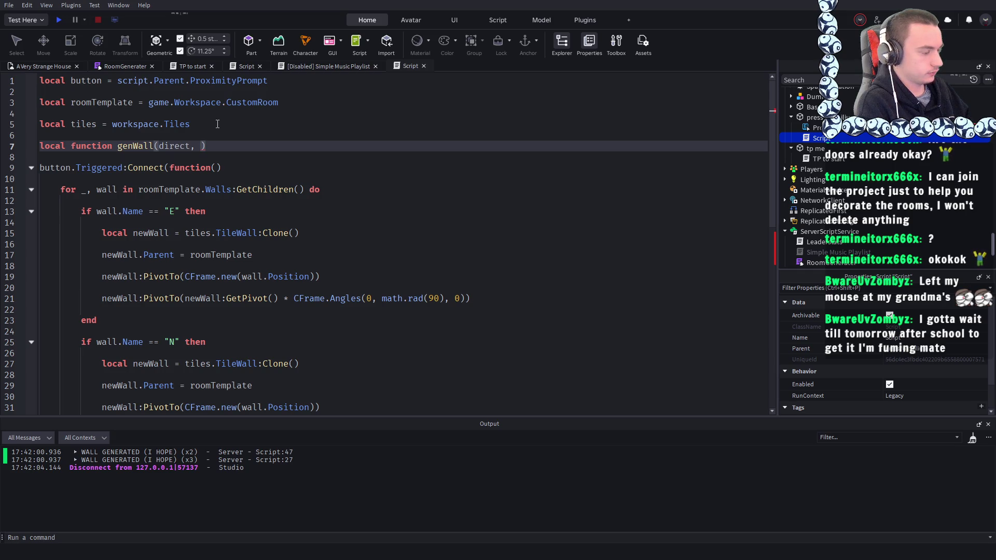
text(degree)
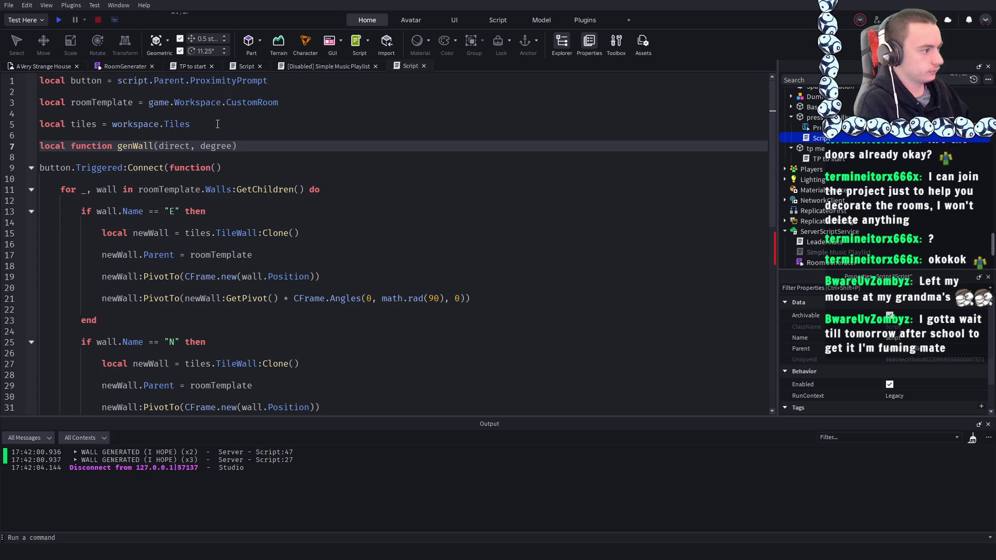
key(Return)
key(Return)
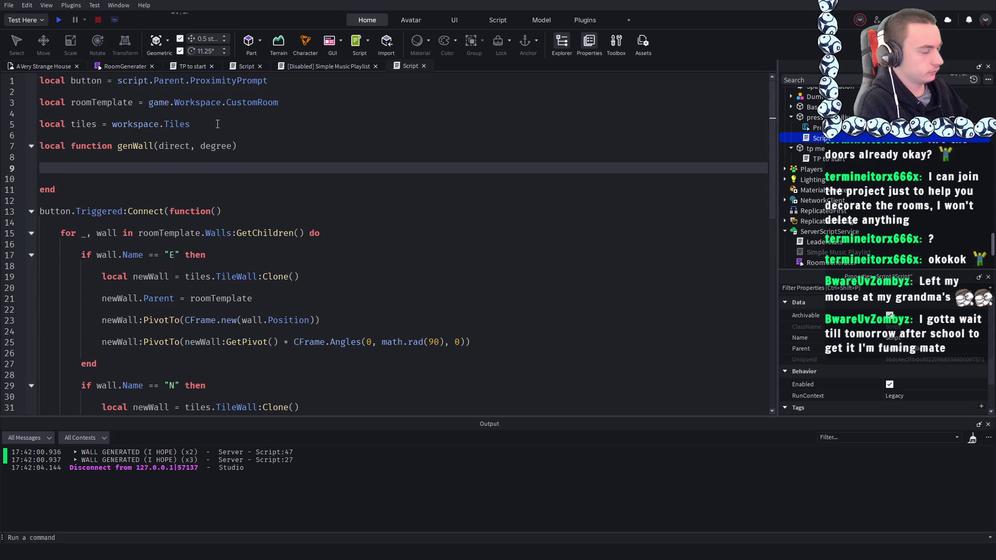
key(ctrl+v)
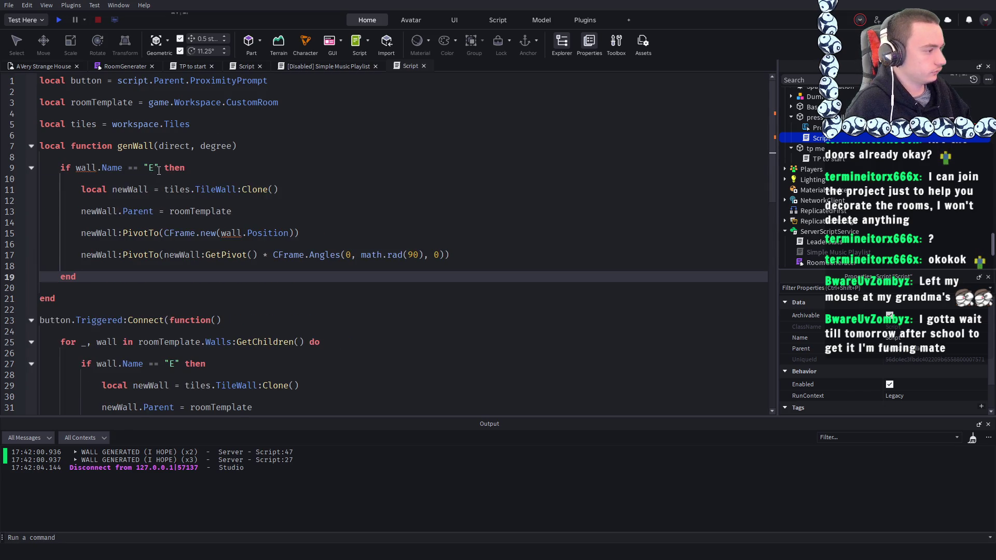
- Replace the hard-coded "E" with direct and the 90 rotation with degree in genWall
click(150, 170)
key(BackSpace)
key(BackSpace)
text(dir)
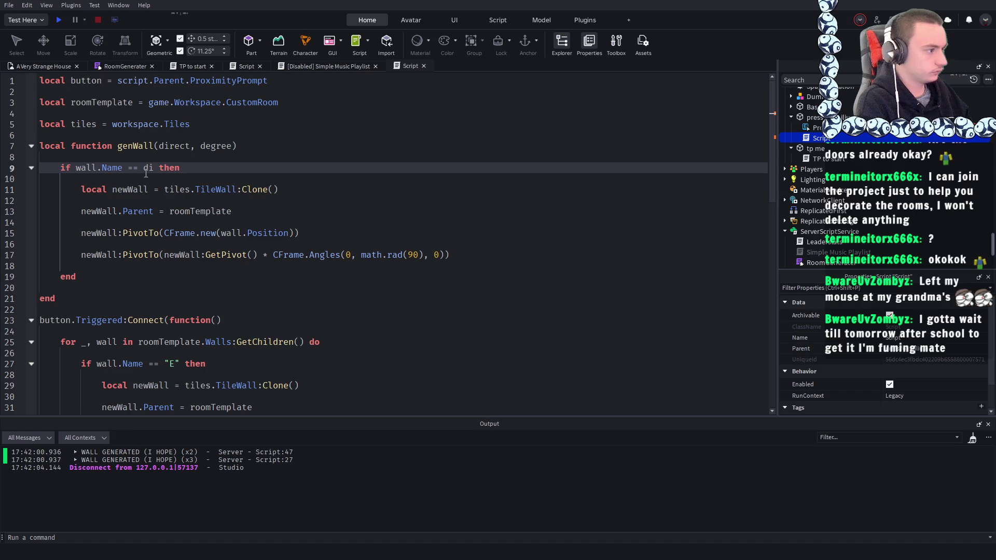
text(ect)
click(338, 172)
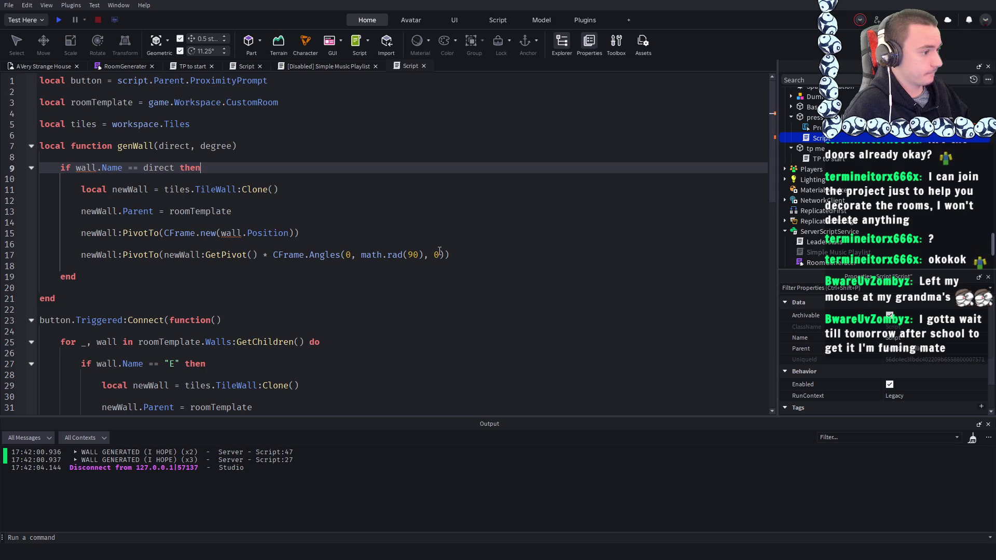
click(415, 255)
double_click(415, 255)
text(de)
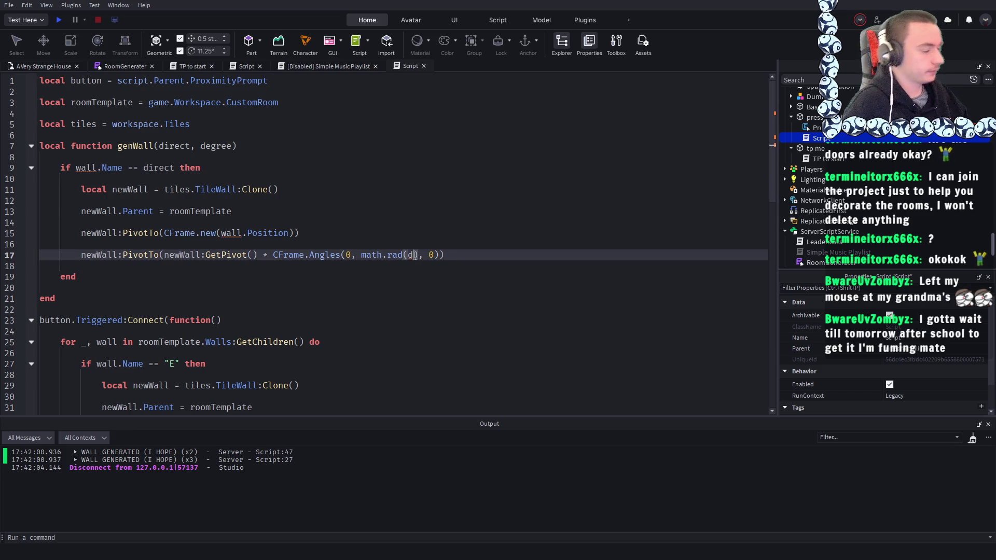
text(gr)
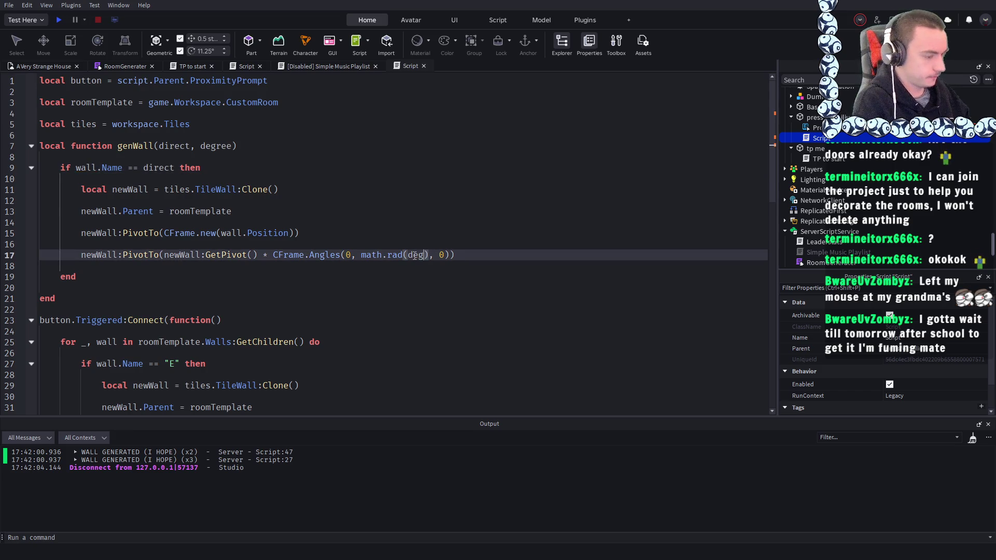
text(ee)
click(210, 200)
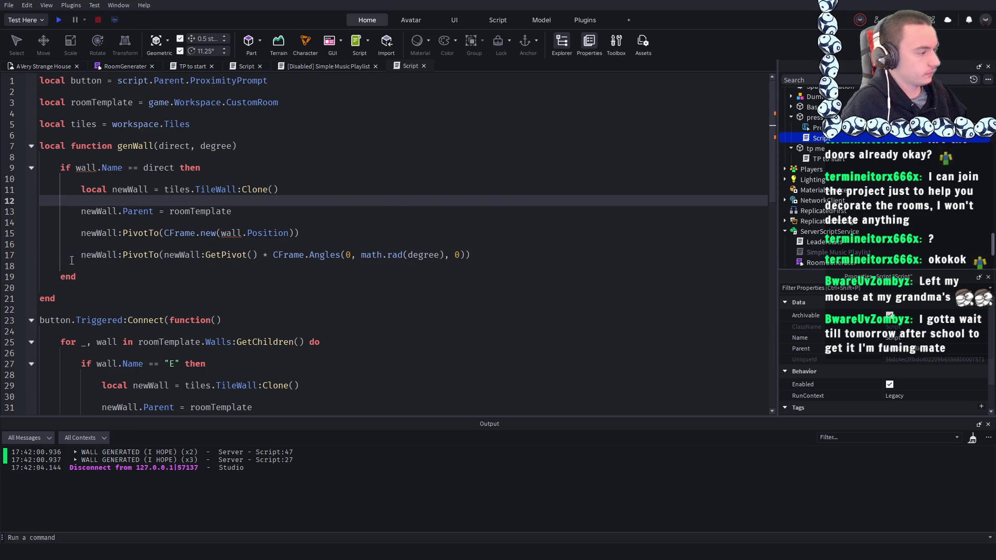
mouse_move(75, 290)
mouse_down()
mouse_move(72, 254)
mouse_move(25, 150)
mouse_up()
key(ctrl+c)
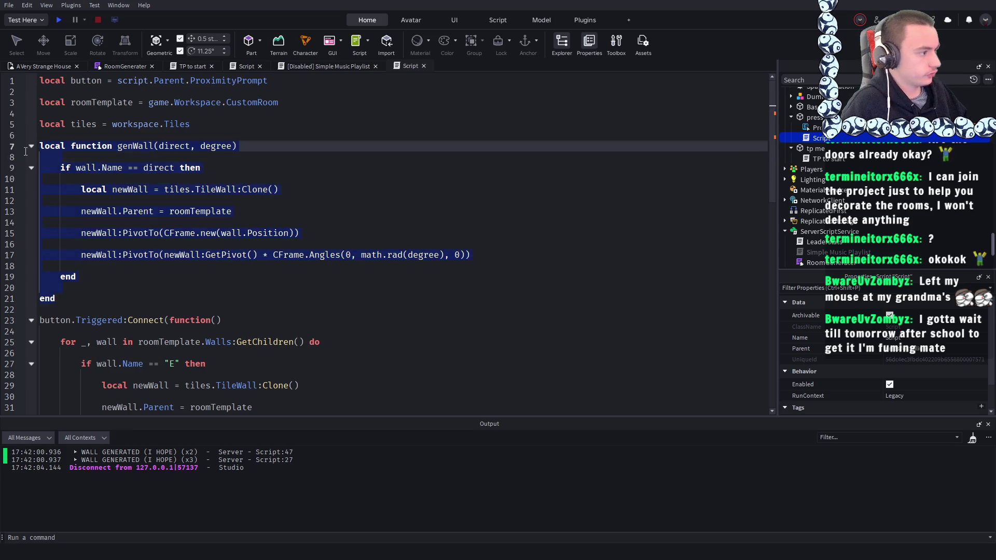
- Paste genWall inside the wall loop and delete the extra blank lines below tiles
key(BackSpace)
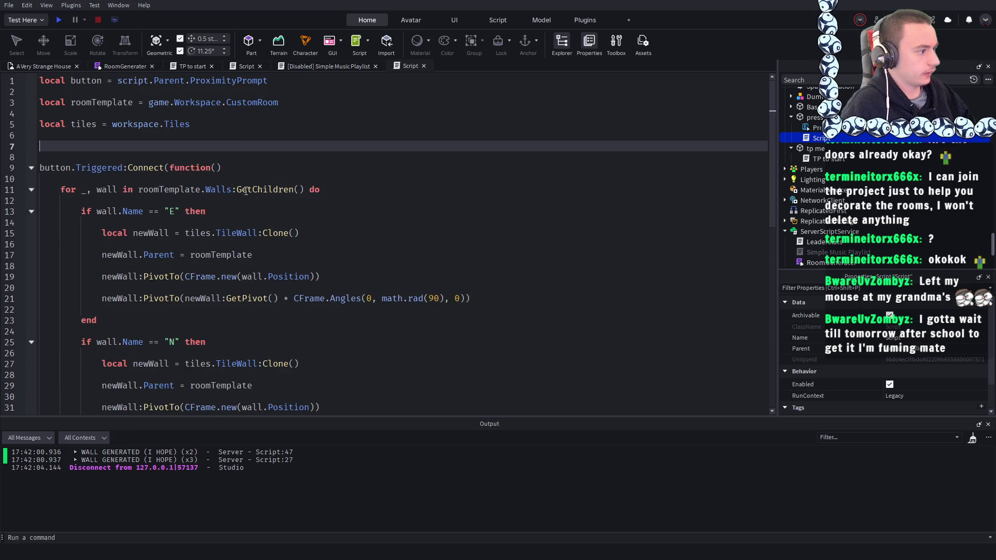
click(346, 191)
key(Return)
key(Return)
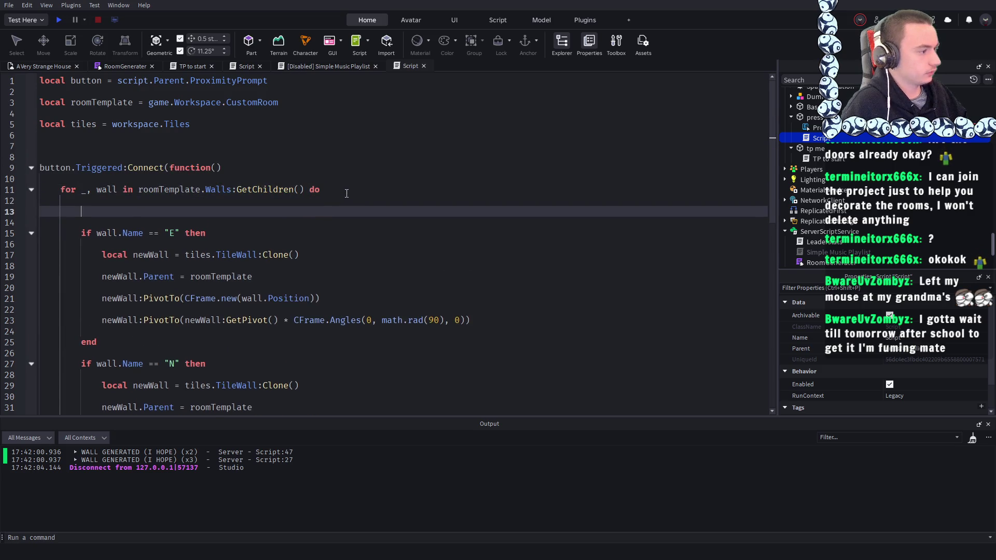
key(ctrl+v)
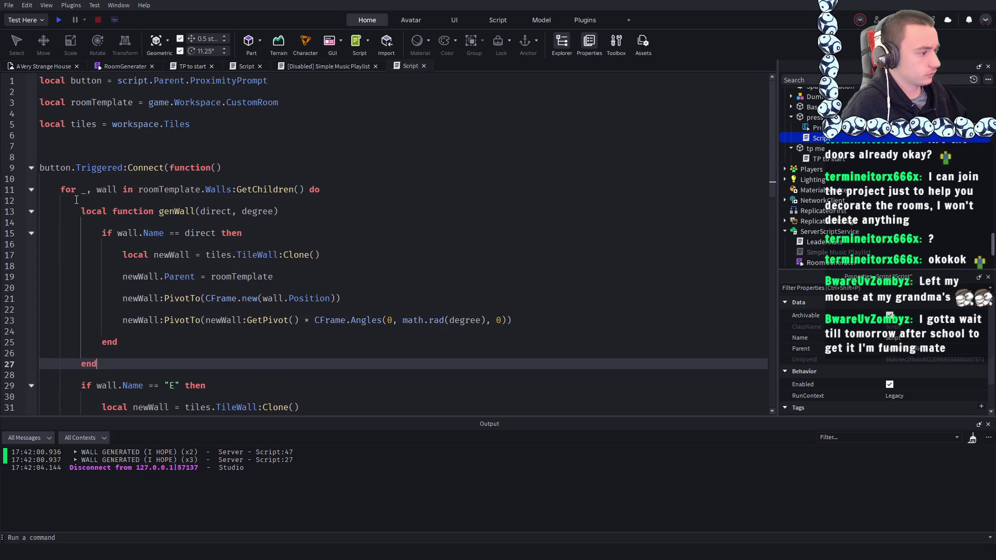
click(48, 147)
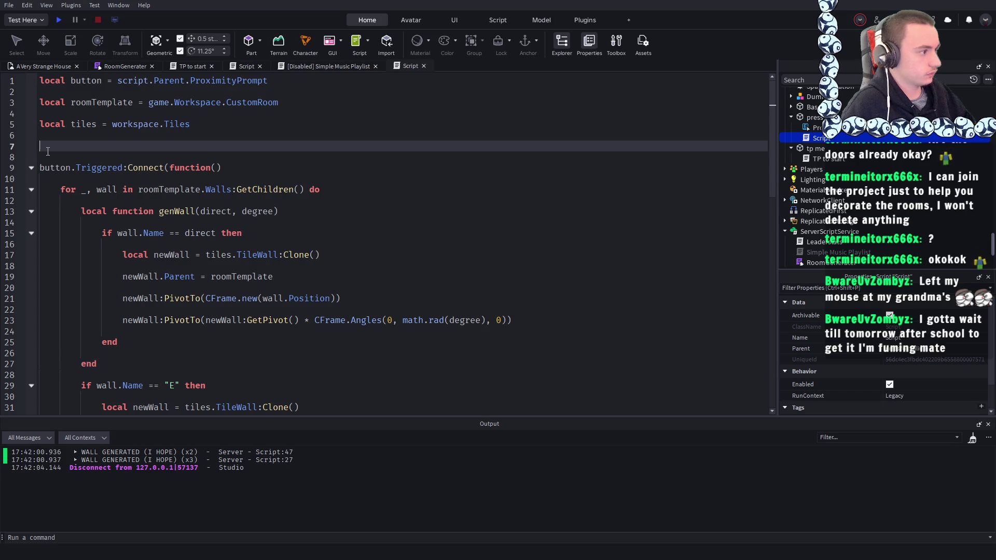
key(BackSpace)
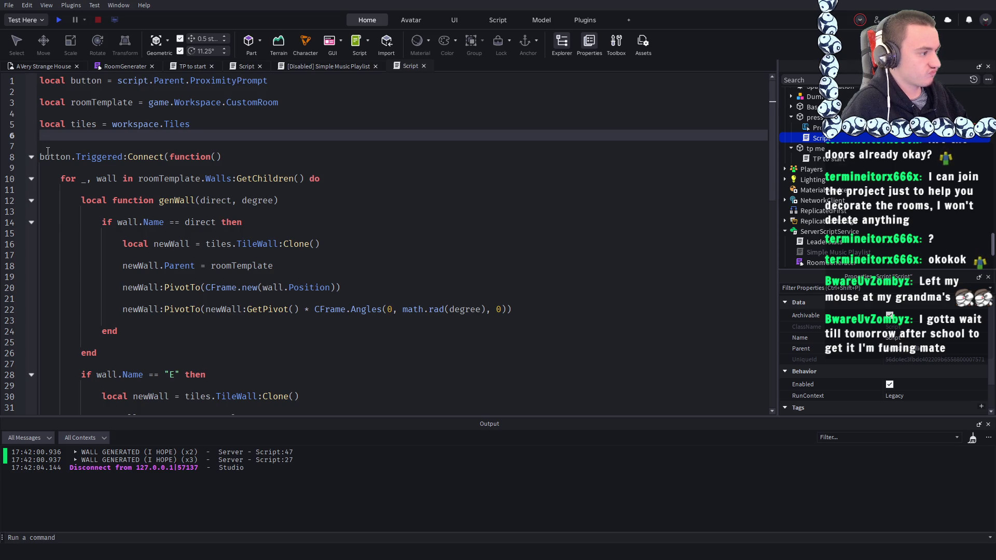
key(BackSpace)
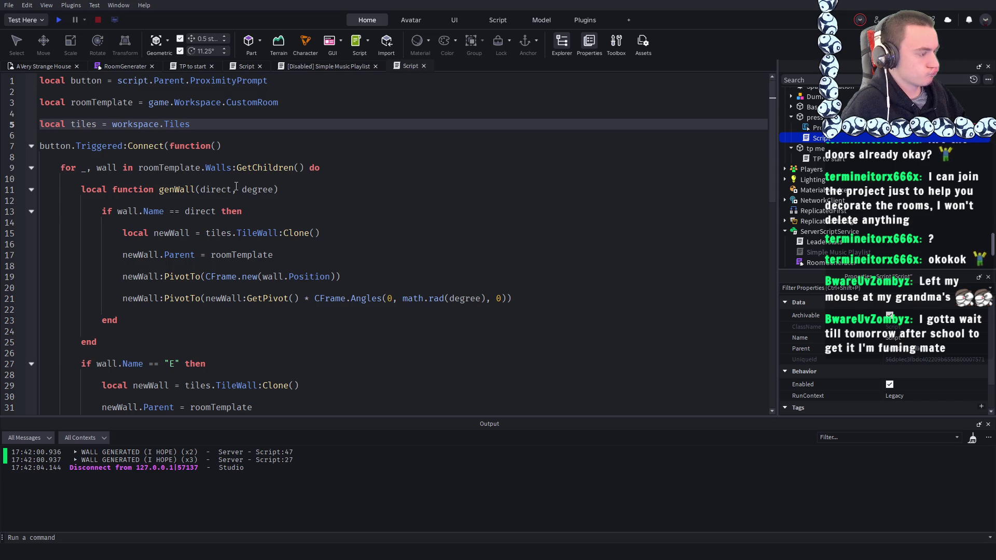
- Cut genWall out of the loop and paste it above the button.Triggered handler
scroll(236, 186, down, 2)
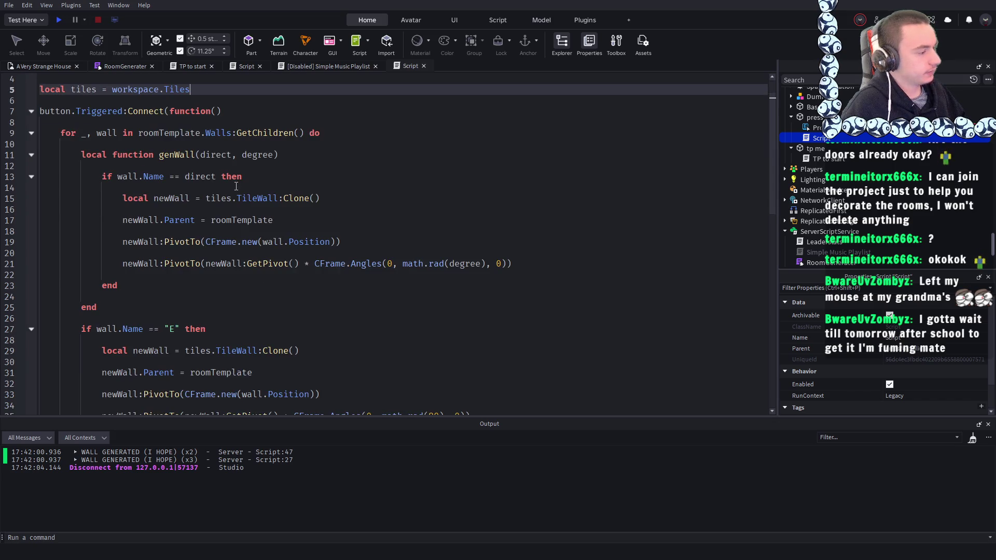
scroll(236, 186, down, 2)
scroll(285, 154, up, 3)
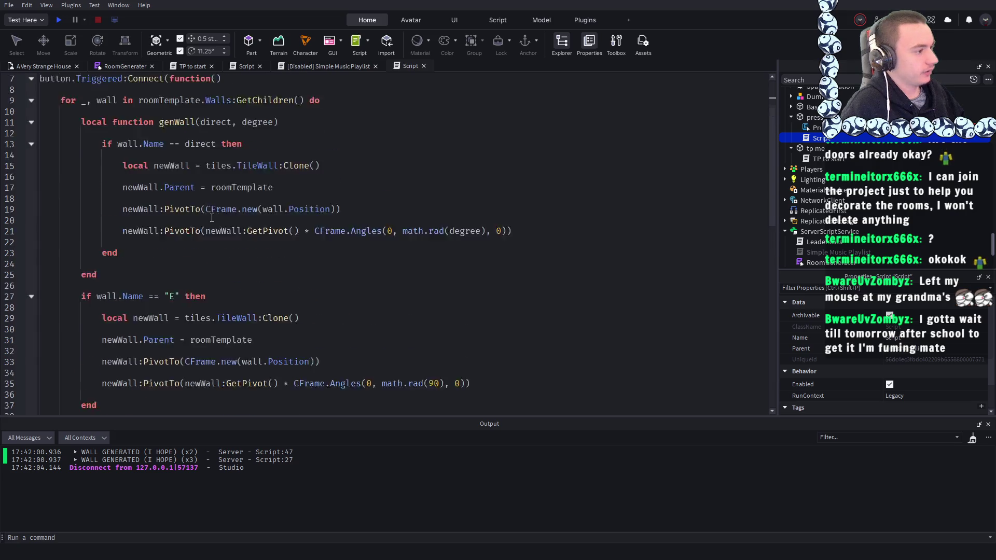
click(285, 154)
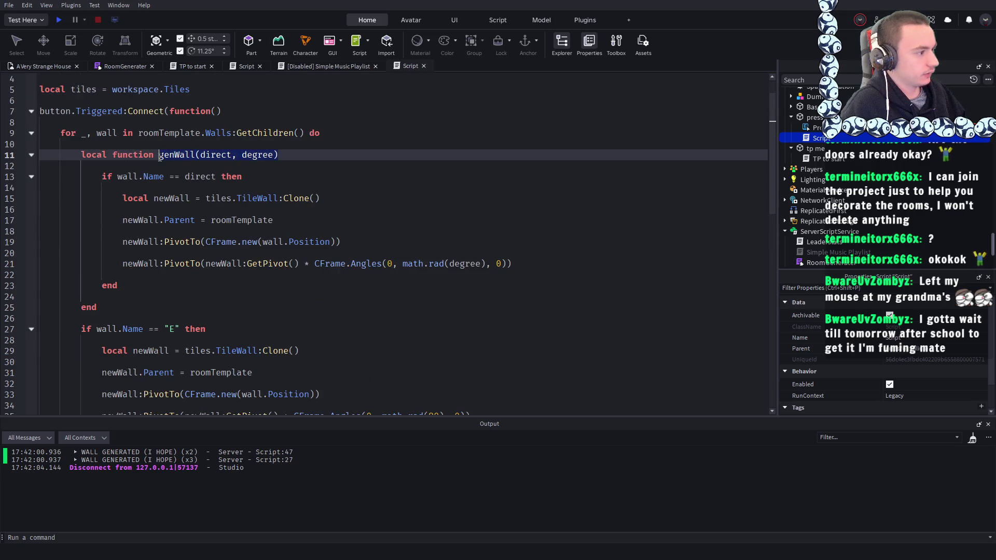
scroll(290, 181, down, 3)
scroll(296, 210, down, 2)
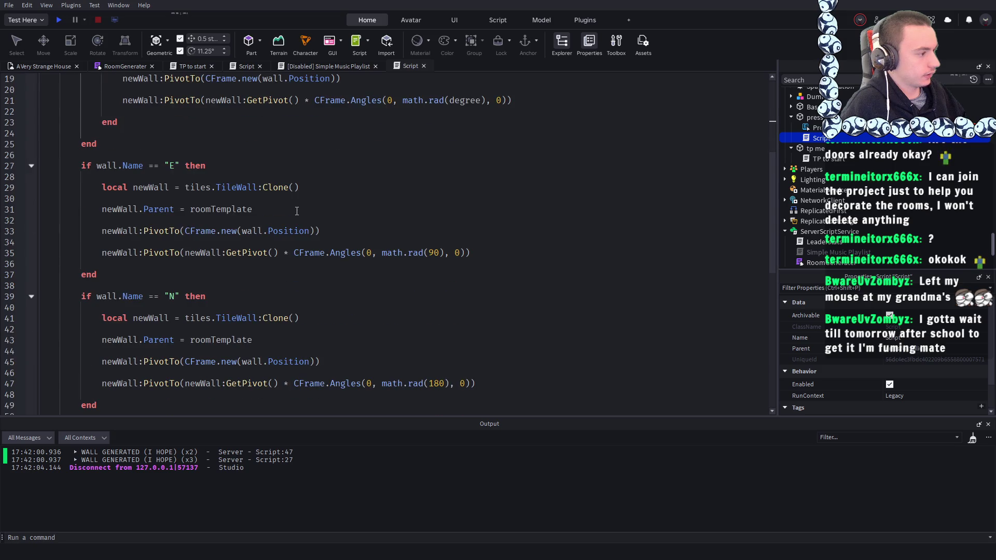
scroll(297, 210, up, 5)
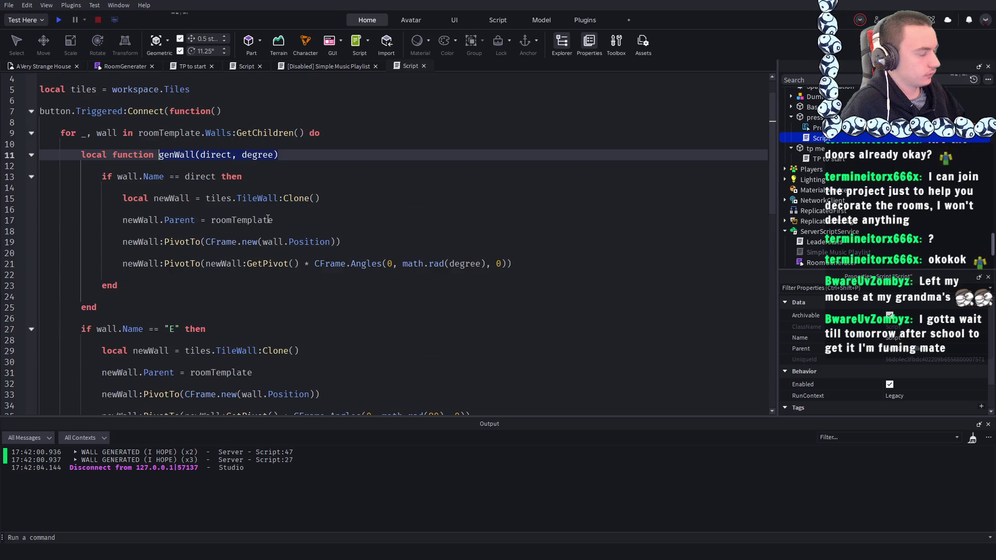
scroll(267, 219, down, 1)
scroll(267, 218, down, 1)
scroll(189, 250, up, 1)
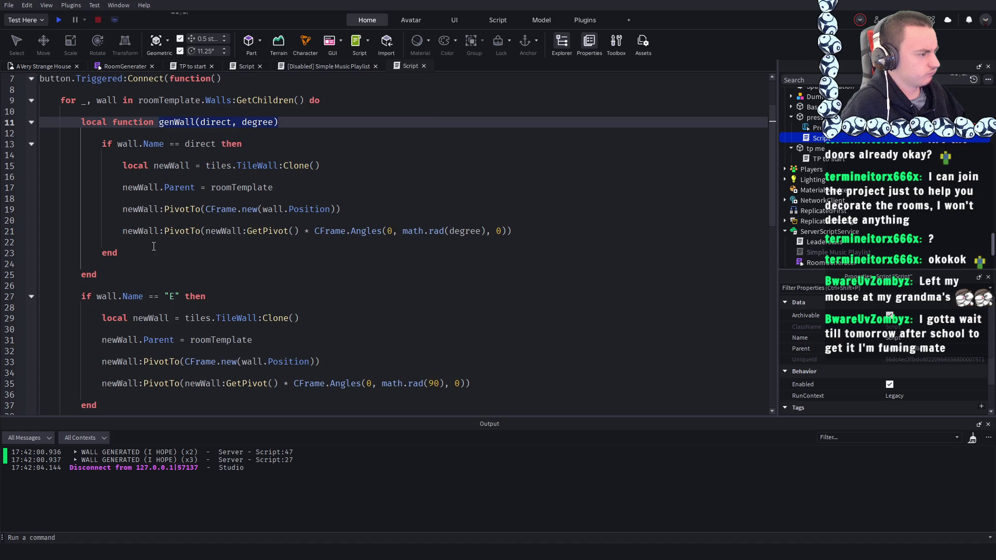
scroll(137, 255, up, 2)
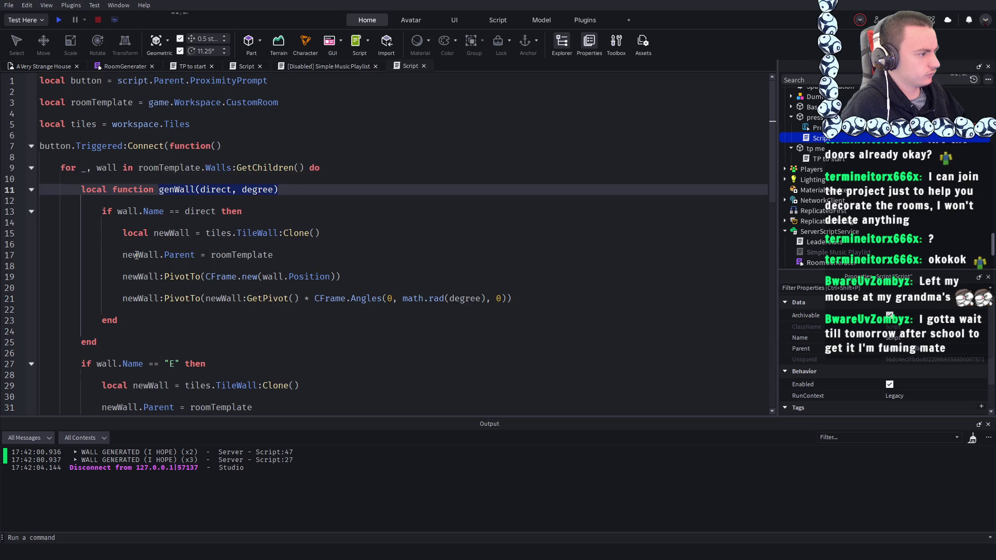
key(ctrl+x)
key(Up)
key(Up)
key(Up)
key(ctrl+v)
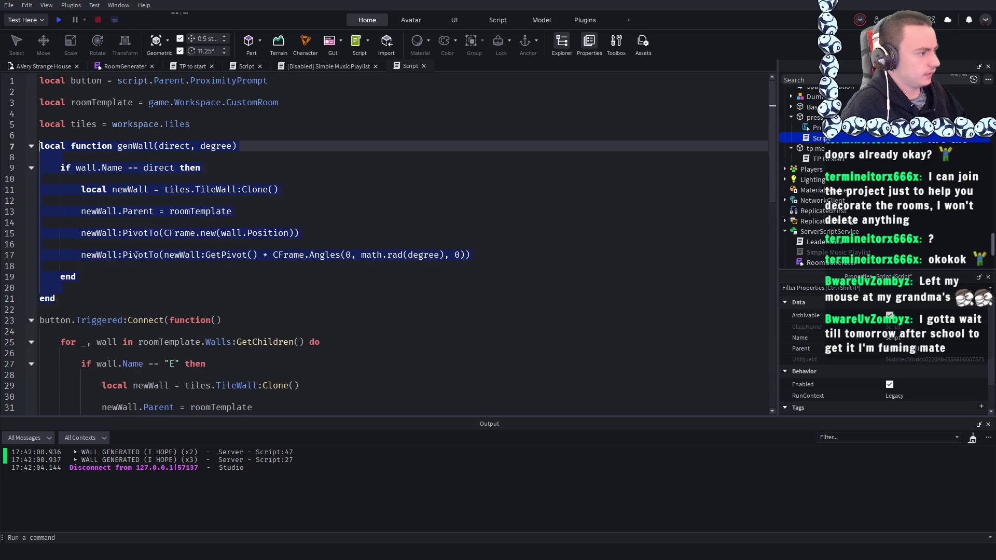
click(267, 247)
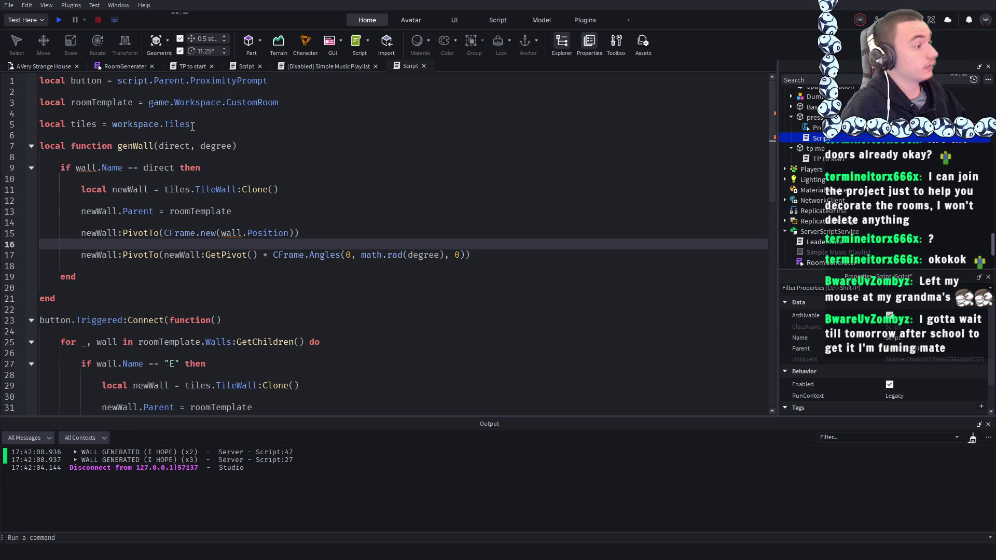
- Add 'local wall = nil' on line 7, below the tiles variable
click(209, 123)
key(Return)
key(Return)
text(local wall)
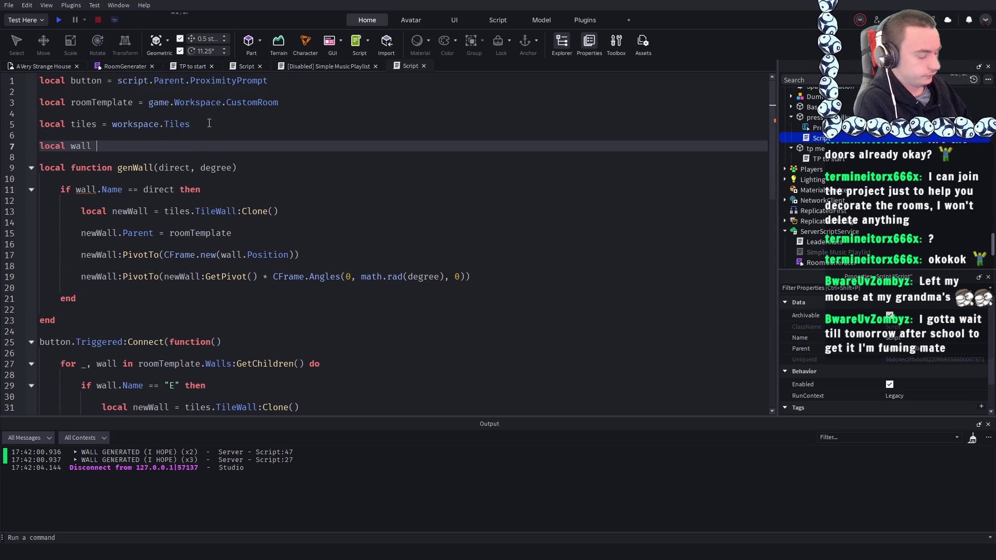
text( =)
key(Up)
key(Up)
click(159, 142)
key(BackSpace)
key(BackSpace)
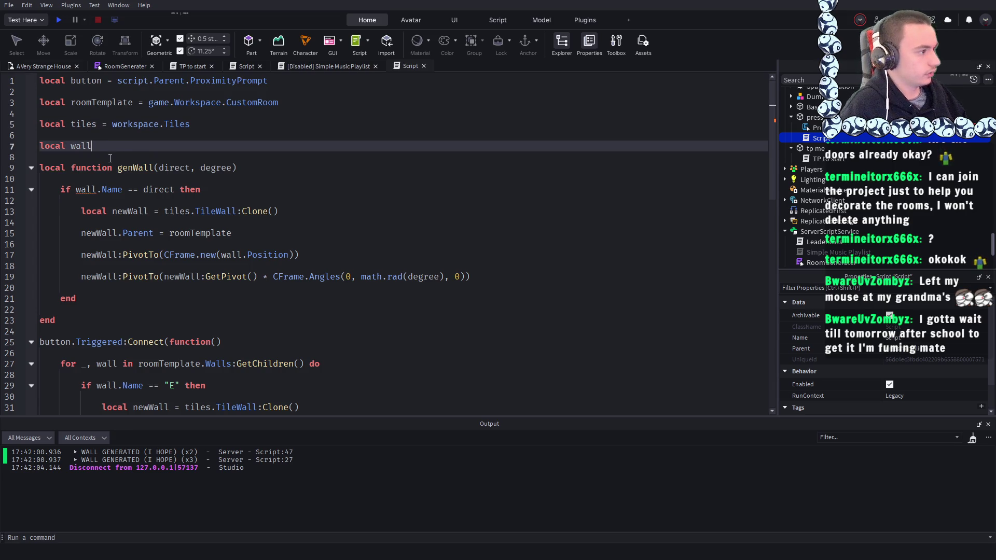
text( = nil)
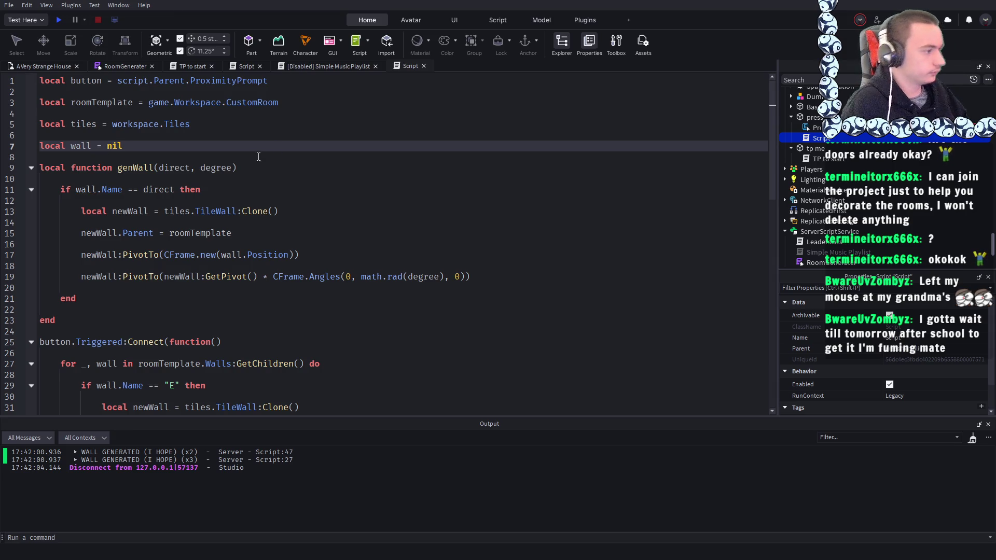
scroll(305, 190, down, 1)
click(304, 191)
click(119, 133)
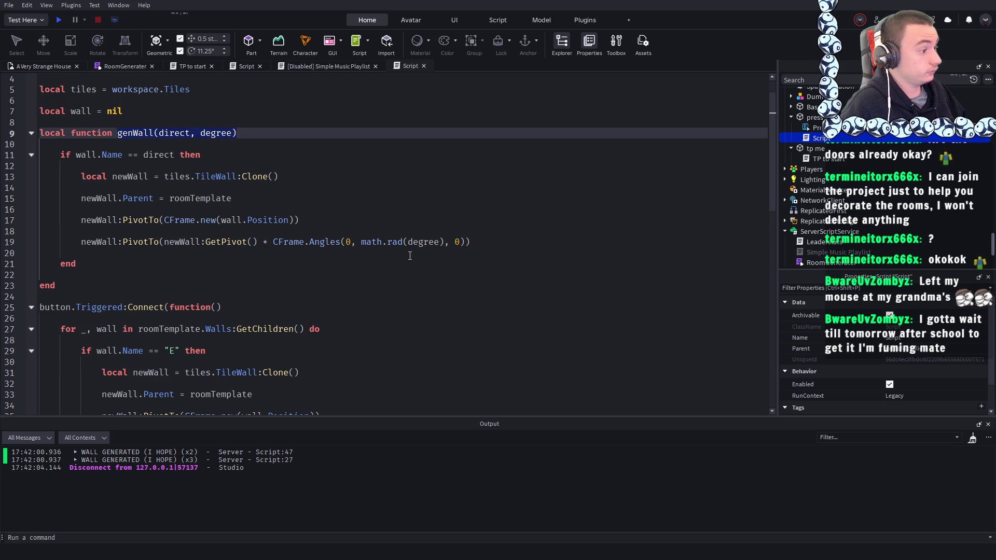
scroll(409, 256, down, 1)
scroll(322, 268, down, 2)
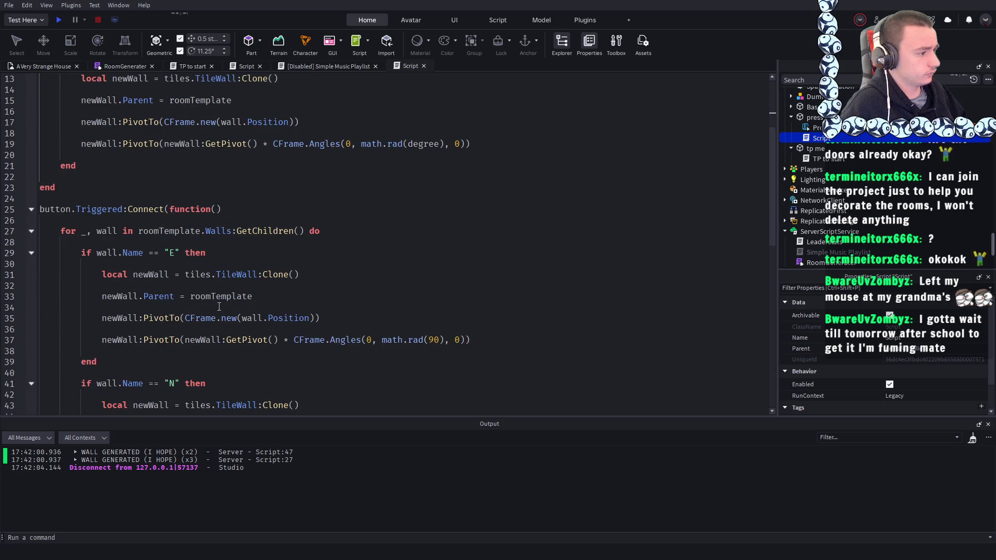
- Replace the east-wall if-block in the loop with a pasted genWall call
drag(98, 361, 80, 252)
key(ctrl+v)
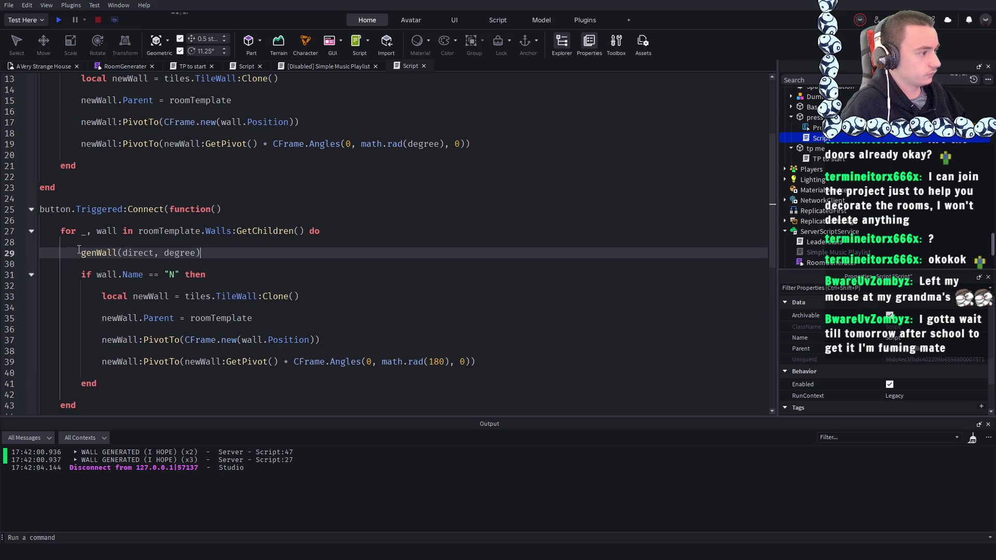
scroll(161, 265, up, 3)
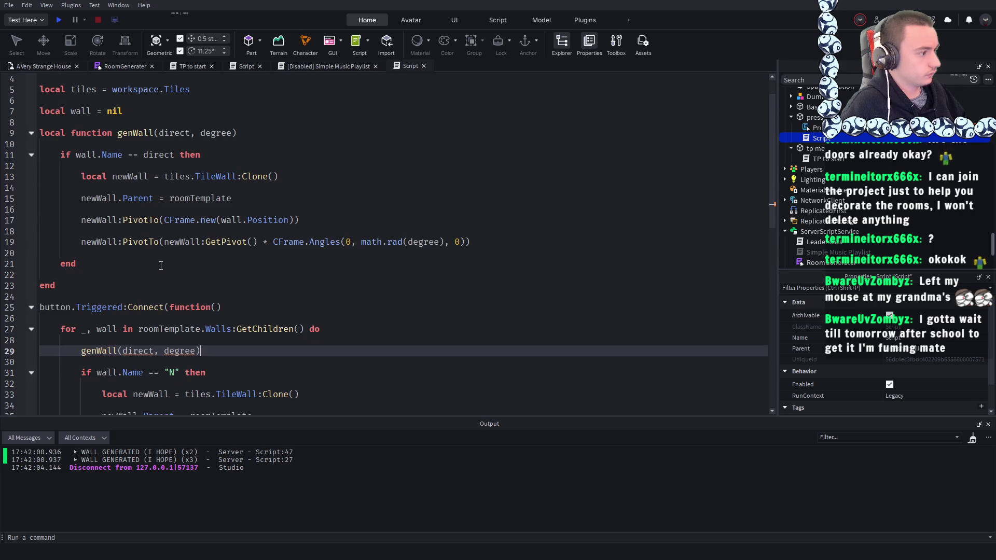
scroll(161, 266, down, 3)
double_click(134, 253)
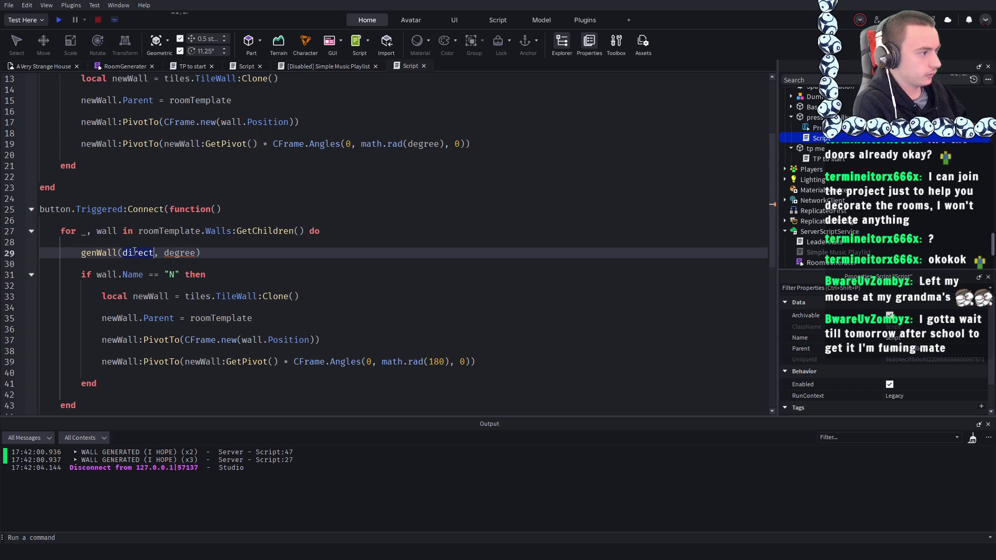
scroll(134, 253, up, 1)
scroll(162, 246, down, 1)
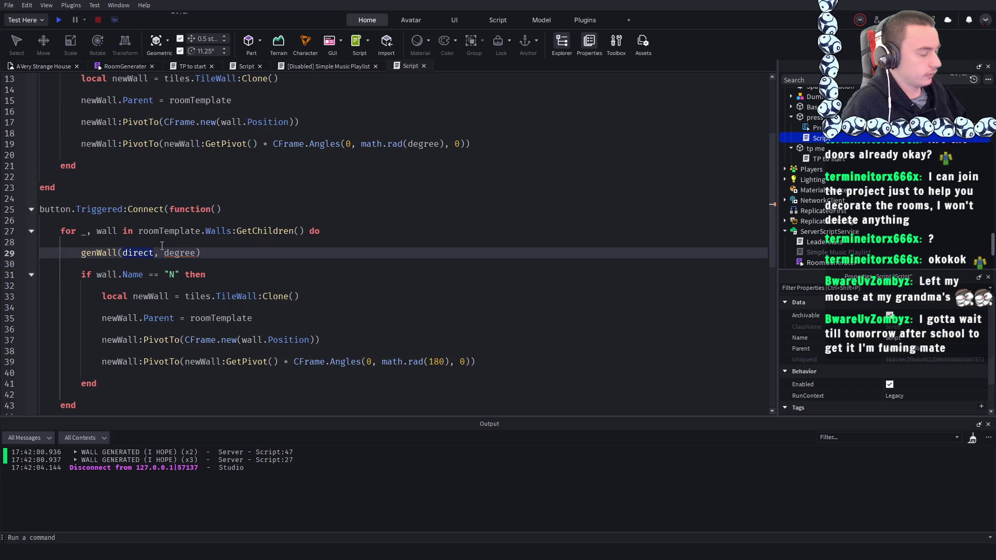
key(ctrl+z)
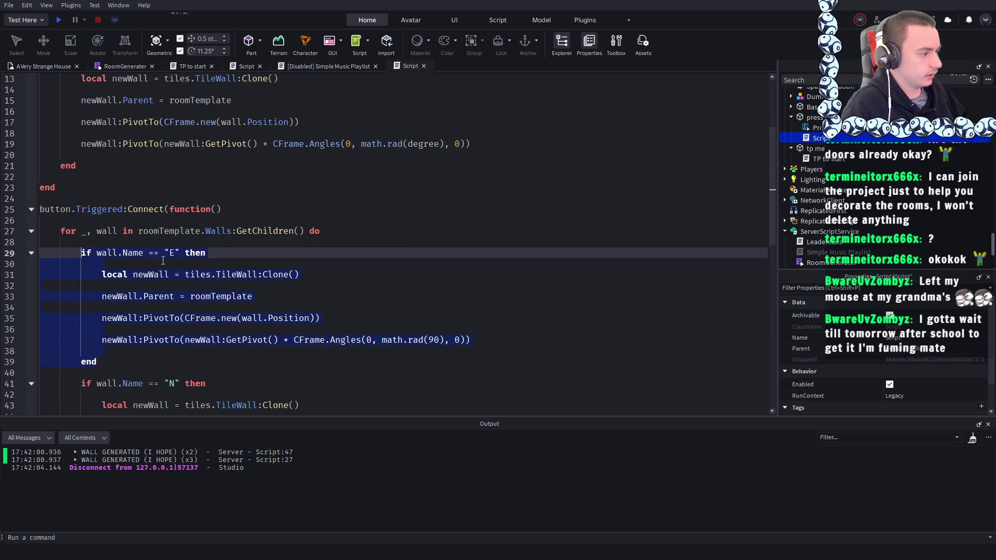
key(ctrl+y)
- Fill in the call's arguments as genWall("E", 90)
double_click(135, 252)
text(E, degree))
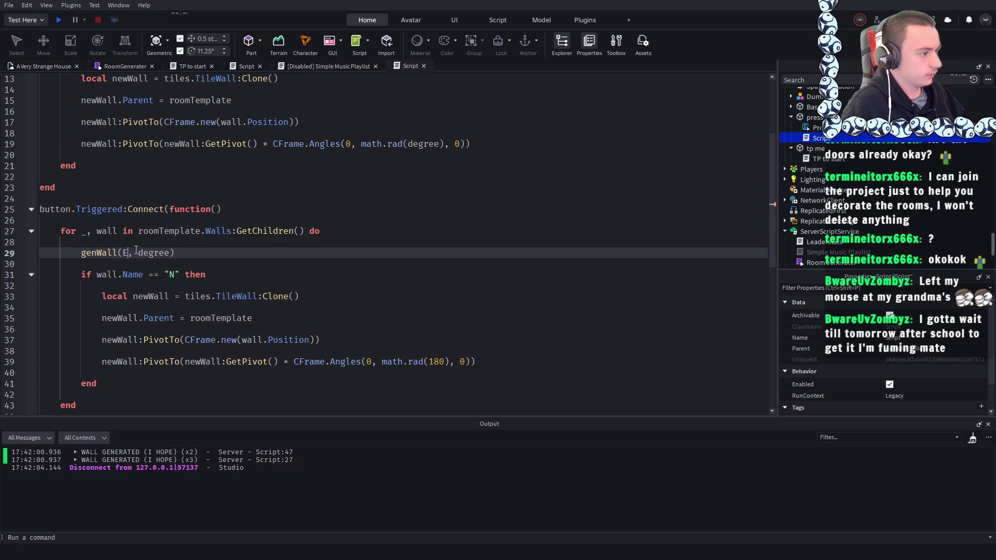
double_click(162, 253)
text(90)
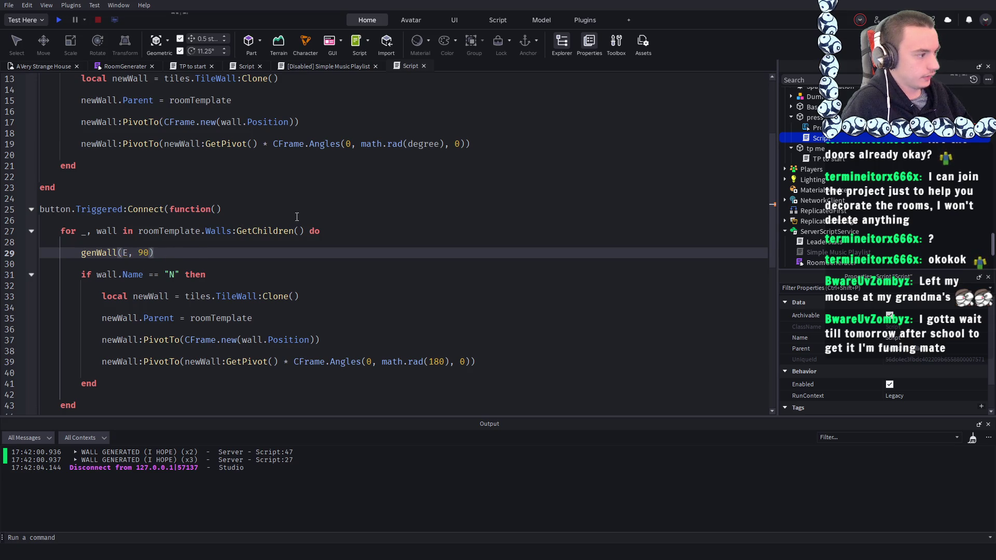
key(Up)
key(Up)
key(Up)
click(123, 253)
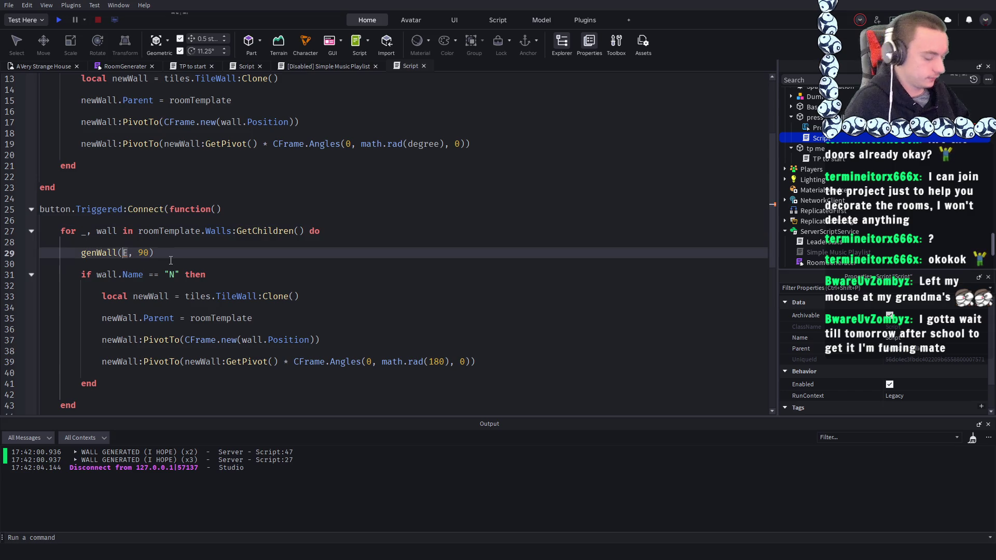
text("E")
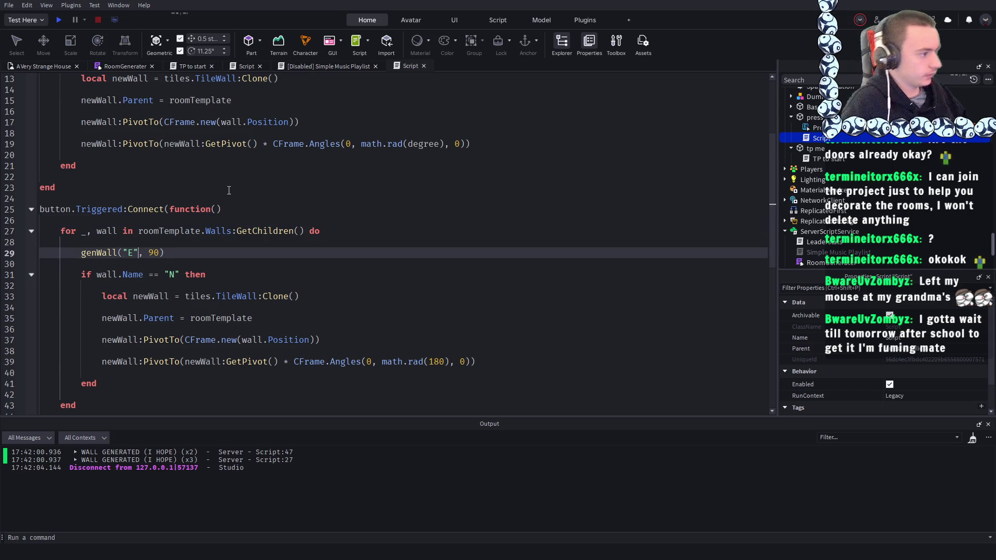
click(229, 190)
- Replace the north-wall if-block with a copied call edited to genWall("N", 180), then start a playtest
click(177, 254)
key(shift+Home)
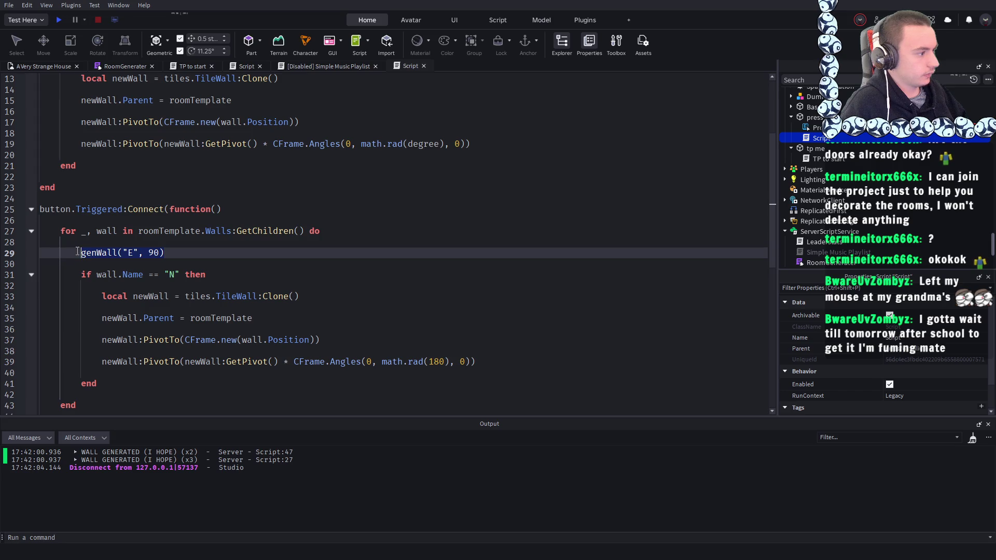
key(ctrl+c)
drag(128, 385, 81, 274)
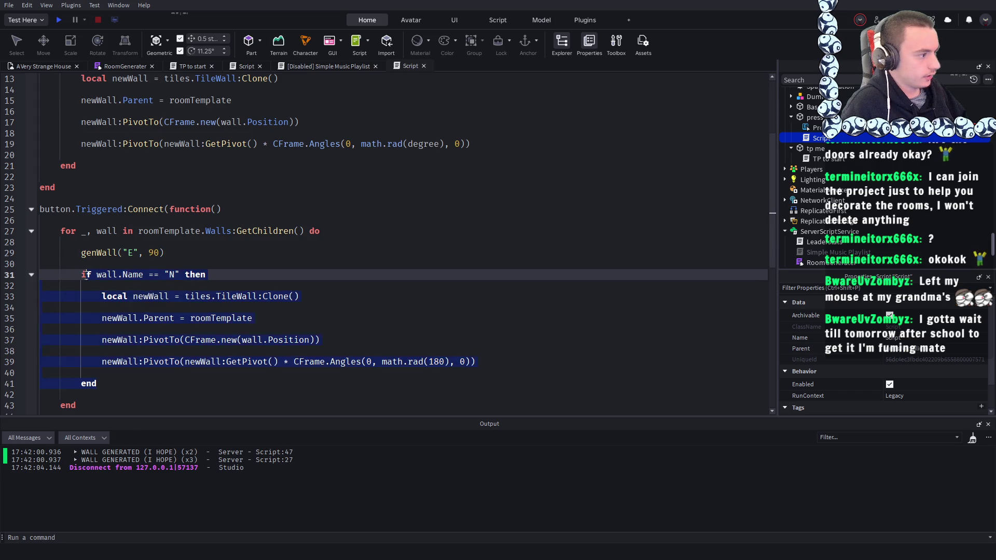
key(ctrl+v)
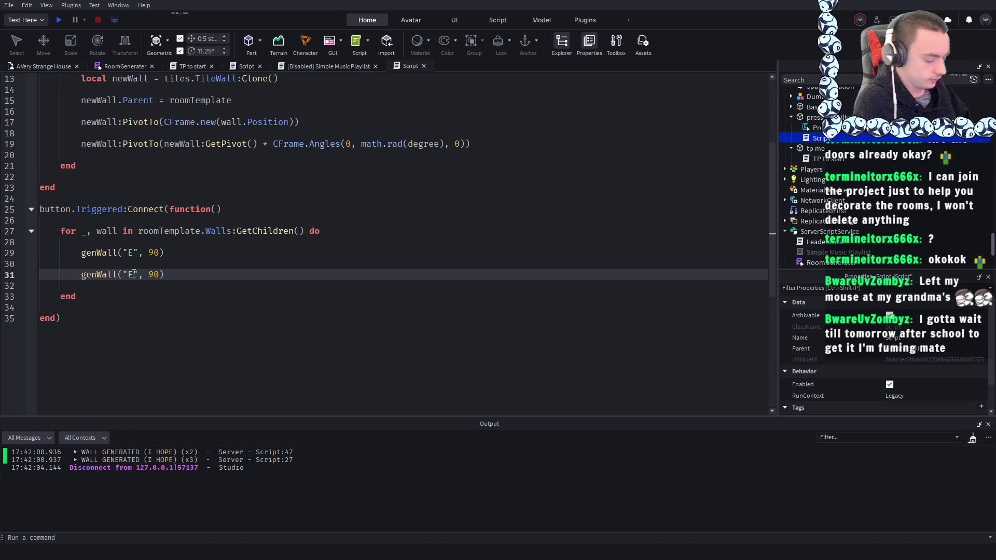
text(N)
key(Delete)
key(End)
key(Left)
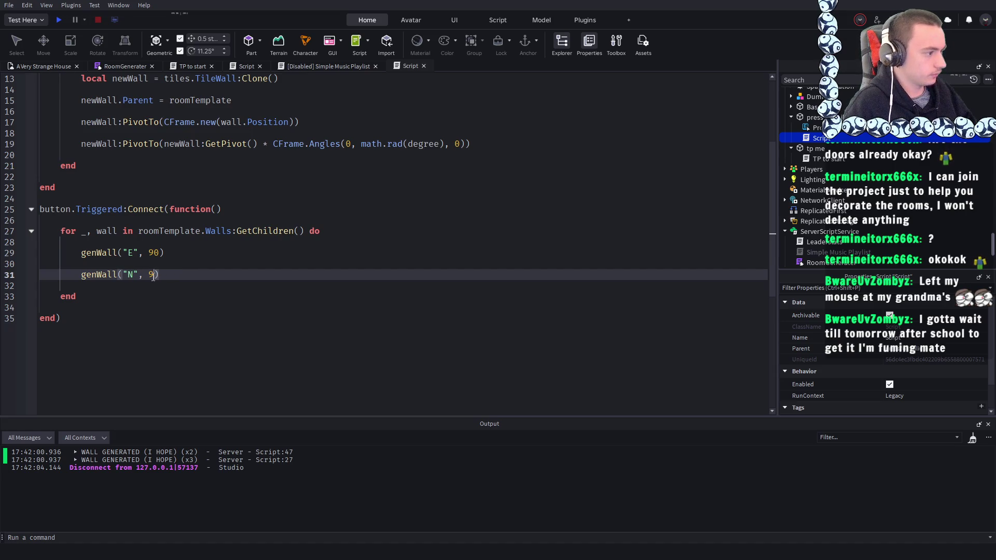
key(BackSpace)
key(BackSpace)
text(18)
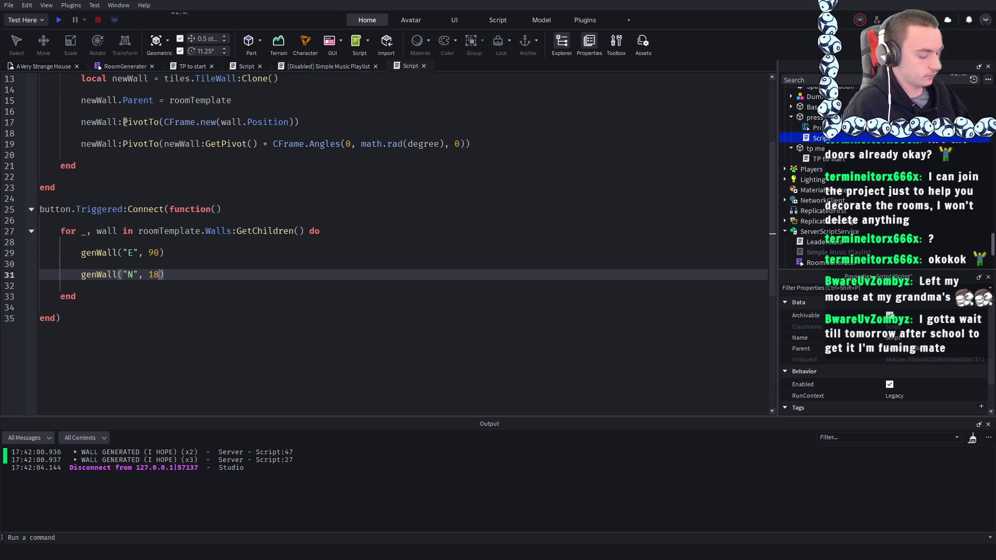
text(0)
click(57, 20)
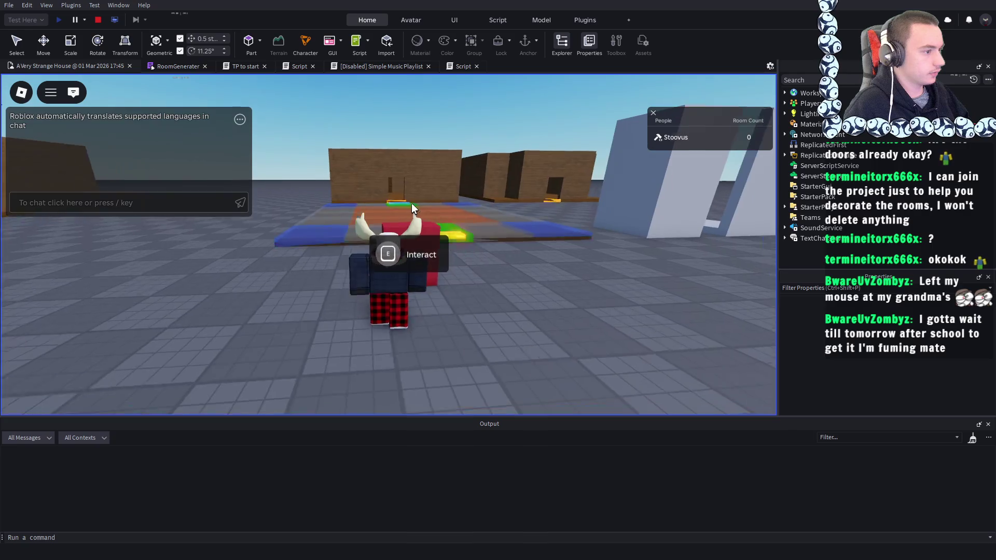
- Walk to the red block and jump to the line 11 "attempt to index nil with 'Name'" error
key(w)
key(a)
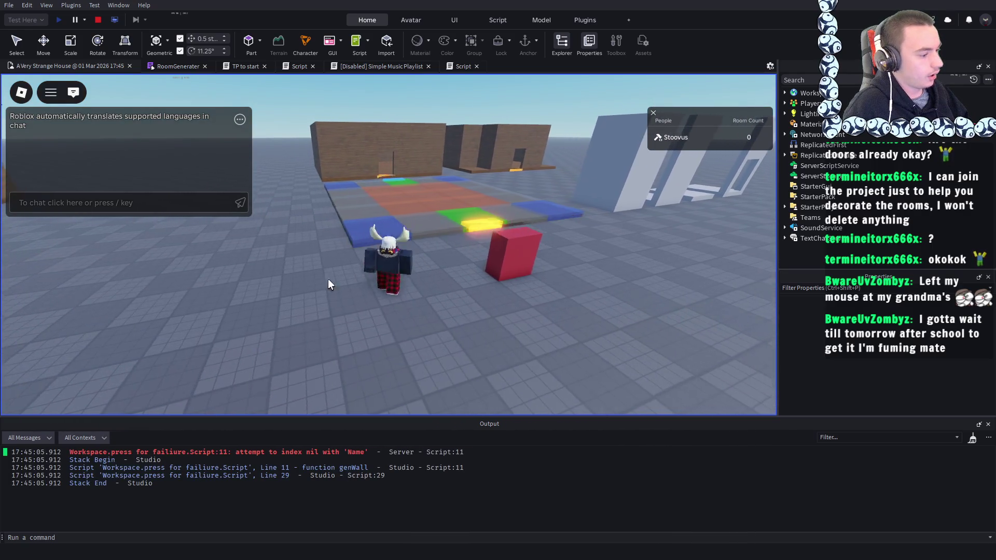
key(d)
click(291, 452)
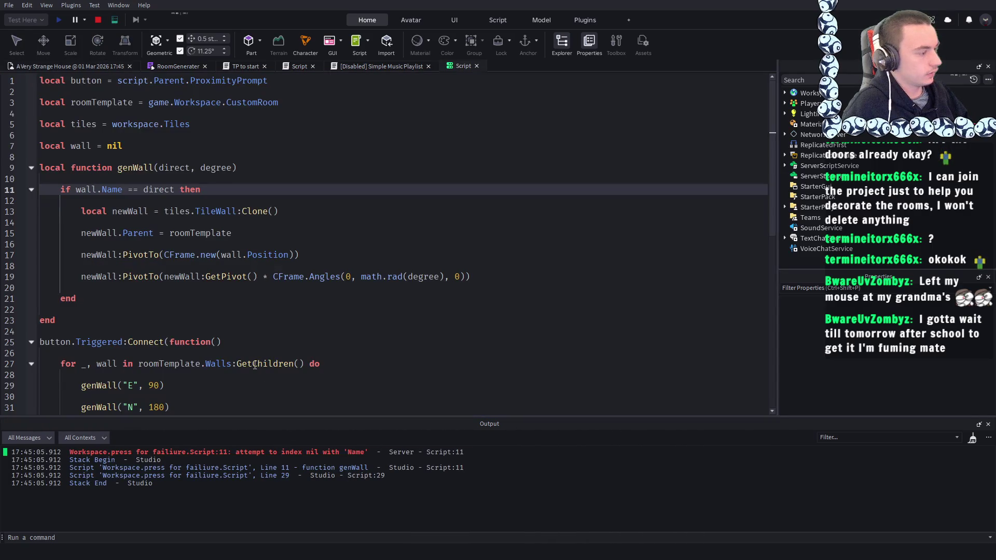
scroll(244, 280, down, 2)
scroll(244, 280, up, 2)
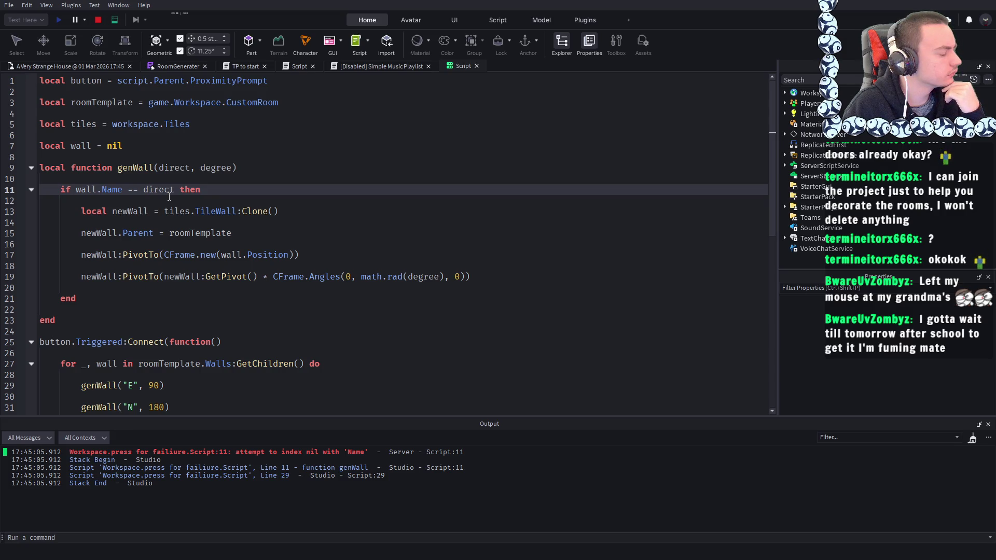
scroll(169, 197, down, 1)
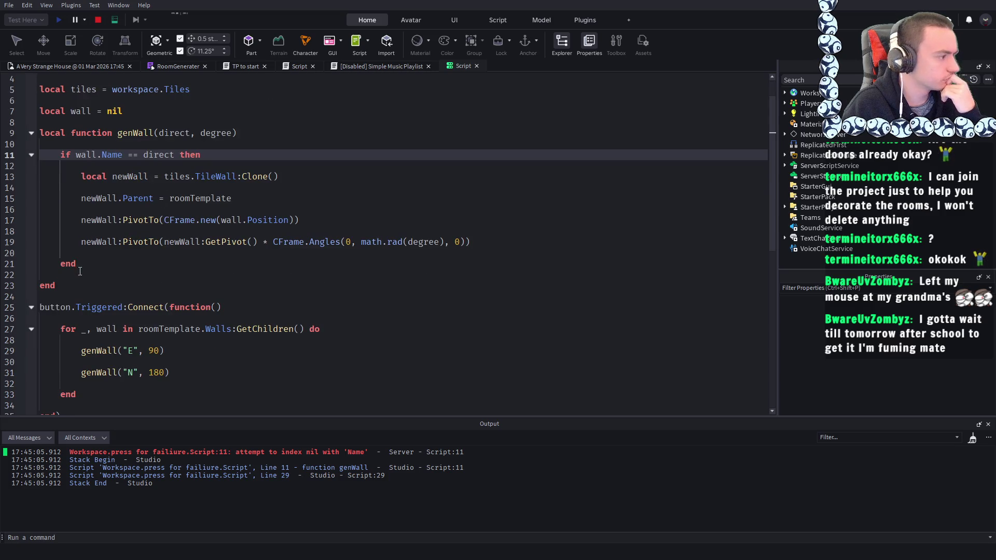
- Remove local from the genWall declaration and stop the playtest
mouse_move(79, 264)
mouse_down()
mouse_move(57, 155)
mouse_move(43, 132)
mouse_move(71, 133)
mouse_up()
key(BackSpace)
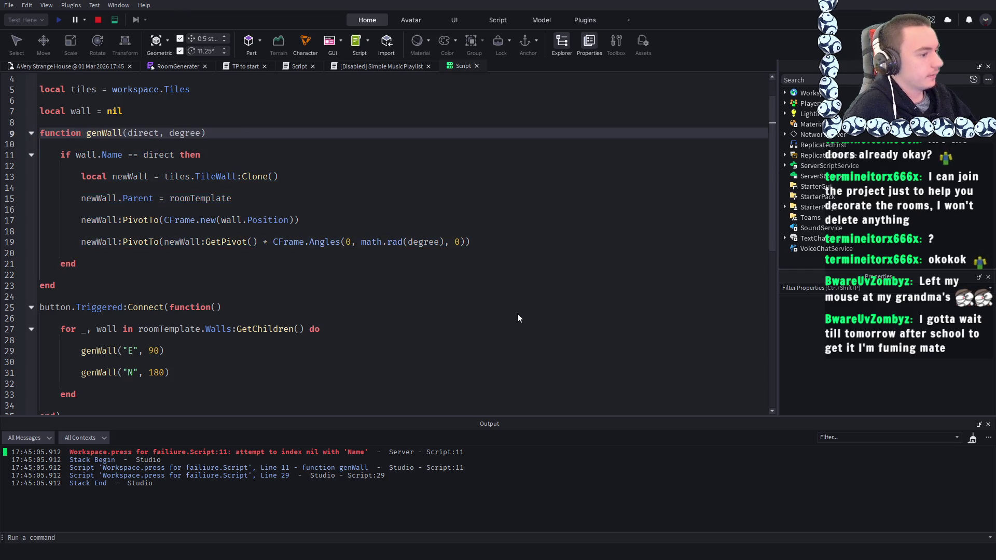
click(93, 20)
text(local)
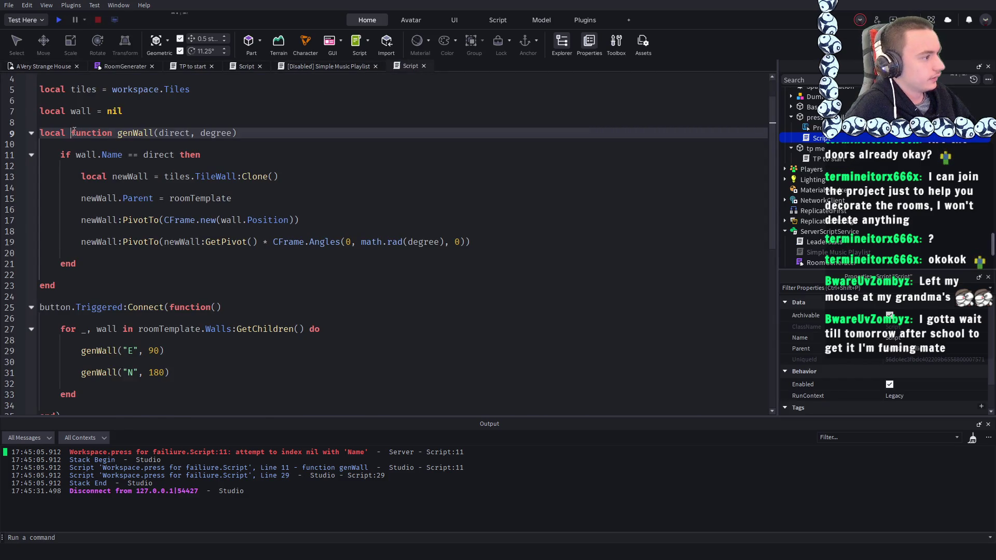
- Delete 'local function' on line 9, then undo to restore it
drag(114, 133, 41, 134)
key(BackSpace)
click(263, 115)
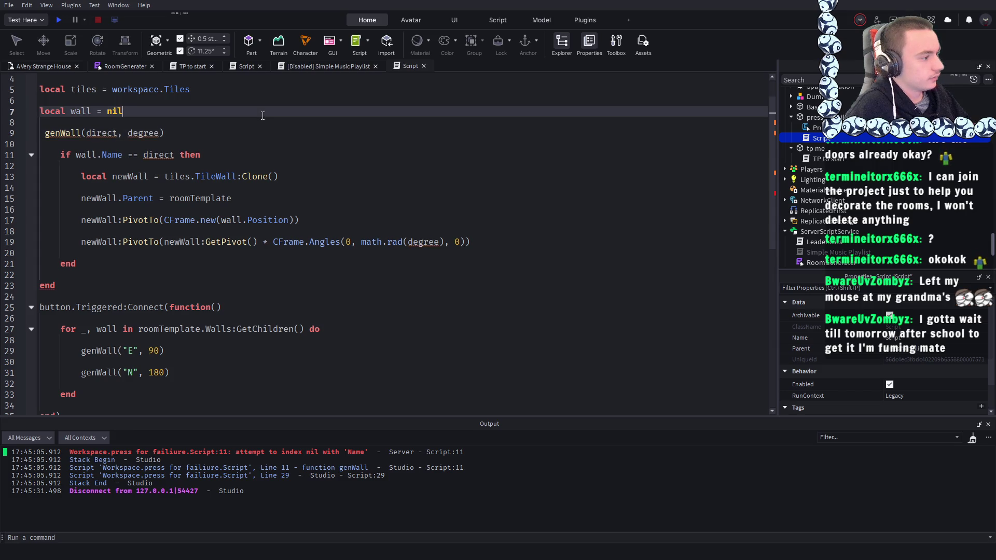
key(ctrl+z)
- Cut the genWall function and paste it inside the for loop
mouse_move(31, 283)
mouse_down()
mouse_move(30, 126)
mouse_move(31, 135)
mouse_up()
key(BackSpace)
key(BackSpace)
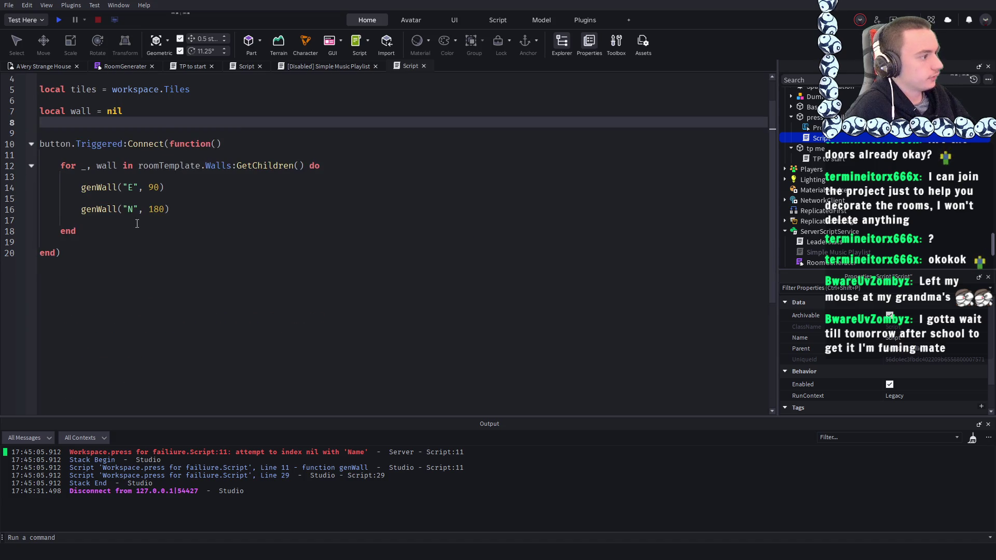
key(BackSpace)
click(339, 156)
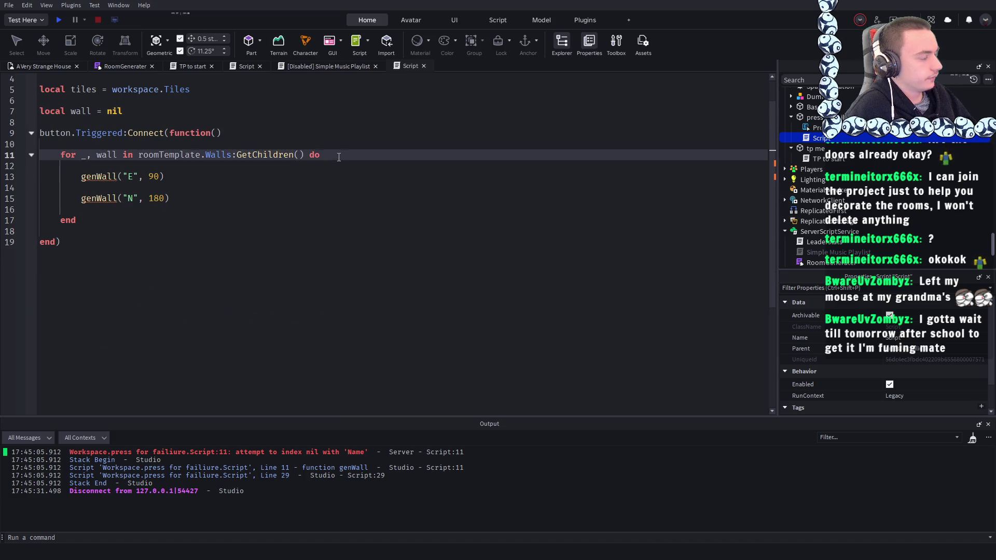
key(Return)
key(Return)
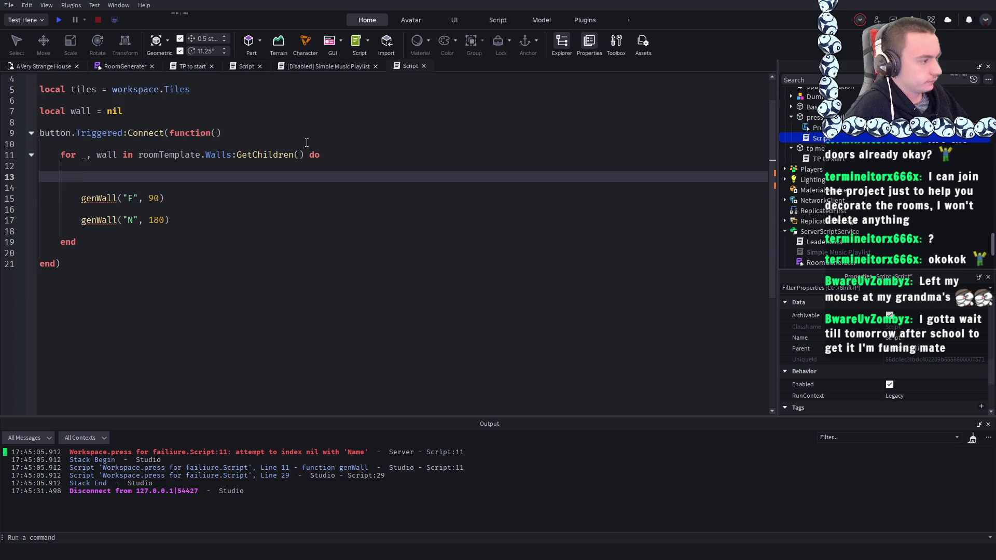
key(ctrl+v)
scroll(146, 163, up, 3)
- Delete the 'local wall = nil' line and its leftover blank line
click(12, 141)
key(BackSpace)
key(BackSpace)
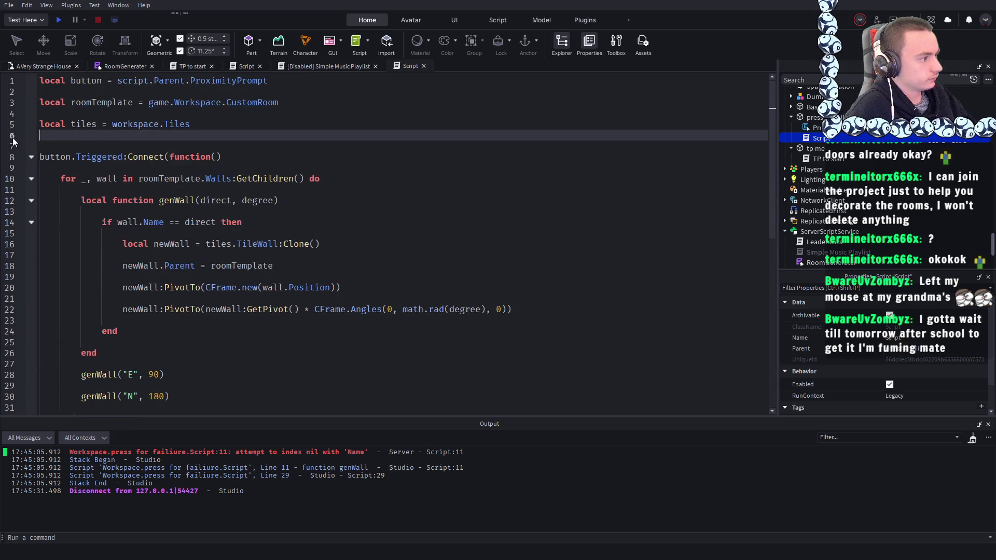
key(Up)
click(353, 196)
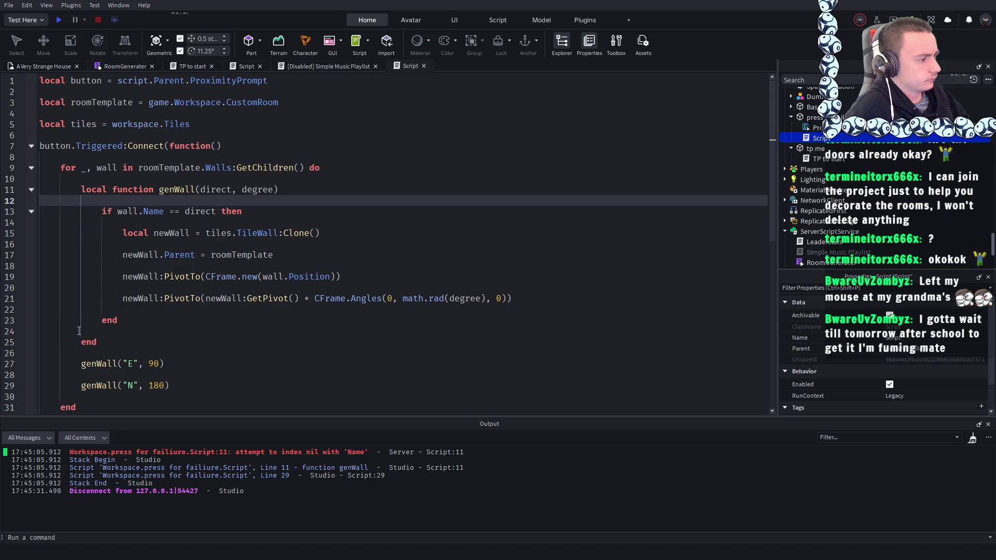
scroll(85, 332, down, 1)
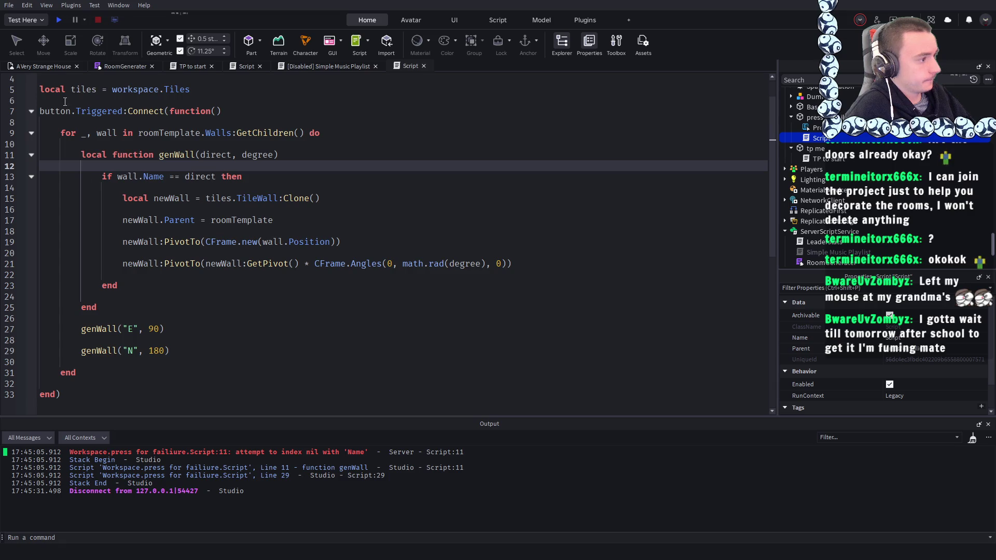
- Duplicate the two genWall calls below the originals
drag(170, 350, 81, 329)
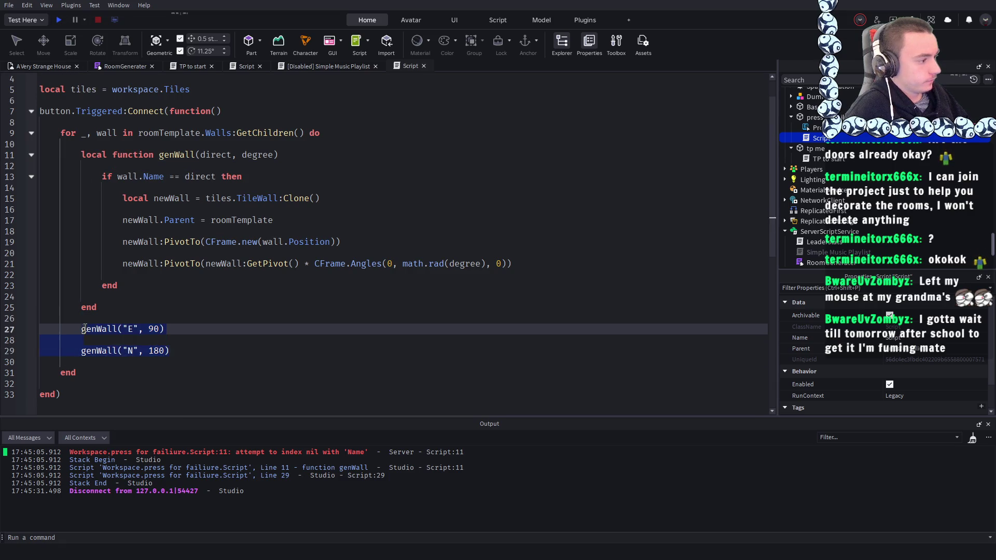
key(ctrl+c)
click(196, 351)
key(Return)
key(Return)
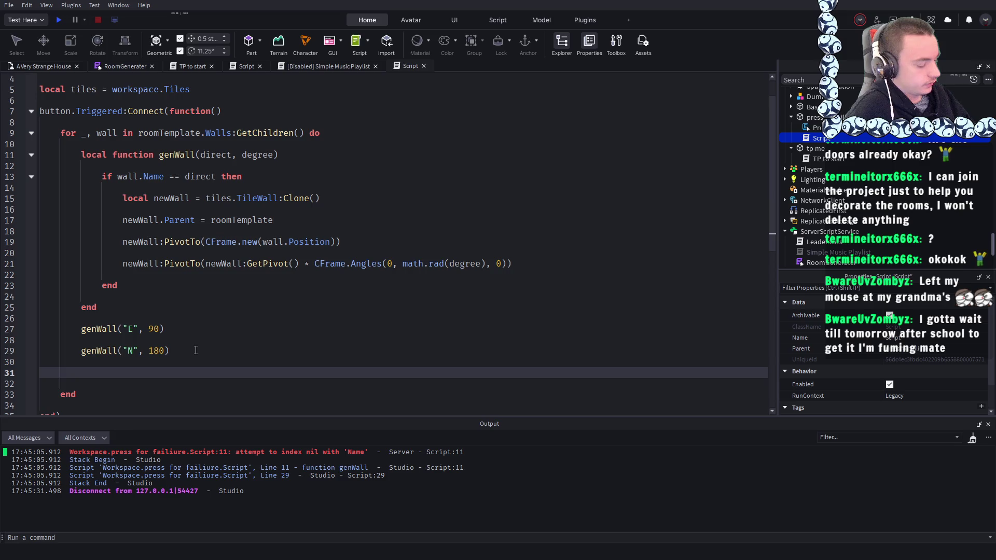
key(ctrl+v)
- Edit the copied calls to genWall("W", -90) and genWall("S", 0)
click(147, 372)
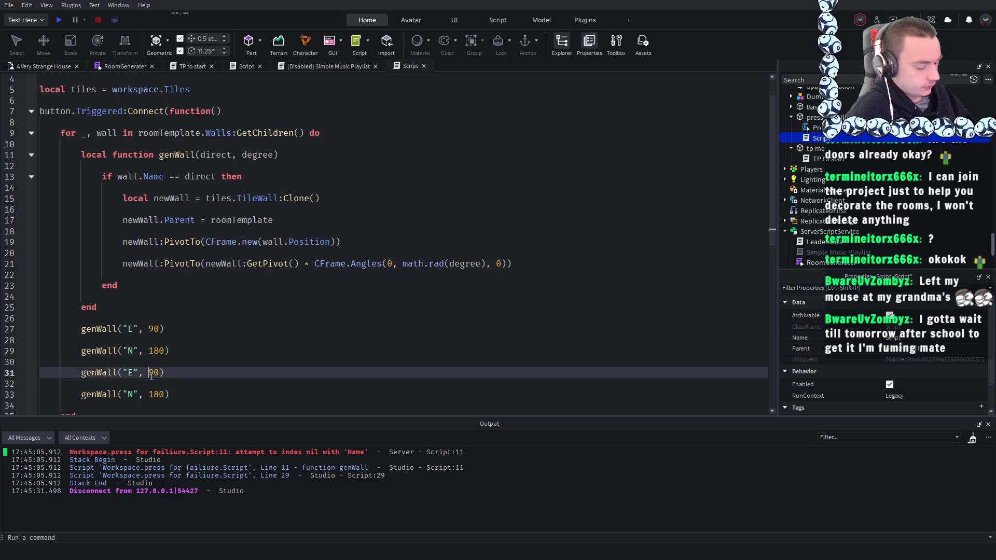
text(-)
double_click(131, 373)
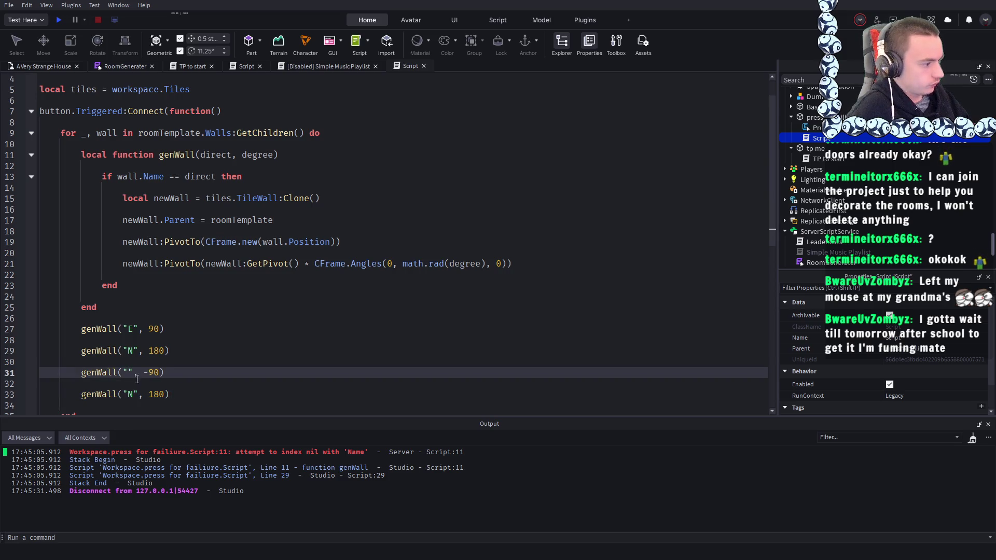
text(W)
click(134, 395)
double_click(132, 395)
text(S)
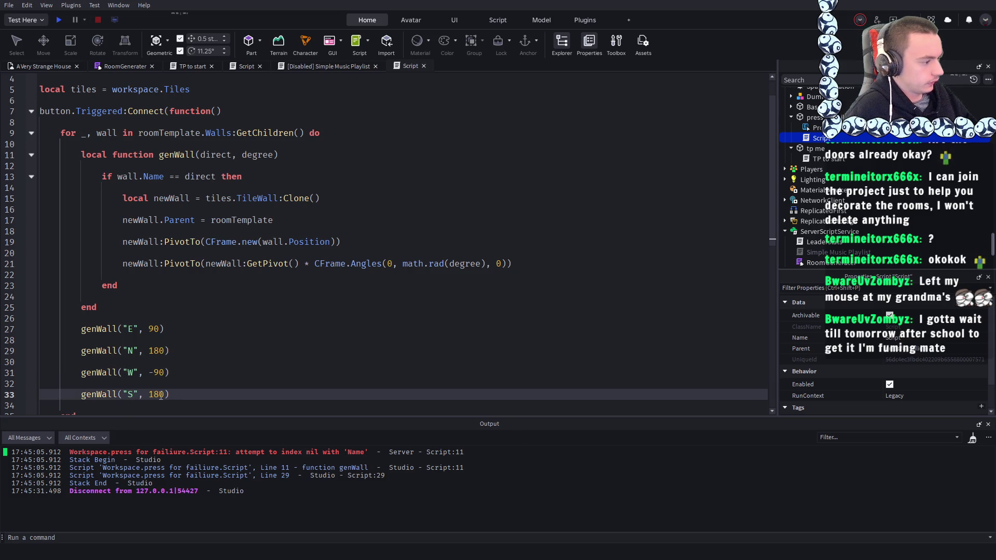
key(BackSpace)
key(BackSpace)
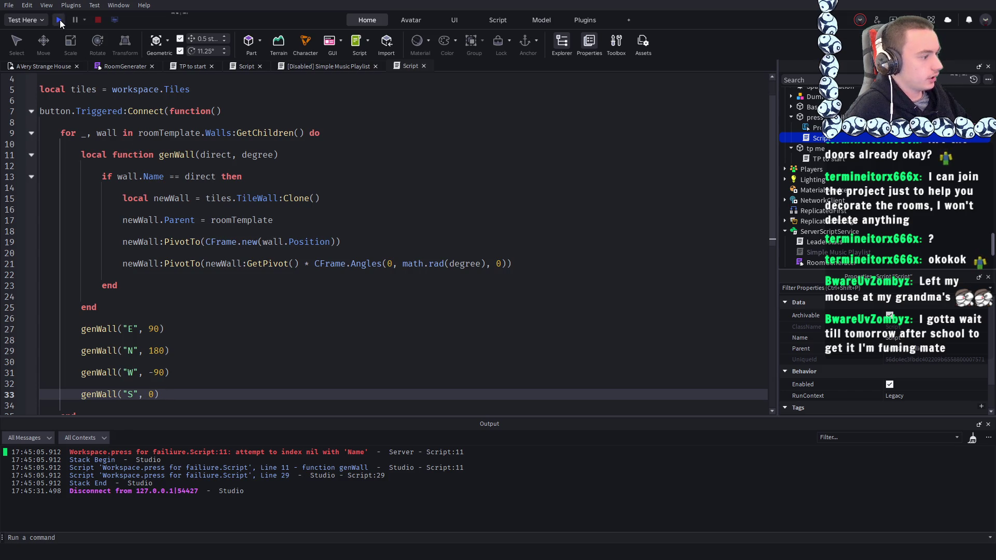
- Run a playtest, look over the cloned tile walls around the room, then stop it
click(59, 20)
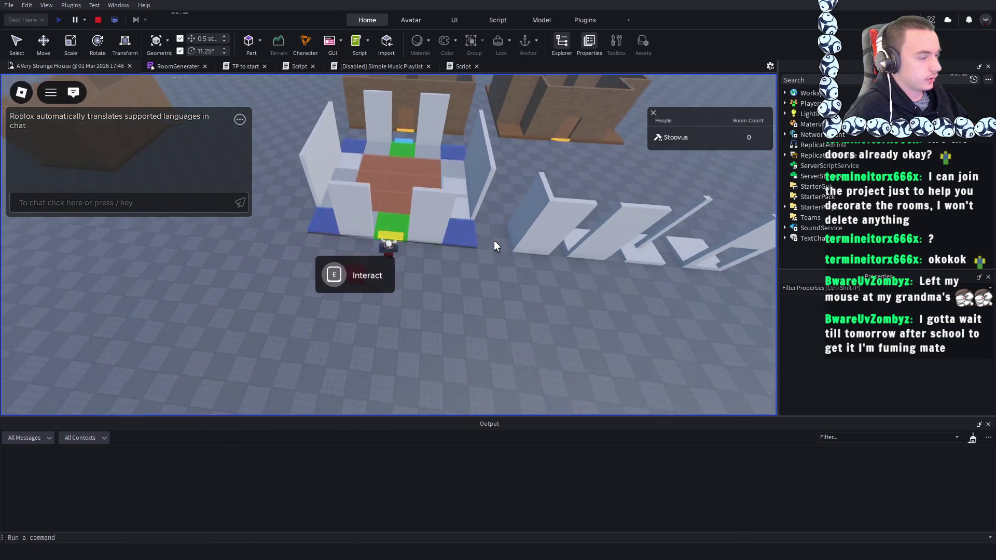
scroll(493, 240, up, 5)
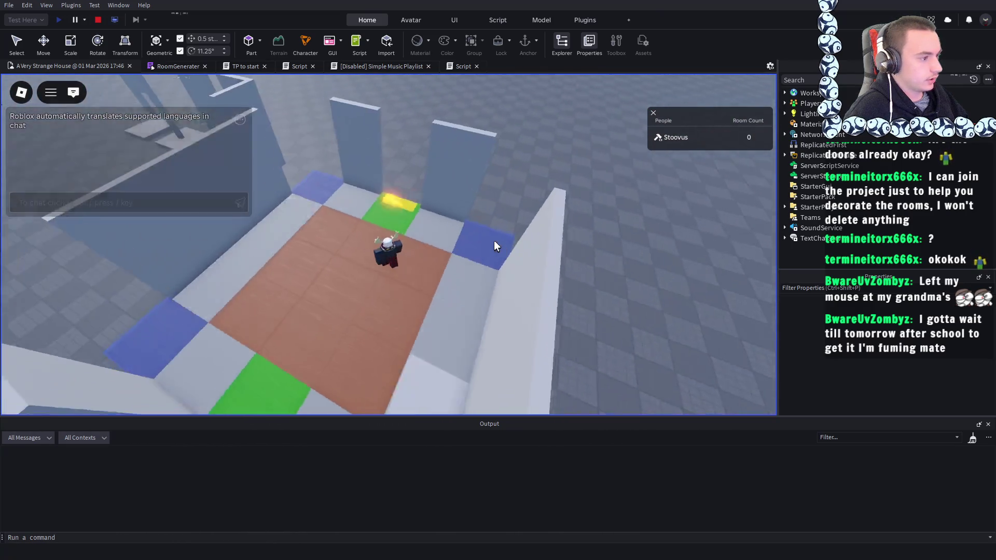
scroll(493, 241, down, 5)
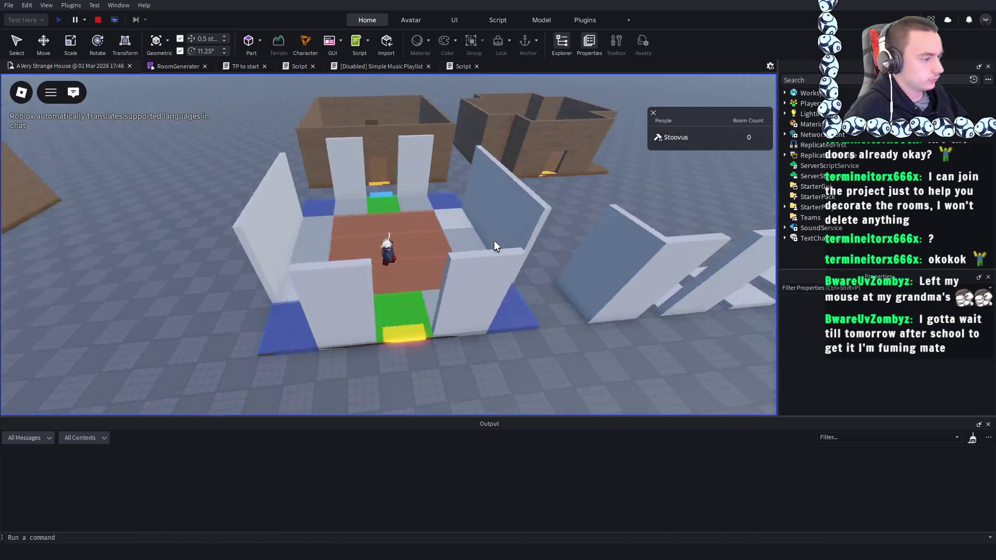
scroll(494, 241, up, 10)
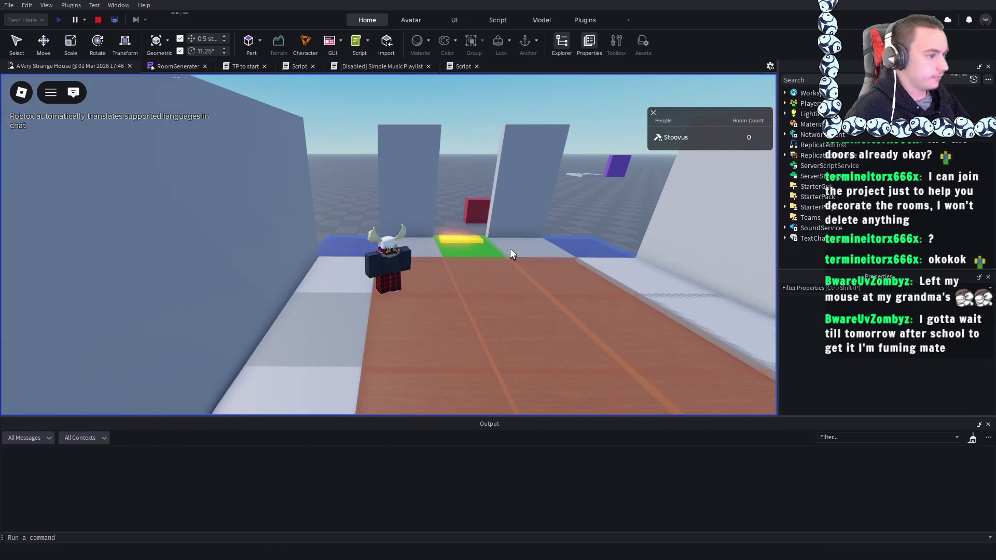
scroll(528, 247, down, 10)
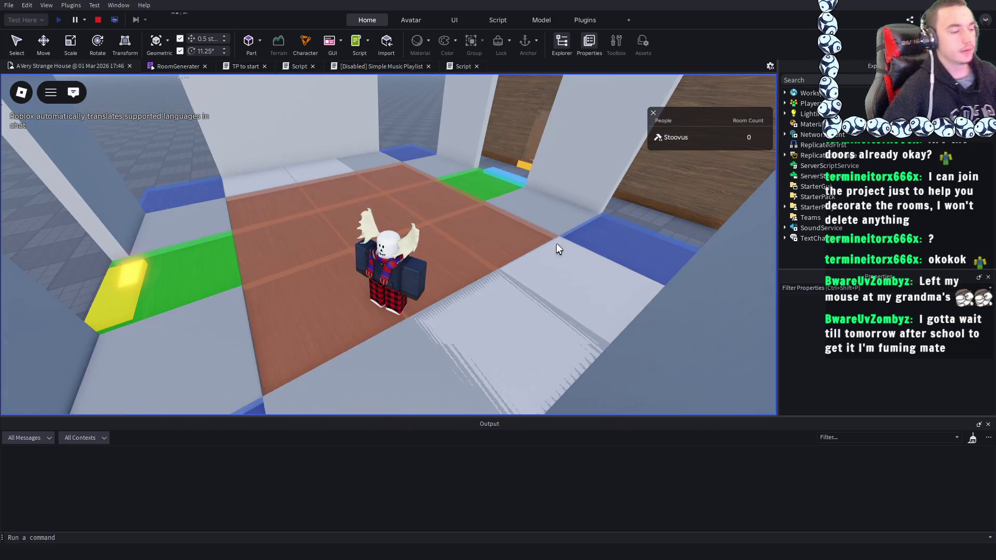
scroll(516, 228, up, 10)
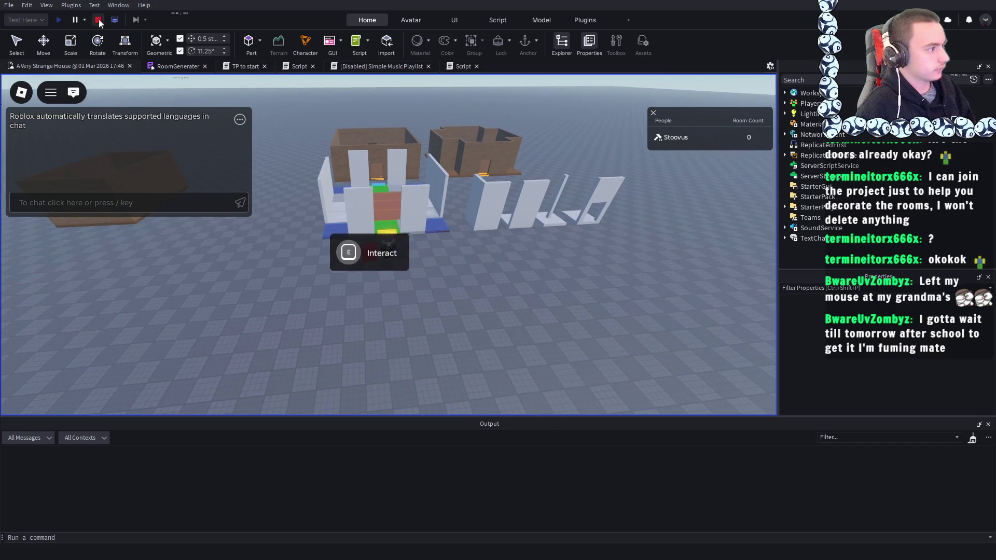
click(97, 20)
- Review the wall script's genWall calls for E 90, N 180, W -90 and S 0
click(407, 66)
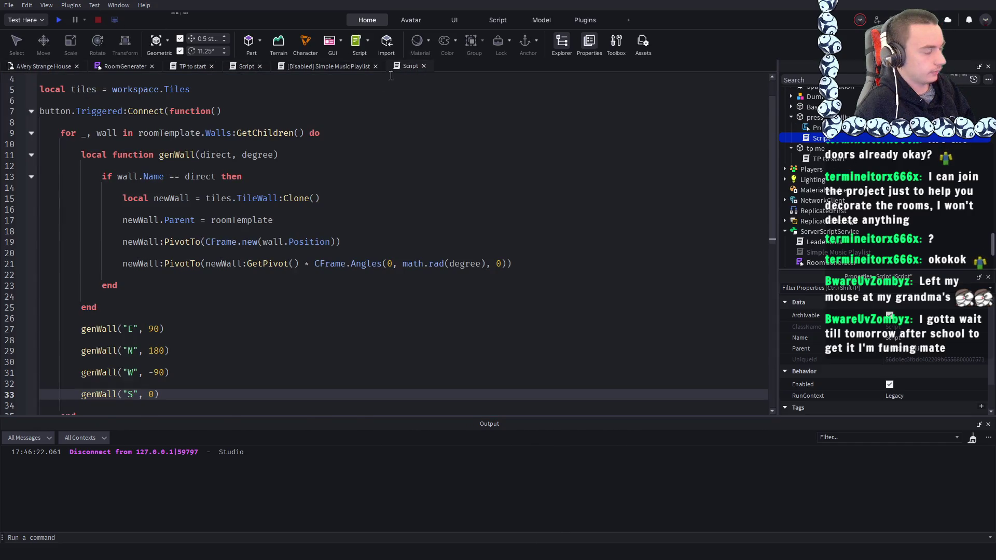
scroll(342, 122, up, 2)
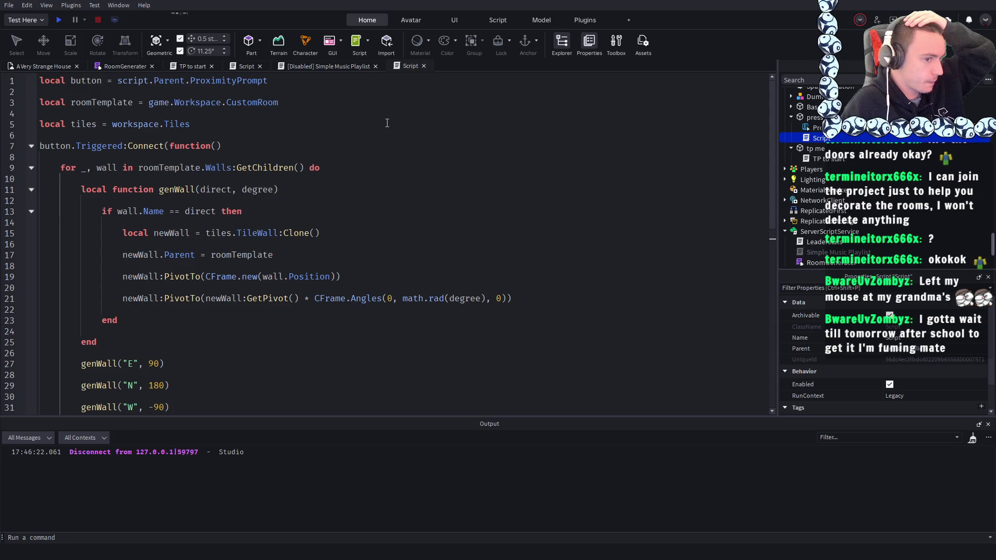
scroll(912, 163, up, 2)
scroll(911, 164, up, 5)
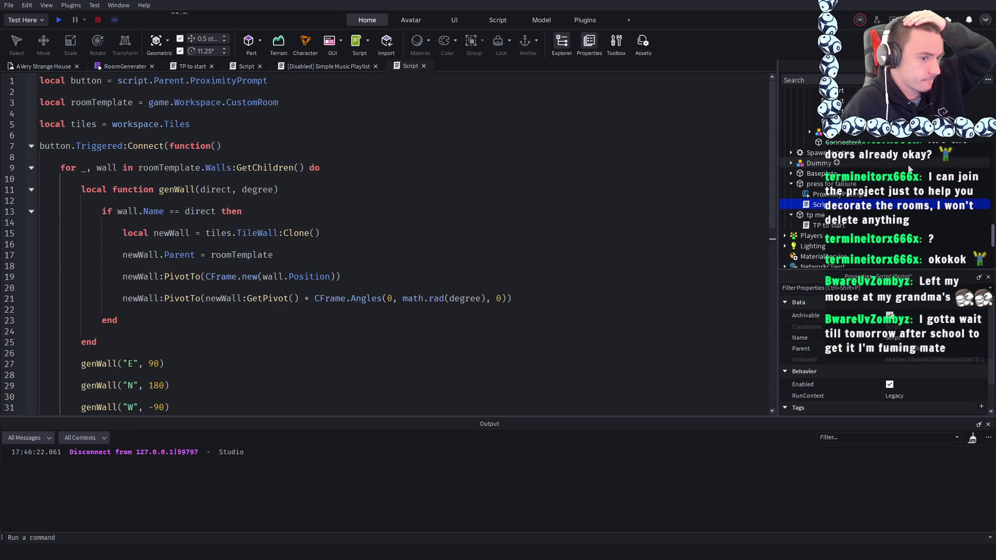
scroll(908, 168, up, 5)
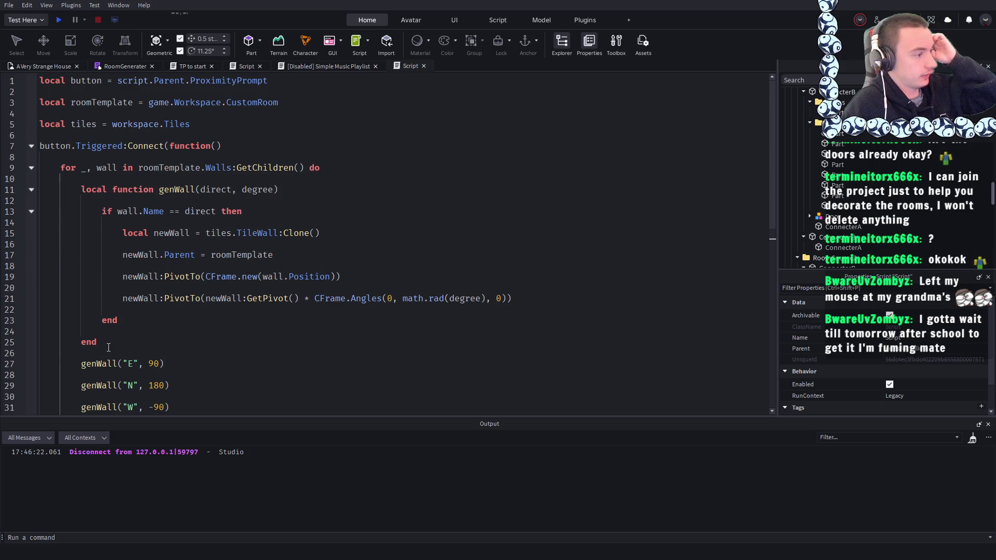
scroll(113, 243, down, 1)
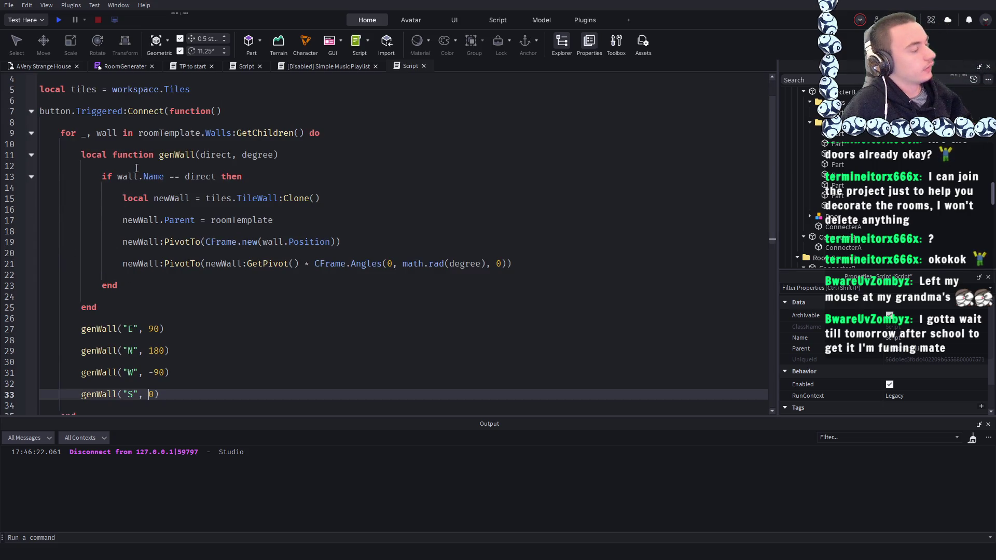
scroll(136, 168, down, 3)
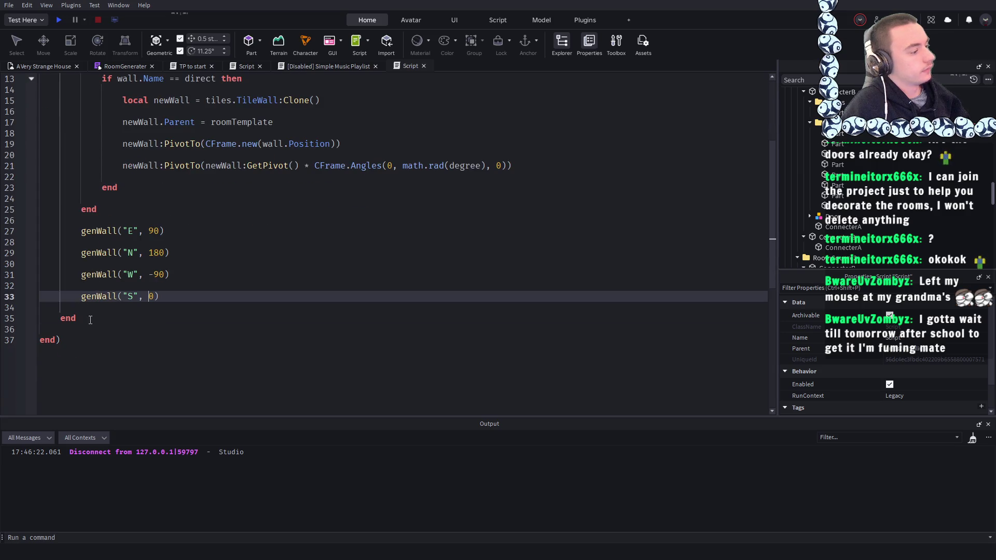
- Duplicate the walls for-loop and its genWall calls below the first loop, starting at line 37
mouse_move(90, 320)
mouse_down()
mouse_move(70, 74)
mouse_move(60, 164)
mouse_up()
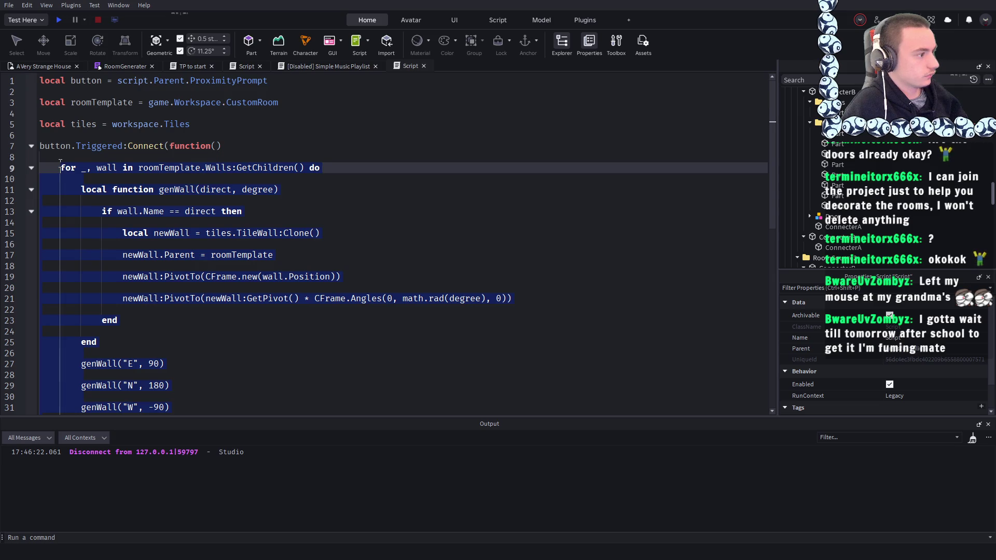
click(362, 207)
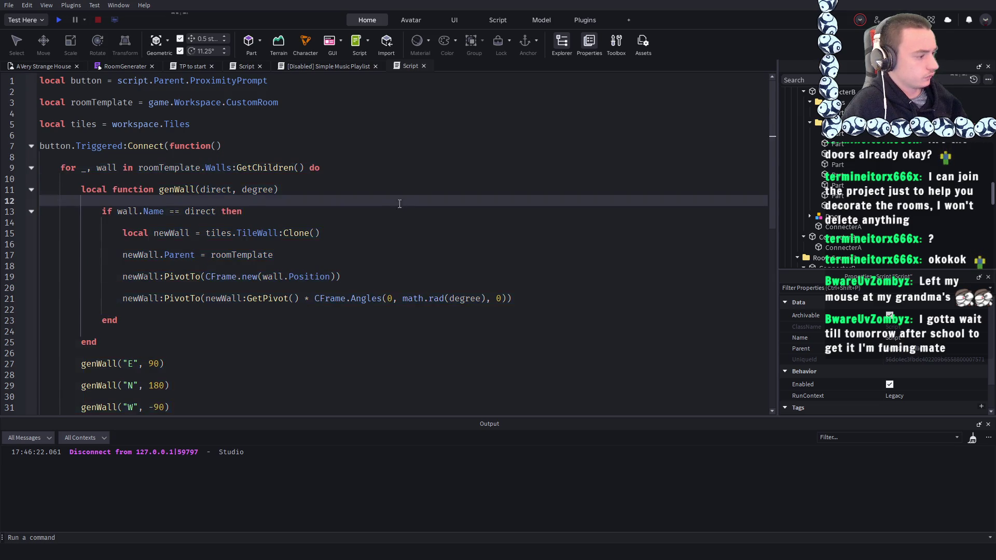
scroll(122, 315, down, 3)
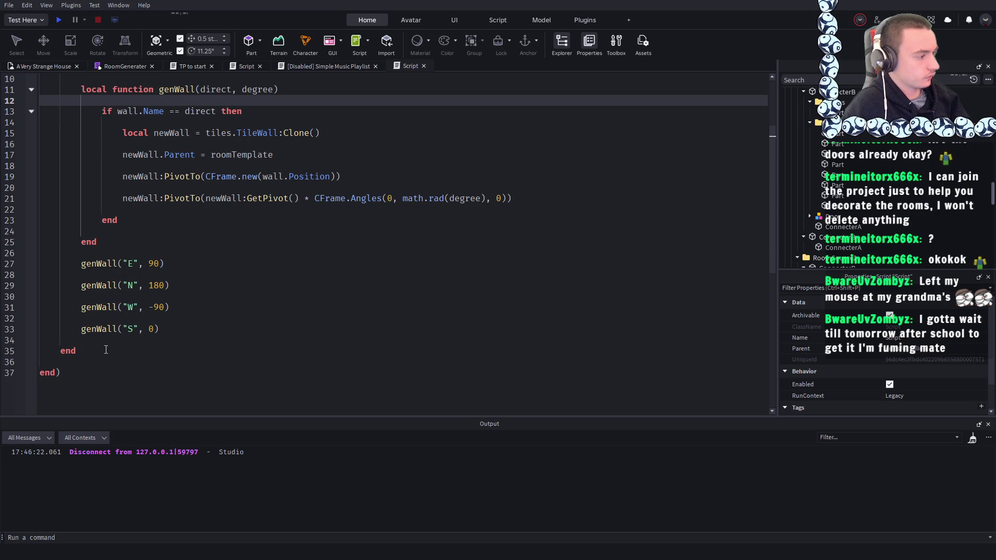
click(106, 350)
key(Return)
key(Return)
key(ctrl+v)
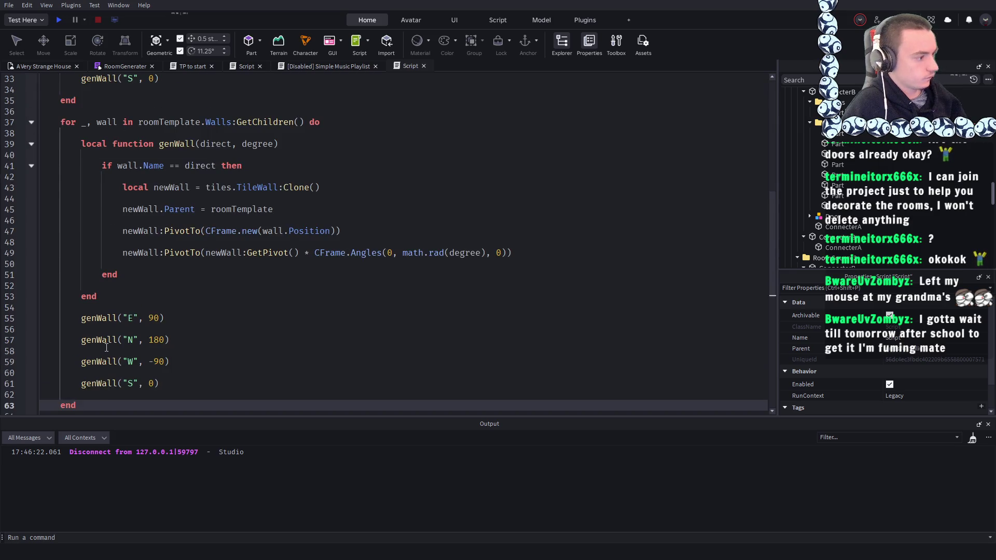
- Check the wall and Walls references in the copied loop against the Walls folder parts
scroll(123, 258, up, 2)
click(106, 189)
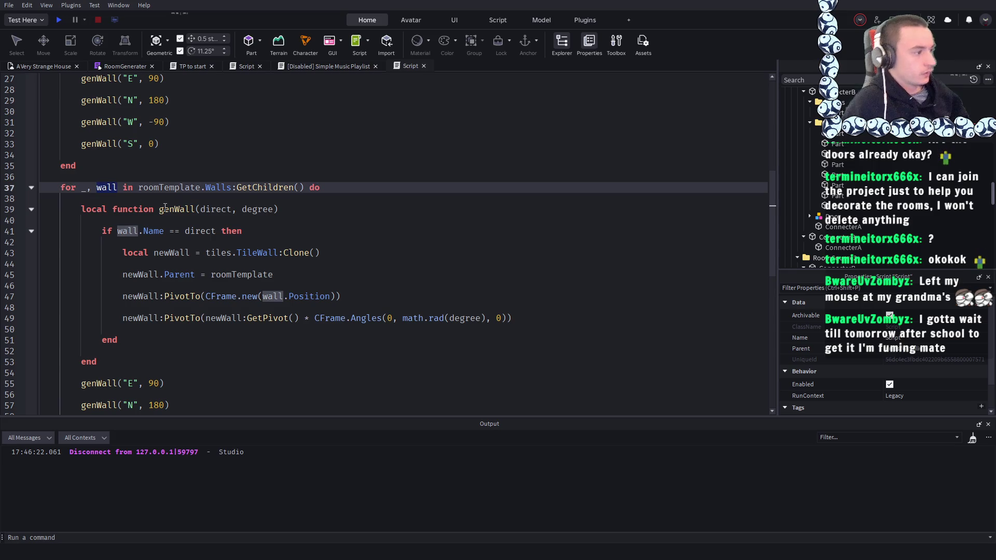
click(231, 187)
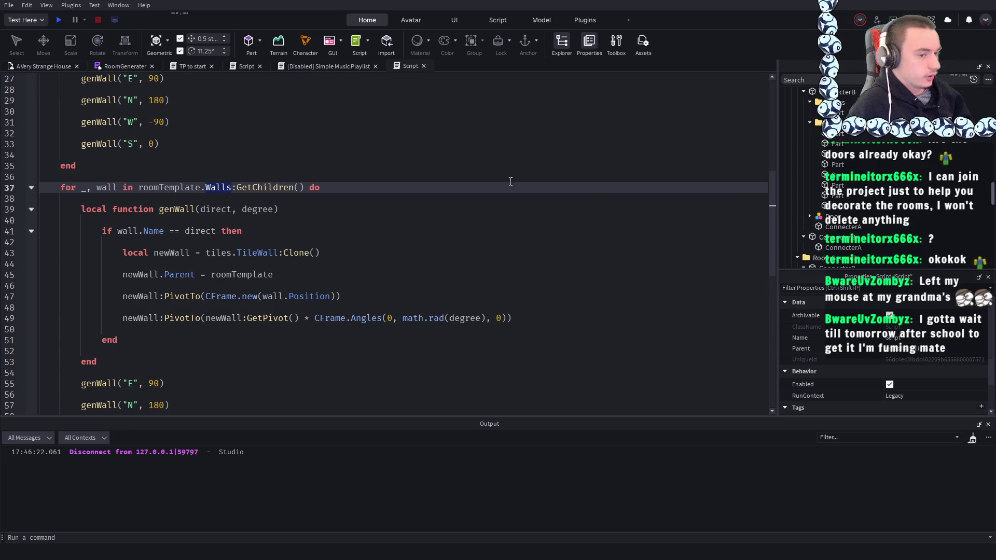
scroll(917, 194, down, 2)
scroll(918, 194, down, 4)
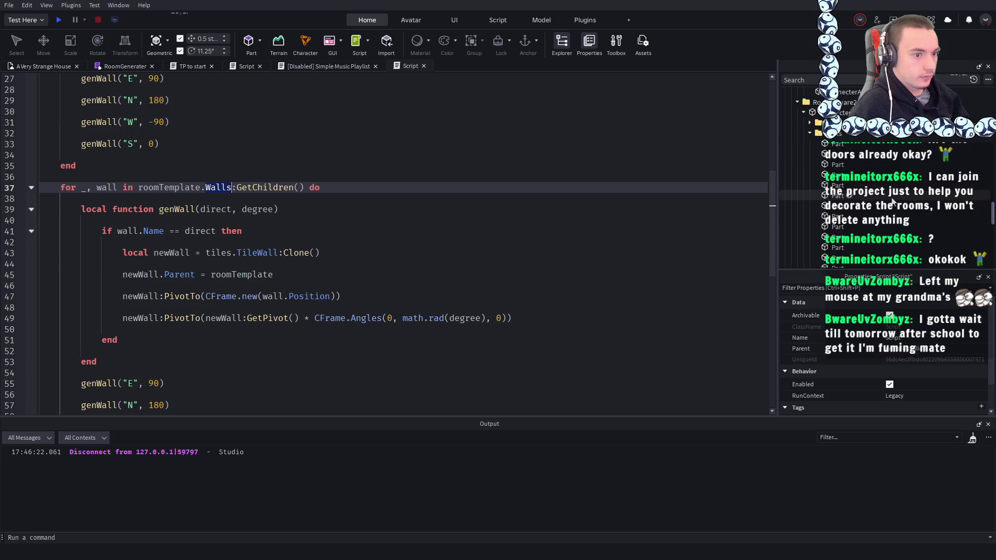
click(805, 155)
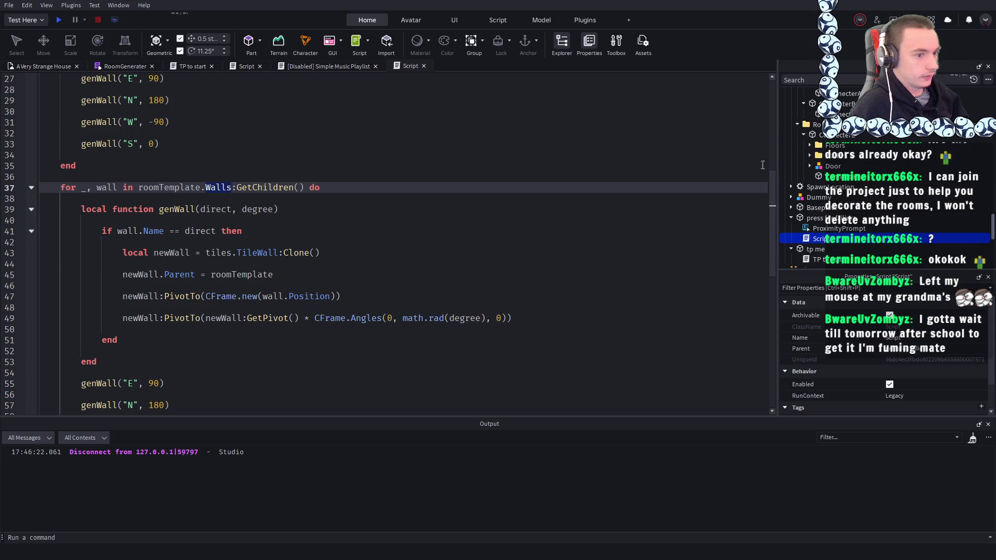
scroll(812, 169, up, 5)
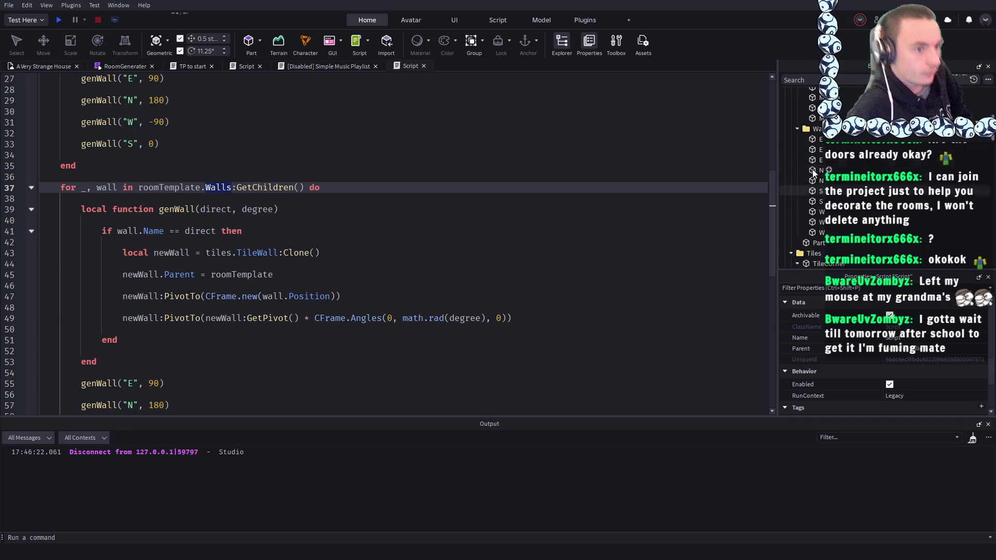
- Make the copied loop iterate roomTemplate.Doors with the loop variable door
scroll(812, 169, up, 10)
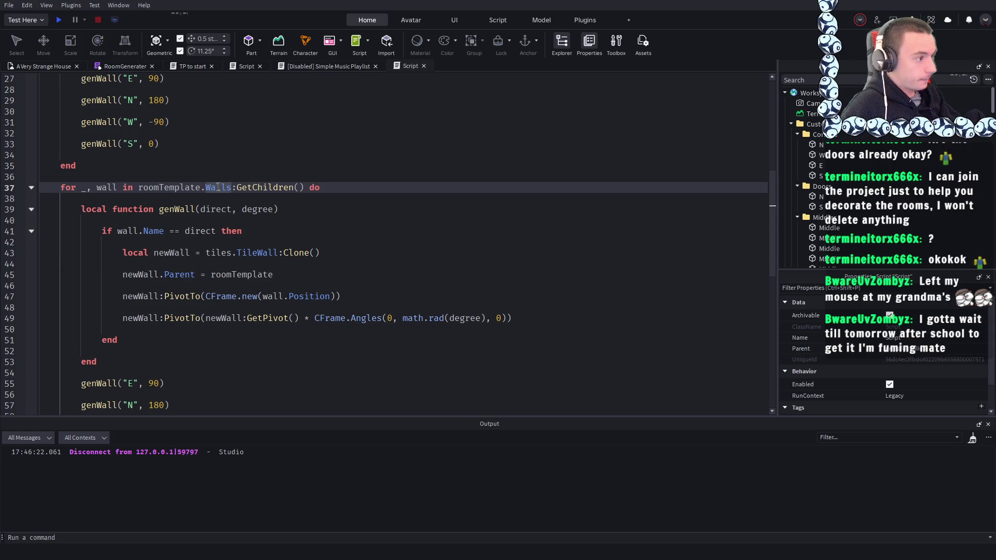
double_click(218, 187)
text(Doors)
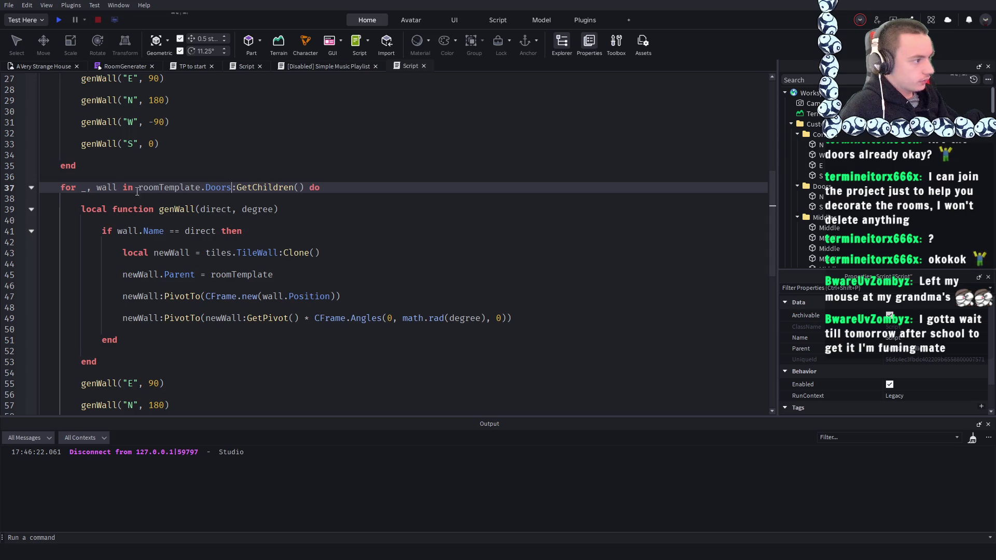
double_click(106, 188)
text(door)
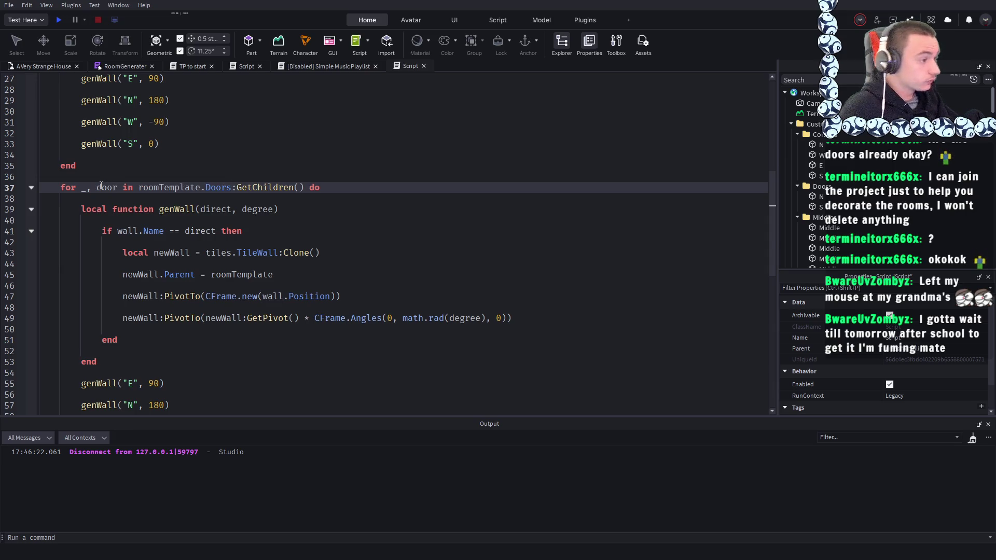
- Rename the copied function to genDoor and change wall.Name to door.Name in its name check
click(311, 230)
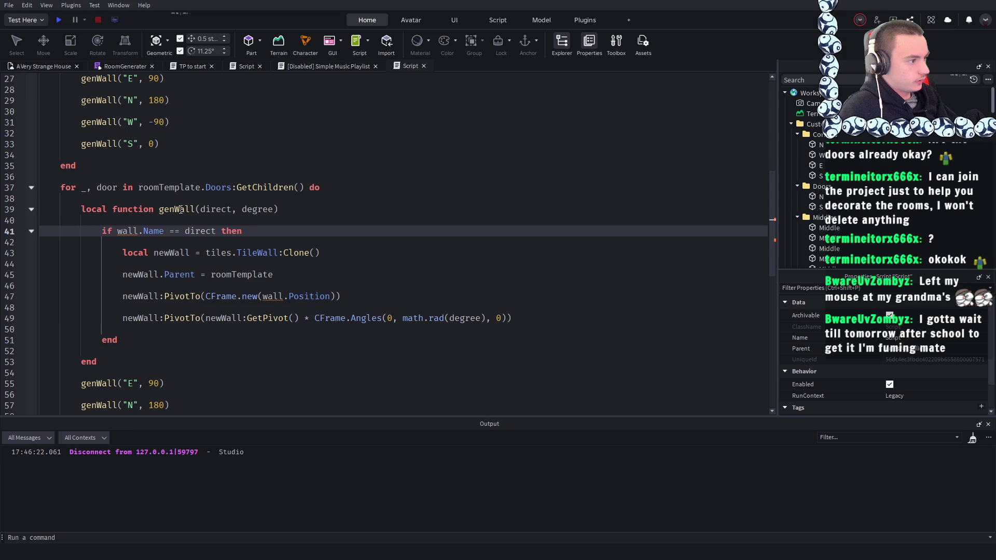
double_click(182, 209)
click(185, 209)
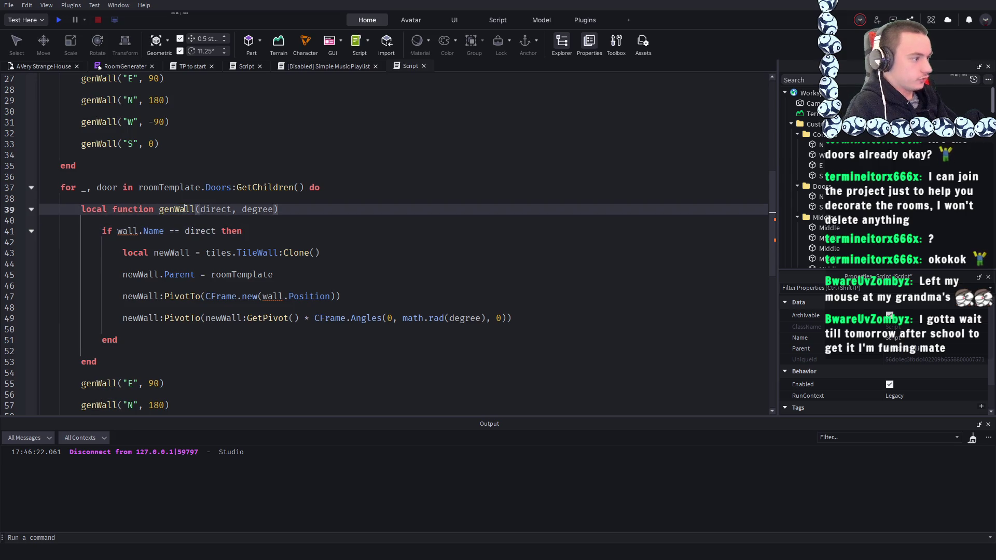
key(Delete)
key(Delete)
key(BackSpace)
key(BackSpace)
text(Door)
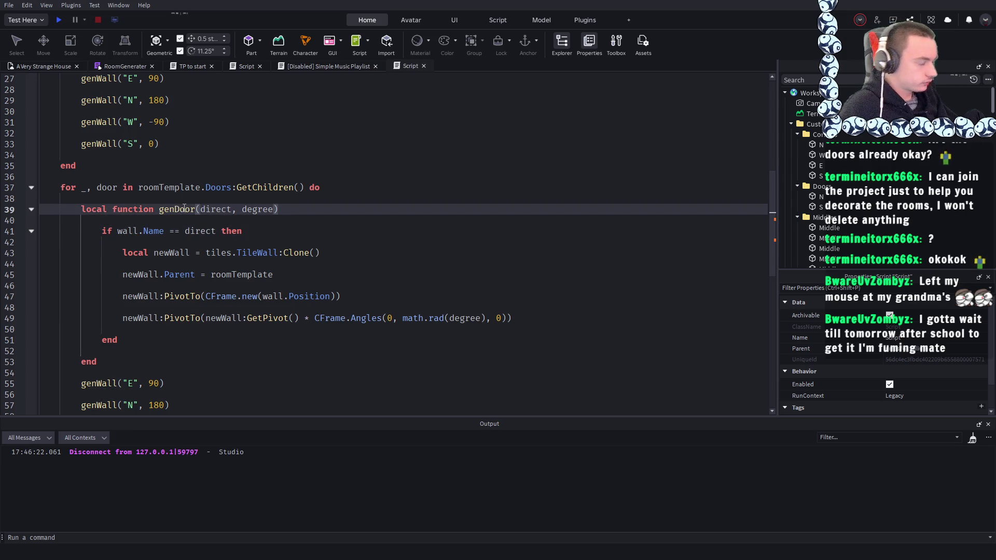
double_click(126, 231)
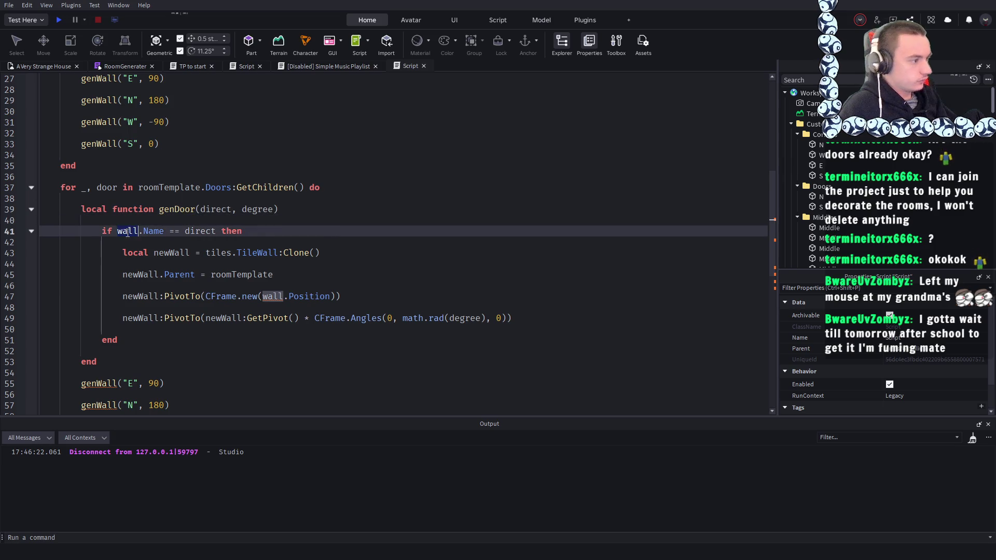
text(door)
click(261, 219)
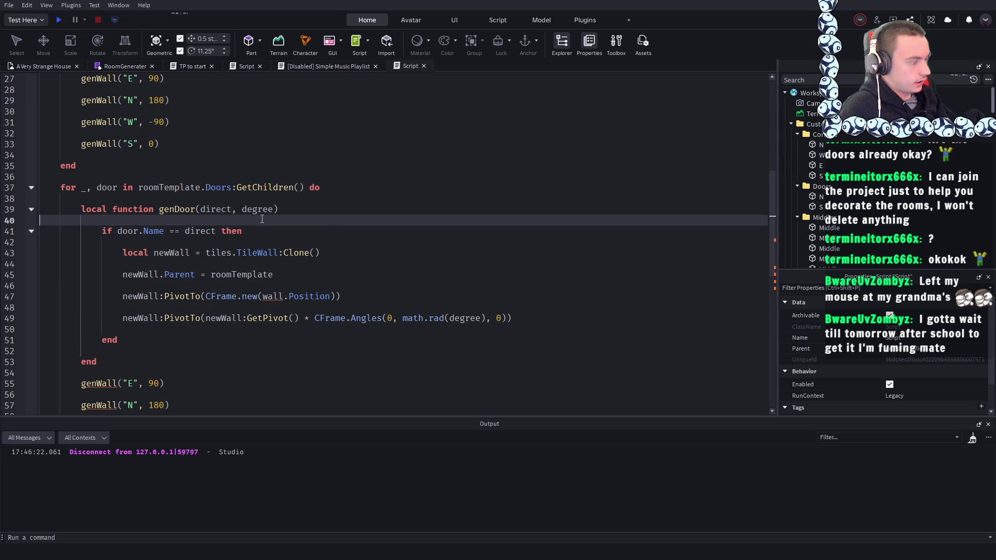
- Rename the cloned tile variable on line 43 from newWall to newDoor
scroll(237, 246, down, 1)
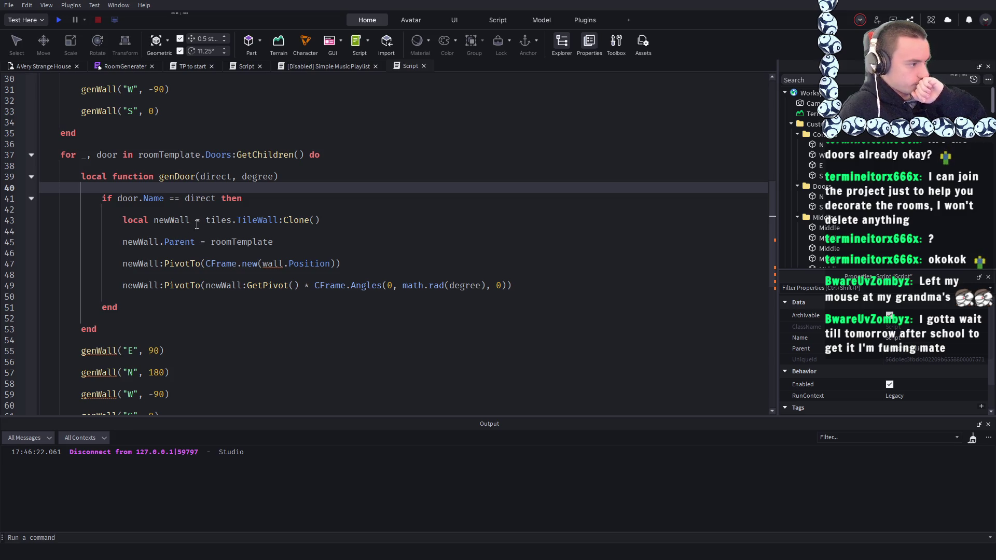
click(190, 219)
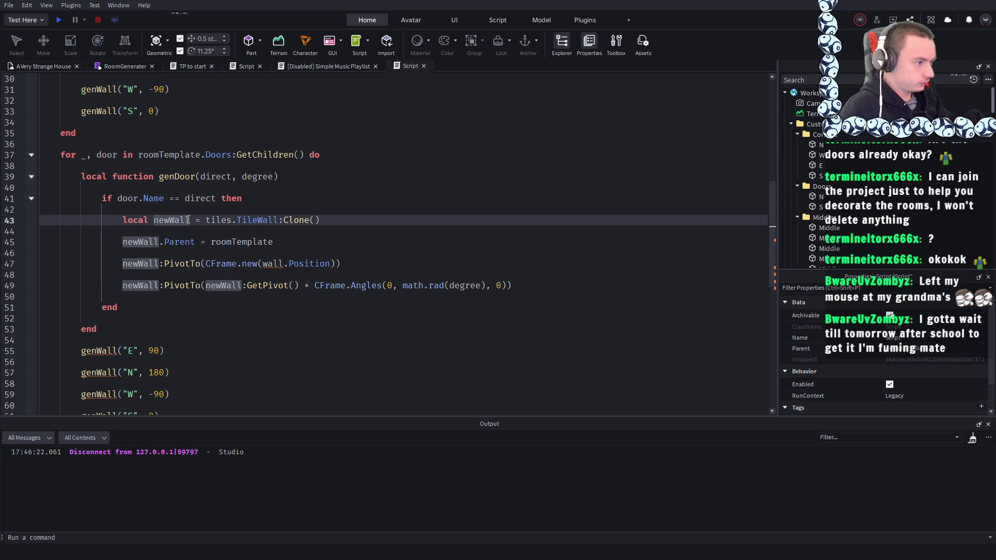
key(BackSpace)
key(BackSpace)
key(BackSpace)
text(Door)
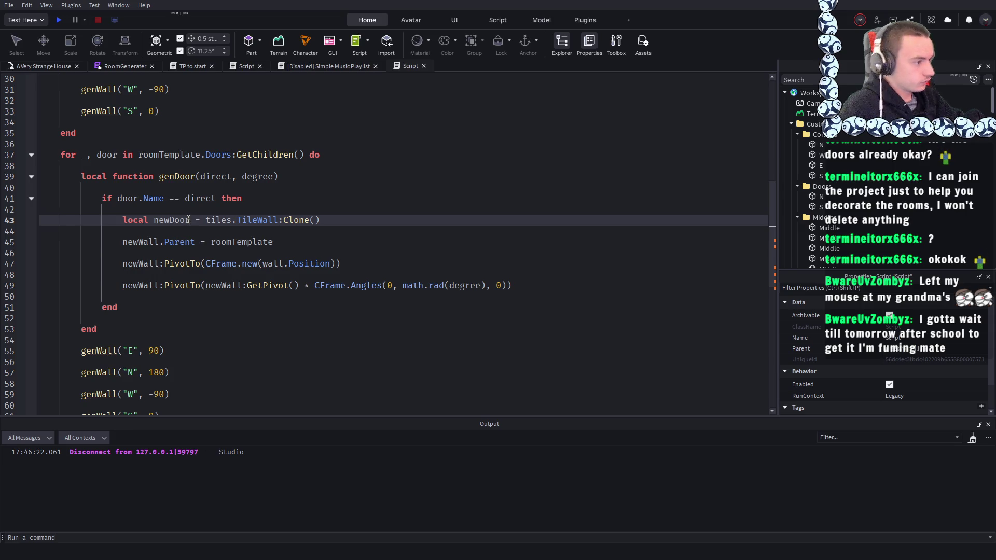
click(356, 190)
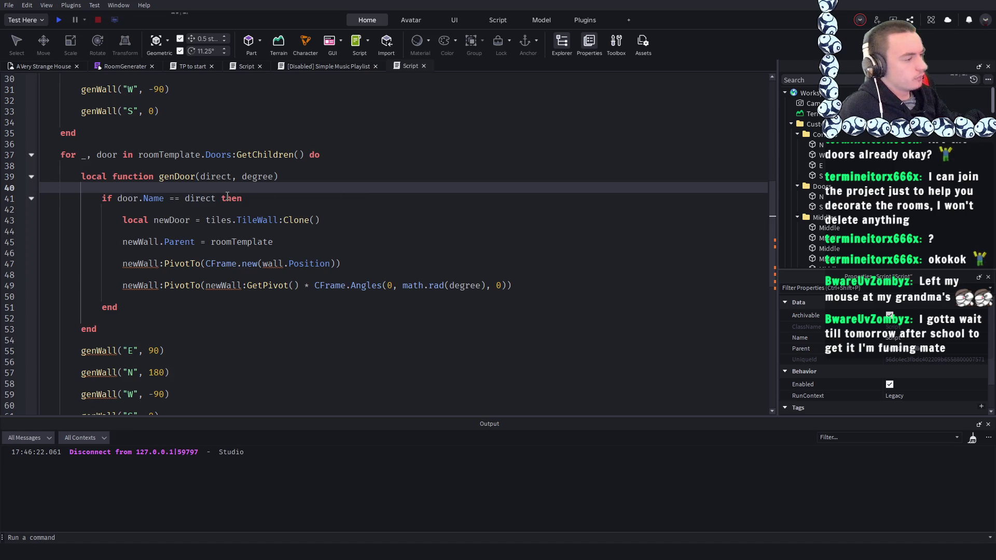
click(223, 220)
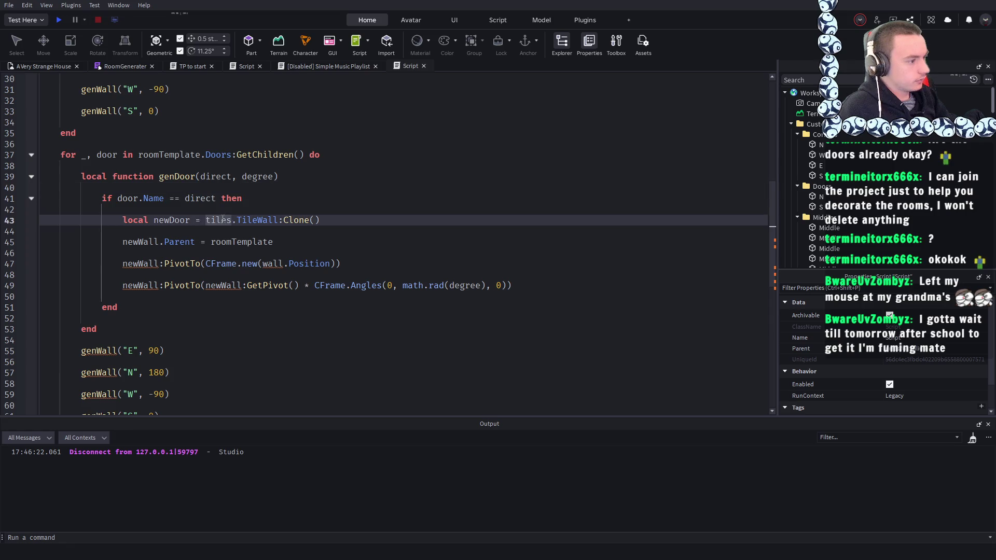
click(350, 219)
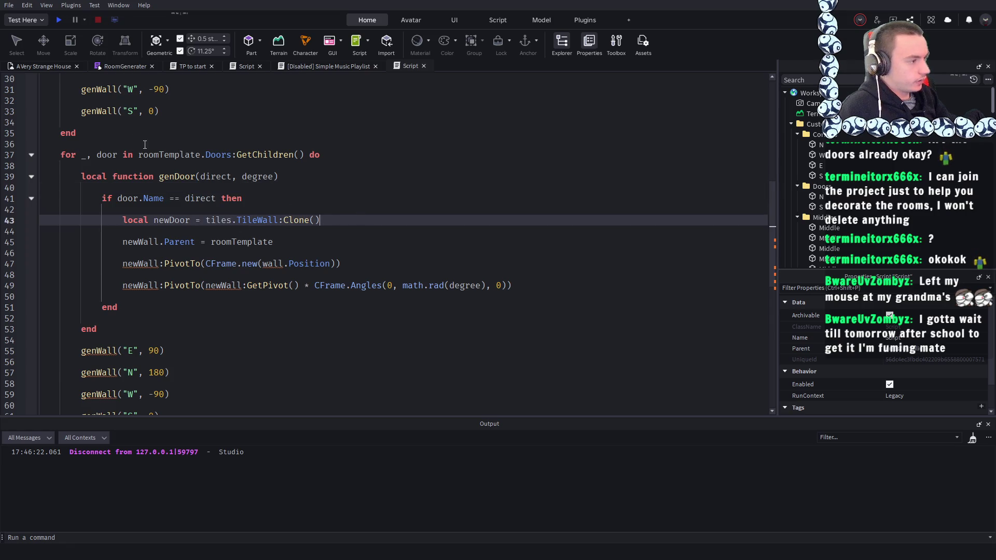
- View the room template's coloured floor tiles and walls in the A Very Strange House 3D scene, then return to the script
click(43, 66)
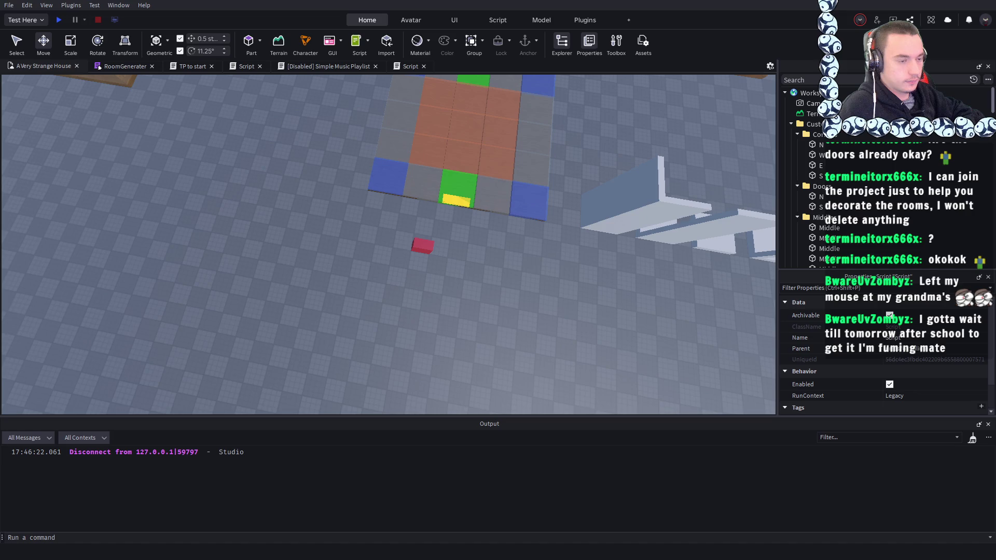
click(518, 317)
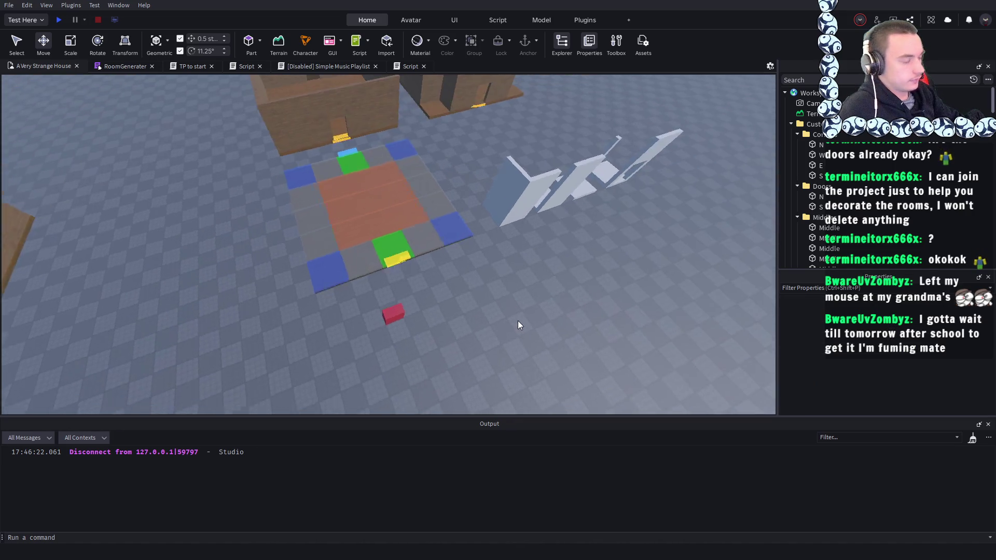
scroll(518, 320, up, 5)
scroll(518, 321, down, 5)
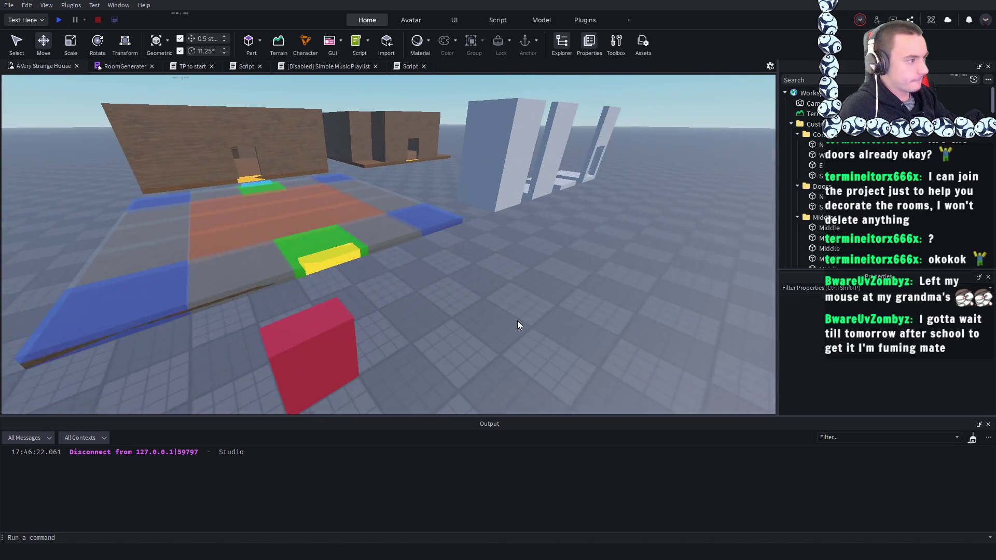
click(407, 65)
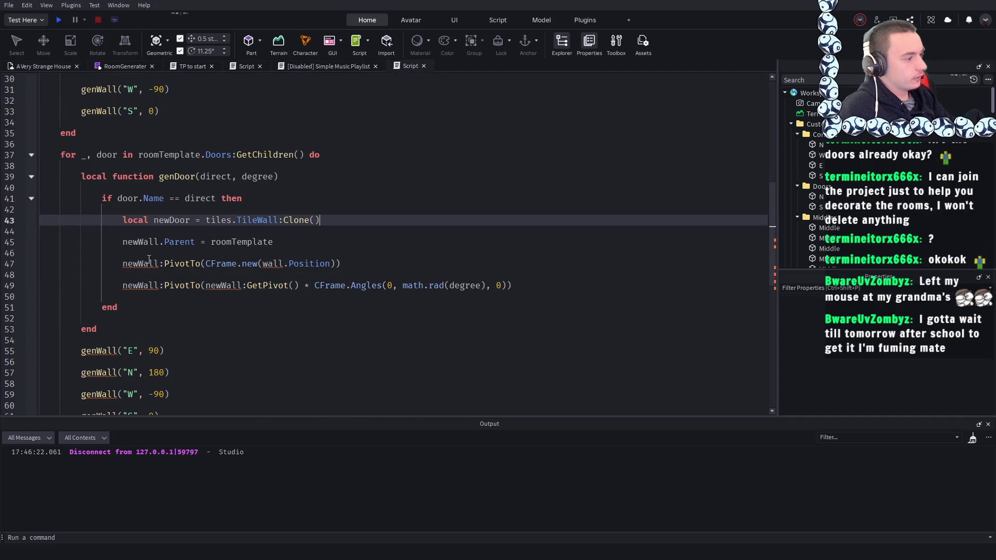
- Rename newWall to newDoor on lines 45 and 47 of genDoor
click(161, 242)
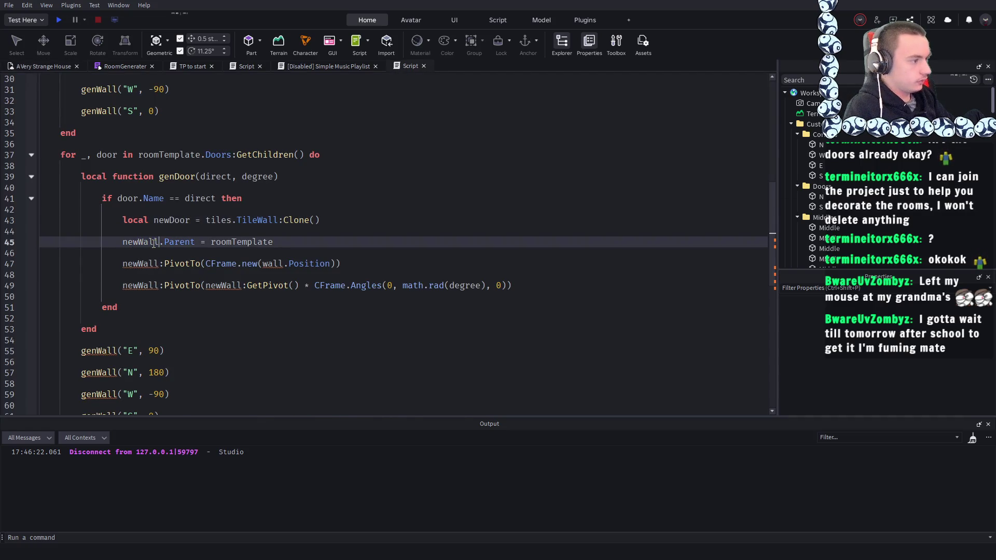
key(BackSpace)
key(BackSpace)
key(BackSpace)
key(BackSpace)
text(Door)
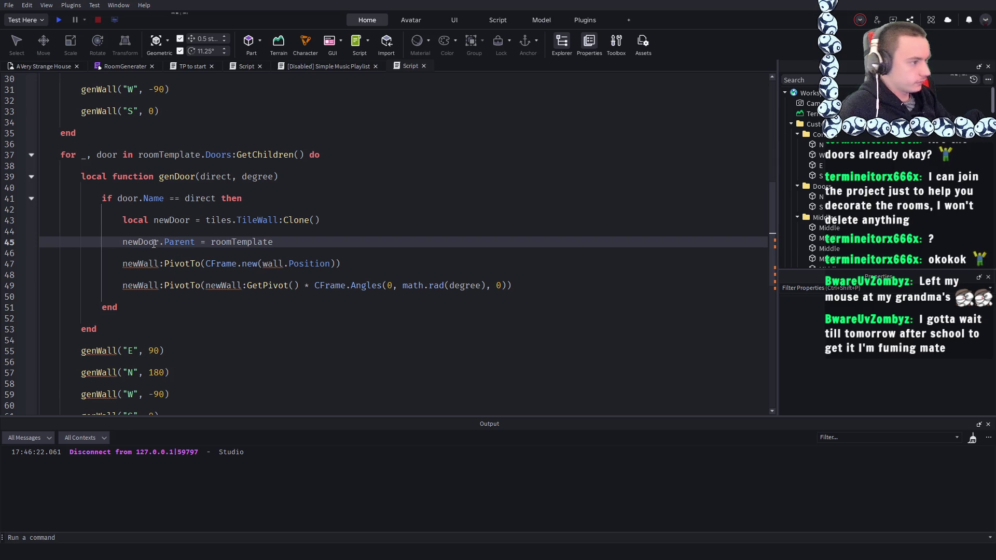
click(157, 264)
key(BackSpace)
key(BackSpace)
key(BackSpace)
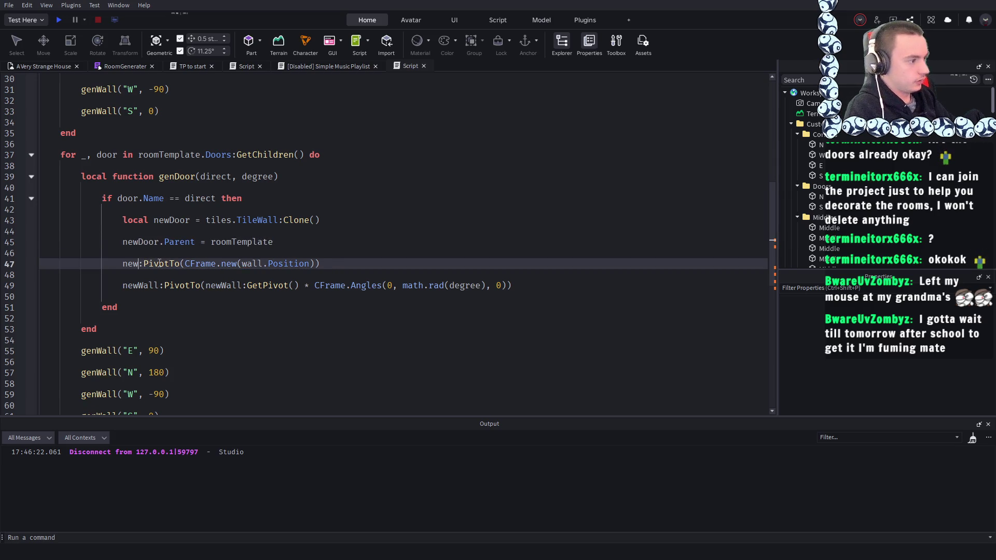
text(Door)
- Change wall.Position to door.Position inside the CFrame.new call
click(249, 219)
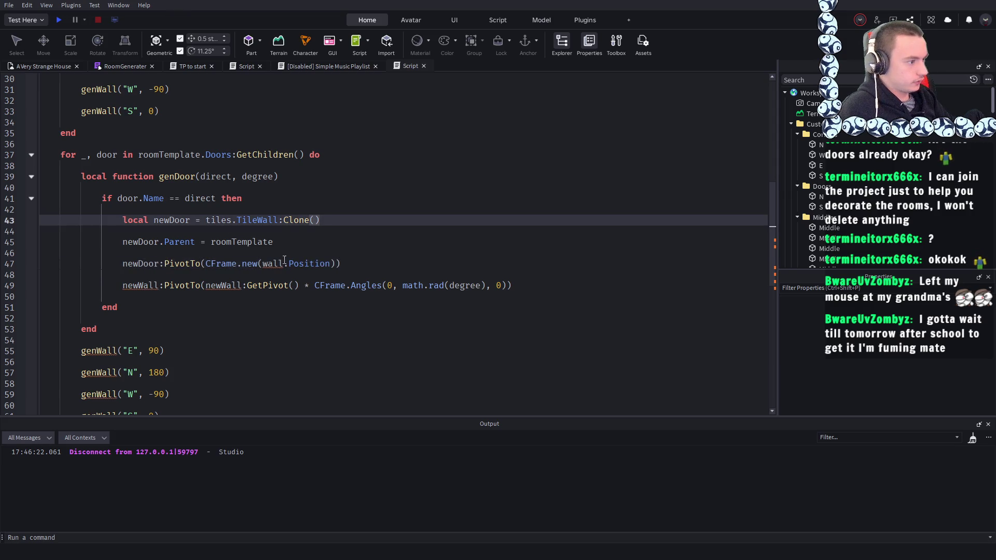
click(285, 264)
key(BackSpace)
key(BackSpace)
key(BackSpace)
text(Door)
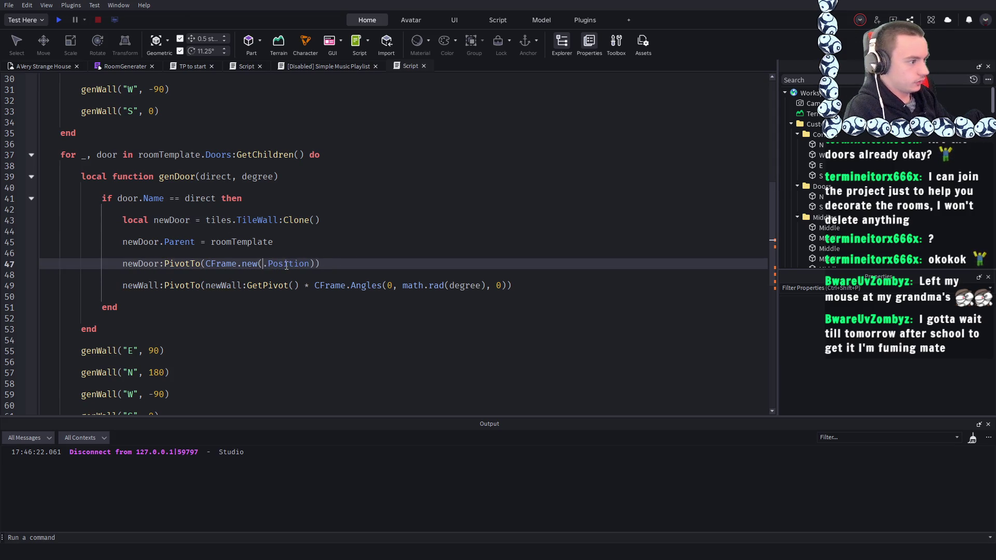
key(BackSpace)
key(BackSpace)
key(BackSpace)
text(door)
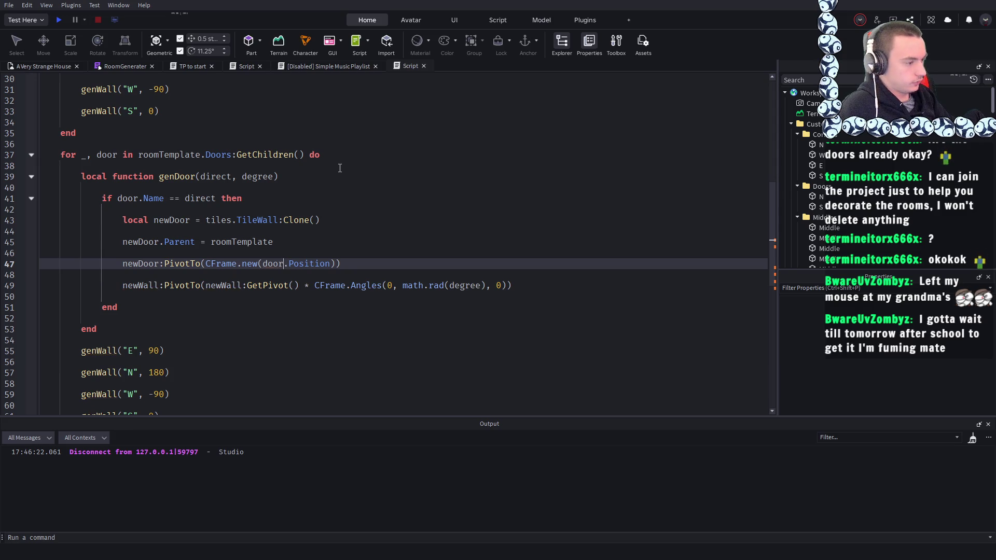
click(244, 199)
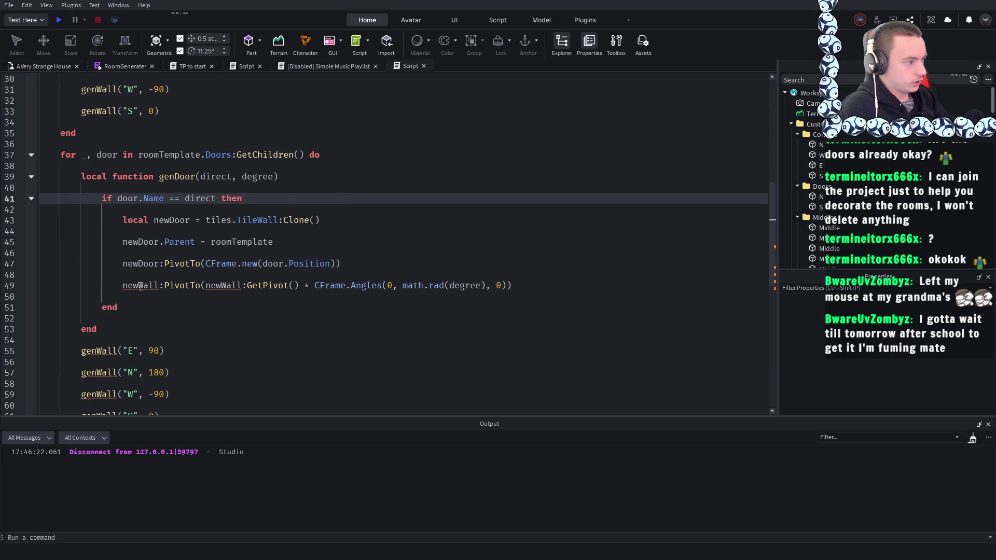
- Replace both newWall references on line 49, including inside GetPivot, with newDoor
double_click(141, 286)
click(155, 286)
key(BackSpace)
key(BackSpace)
key(BackSpace)
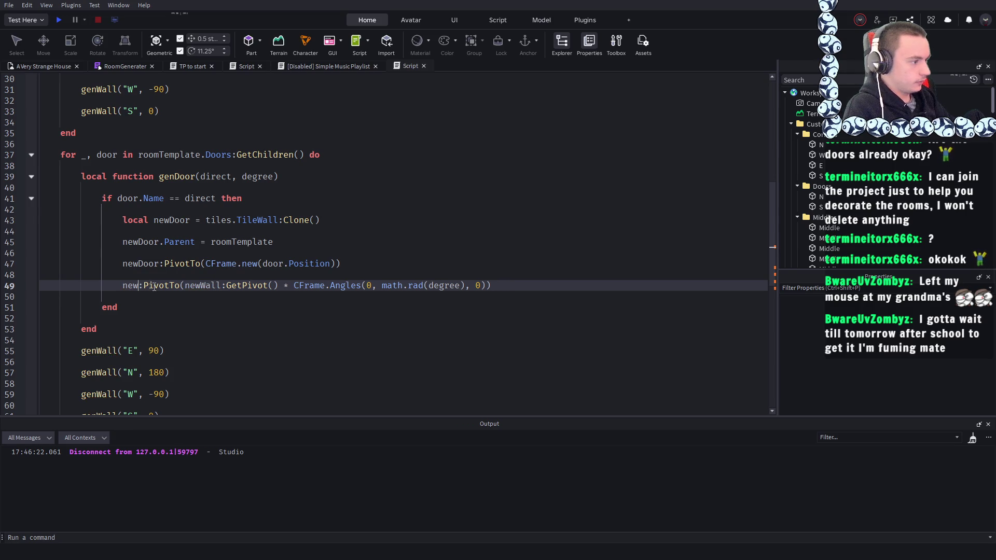
text(Door)
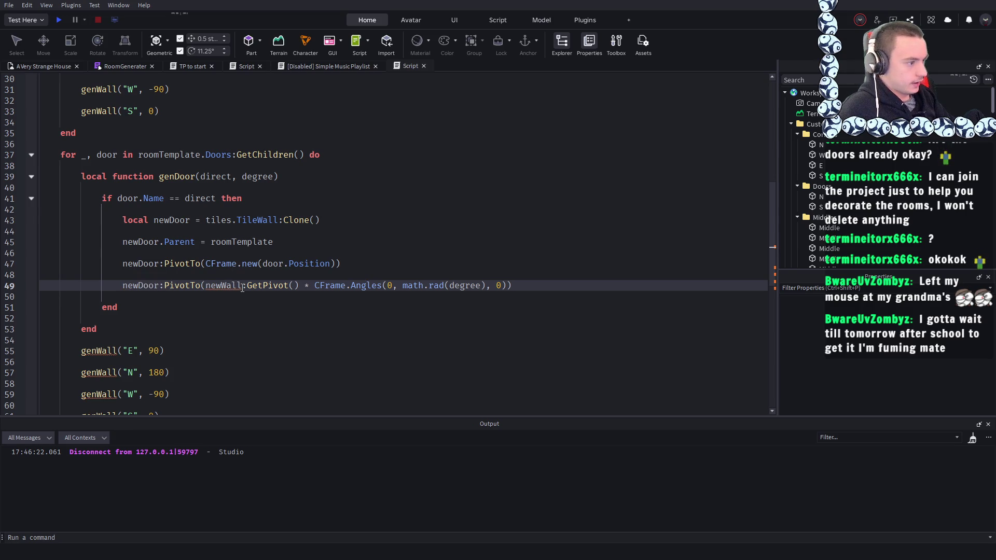
double_click(228, 285)
text(newDoor)
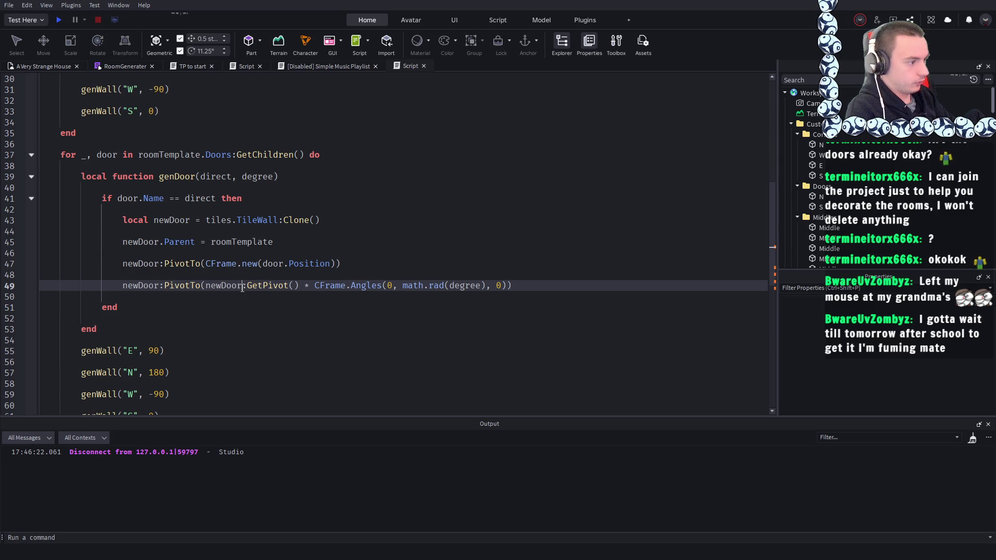
click(225, 209)
- Turn the four calls on lines 55-61 into genDoor calls for E 90, N 180, W -90 and S 0
double_click(179, 177)
key(ctrl+c)
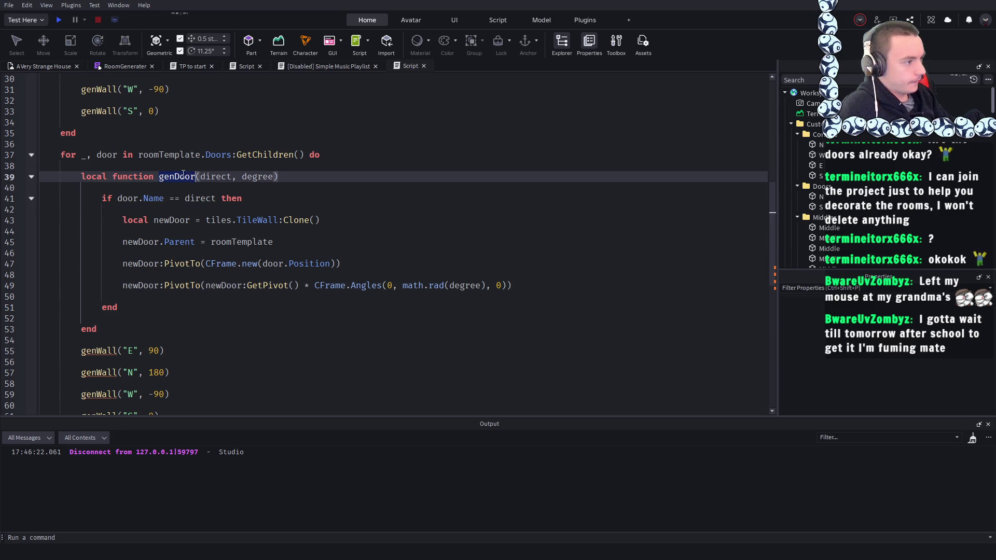
double_click(91, 351)
key(ctrl+v)
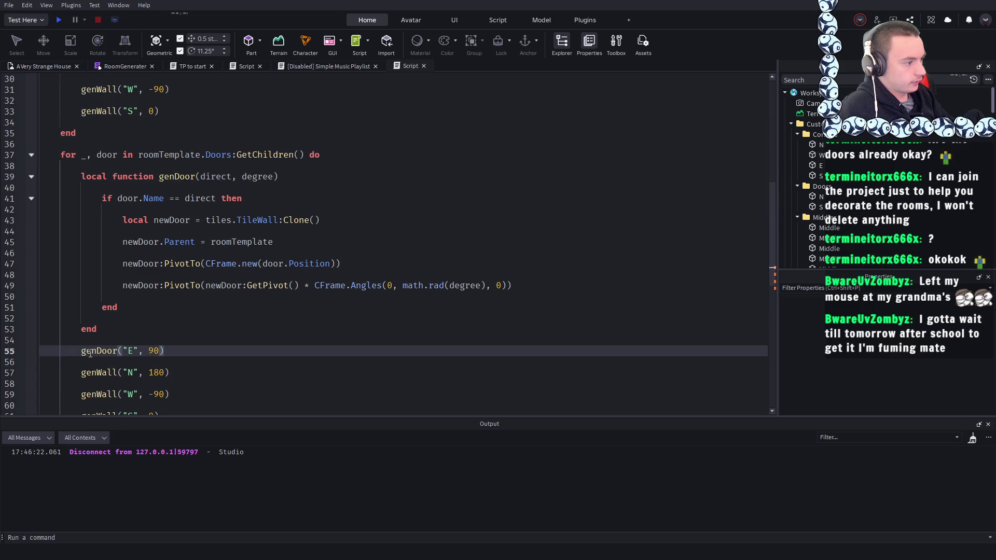
scroll(90, 353, down, 1)
double_click(93, 341)
key(ctrl+v)
double_click(96, 361)
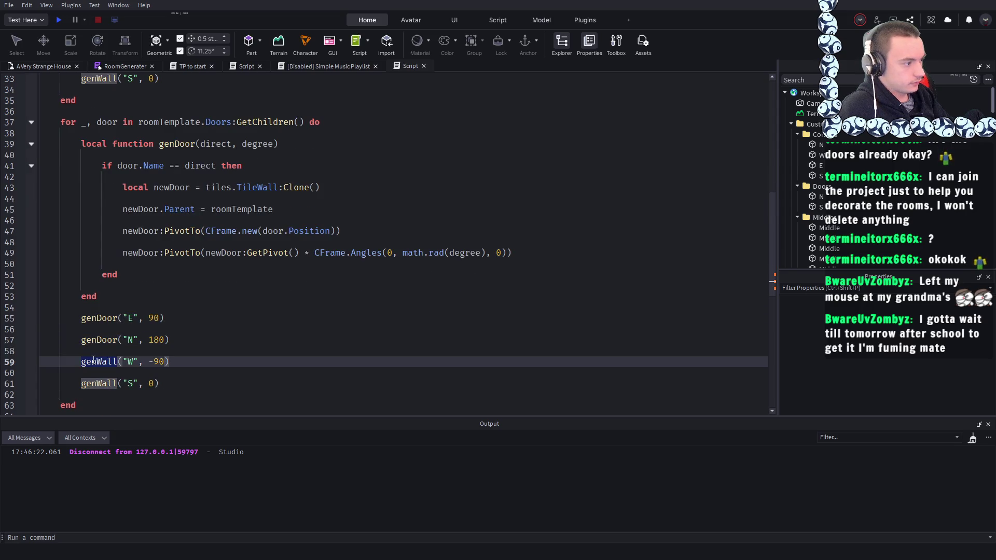
key(ctrl+v)
double_click(99, 383)
key(ctrl+v)
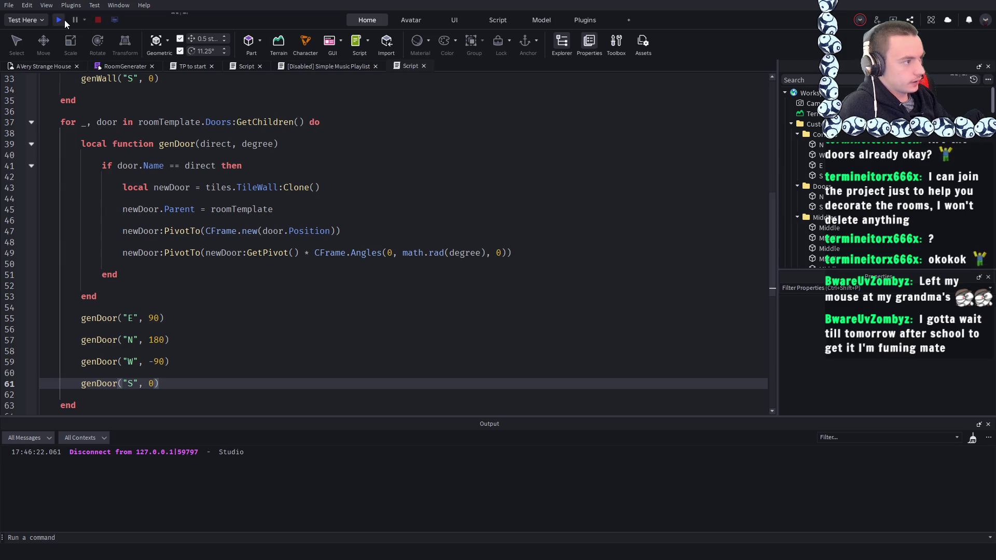
- Start a play test and walk the character over to the room template beside the red block
click(64, 19)
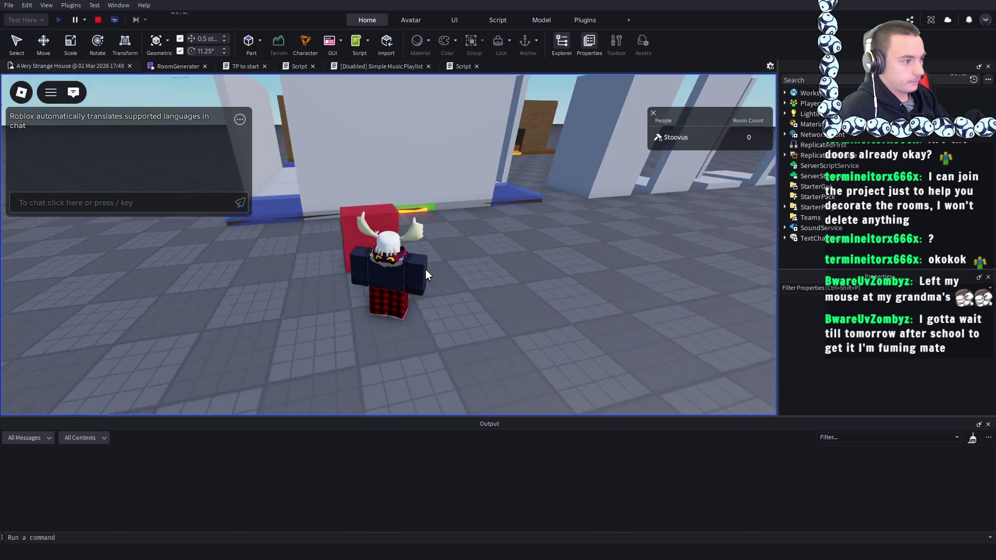
key(a)
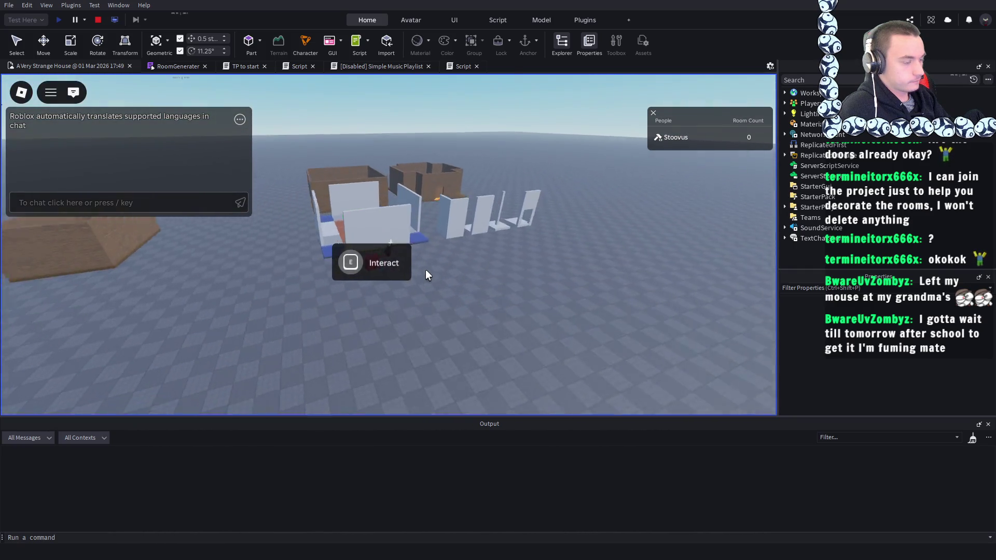
scroll(425, 269, up, 10)
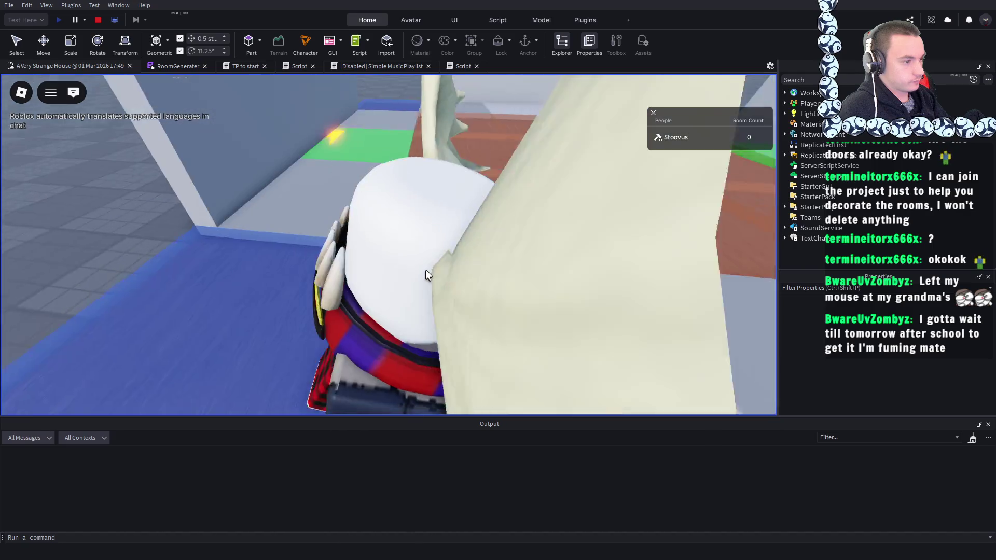
scroll(425, 275, down, 10)
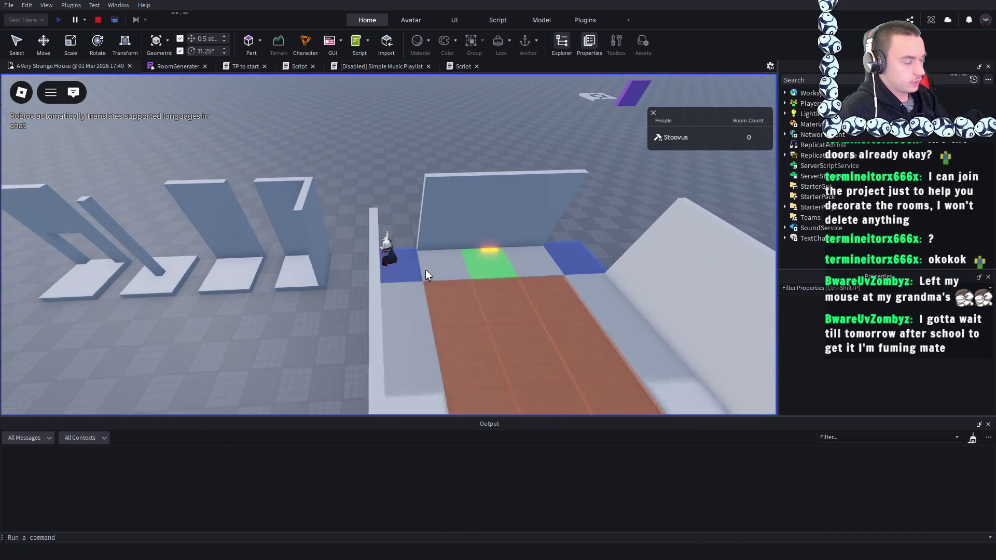
scroll(425, 269, down, 5)
key(a)
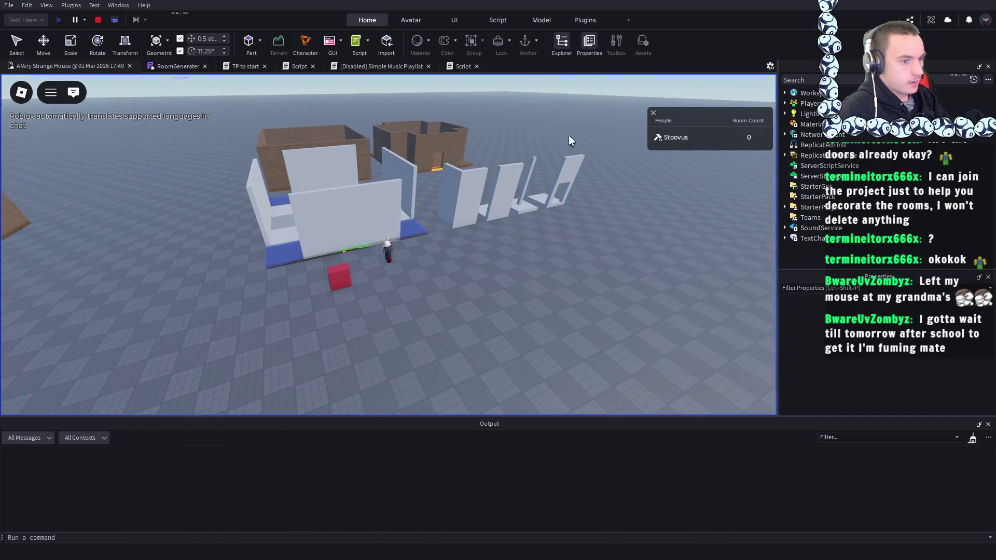
key(a)
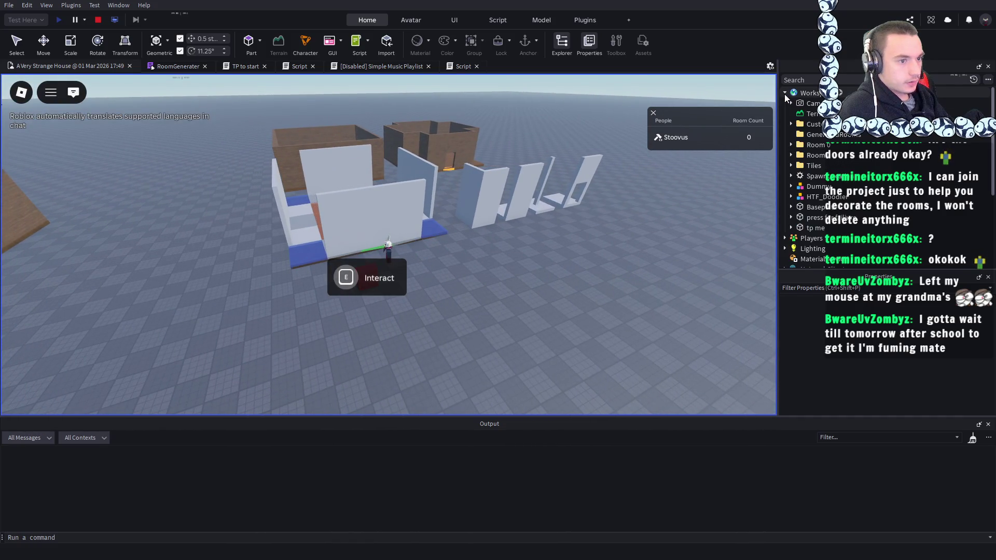
scroll(670, 177, up, 5)
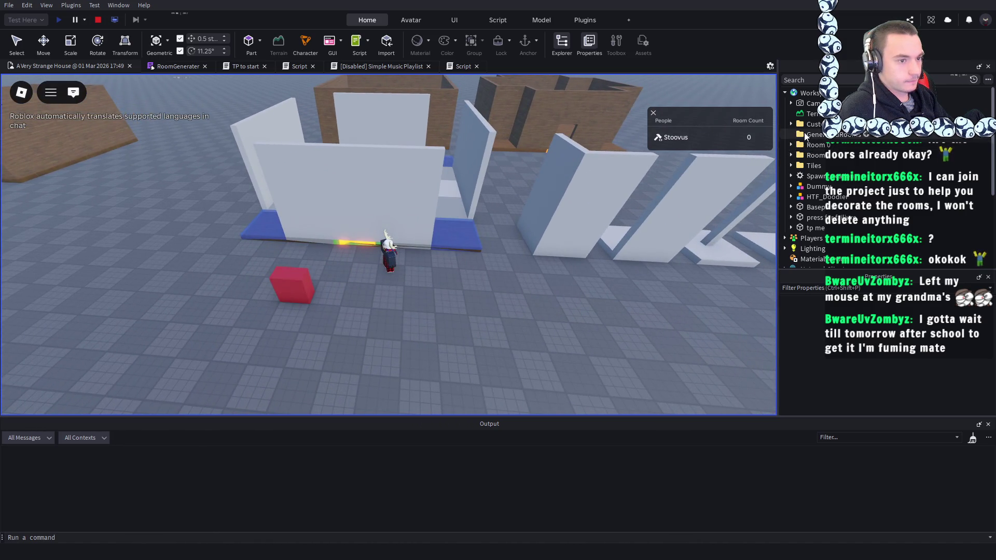
- Expand Workspace > Custom in Explorer and select generated TileWall parts to see which walls they are
click(791, 125)
scroll(813, 171, down, 1)
scroll(813, 173, down, 3)
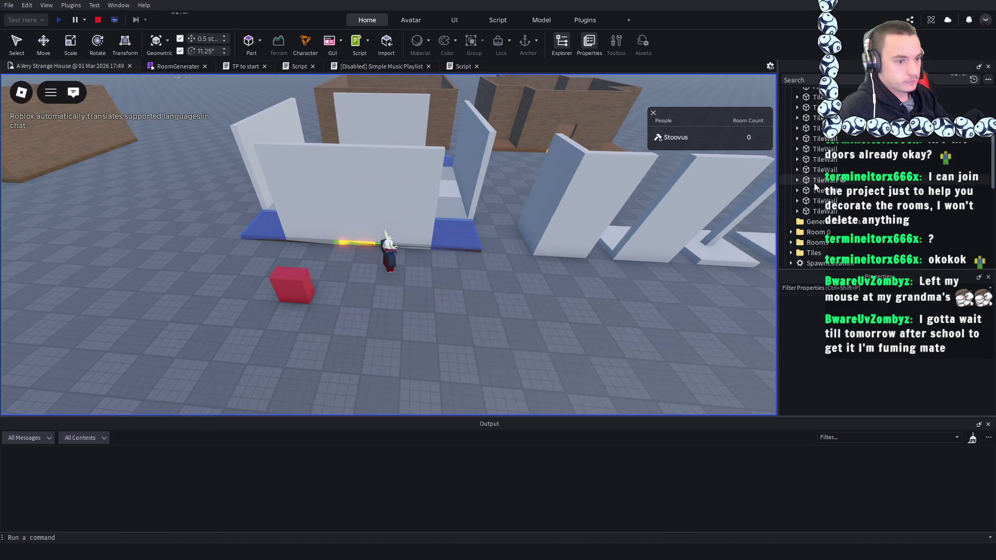
click(814, 180)
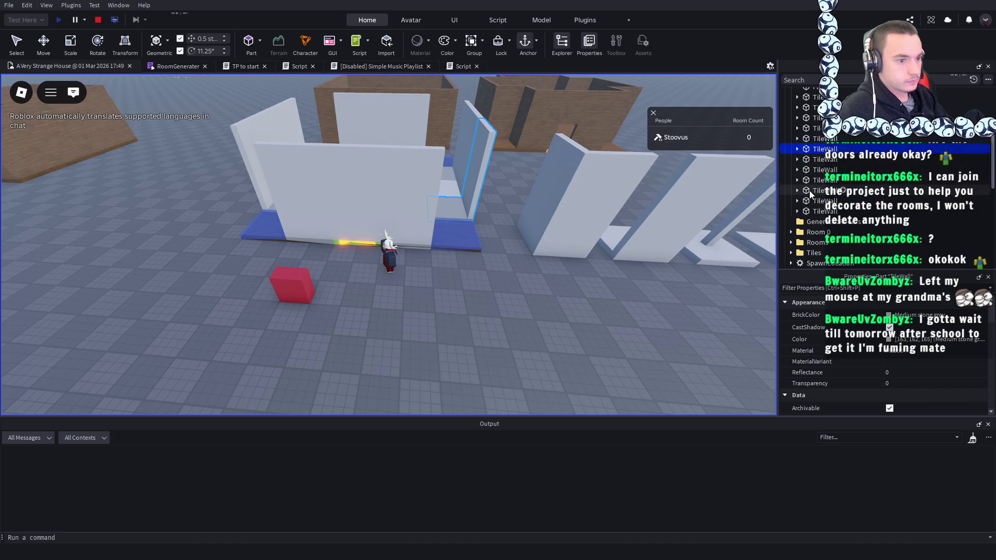
click(816, 117)
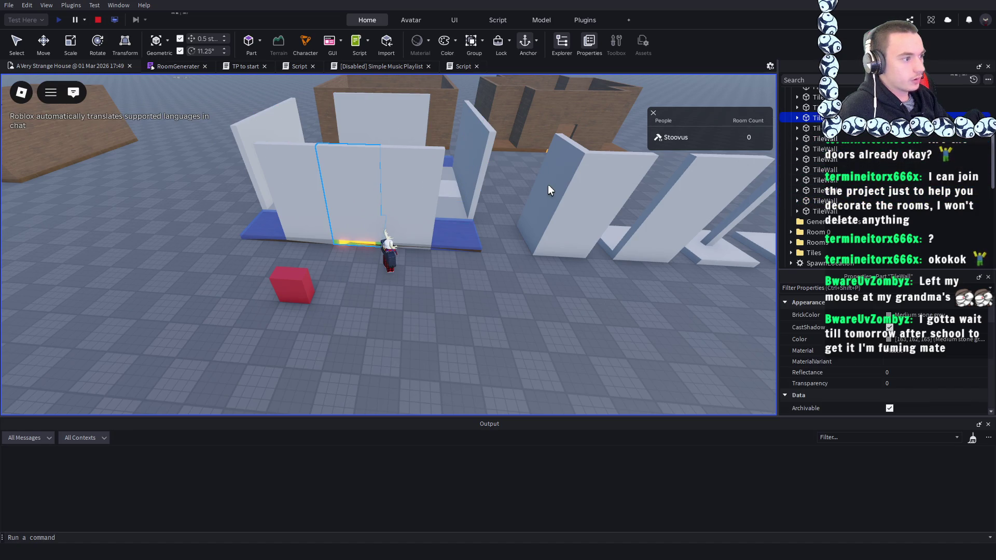
scroll(548, 185, up, 5)
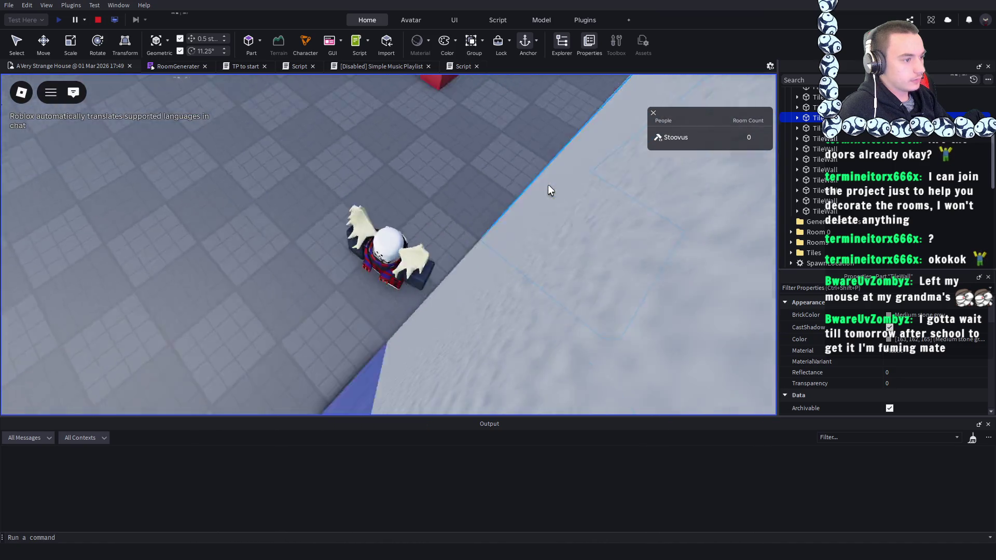
scroll(548, 184, down, 5)
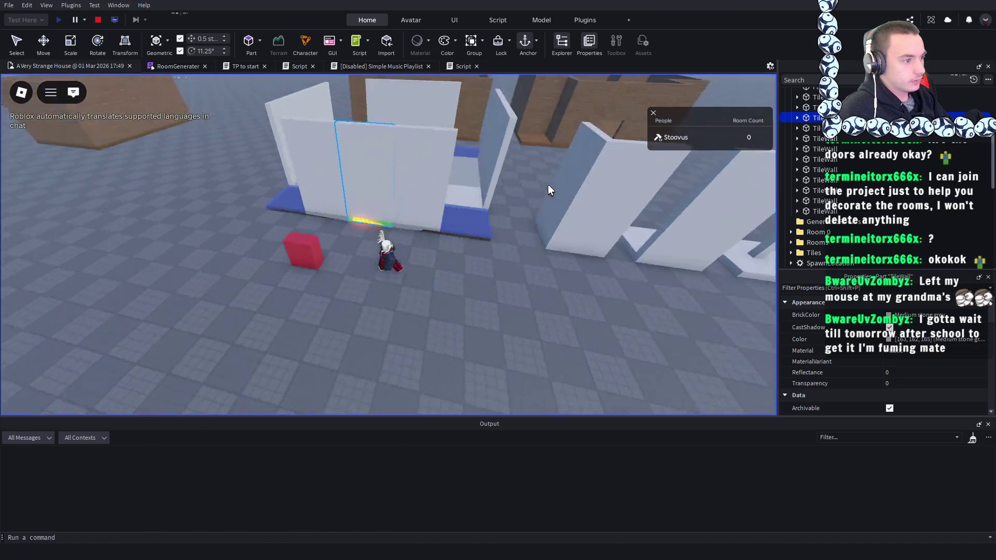
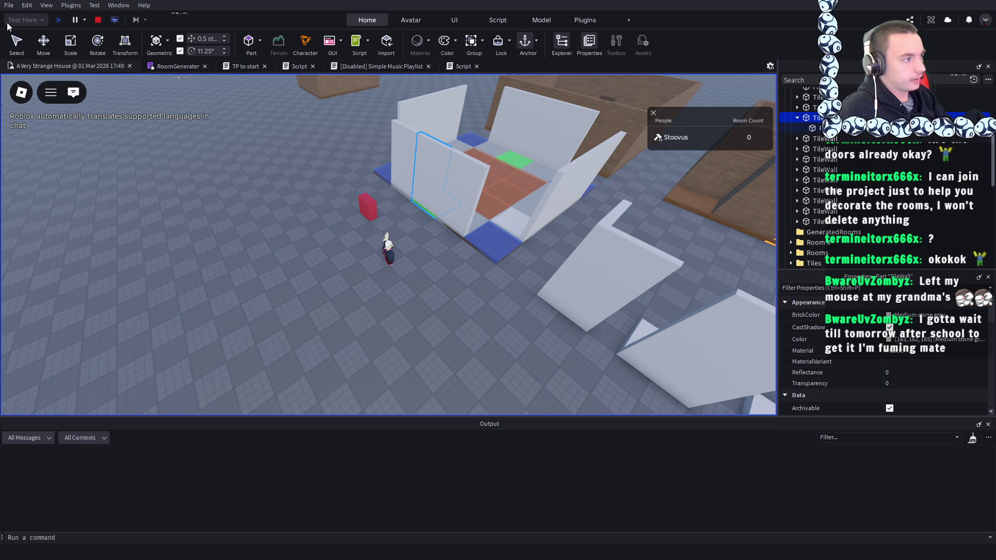
- Stop the test, swap tiles.TileWall for tiles.TileDoor on line 43, and play-test again
click(98, 22)
click(396, 64)
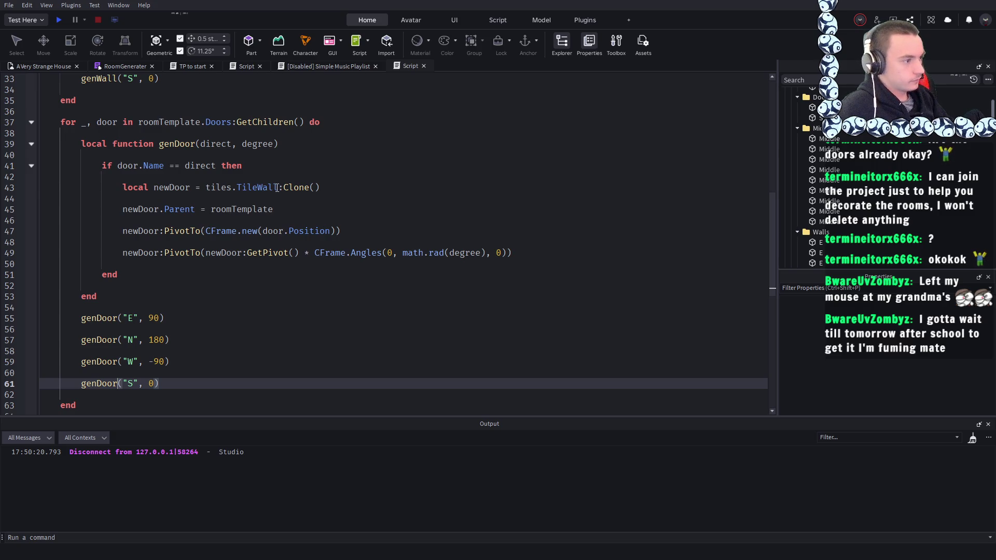
click(276, 187)
key(BackSpace)
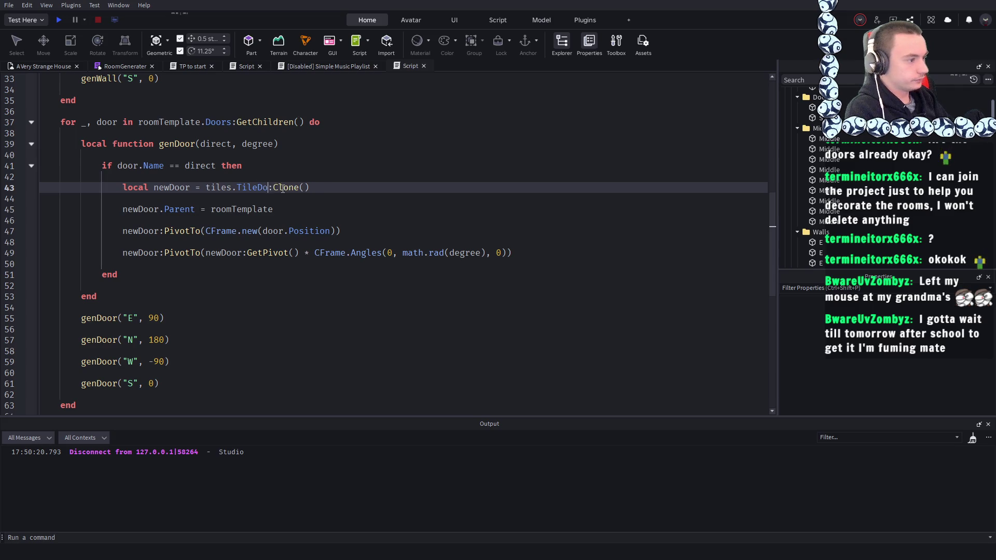
key(F5)
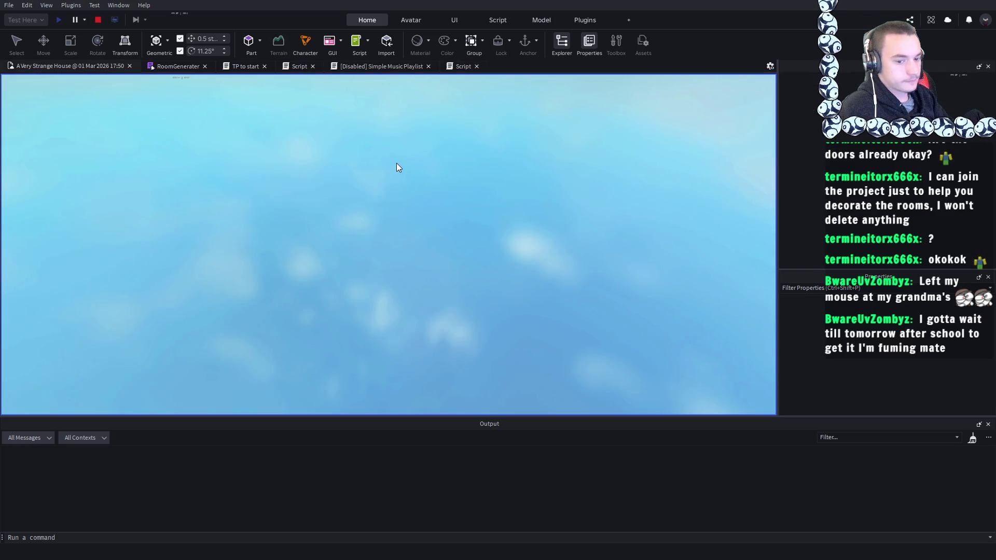
- Walk the avatar onto the green pad, zoom in on the room's doorways, then stop
key(w)
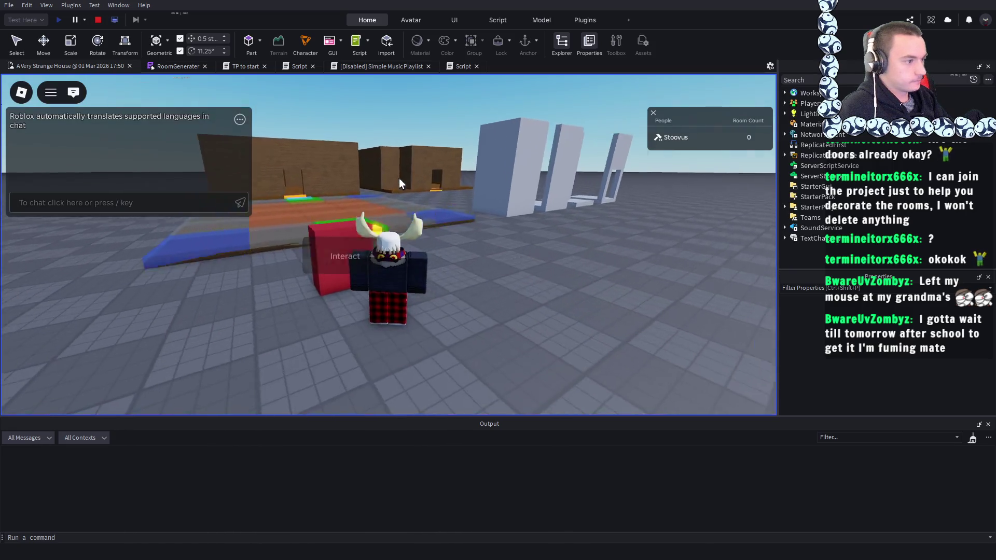
key(w)
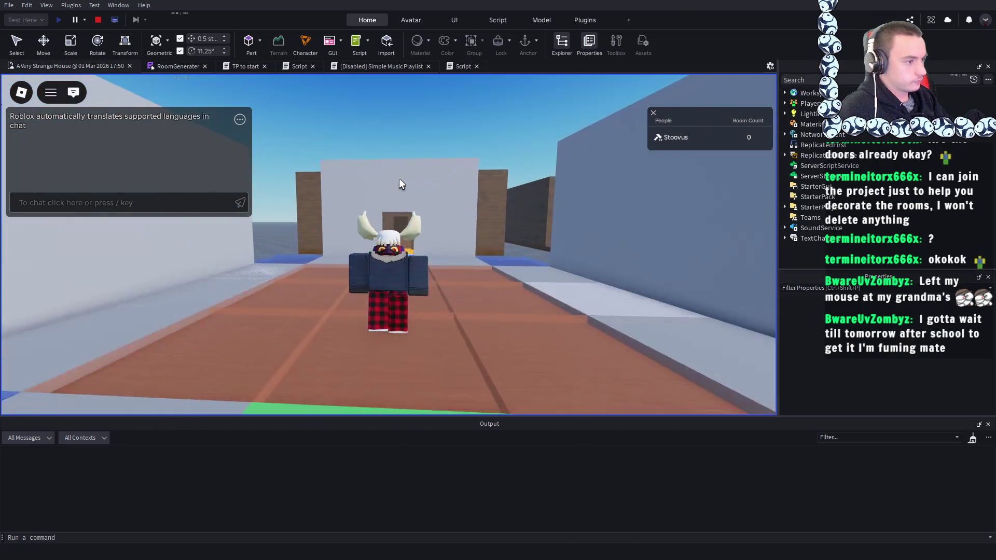
scroll(399, 184, down, 15)
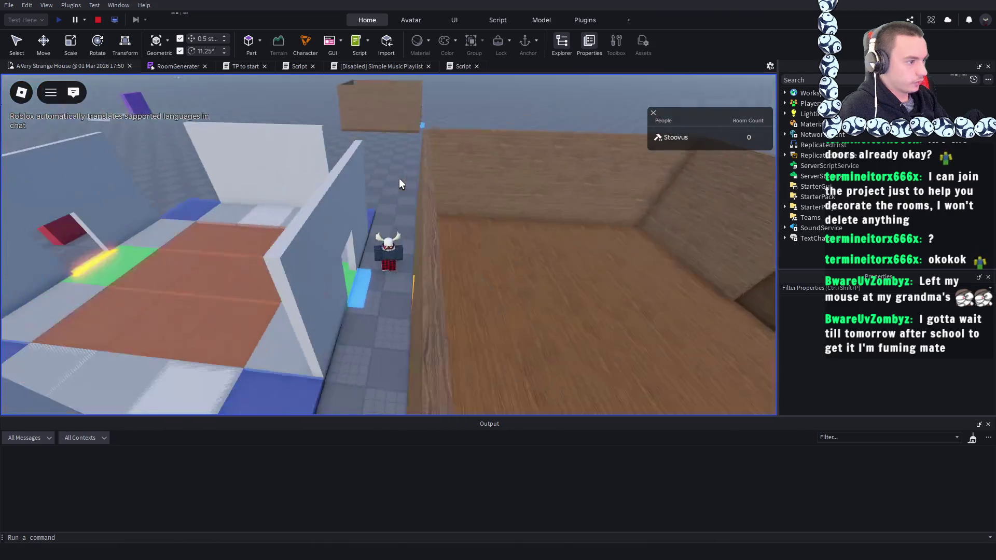
scroll(399, 181, up, 10)
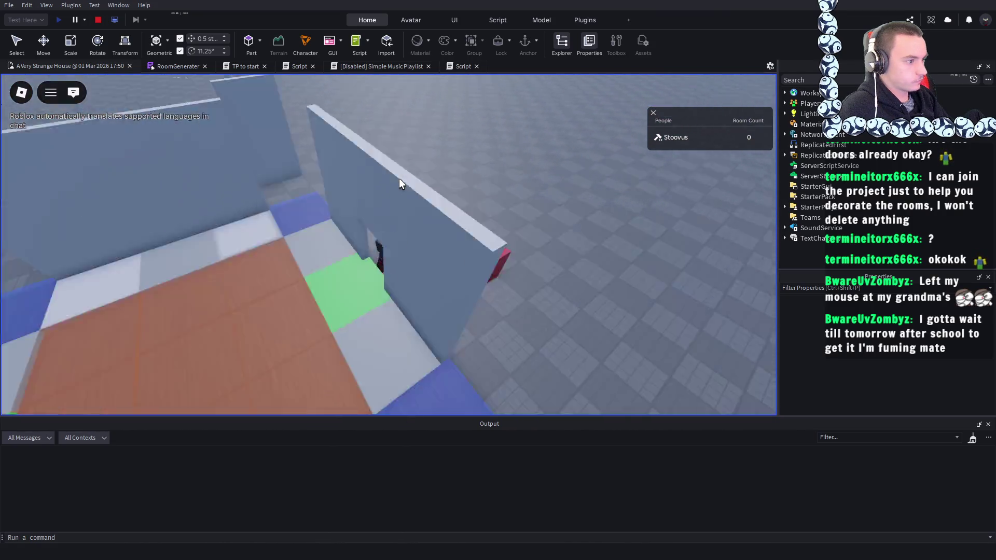
scroll(399, 178, down, 5)
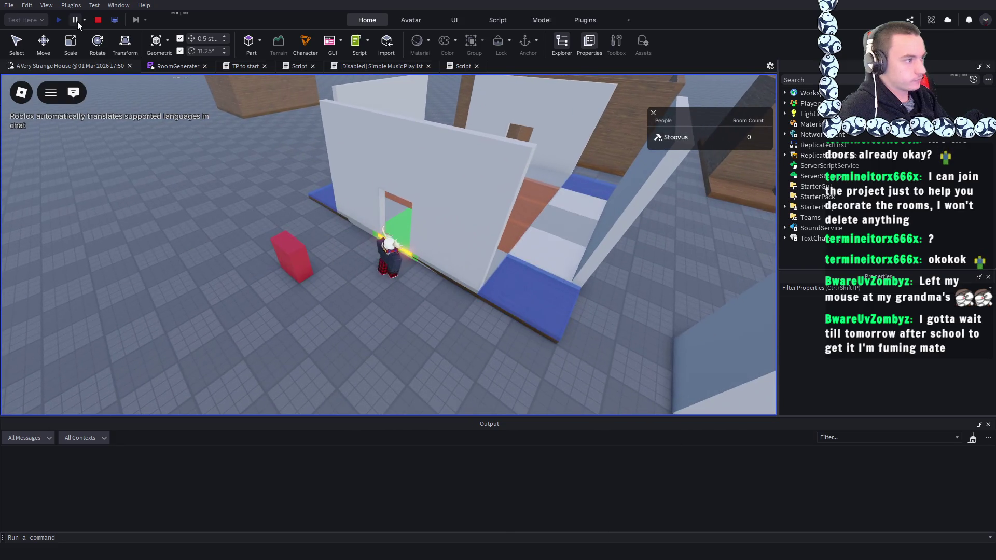
click(99, 20)
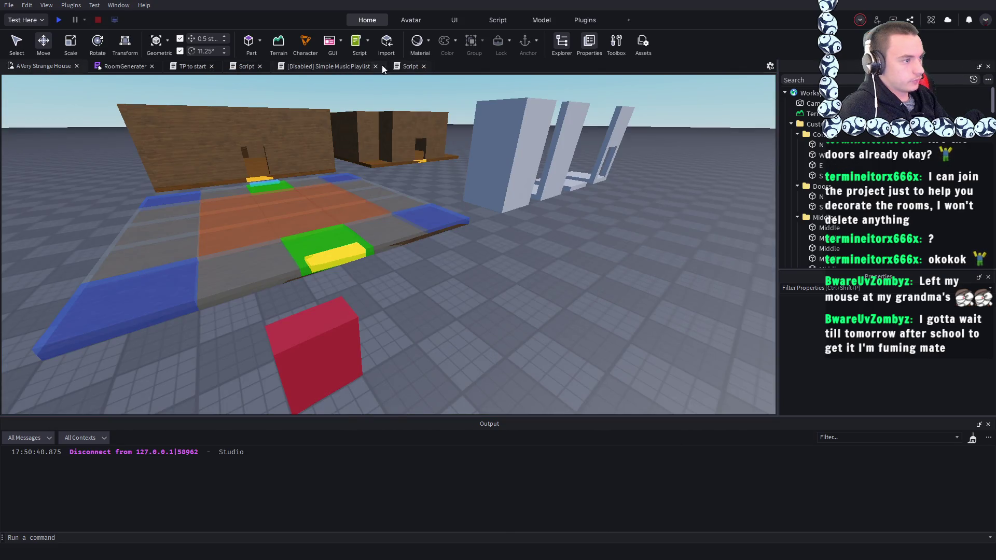
- Duplicate the door-generating loop block directly below the original
click(395, 68)
scroll(287, 233, down, 4)
scroll(287, 234, up, 5)
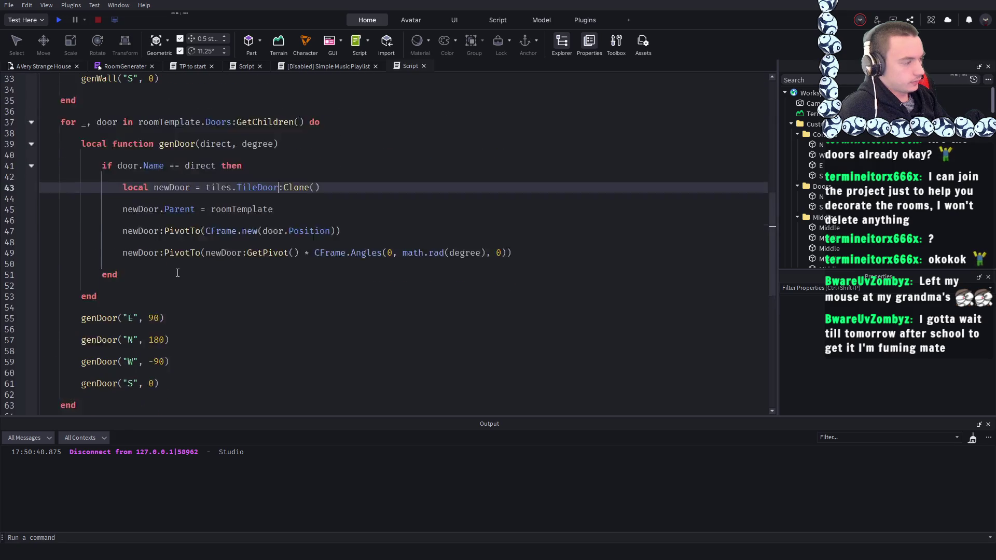
scroll(139, 329, down, 4)
mouse_move(91, 313)
mouse_down()
mouse_move(85, 134)
mouse_move(54, 78)
mouse_move(56, 232)
mouse_up()
key(ctrl+c)
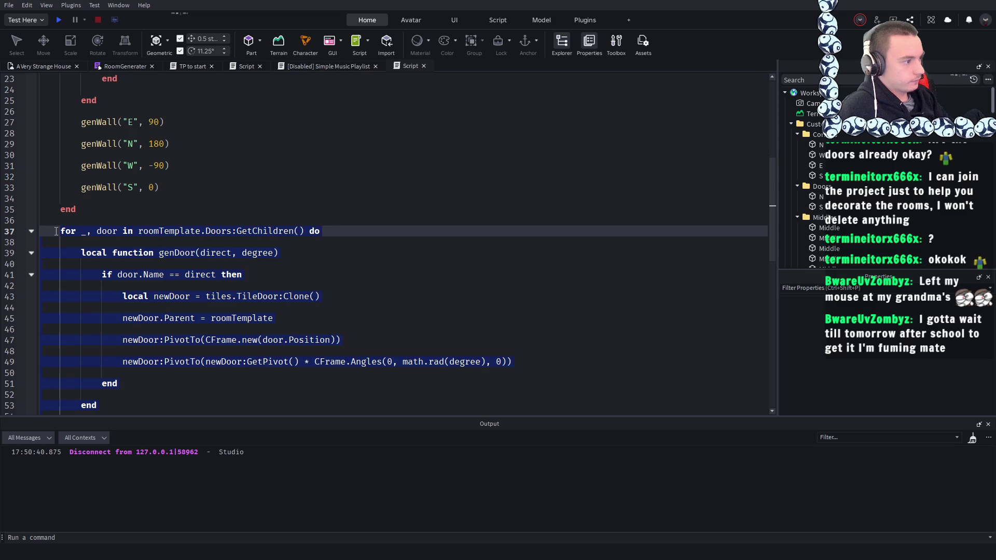
scroll(60, 208, up, 7)
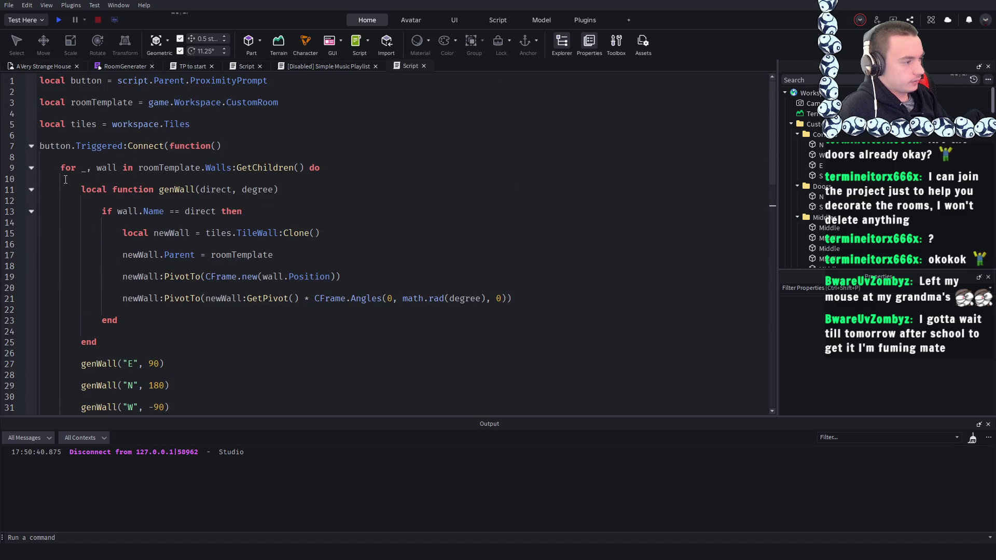
scroll(65, 179, down, 5)
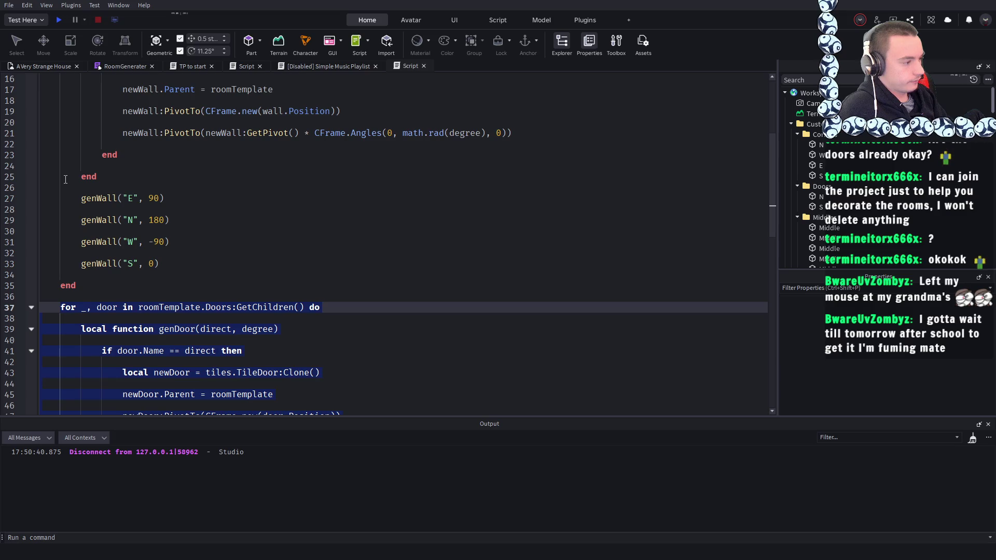
scroll(65, 179, down, 9)
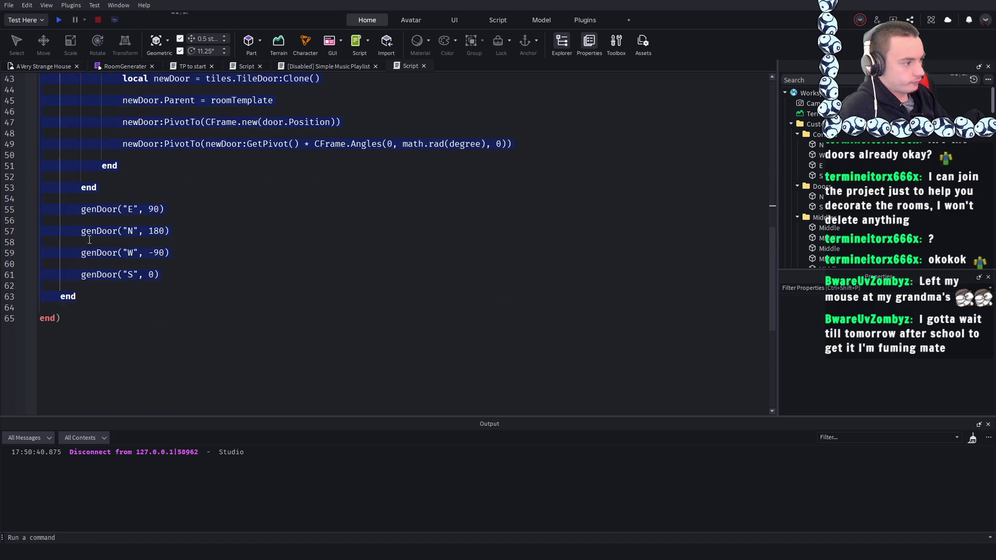
click(98, 295)
key(Return)
key(Return)
key(ctrl+v)
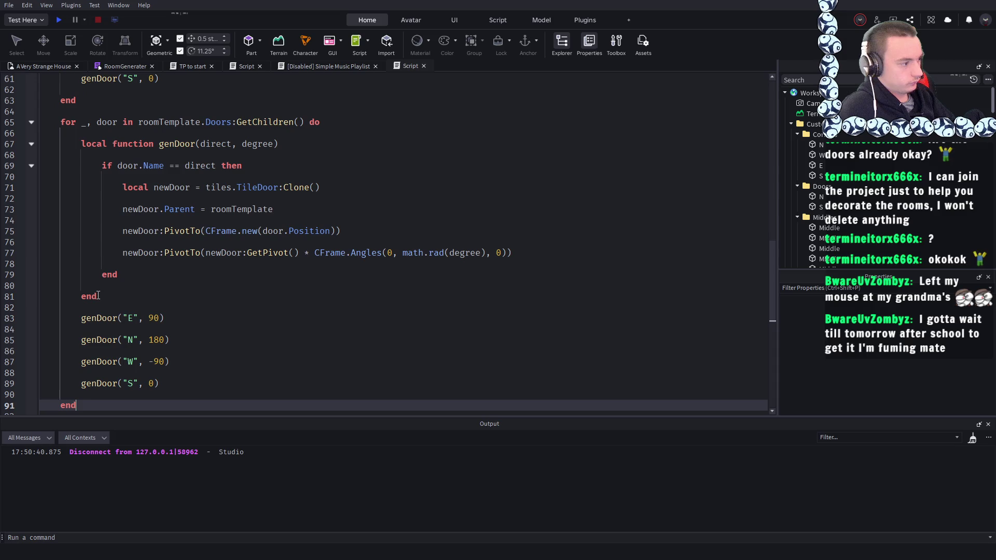
- Rename the copy's loop variable to corner, its folder to Corners, and its function to genCorner
scroll(188, 215, up, 2)
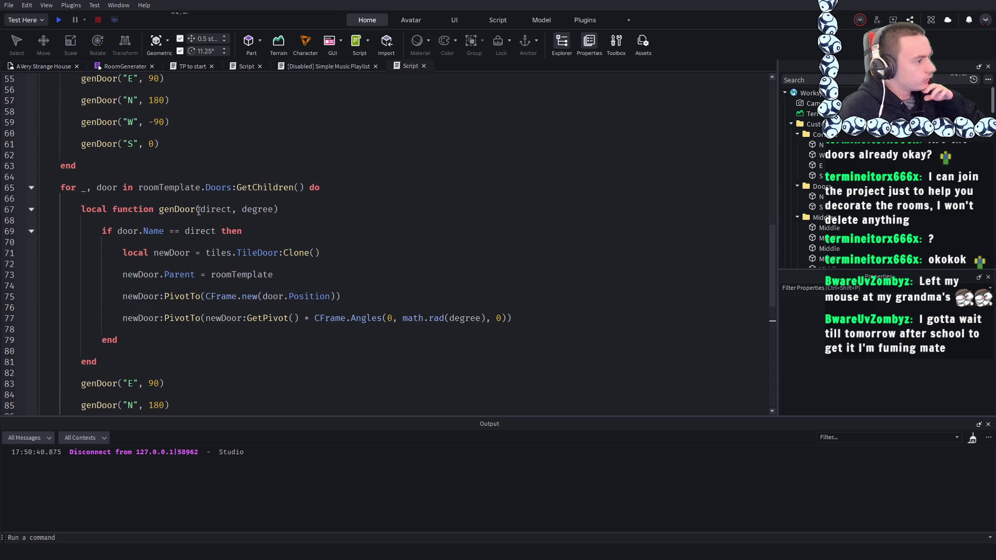
scroll(127, 208, up, 10)
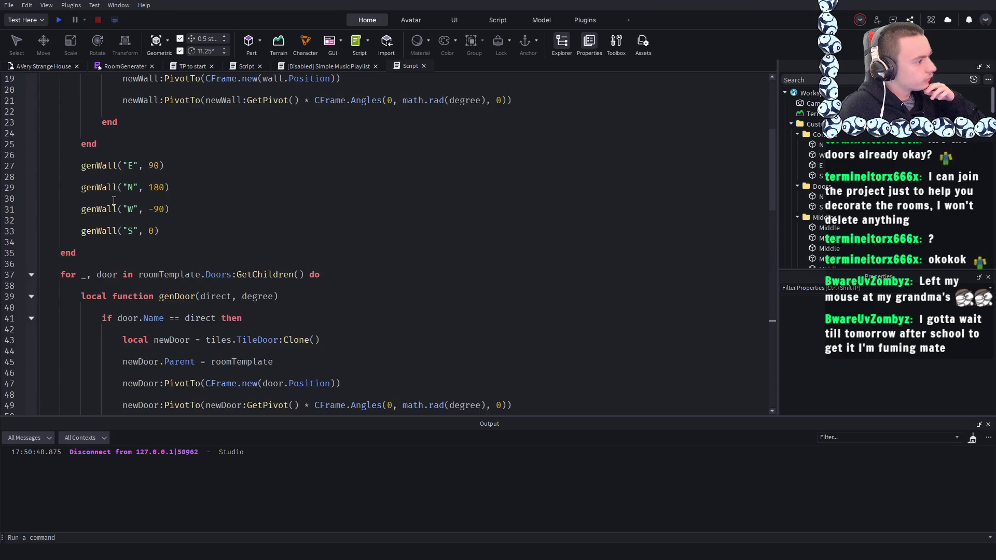
scroll(113, 200, down, 10)
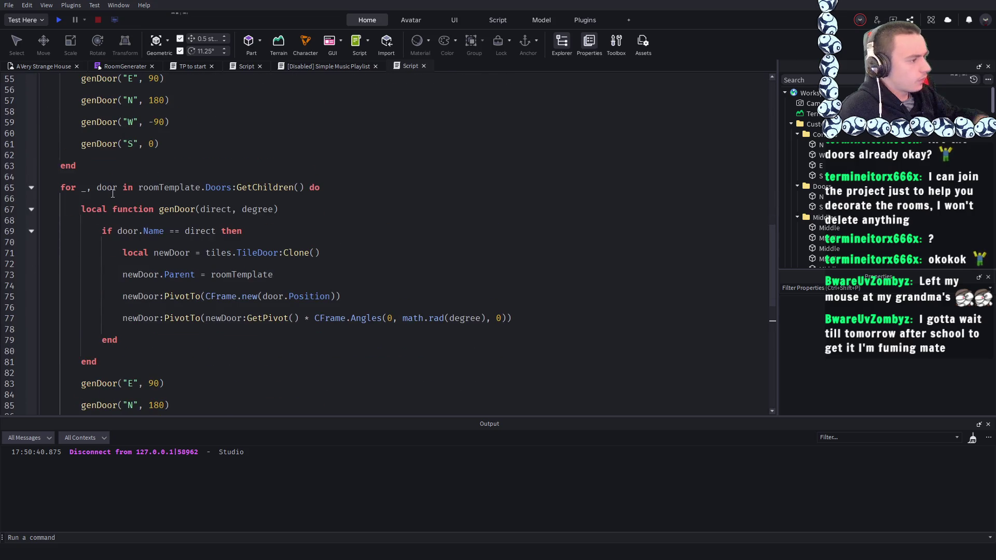
double_click(108, 188)
text(corner)
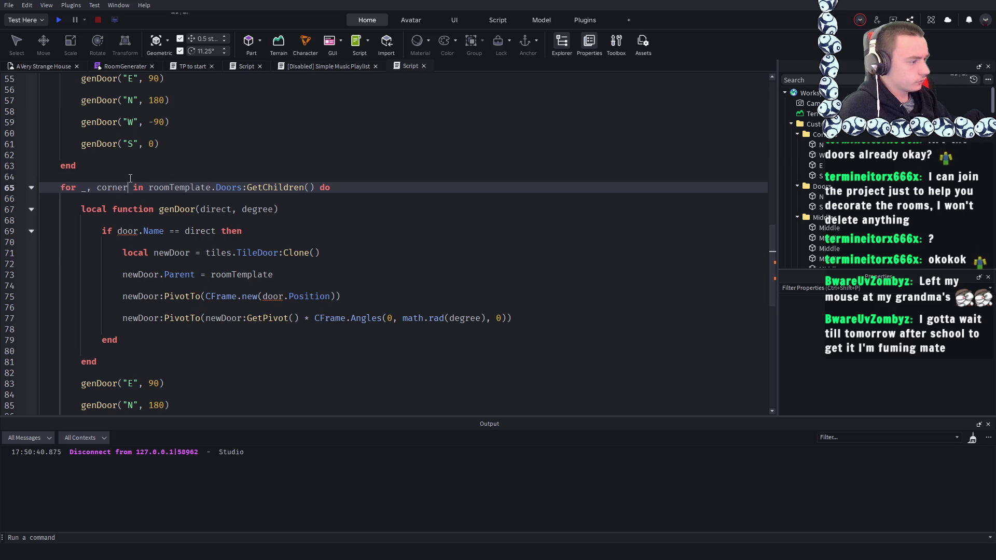
click(173, 165)
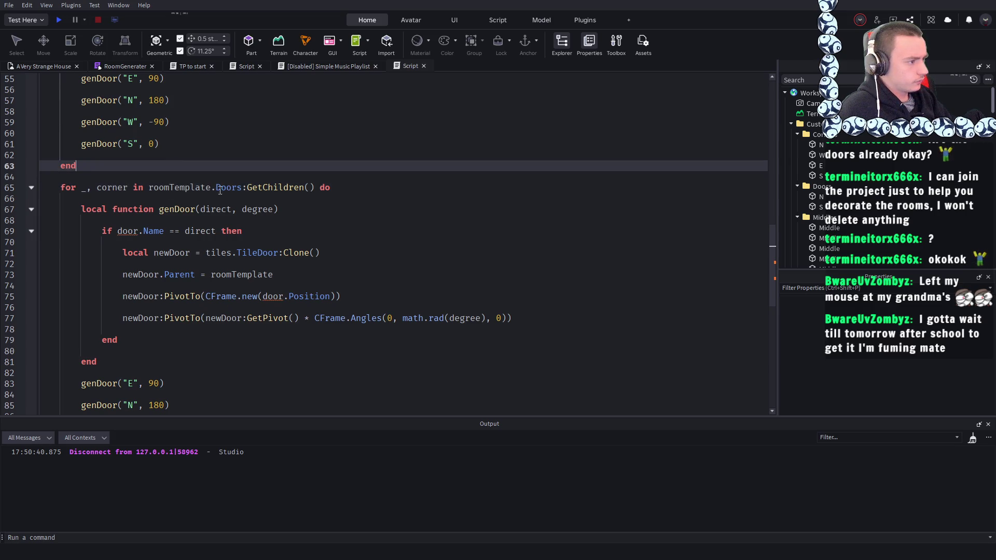
double_click(229, 187)
text(Corners)
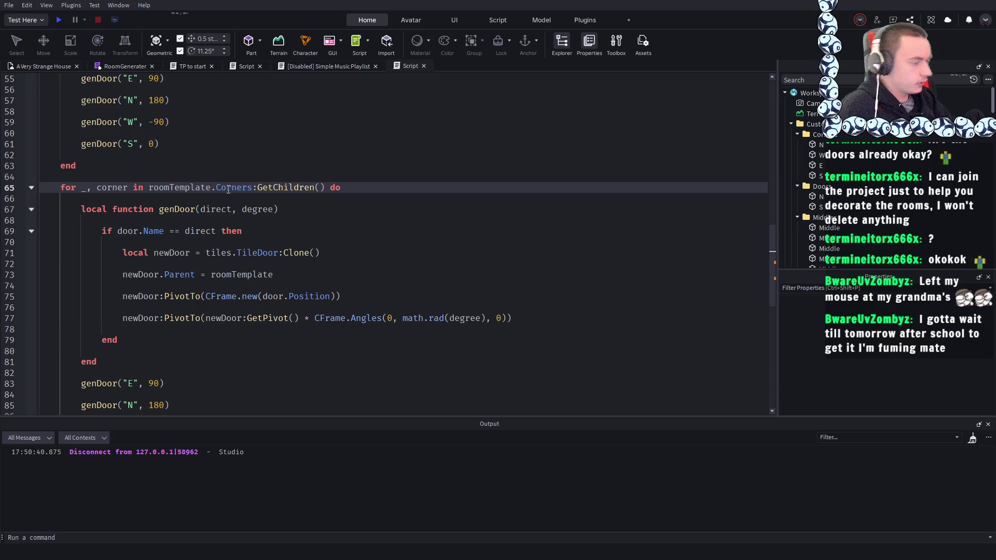
double_click(176, 209)
text(genC)
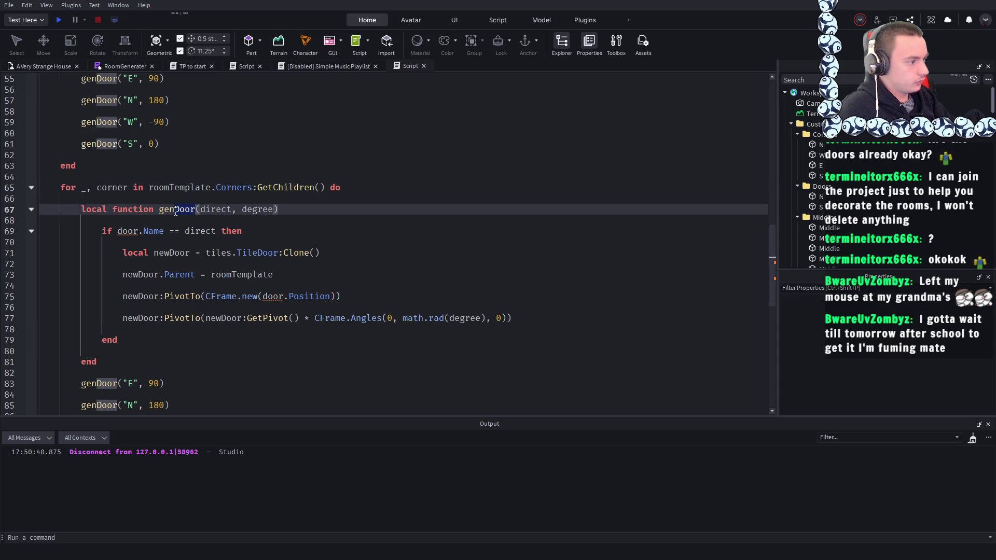
text(orner)
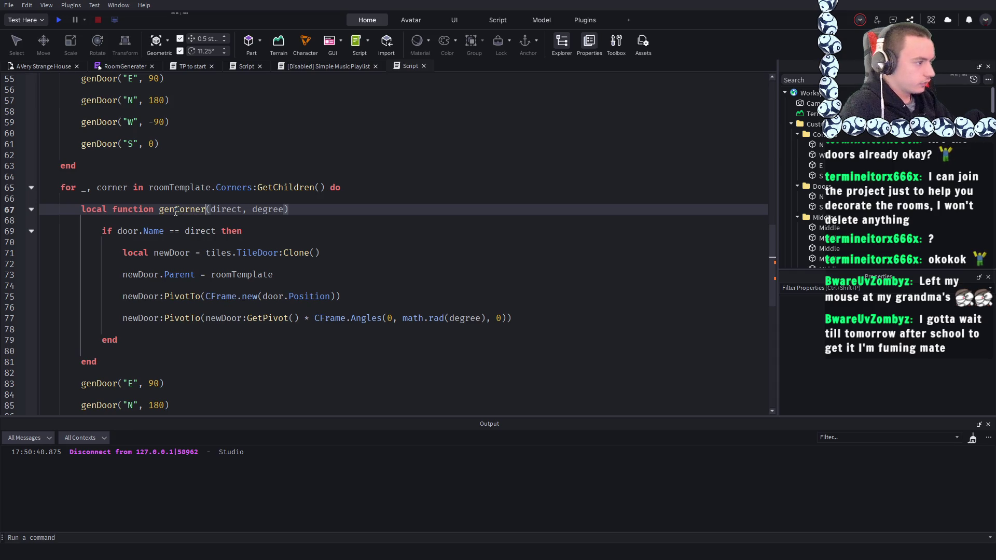
- Change the name check on line 69 to corner and begin renaming newDoor on line 71
scroll(176, 205, down, 1)
double_click(127, 199)
text(co)
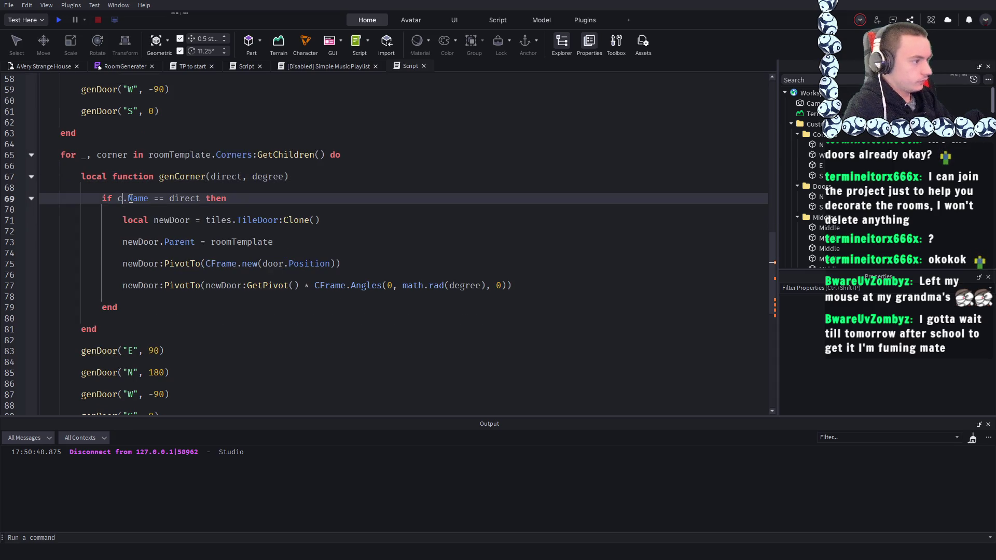
text(rner)
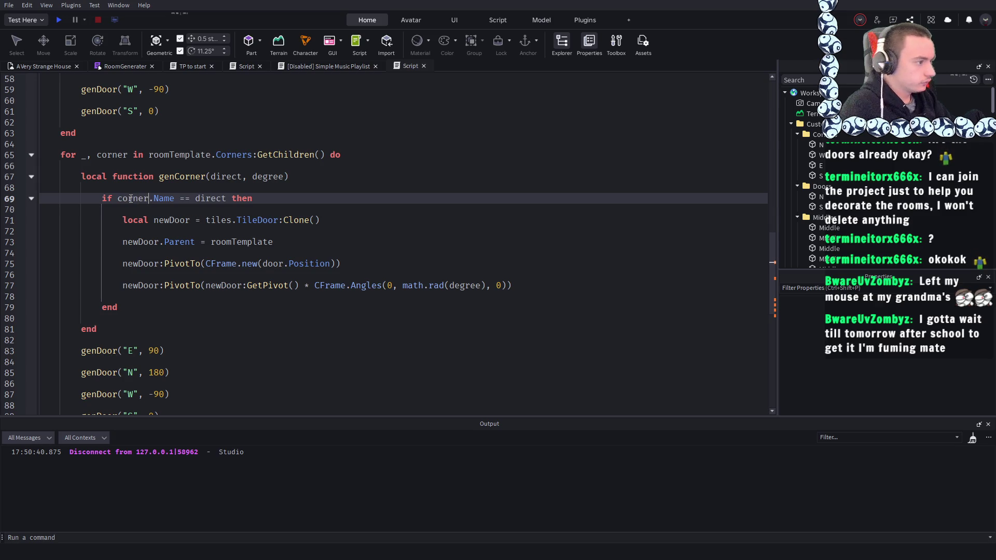
double_click(130, 199)
key(Up)
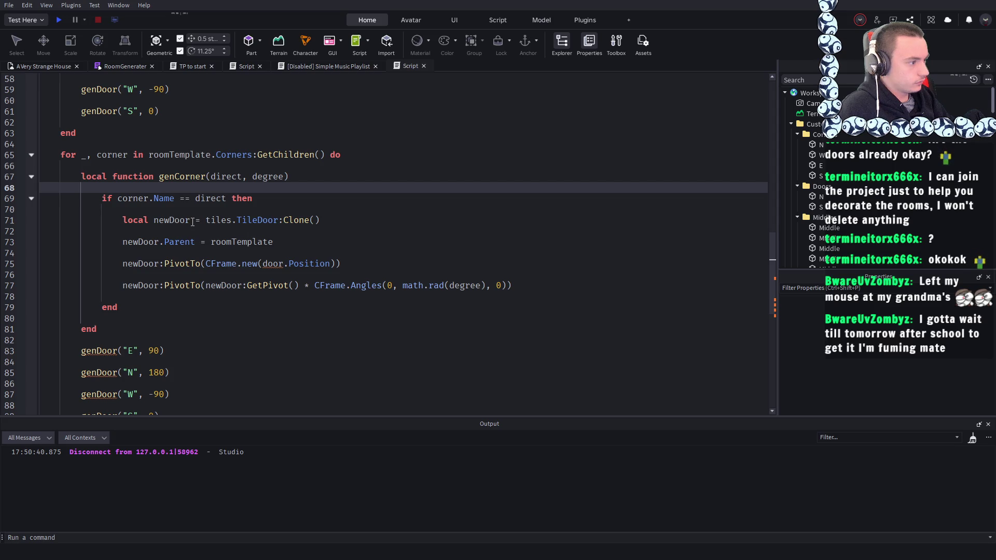
click(170, 220)
key(ctrl+shift+Right)
text(Corner)
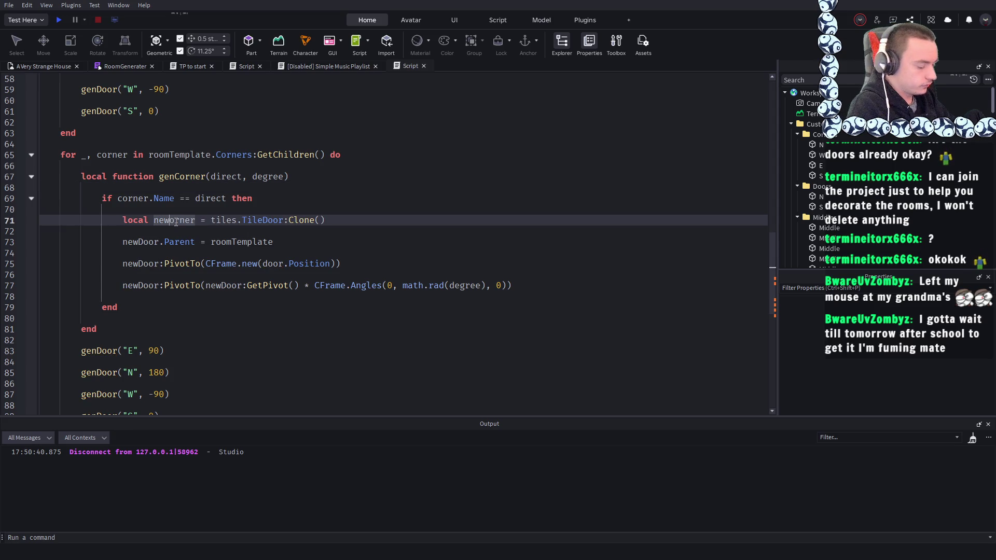
text(C)
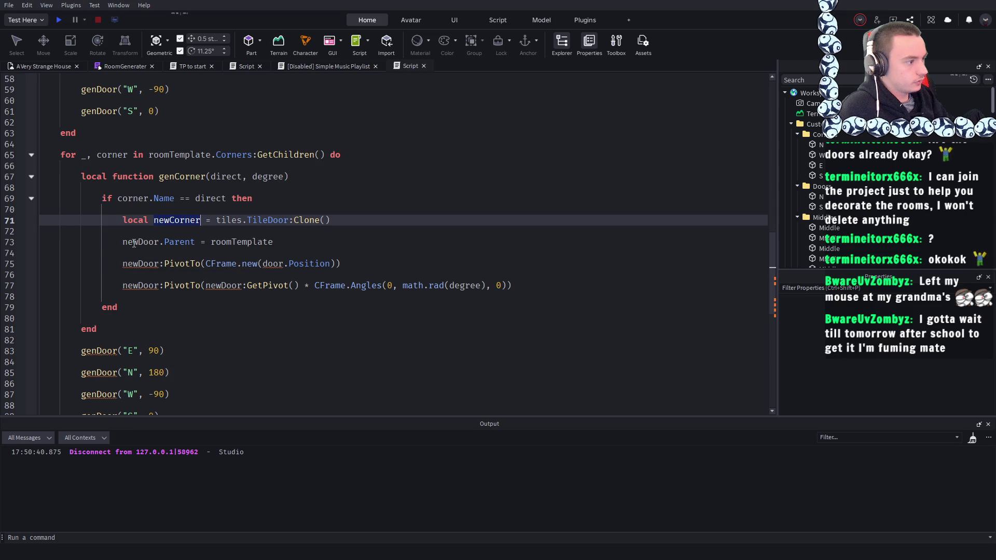
- Rename the remaining newDoor uses to newCorner, the position lookup to corner, and clone TileCorner
double_click(134, 242)
text(newCorner)
double_click(136, 264)
text(newCorner)
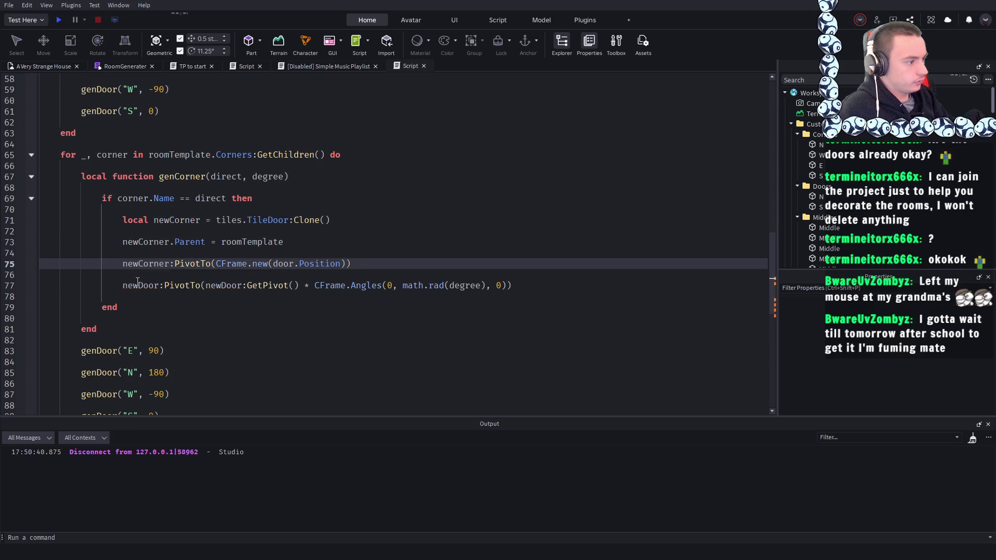
double_click(138, 286)
text(newCorner)
double_click(232, 285)
text(newCorner)
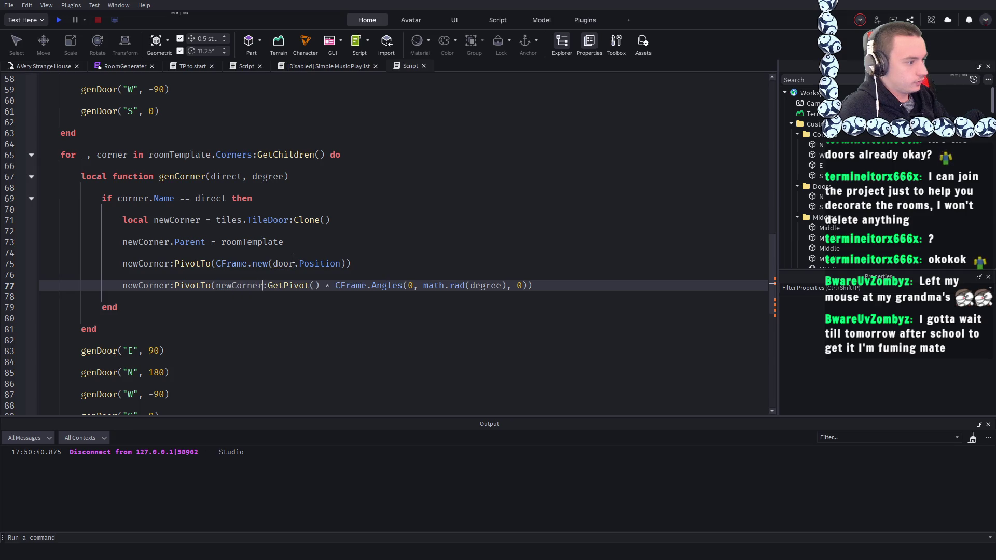
click(452, 178)
double_click(284, 263)
text(cor)
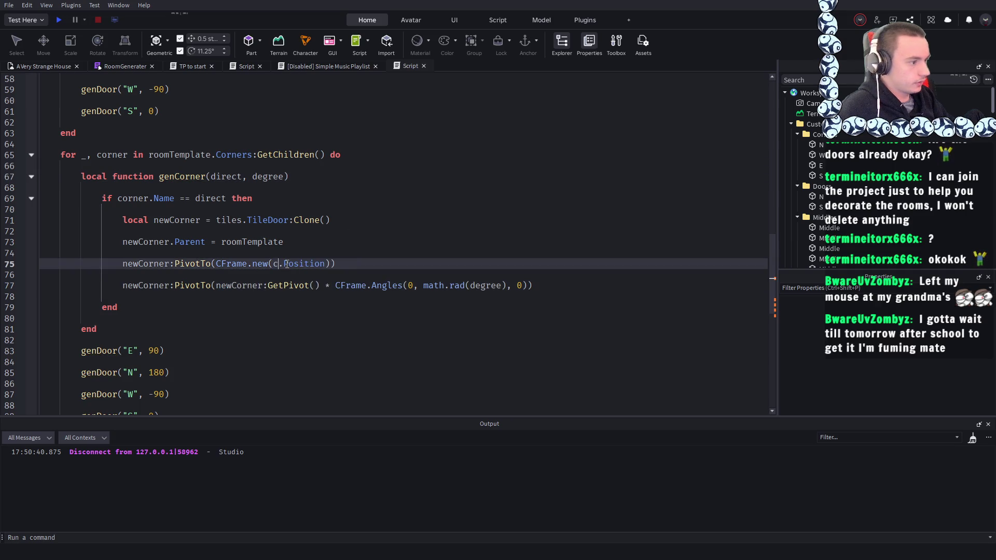
text(ner)
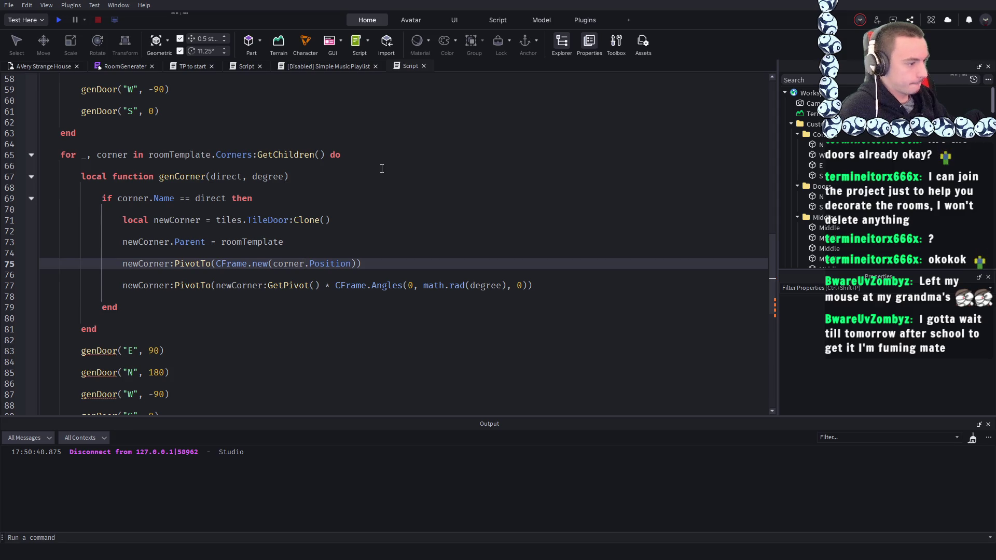
click(381, 168)
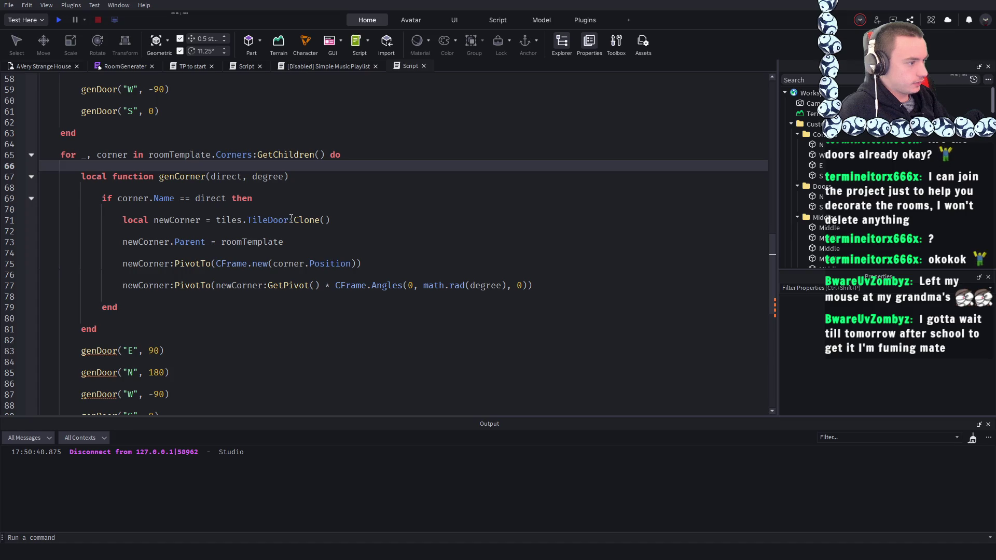
drag(289, 219, 262, 221)
text(Corner)
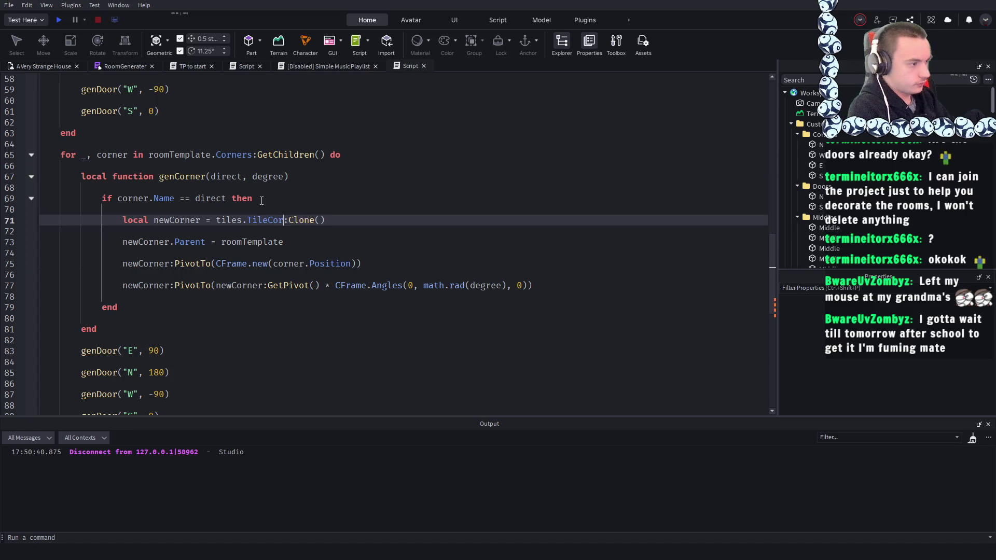
- Replace genDoor with genCorner in the four E, N, W, S calls and start a play-test
scroll(247, 216, down, 2)
drag(205, 111, 165, 114)
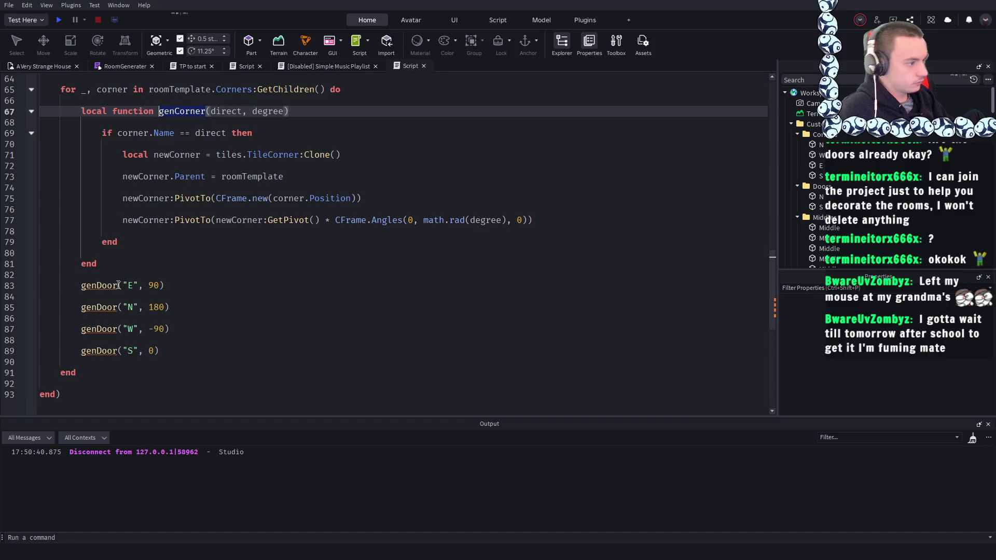
double_click(118, 284)
text(genCorner)
click(119, 308)
double_click(118, 309)
text(genCorner)
drag(119, 330, 83, 331)
text(genCorner)
click(120, 352)
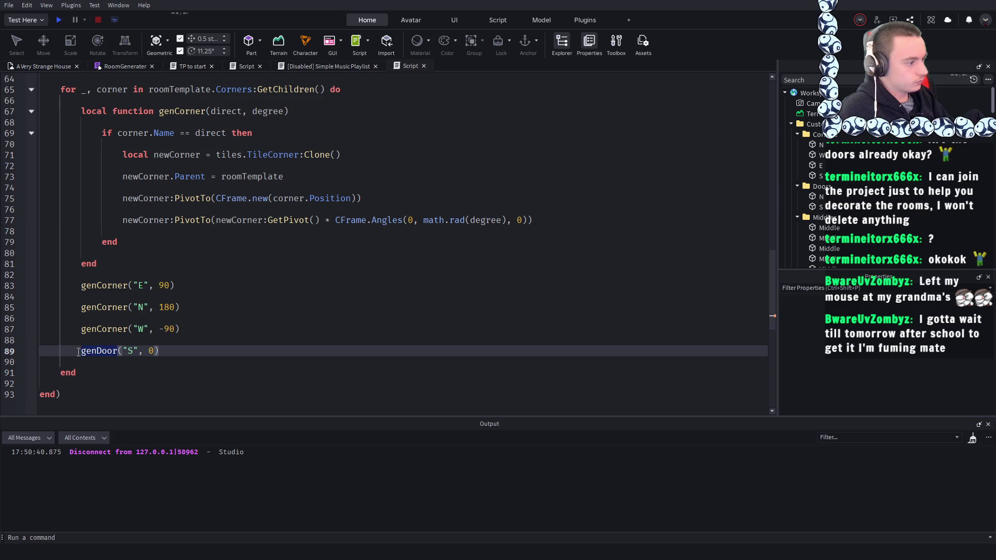
text(genCorner)
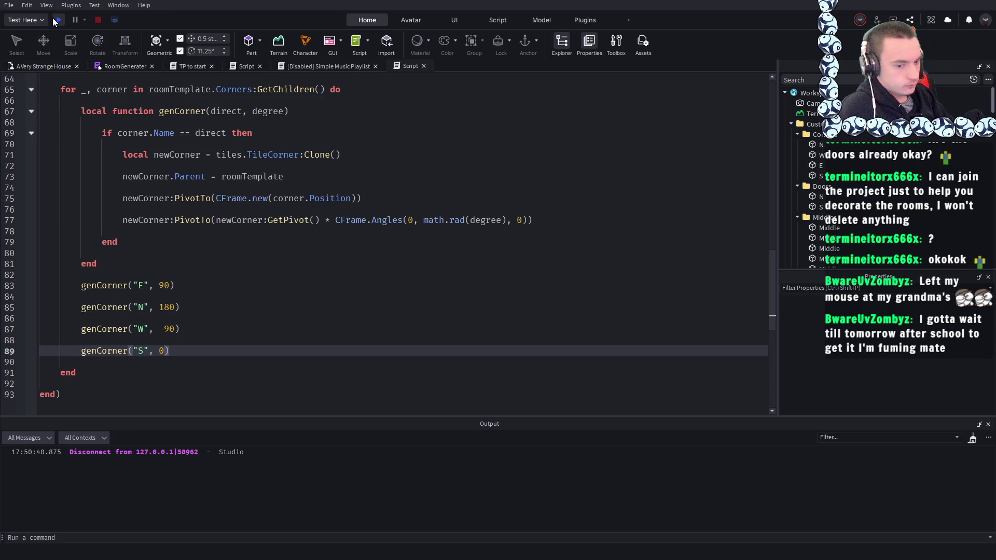
click(55, 20)
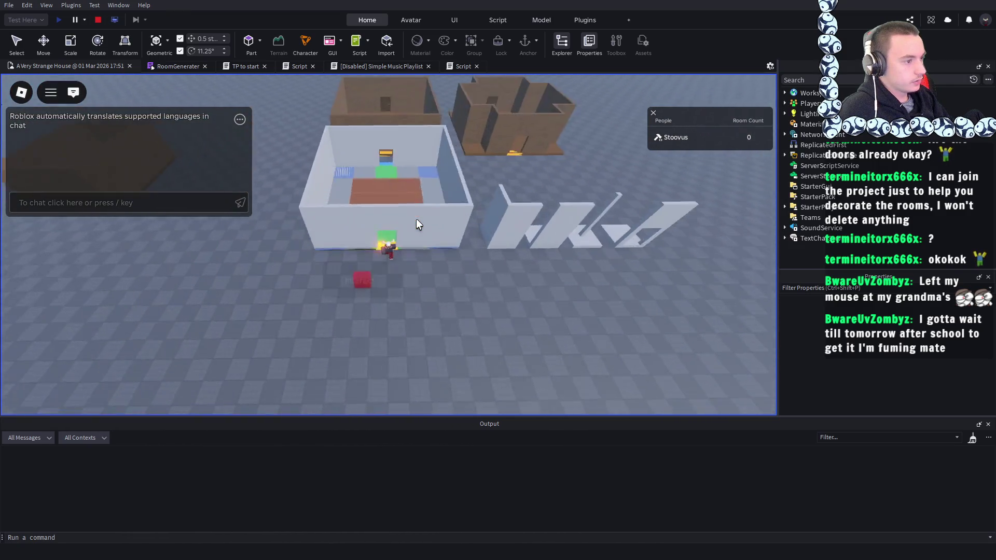
- Orbit around the generated room to check its corner tiles, then stop the test
scroll(416, 219, up, 10)
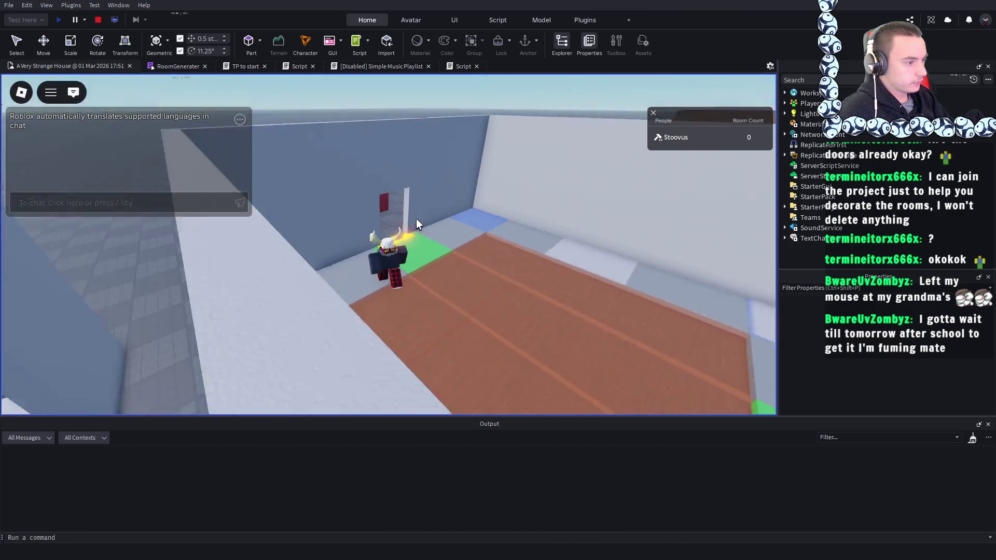
scroll(416, 218, down, 8)
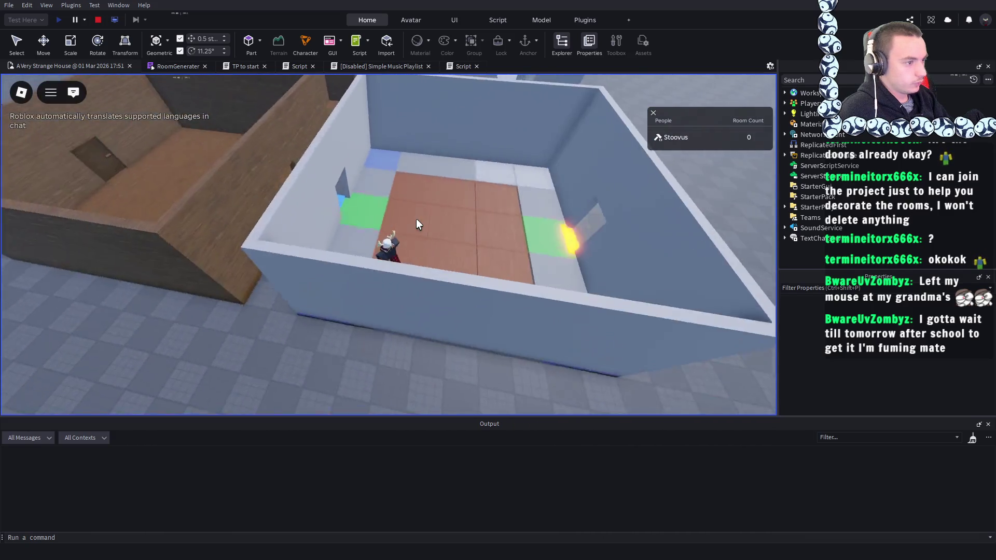
key(Left)
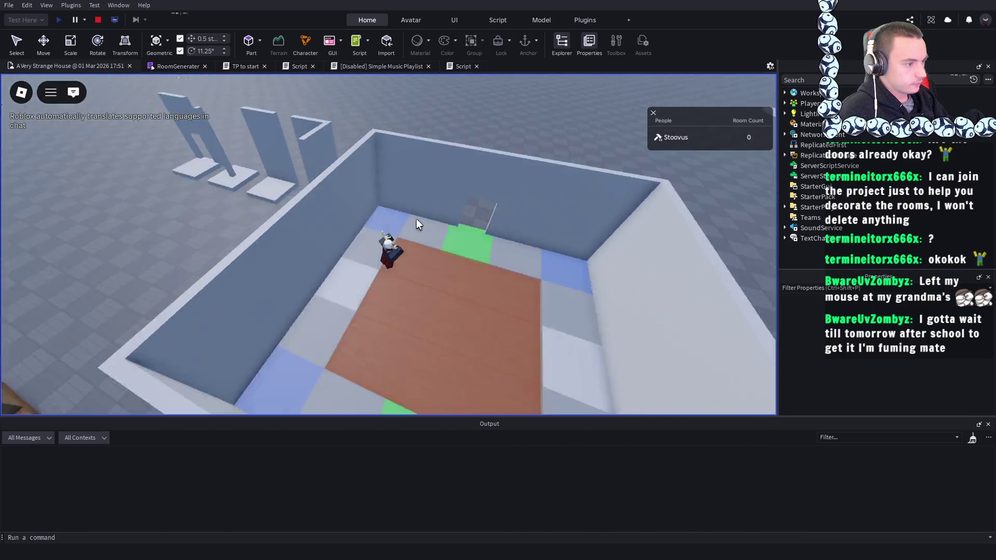
scroll(415, 219, down, 10)
scroll(416, 219, up, 6)
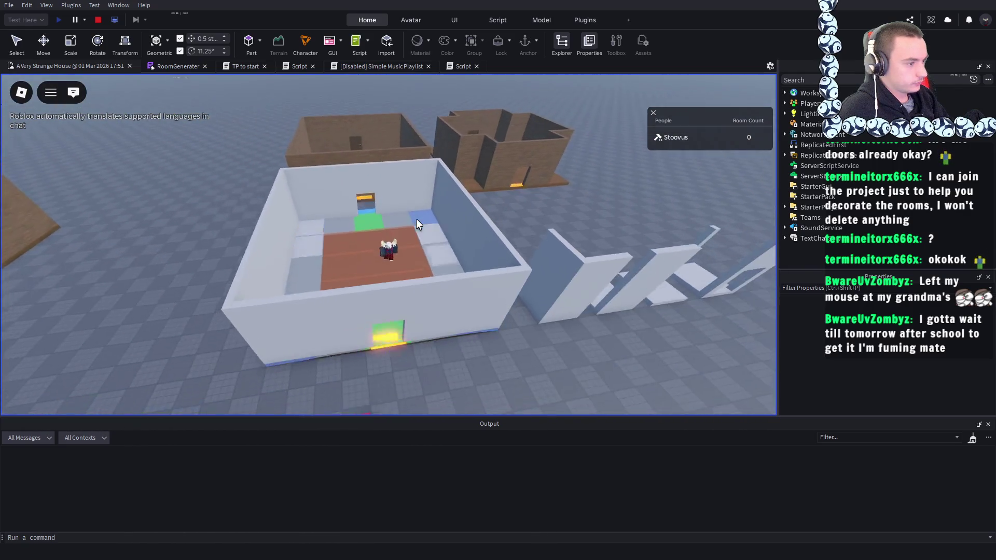
scroll(416, 219, up, 5)
click(98, 20)
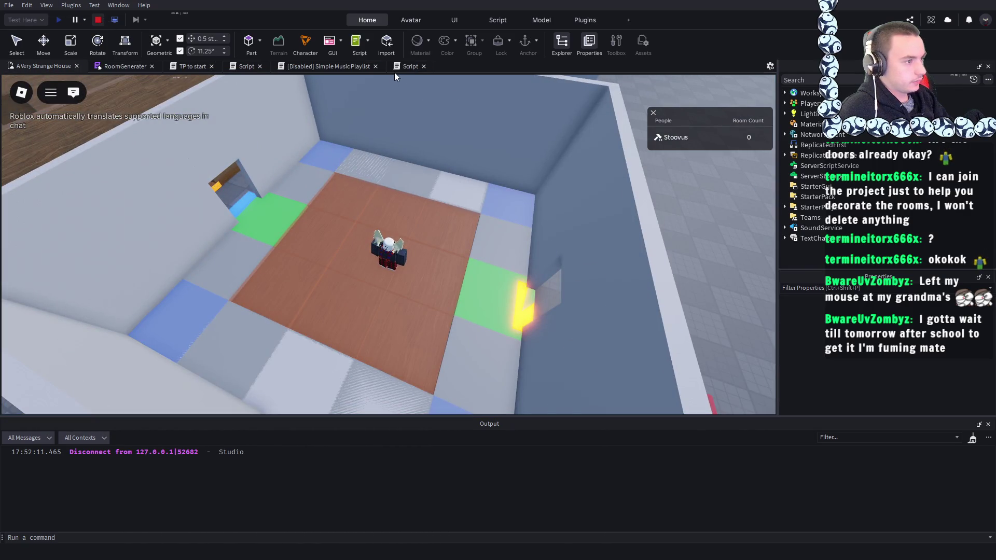
- Return to the generator script and select the corner loop block
click(400, 68)
scroll(99, 357, up, 5)
scroll(100, 357, down, 5)
mouse_move(100, 357)
mouse_down()
mouse_move(92, 4)
mouse_move(99, 410)
mouse_move(78, 91)
mouse_move(64, 98)
mouse_up()
key(ctrl+c)
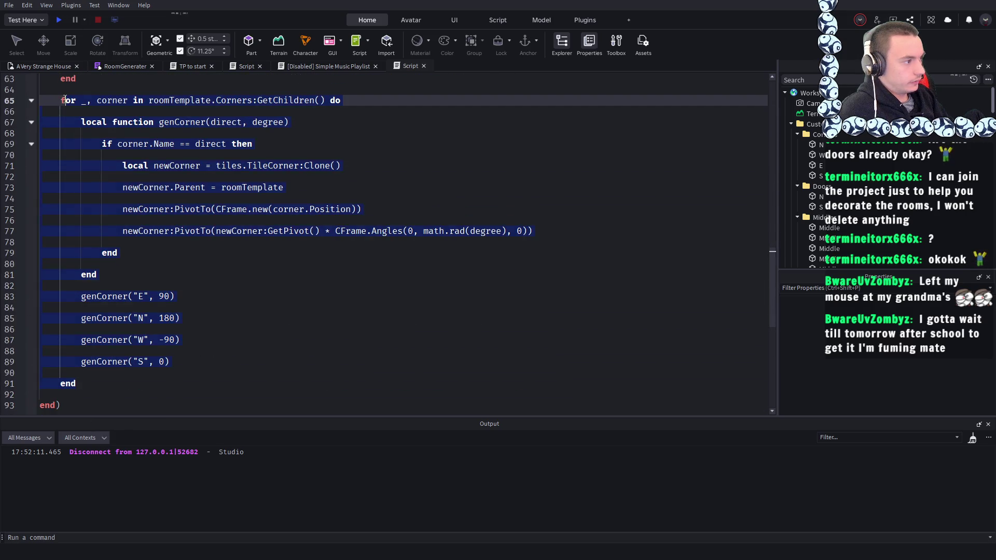
- Paste a duplicate of the corner loop below the original
click(93, 382)
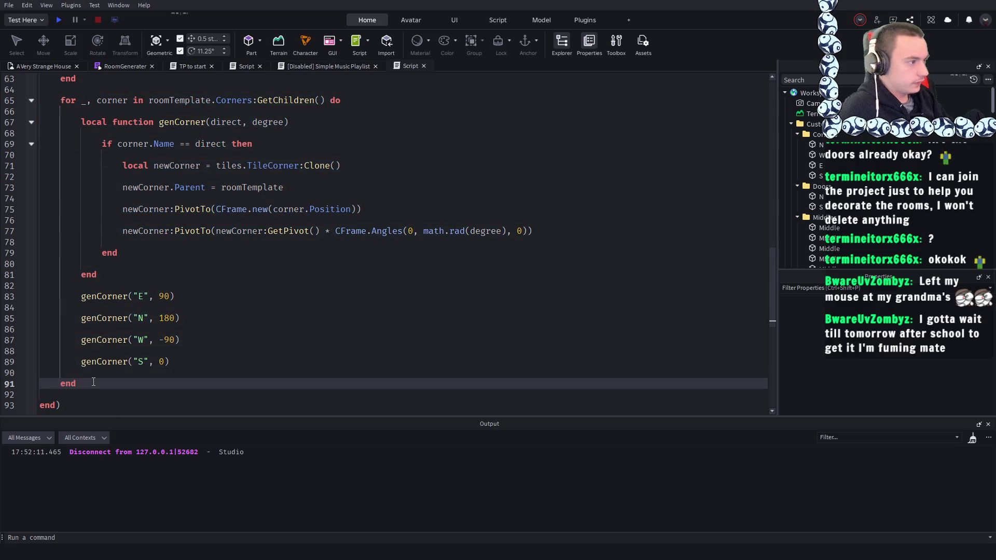
key(Return)
key(ctrl+v)
scroll(91, 252, up, 12)
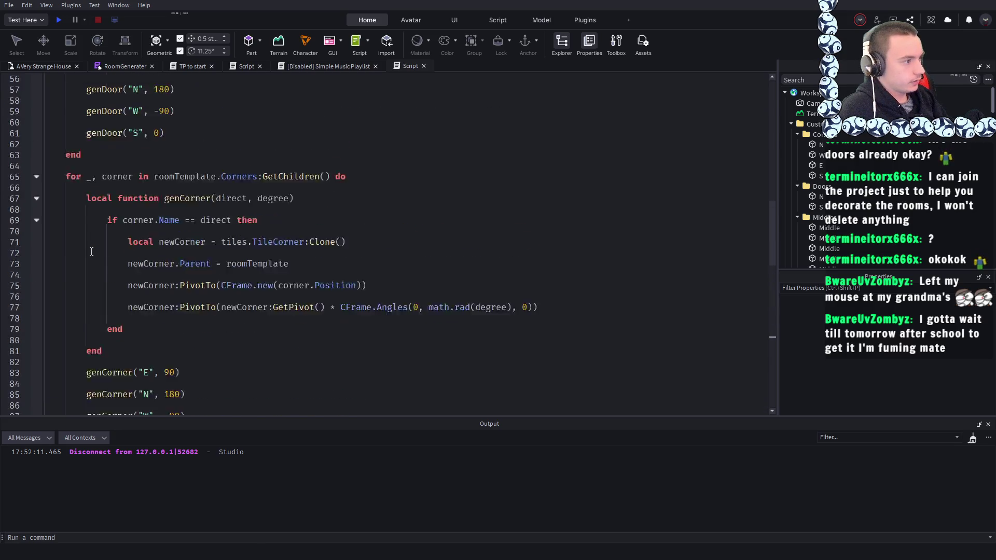
scroll(92, 251, down, 3)
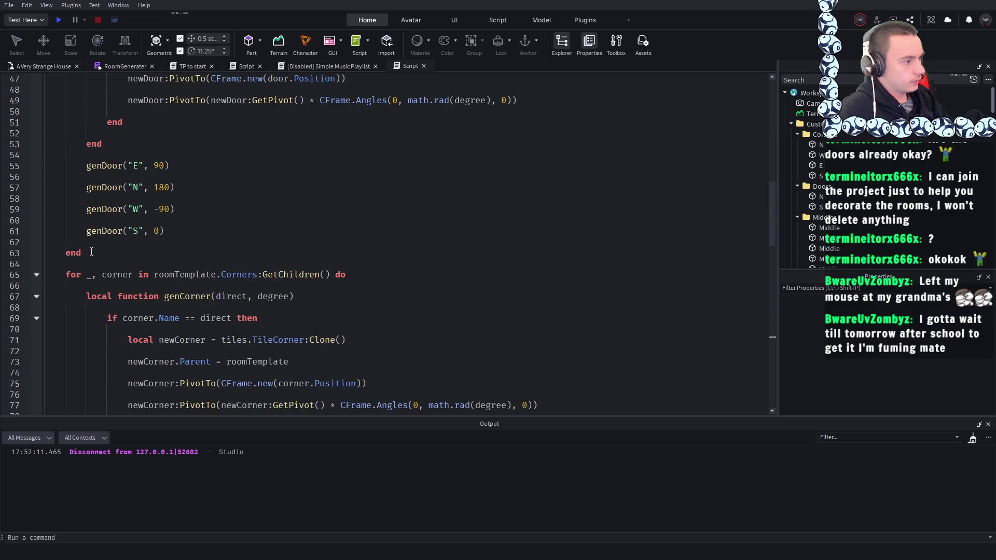
scroll(91, 252, up, 10)
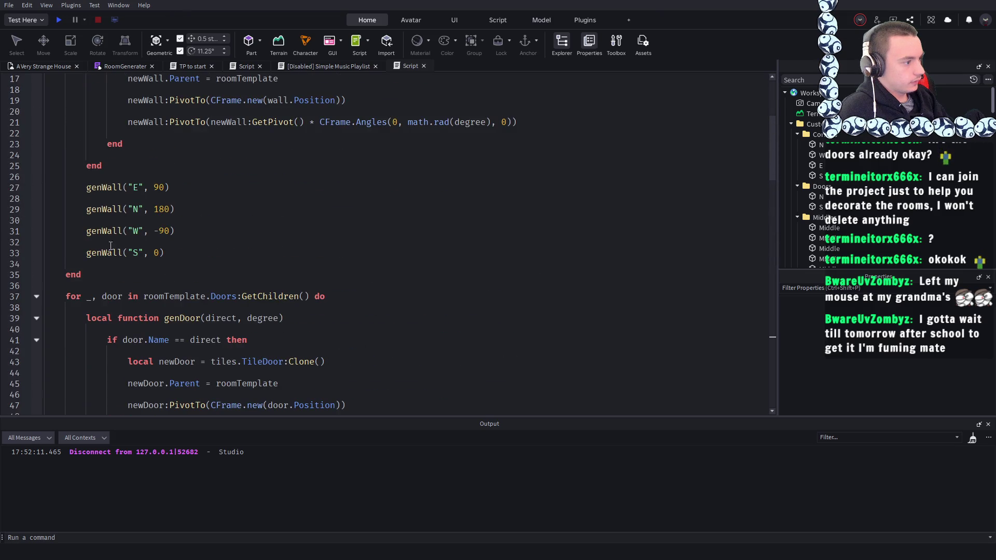
scroll(103, 247, down, 14)
scroll(128, 242, down, 7)
scroll(127, 243, up, 7)
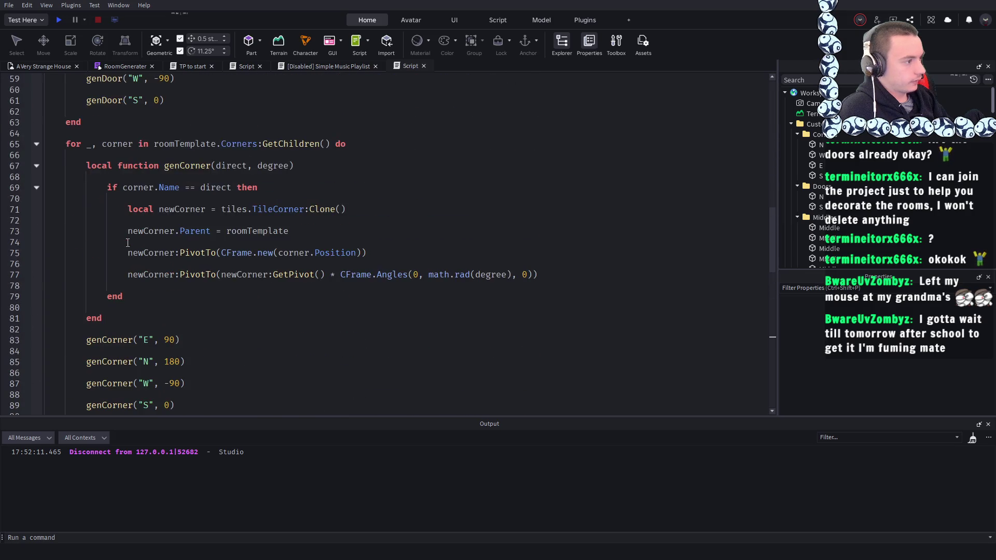
scroll(127, 242, down, 6)
- Rename the copy's corner references to middle and its Corners folder to Middles
double_click(115, 254)
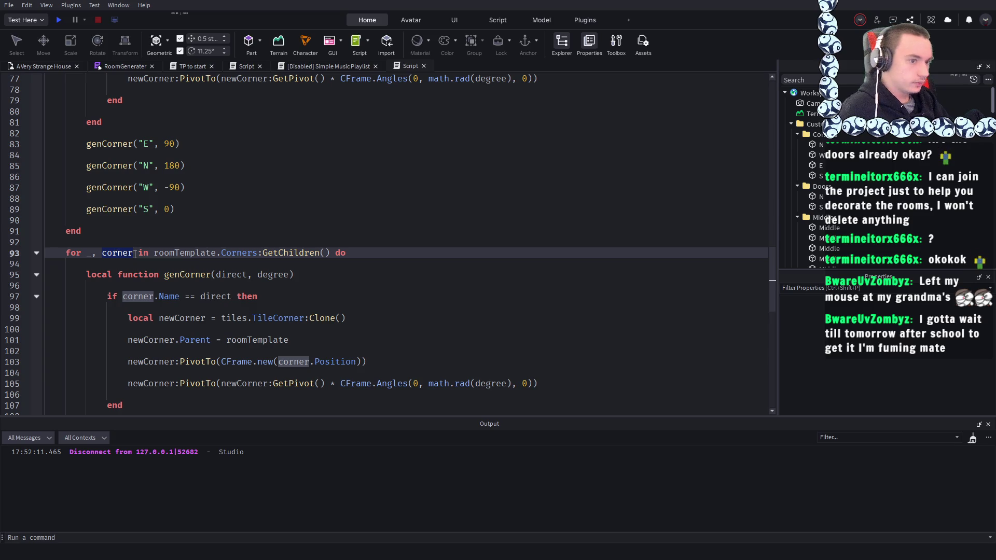
text(middle)
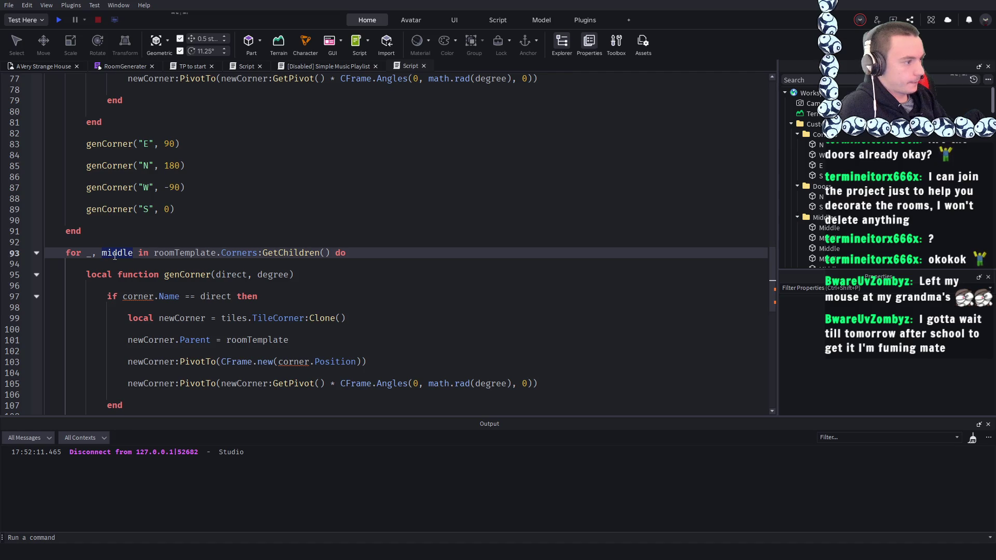
double_click(138, 296)
text(middle)
scroll(216, 307, down, 1)
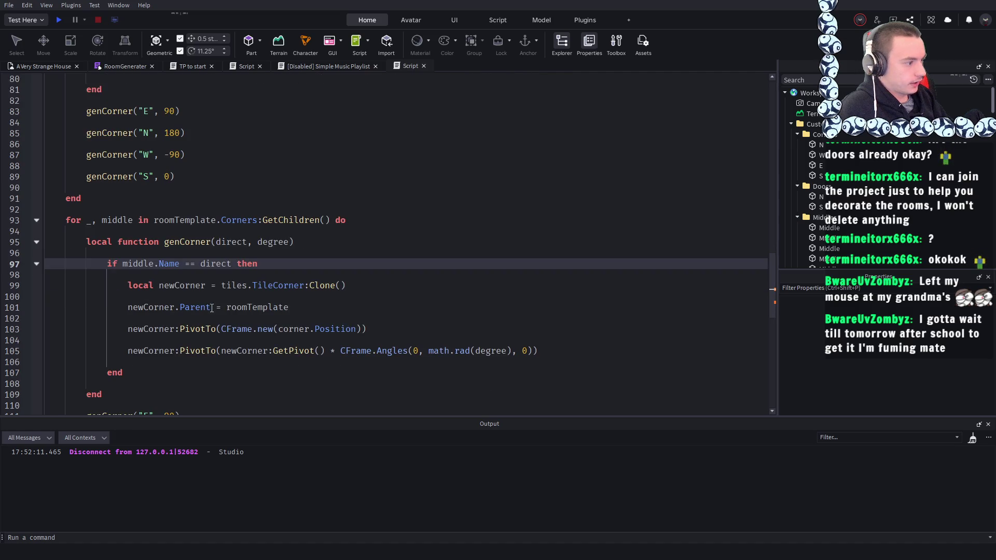
double_click(301, 330)
text(middle)
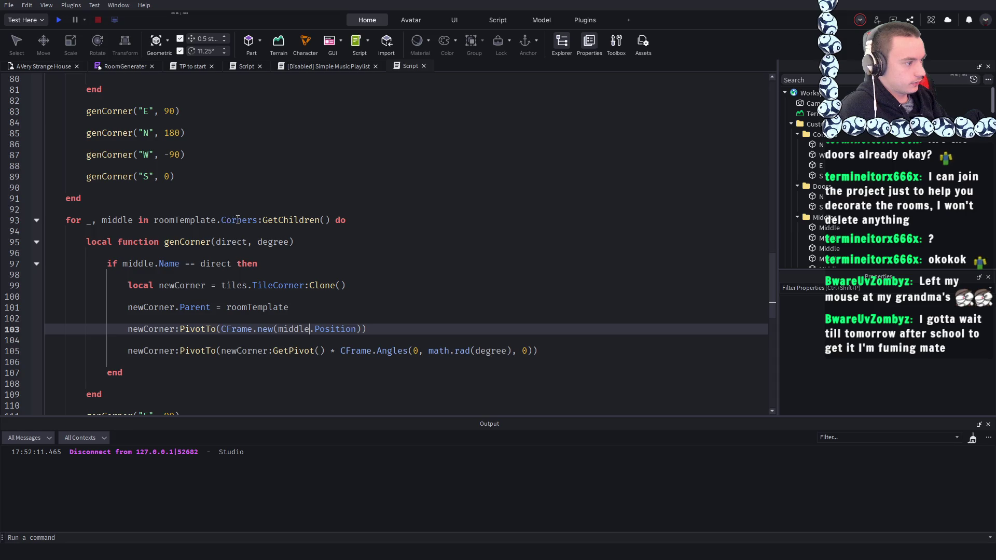
double_click(236, 219)
text(Middles)
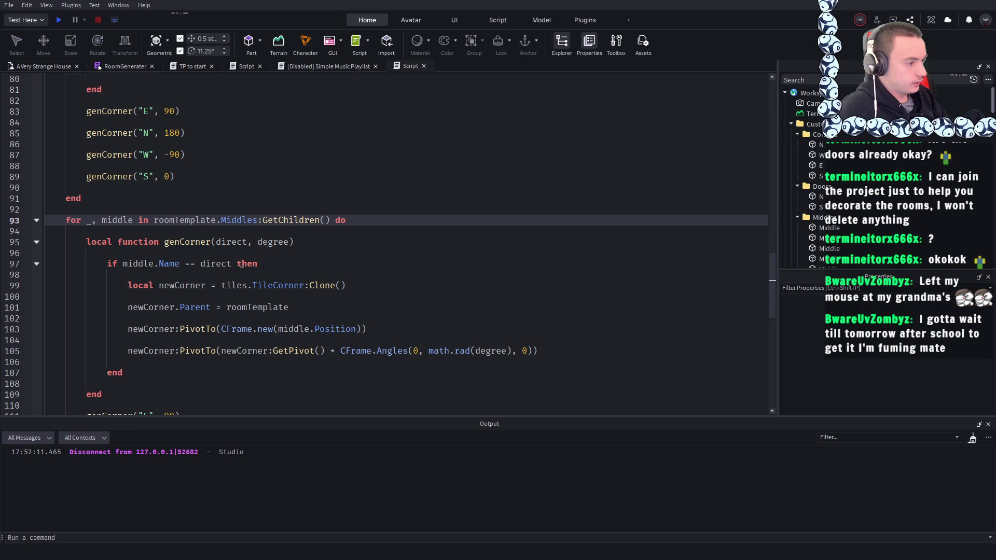
- Make the new loop clone TileMiddle instead of TileCorner on line 99
double_click(289, 288)
click(304, 287)
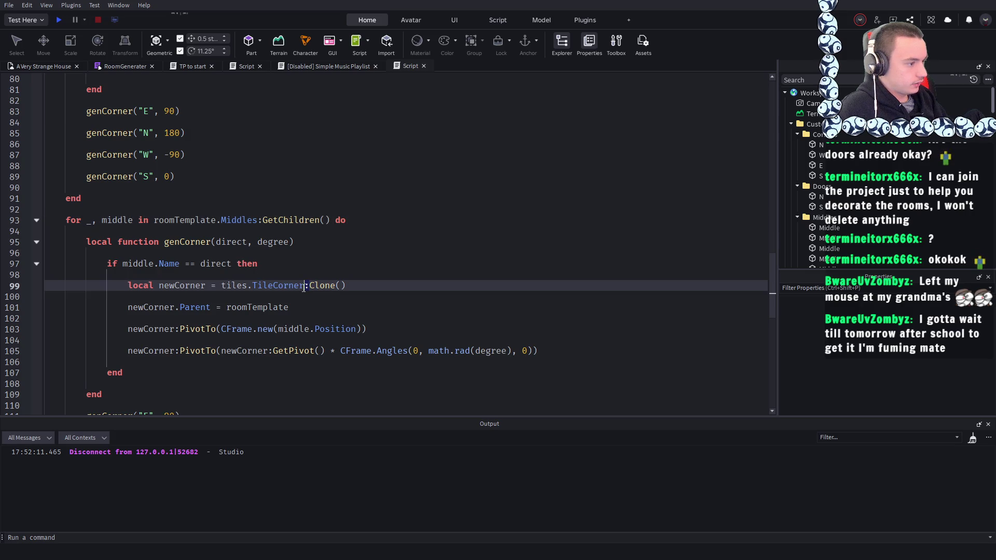
double_click(280, 287)
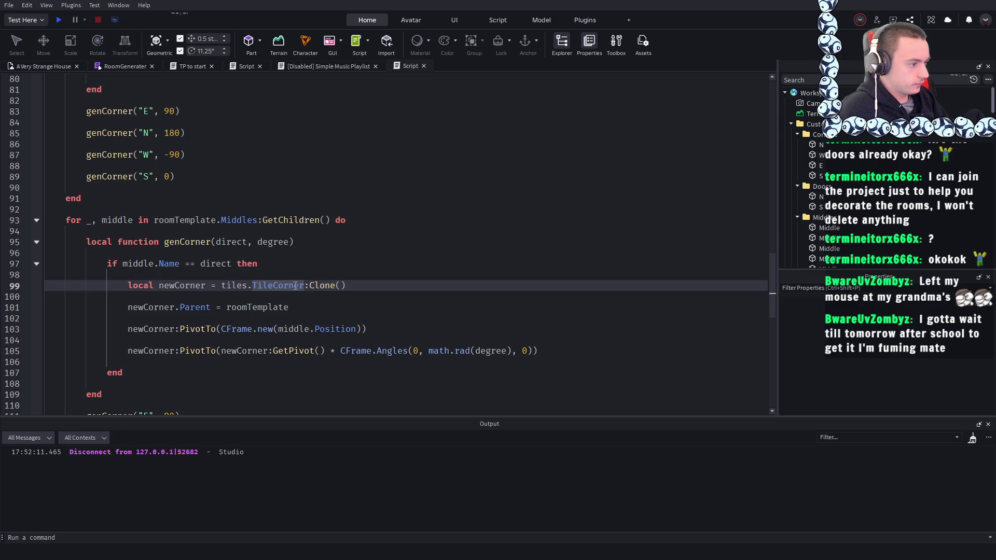
drag(306, 285, 273, 287)
text(Middle)
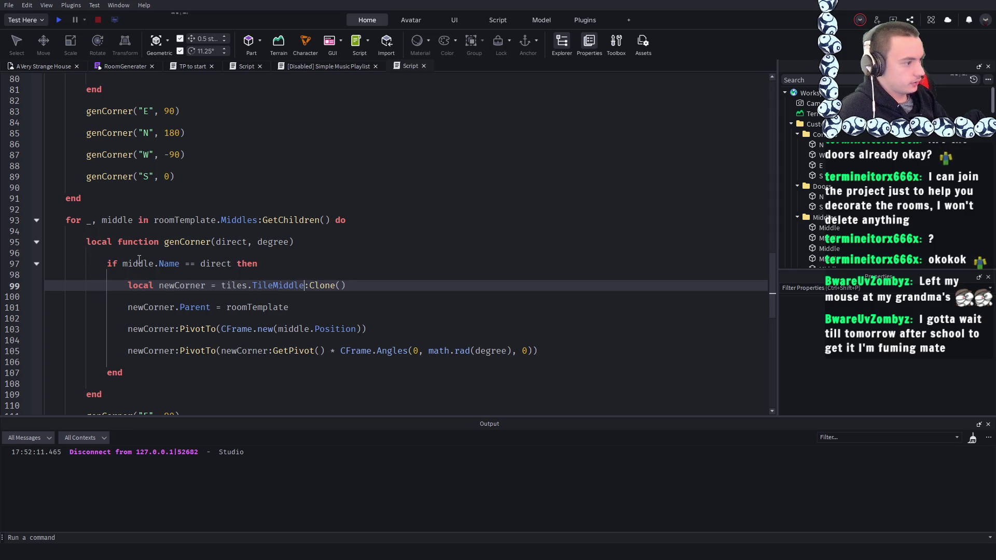
click(139, 260)
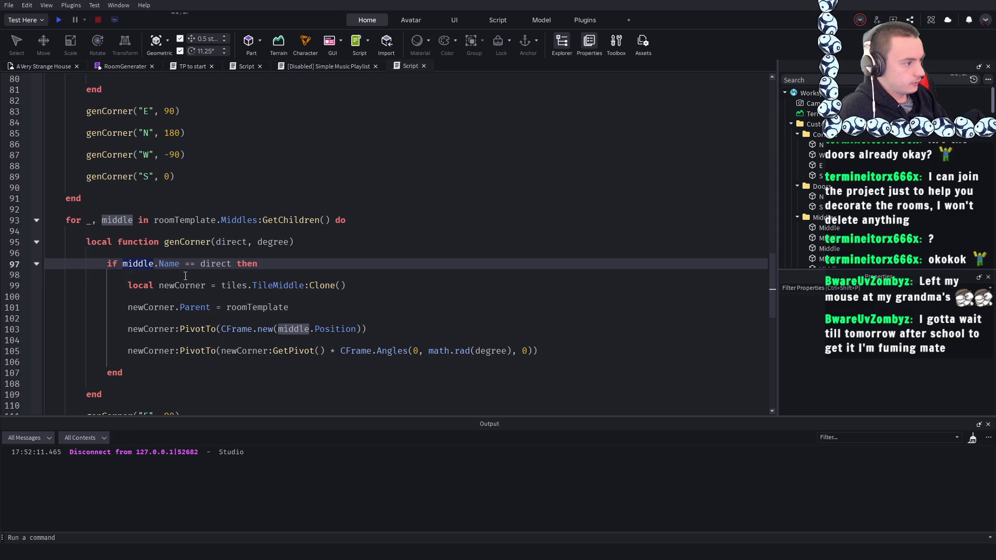
click(387, 253)
- Rename the clone variable on line 99 to newMiddle with correct casing
scroll(207, 270, down, 1)
drag(205, 253, 174, 258)
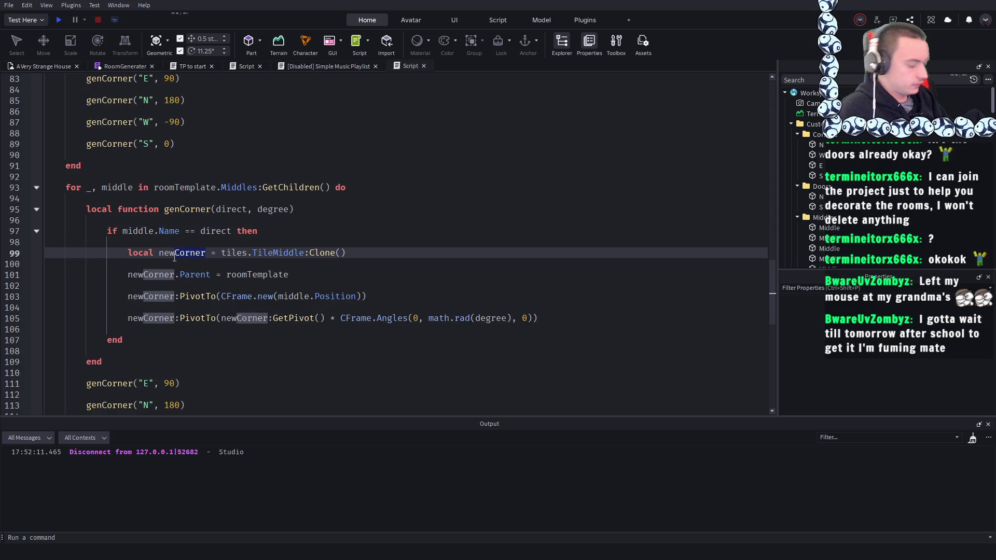
text(middle)
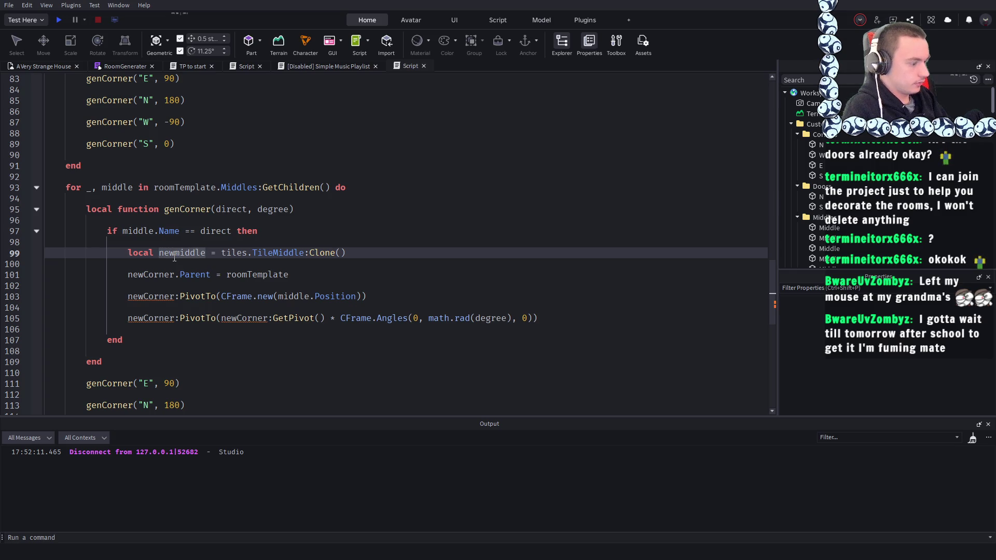
key(BackSpace)
text(M)
- Paste newMiddle over each remaining newCorner on lines 101–105, then return to the 3D view
double_click(160, 252)
key(ctrl+c)
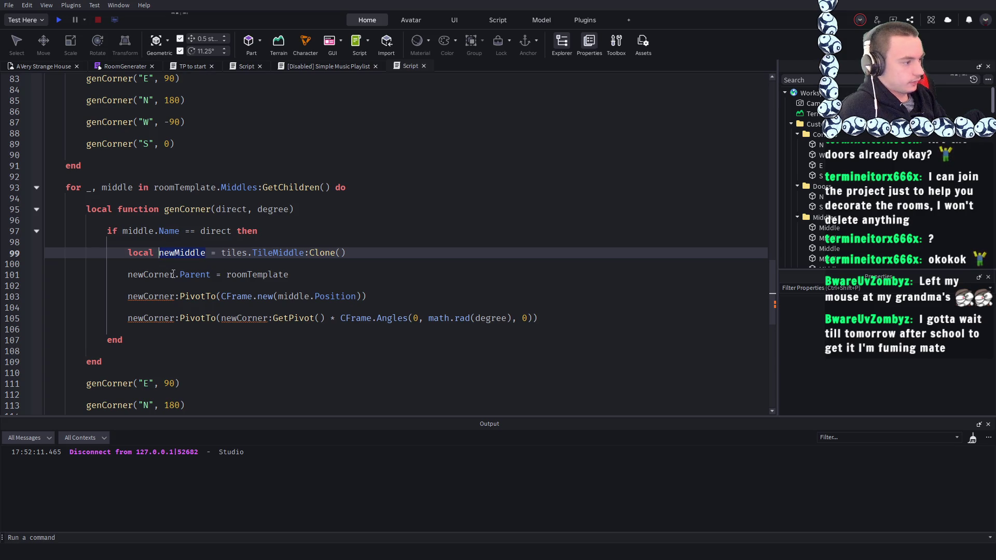
double_click(173, 274)
key(ctrl+v)
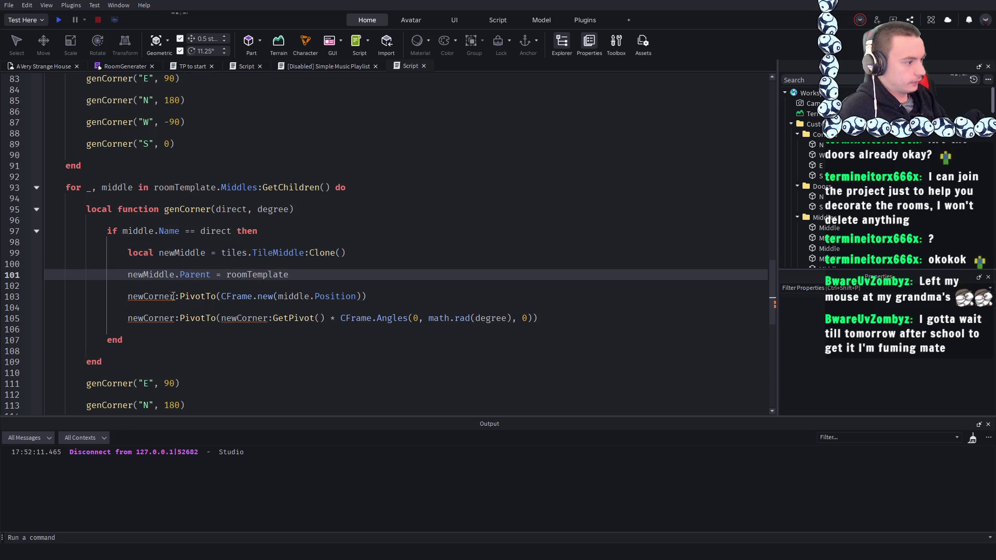
double_click(171, 297)
key(ctrl+v)
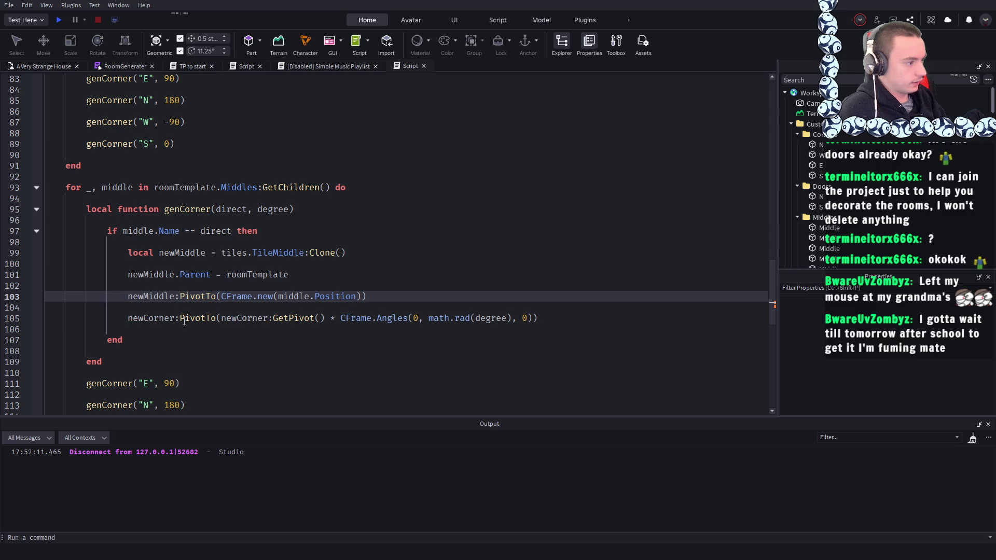
double_click(174, 318)
key(ctrl+v)
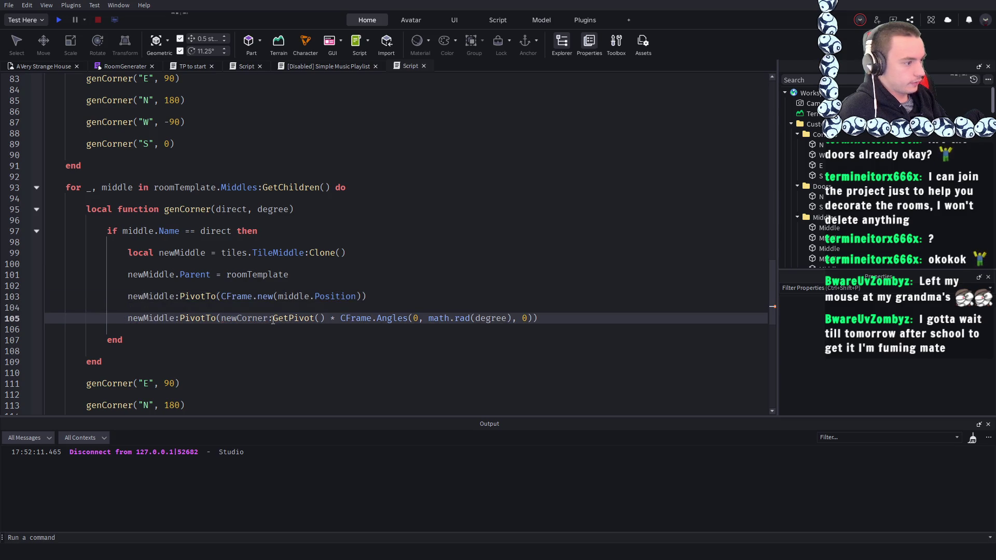
double_click(264, 318)
key(ctrl+v)
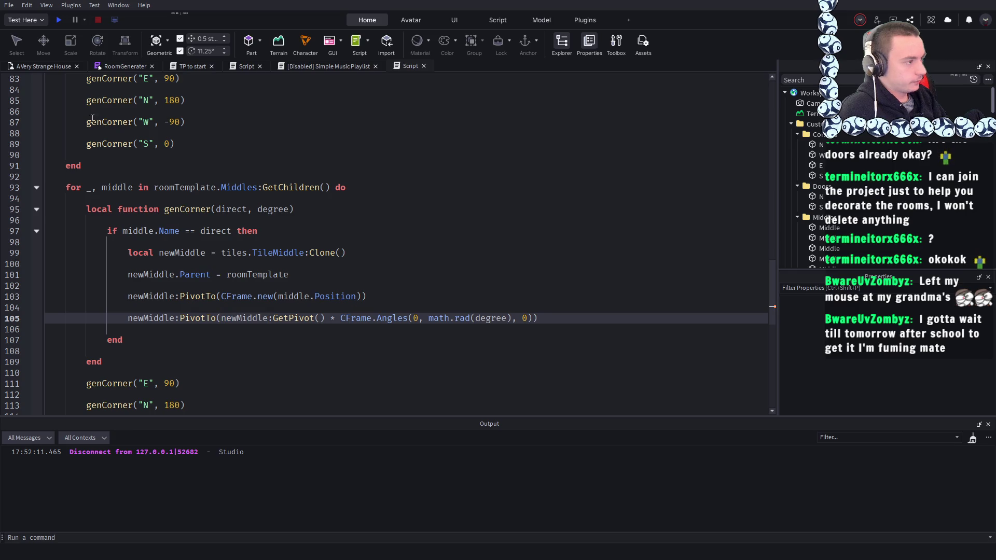
click(42, 64)
- Play-test the place, press E at the interact prompt, and zoom around the generated room
scroll(466, 266, down, 10)
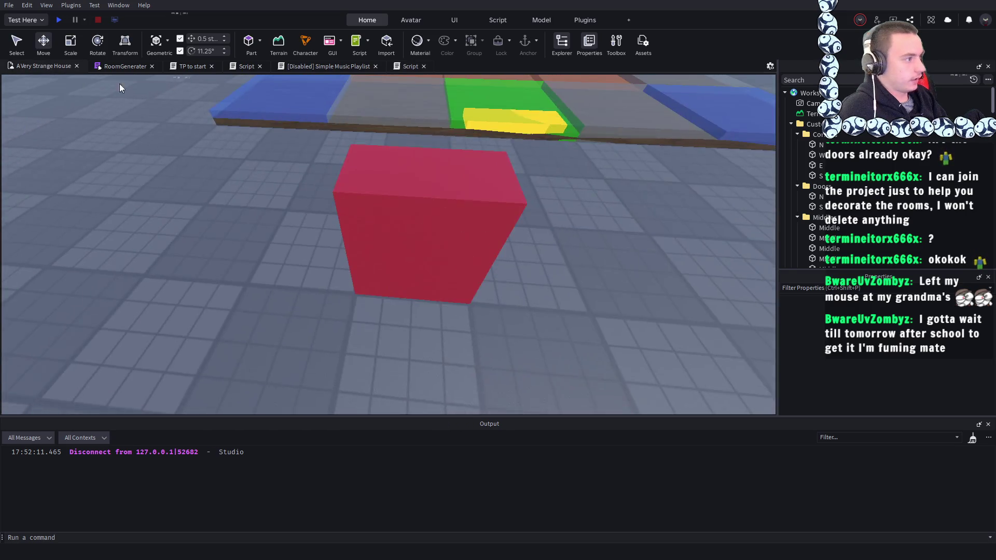
click(56, 19)
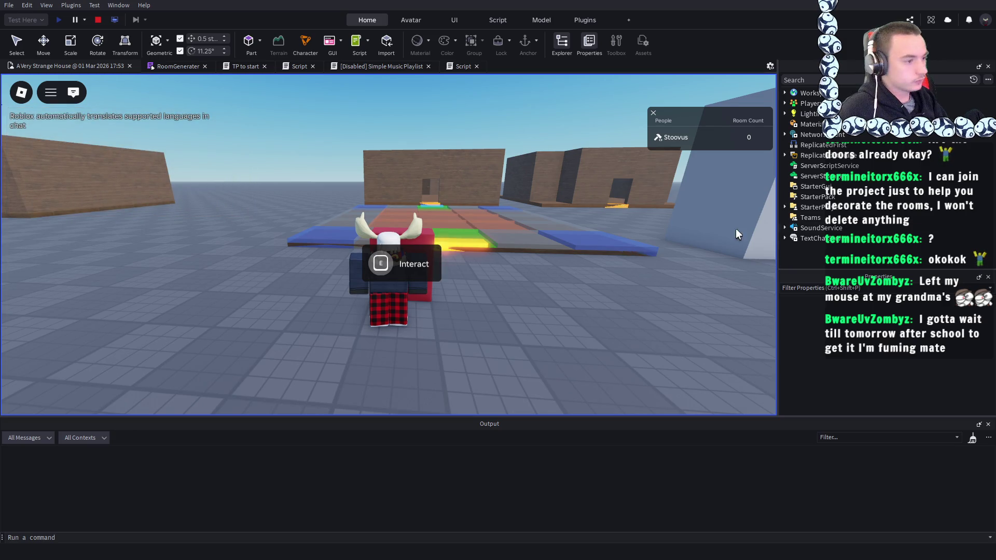
key(e)
scroll(585, 235, down, 5)
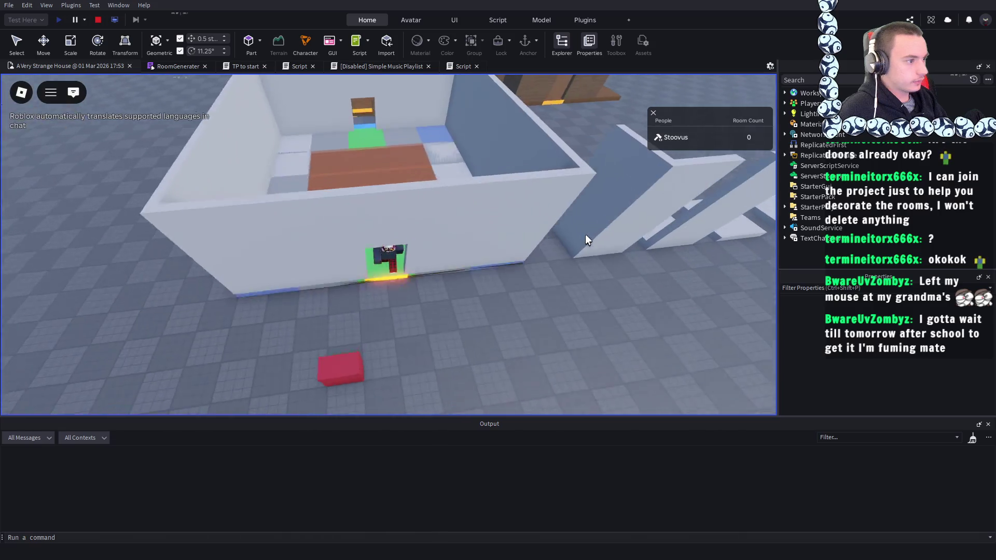
scroll(585, 235, up, 5)
scroll(455, 171, down, 4)
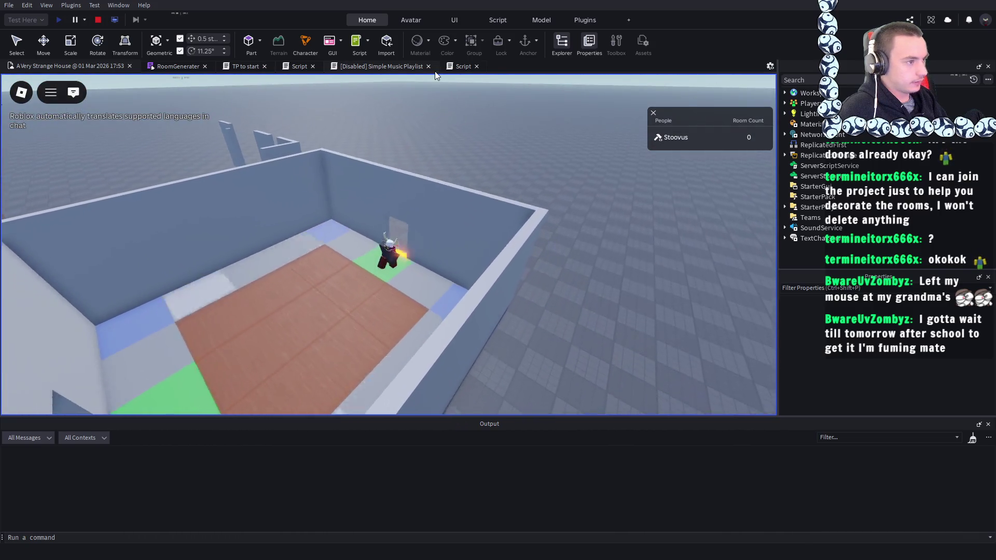
click(456, 67)
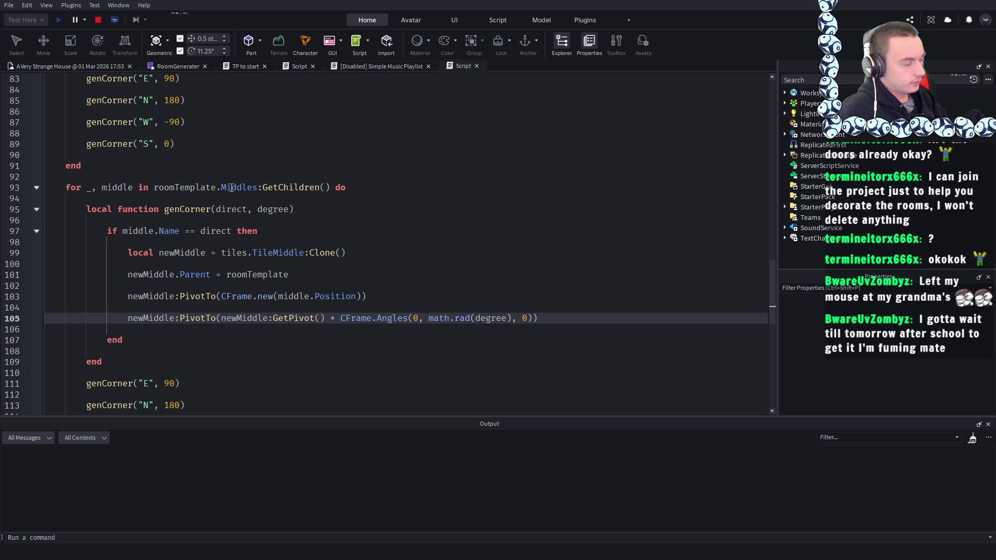
- Rename the function on line 95 from genCorner to genMiddle
click(188, 166)
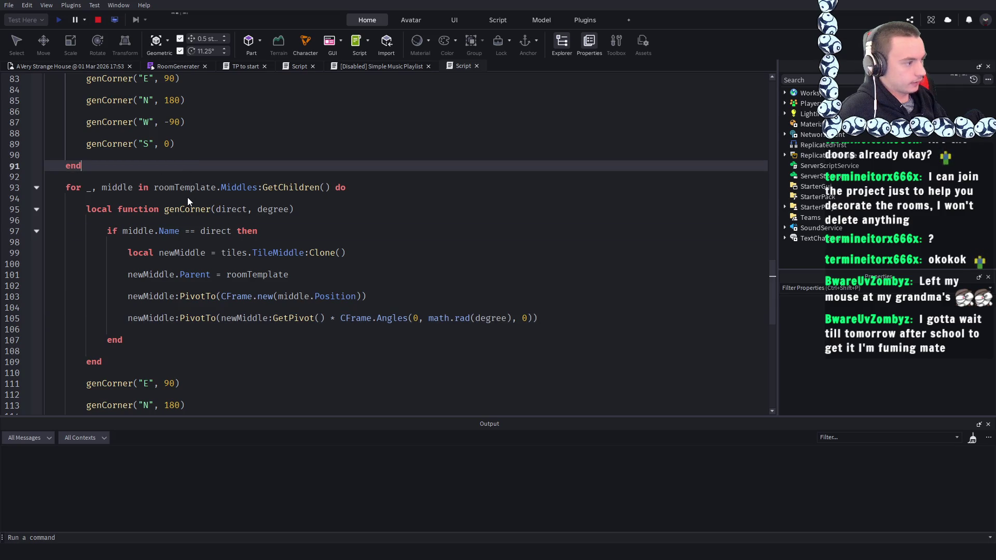
click(212, 209)
drag(211, 208, 180, 210)
text(Middle)
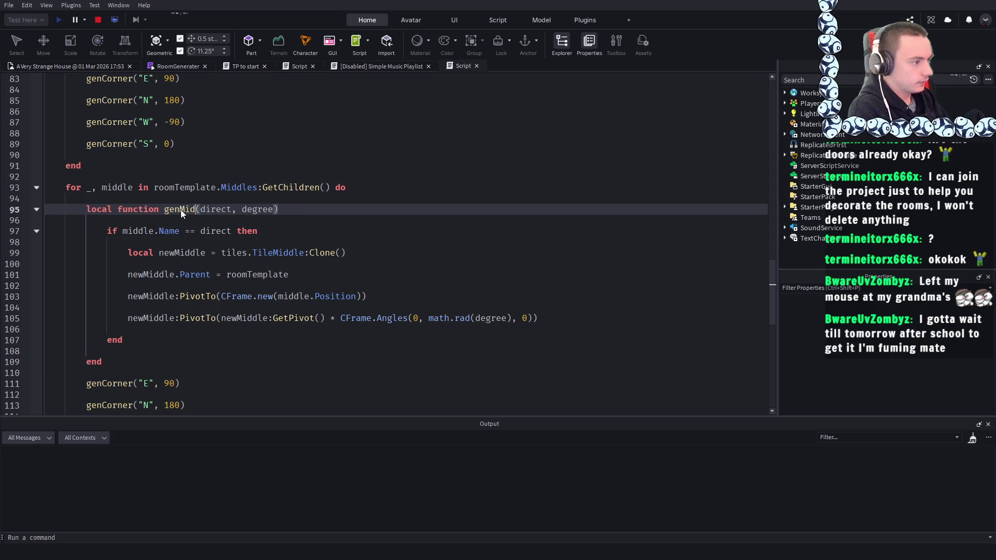
- Replace genCorner with genMiddle in the calls on lines 111 and 113
double_click(110, 383)
text(genMiddle)
scroll(112, 374, down, 2)
double_click(108, 339)
text(genMiddle)
click(106, 356)
text(genMiddle)
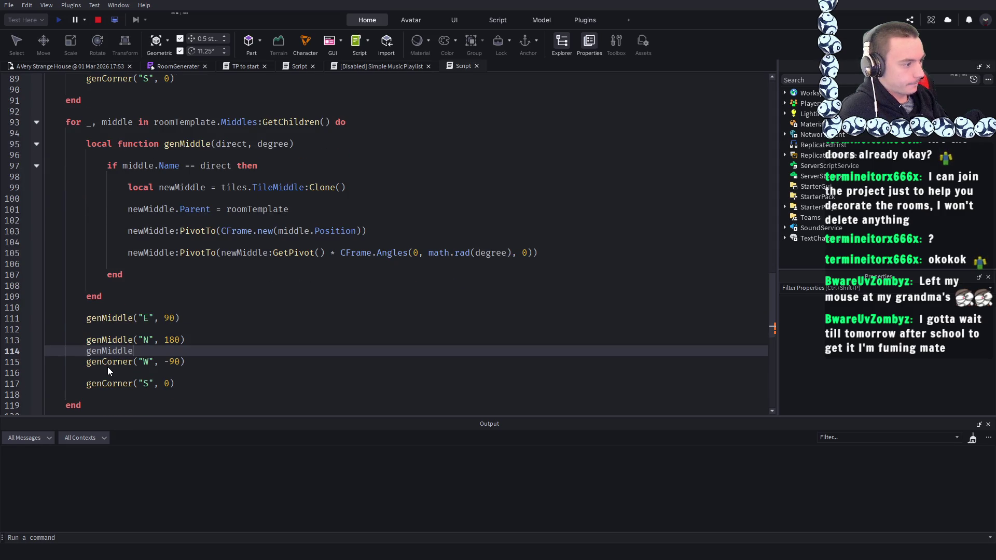
key(ctrl+z)
- Replace genCorner with genMiddle in the calls on lines 115 and 117, then stop the play test
double_click(104, 362)
key(ctrl+z)
double_click(104, 363)
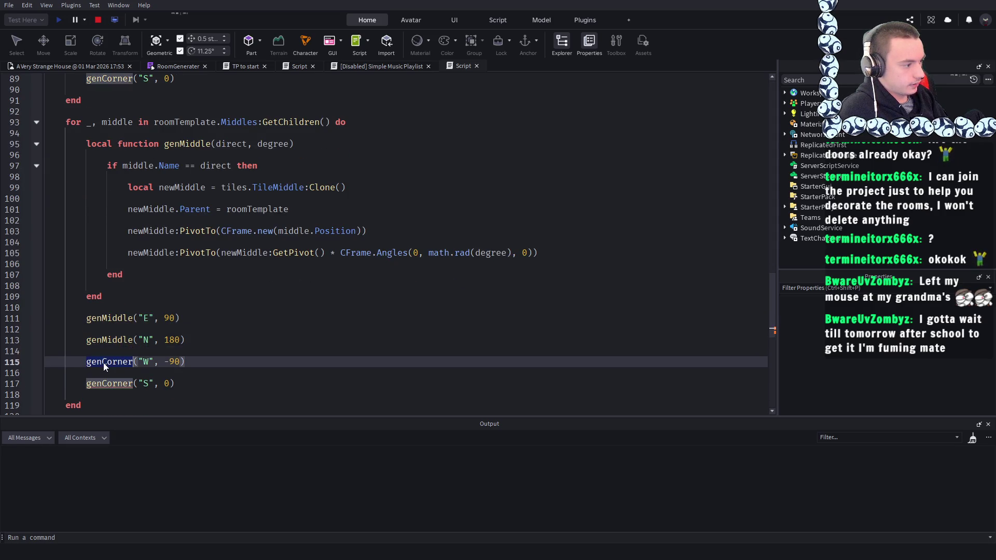
text(genMiddle)
double_click(104, 386)
text(genMiddle)
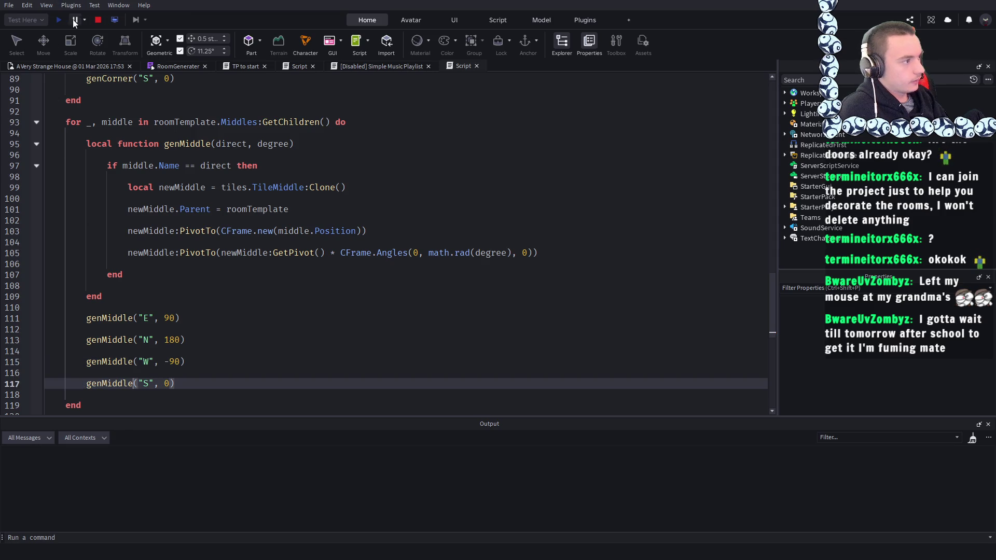
click(98, 18)
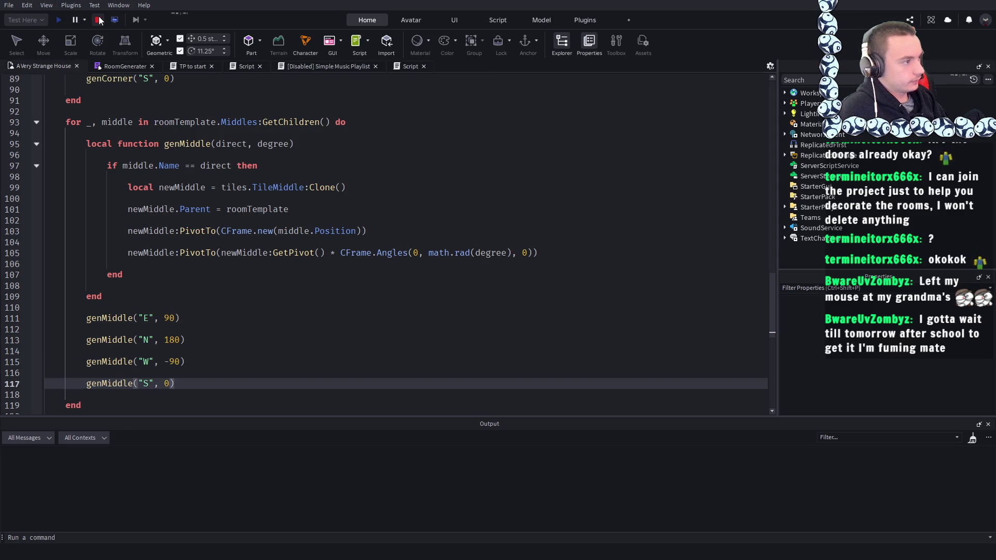
click(411, 68)
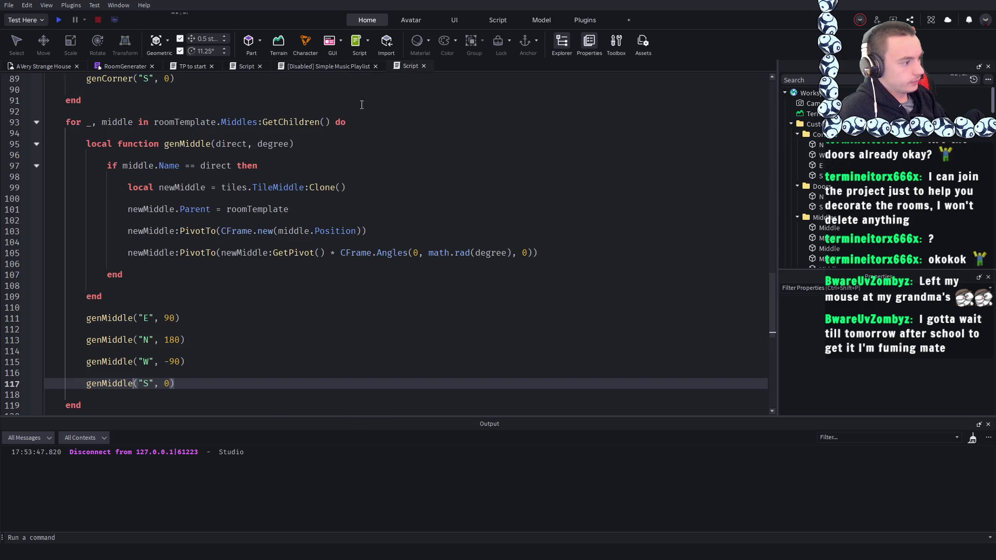
click(58, 21)
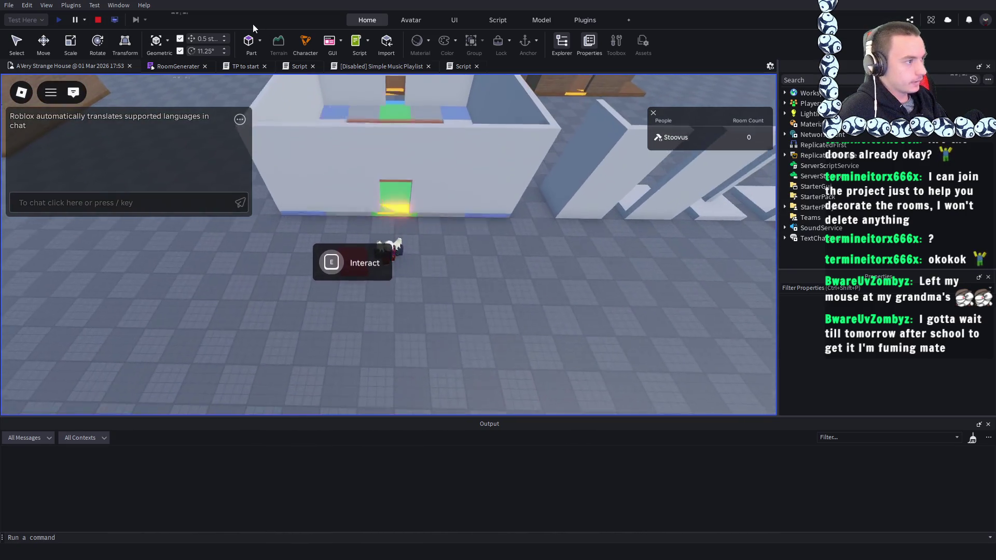
key(shift+F5)
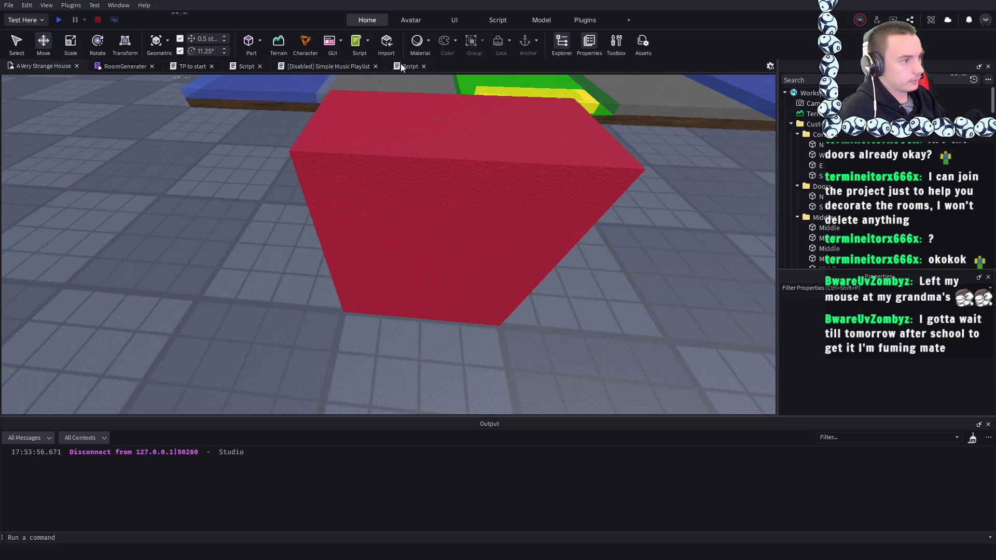
scroll(356, 205, down, 4)
scroll(357, 202, up, 4)
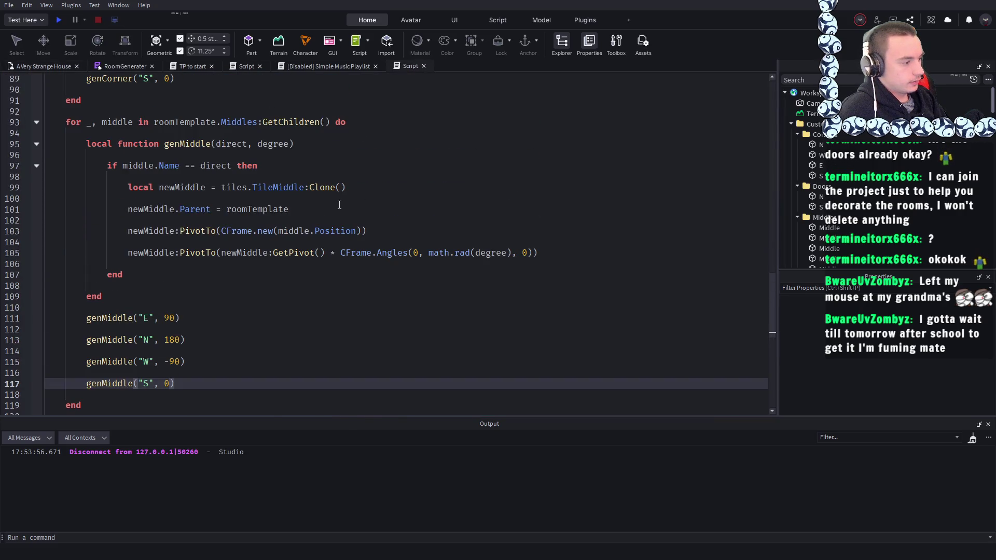
- Scroll through the script to review it, then return to the A Very Strange House 3D view
scroll(339, 205, up, 1)
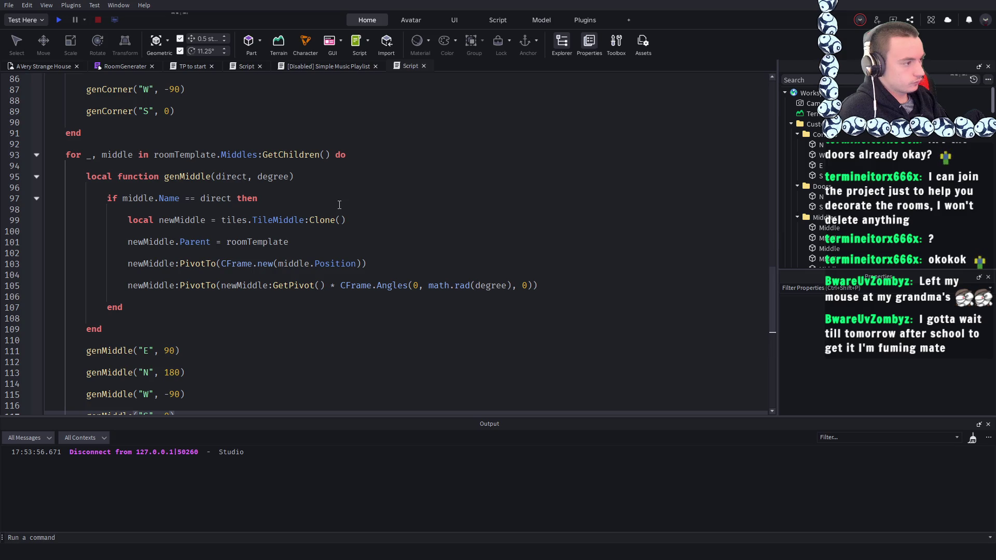
scroll(339, 205, up, 1)
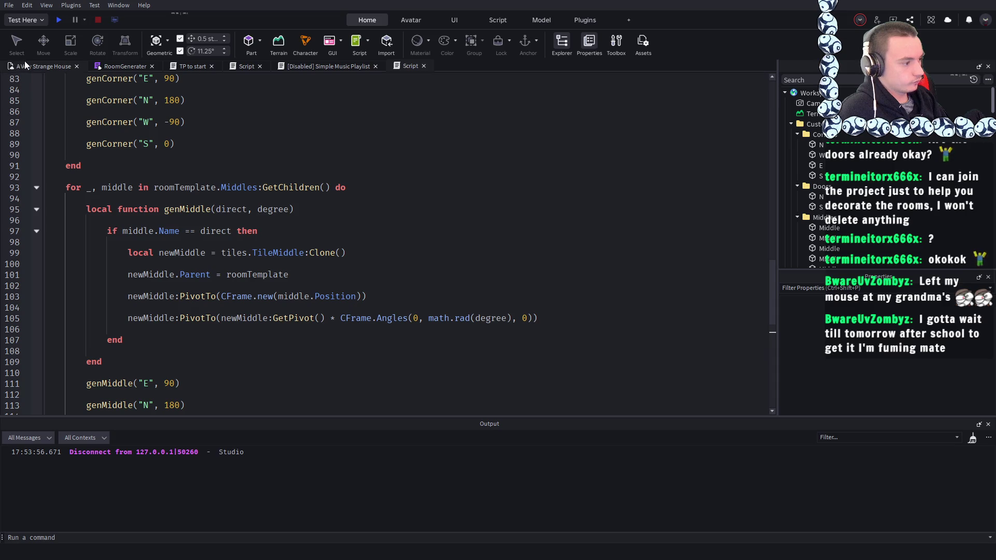
scroll(223, 191, down, 2)
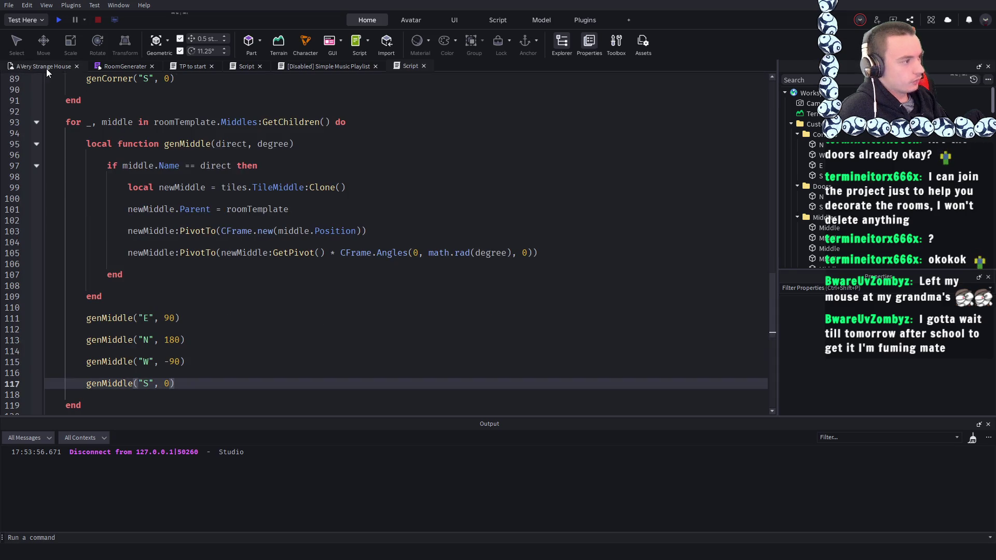
click(45, 68)
scroll(275, 154, down, 5)
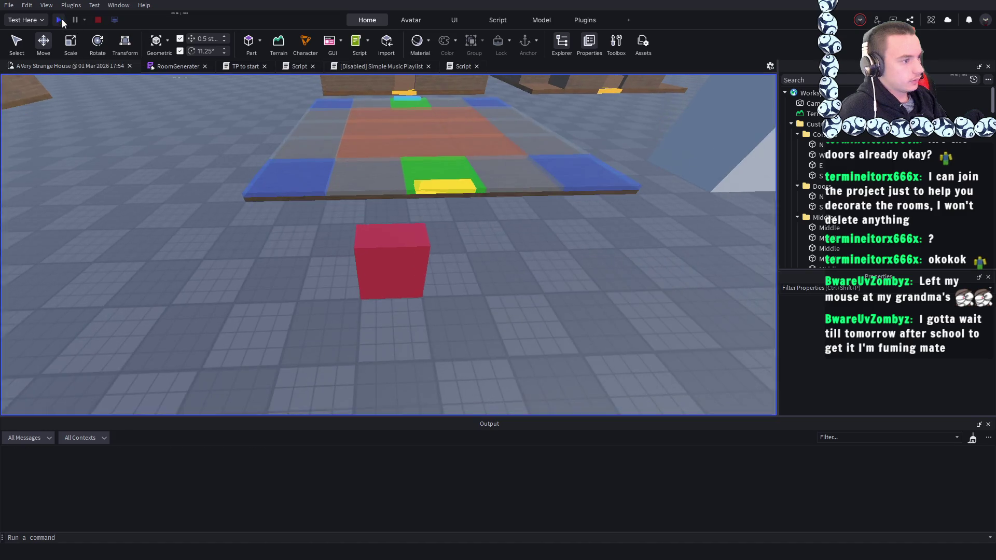
- Run another play test, walking around the generated wall tiles and expanding the Middle folder
click(58, 20)
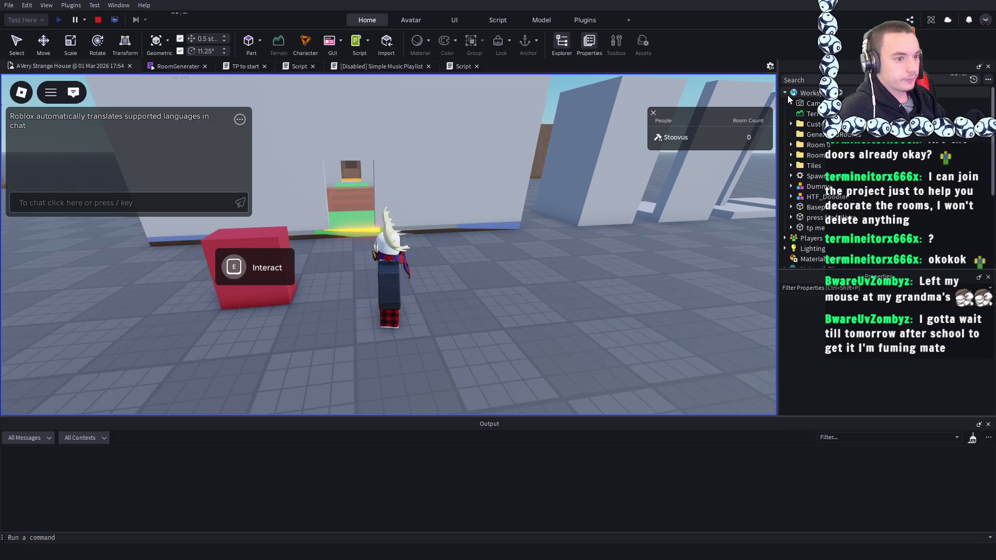
scroll(587, 224, down, 3)
scroll(825, 176, down, 5)
scroll(825, 176, up, 5)
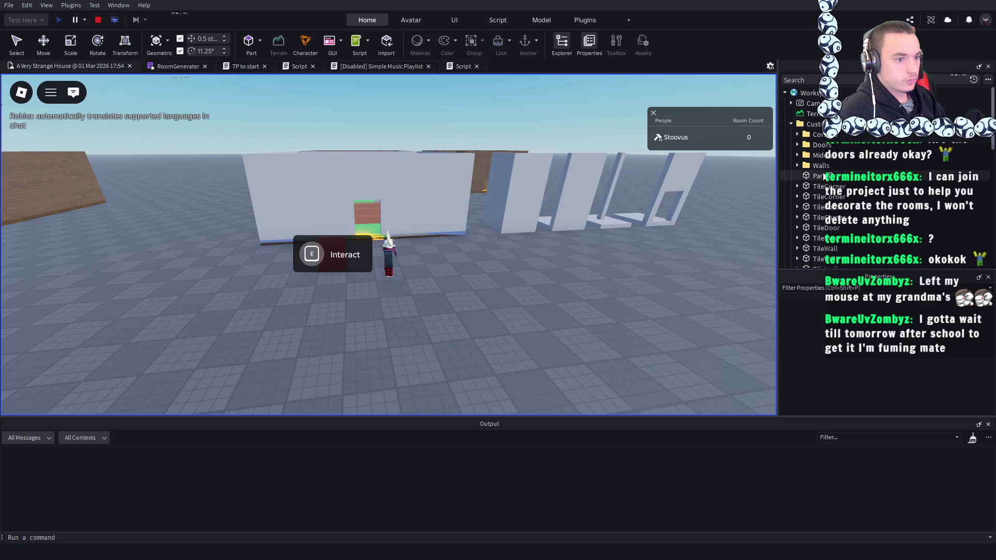
key(d)
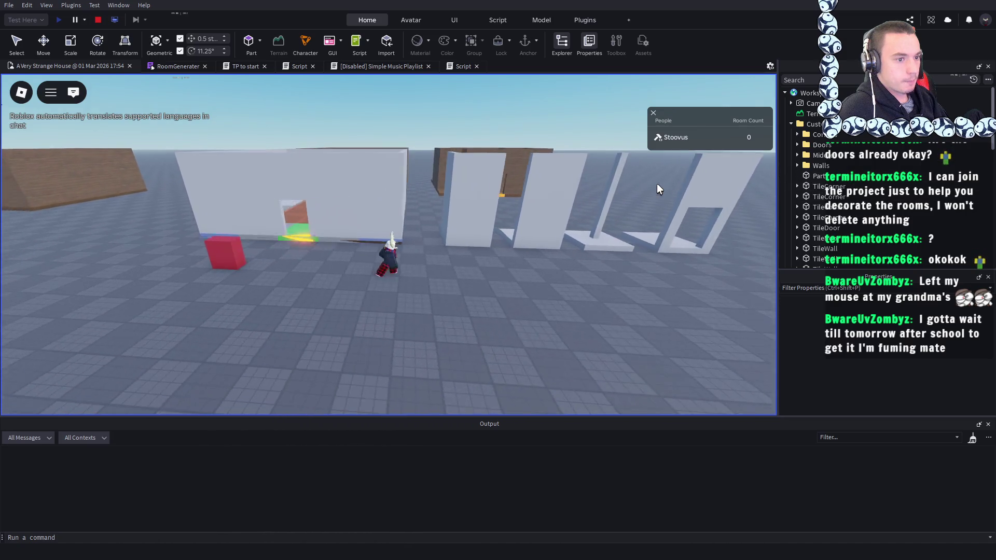
click(797, 156)
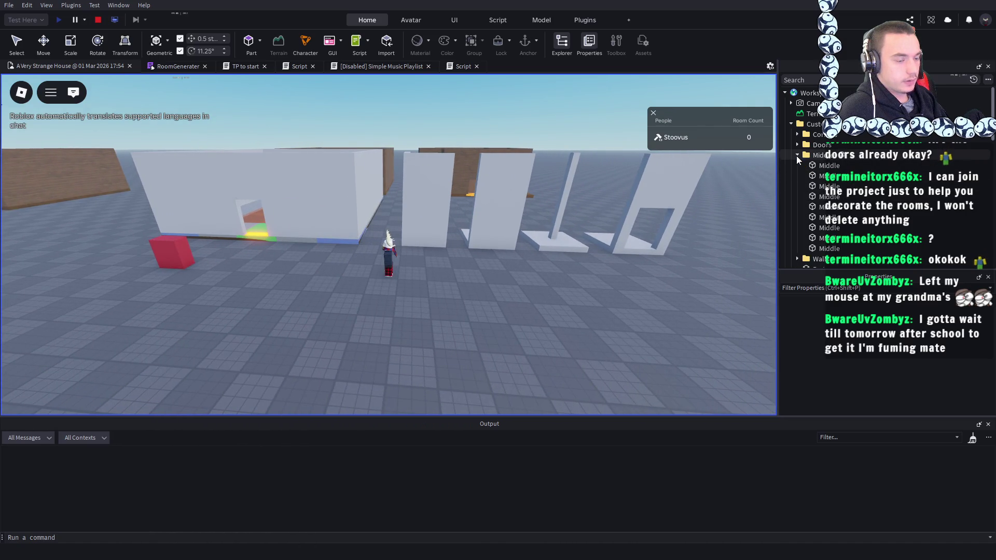
scroll(824, 182, down, 10)
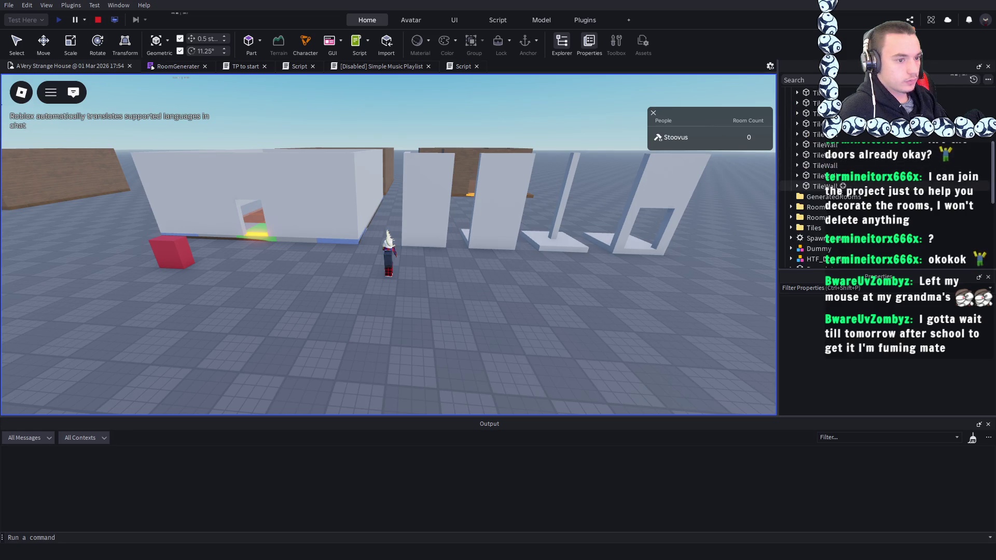
scroll(842, 190, up, 2)
key(Right)
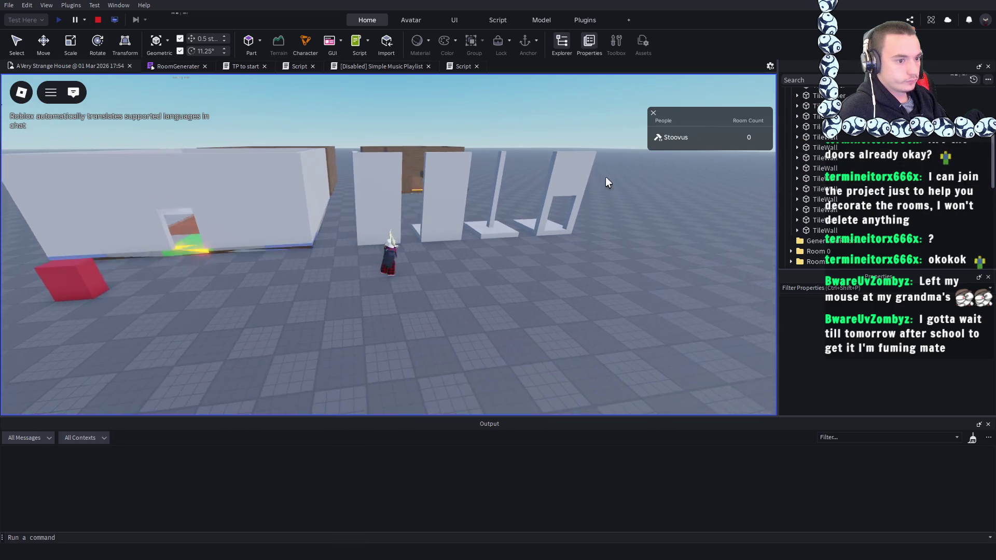
scroll(878, 186, up, 2)
key(Right)
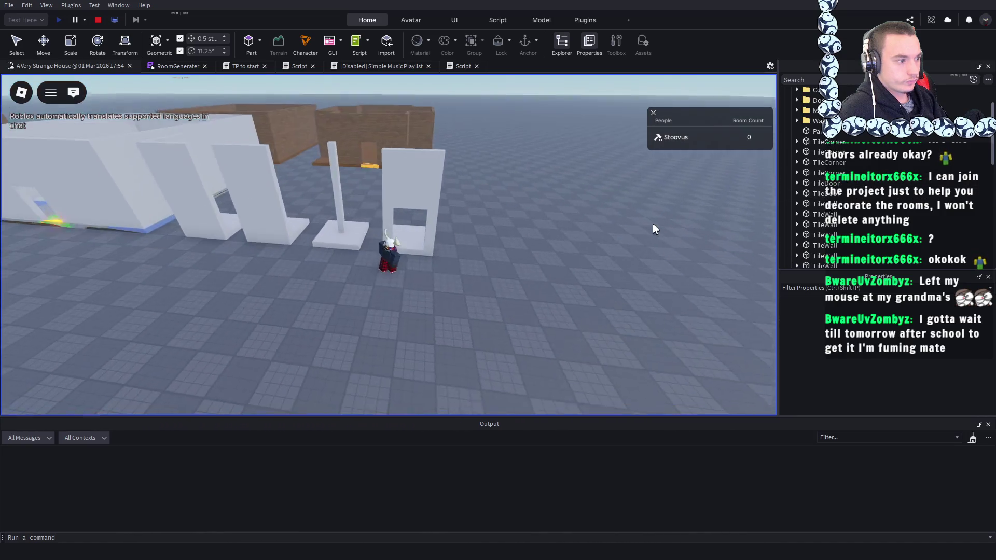
- Stop the play test, select the TileMiddle tile, and bring up the second script's code
click(96, 20)
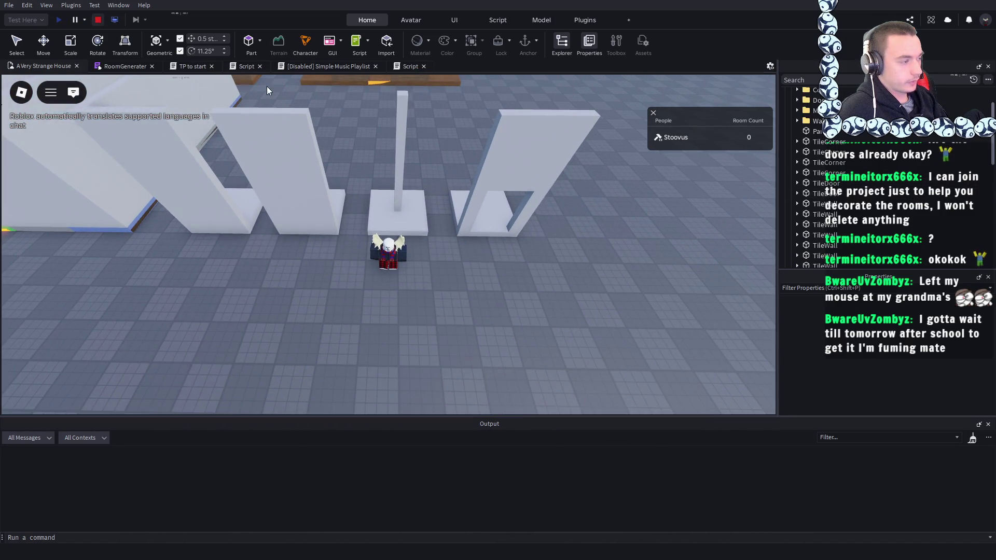
click(400, 109)
scroll(459, 137, down, 10)
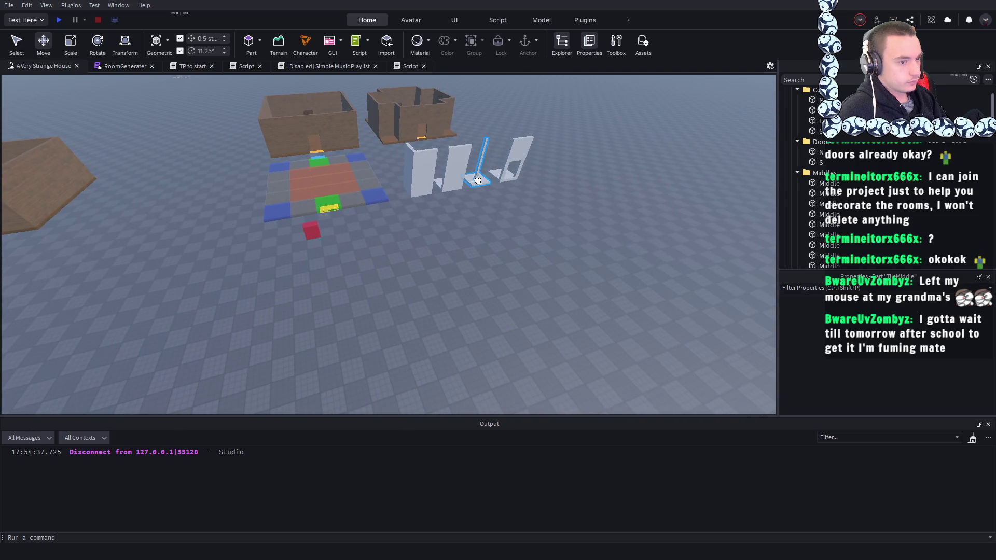
scroll(796, 177, up, 1)
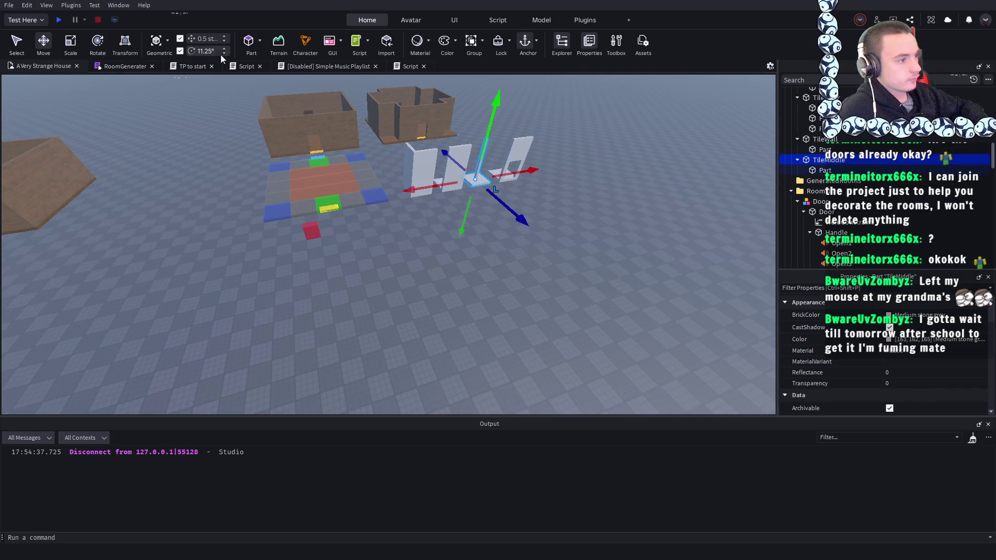
click(397, 67)
scroll(371, 206, up, 2)
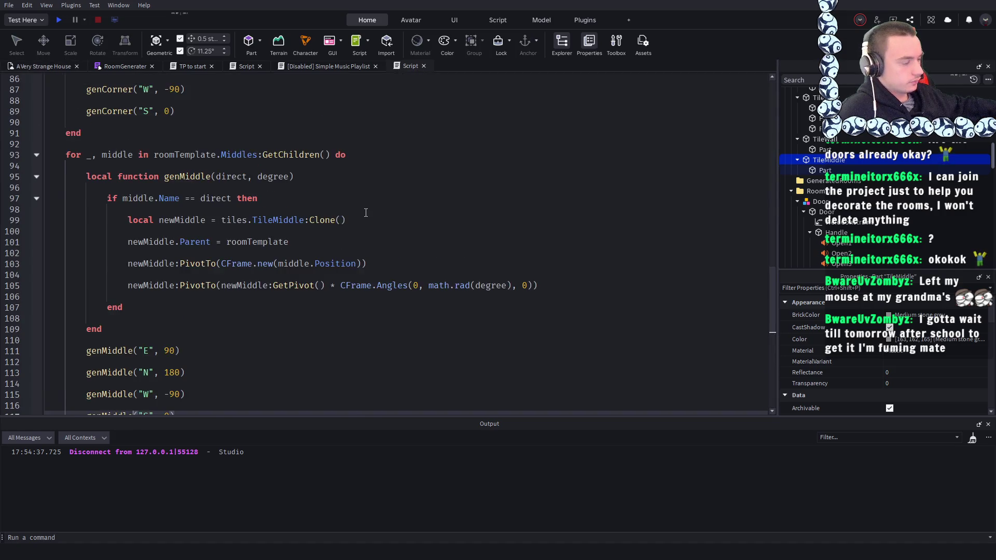
- Add print("something shoulda happened") below the line 93 loop header and start a play test
scroll(207, 201, up, 7)
scroll(223, 202, down, 5)
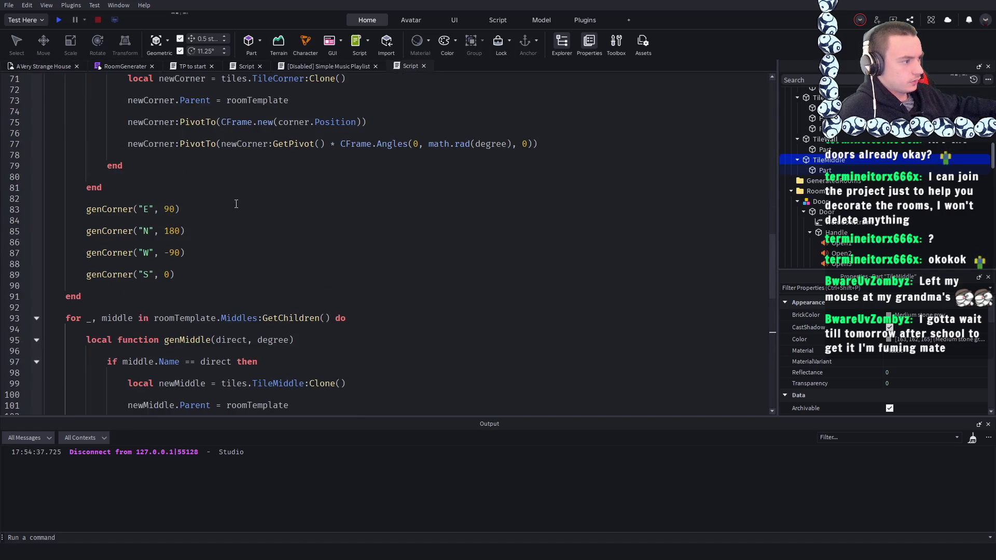
scroll(236, 204, up, 1)
scroll(235, 204, down, 1)
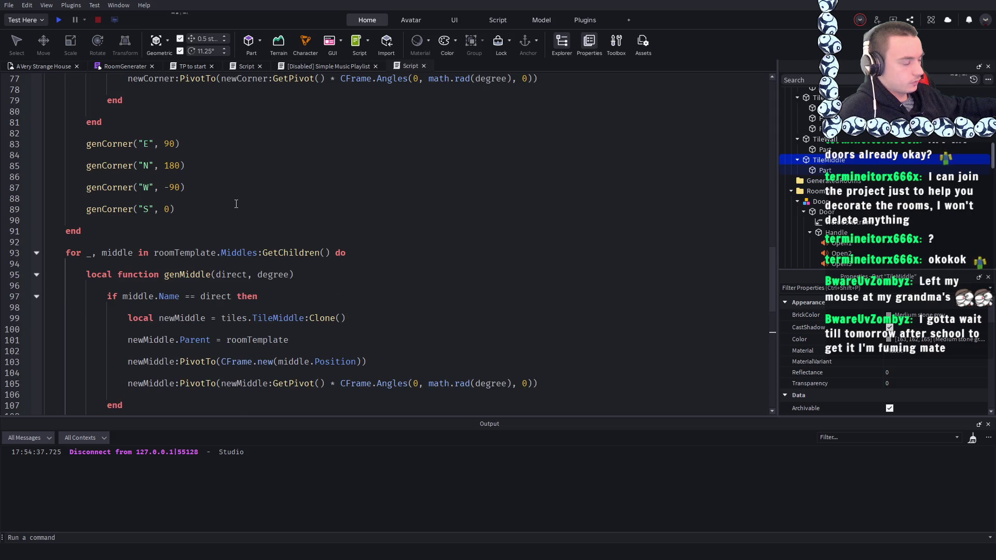
scroll(236, 204, down, 2)
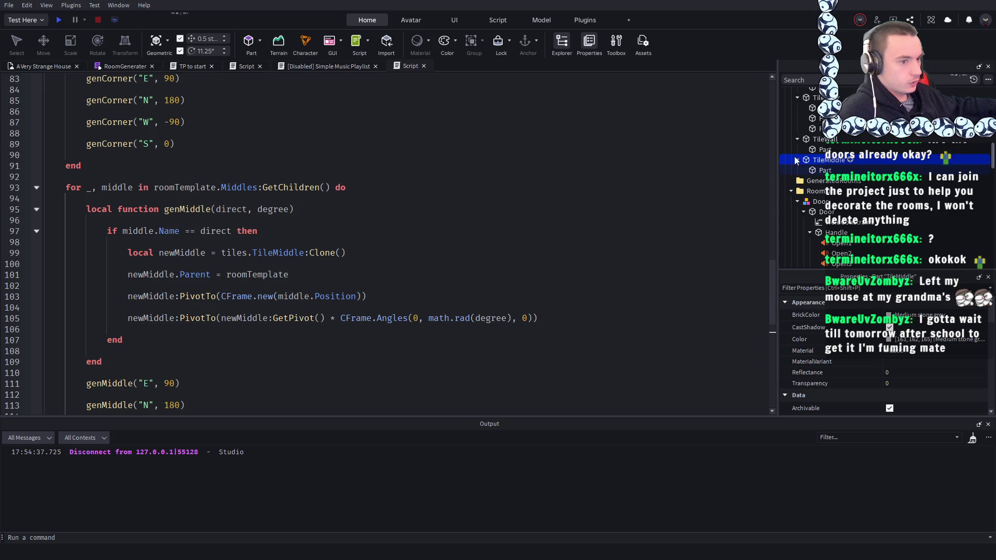
scroll(808, 161, down, 10)
scroll(808, 161, up, 4)
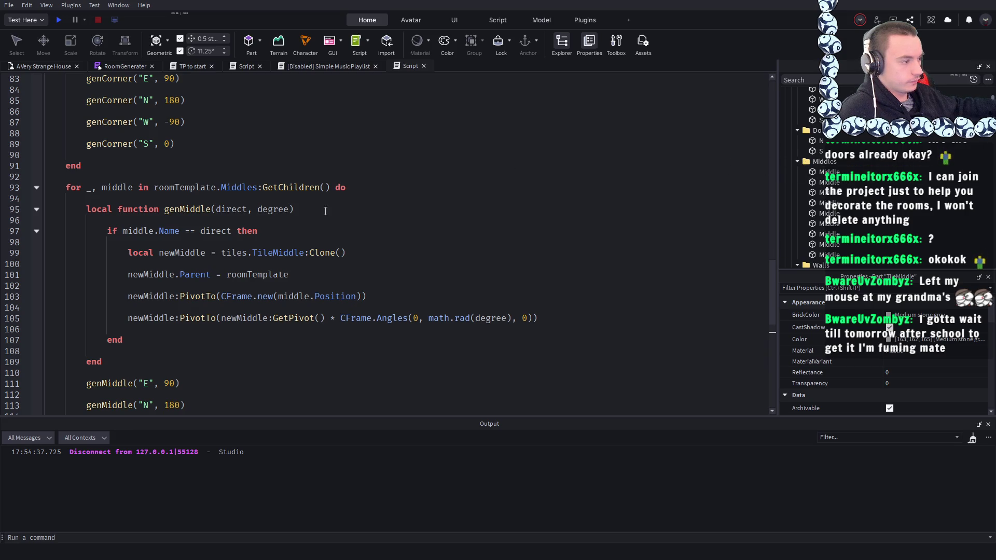
click(379, 187)
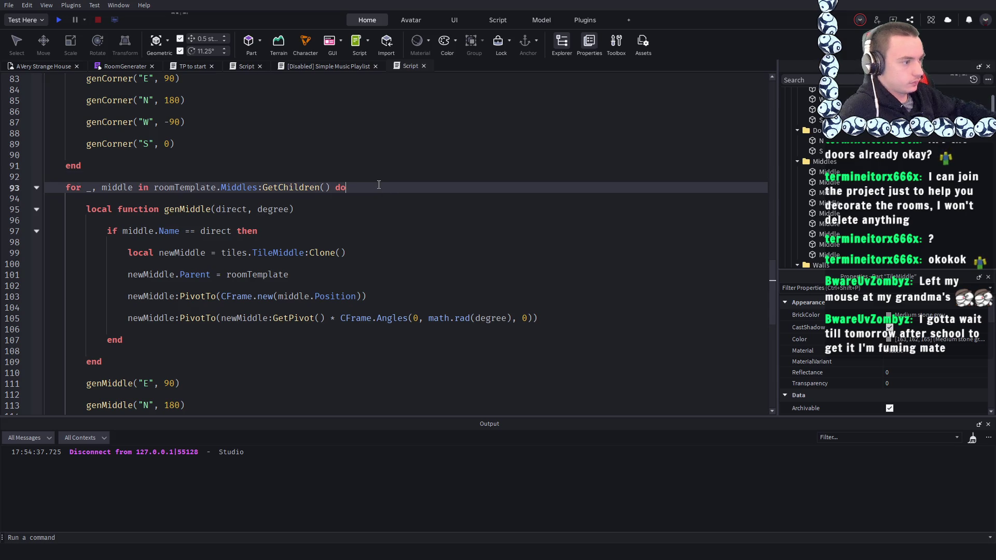
key(Return)
key(Return)
text(print("something shoulda happened)
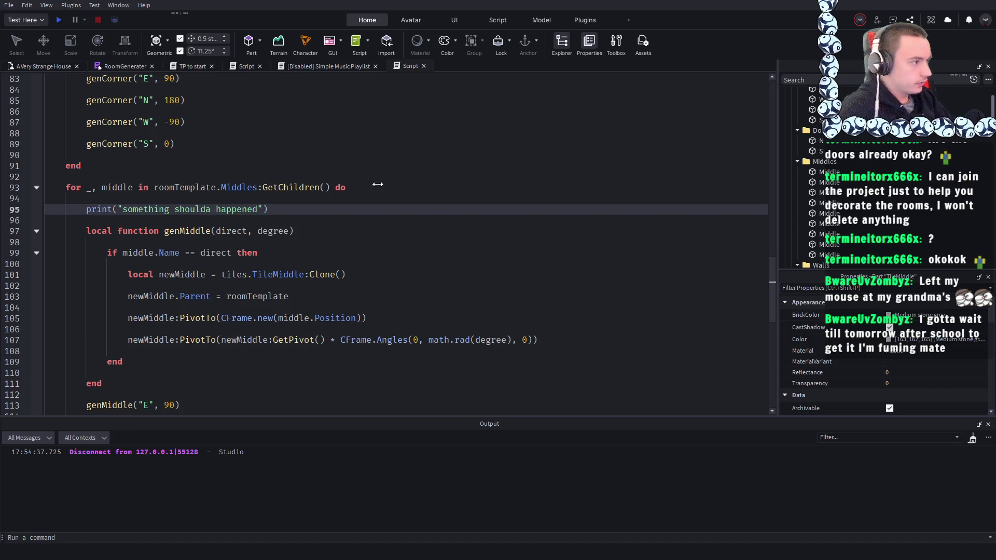
click(54, 21)
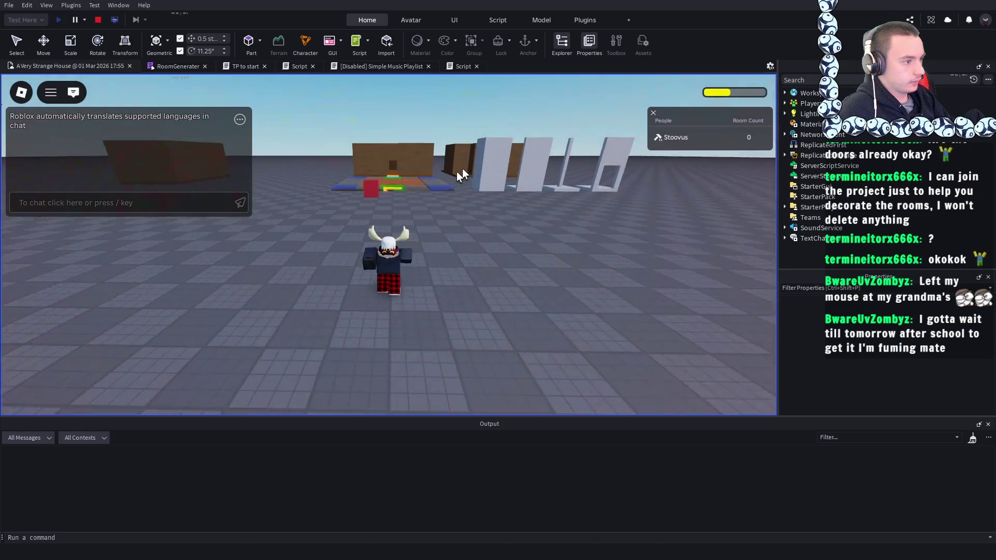
- Walk into the brick room, check Output shows the message nine times, then stop and return to the script
key(w)
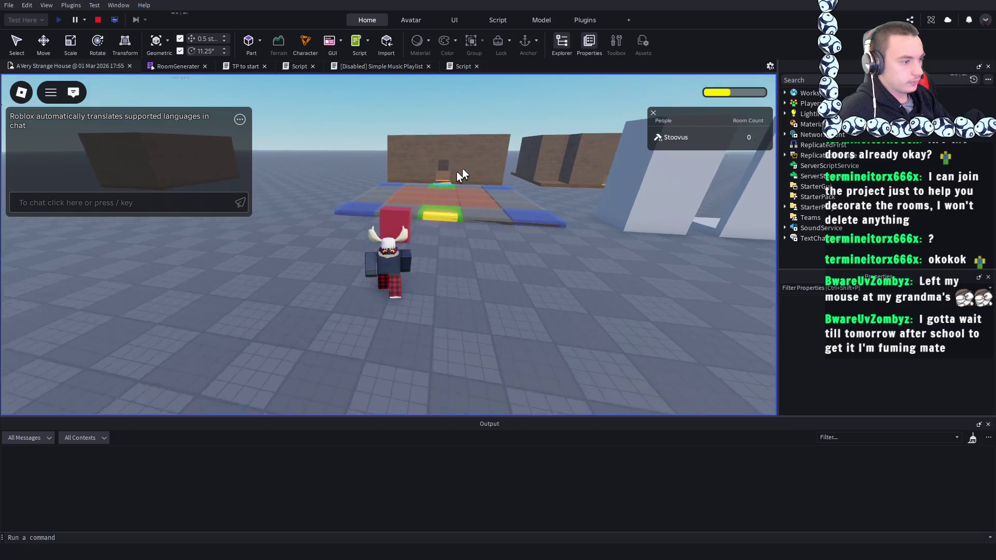
key(w)
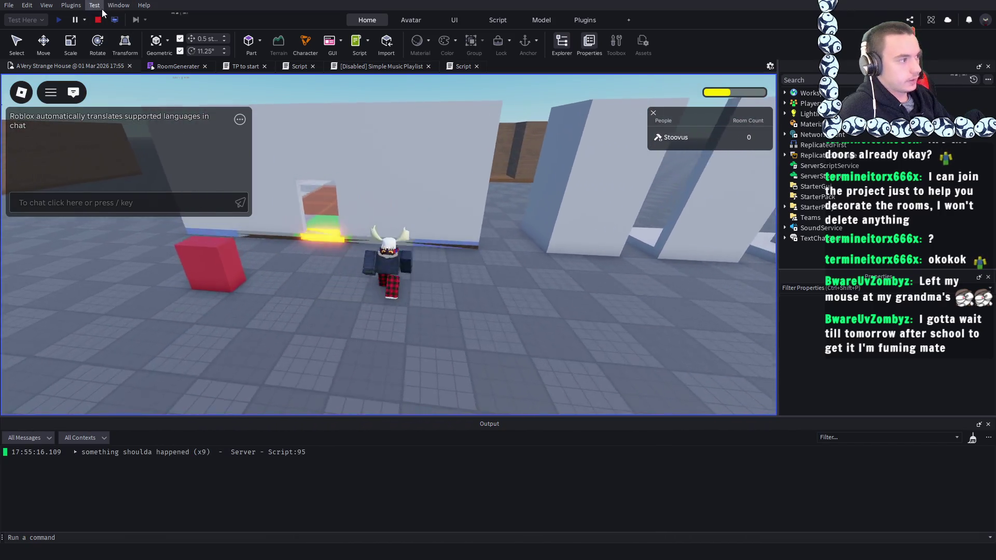
key(e)
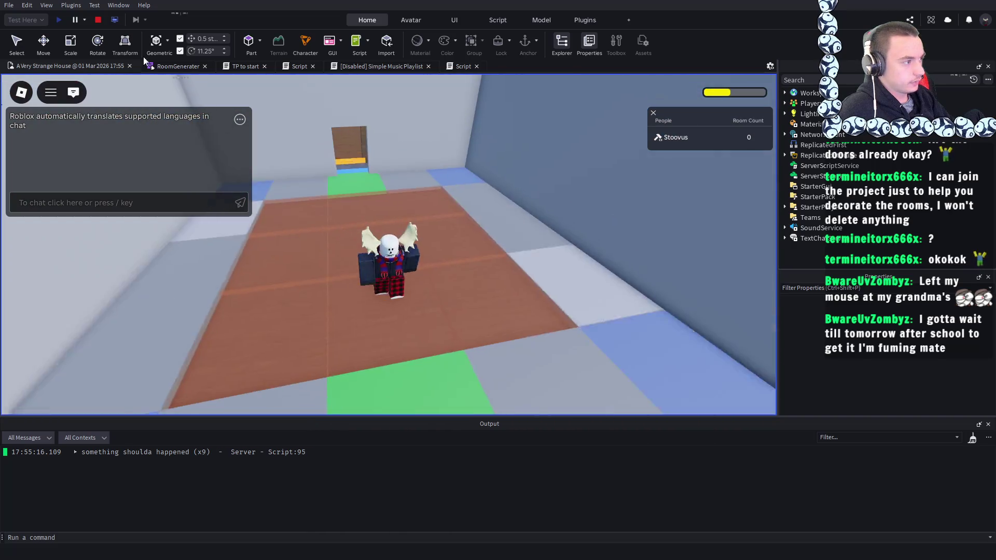
click(98, 20)
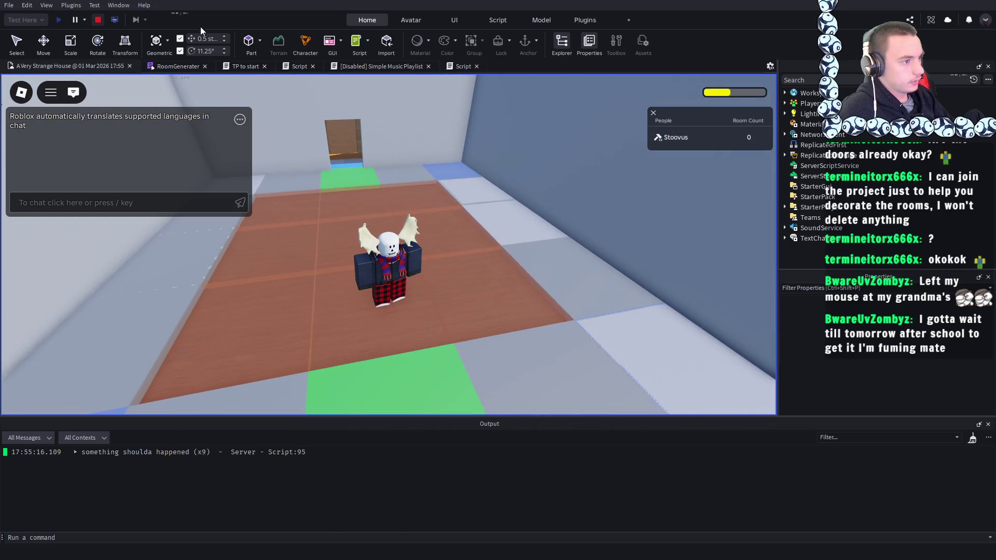
click(409, 67)
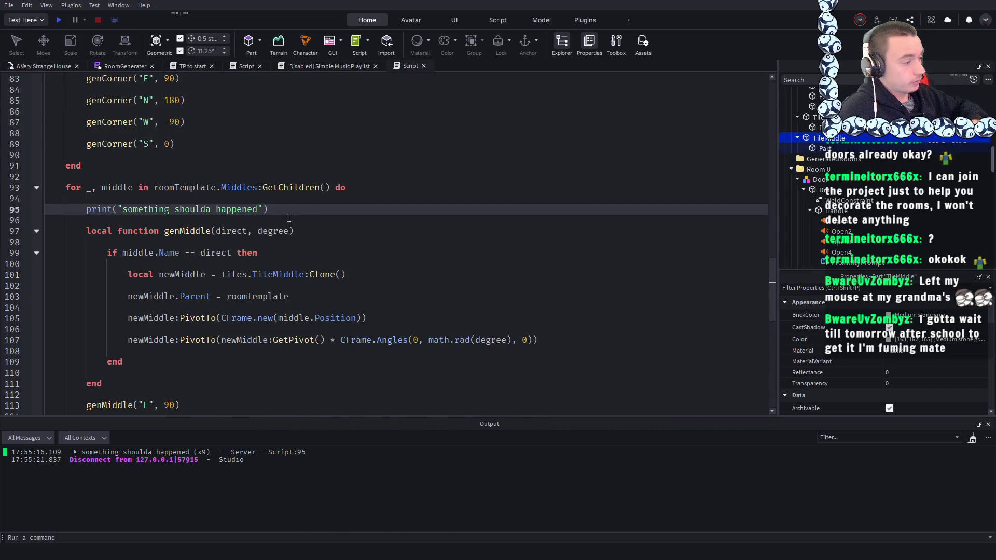
- Copy the print statement on line 95 onto a new line inside genMiddle
drag(282, 210, 83, 210)
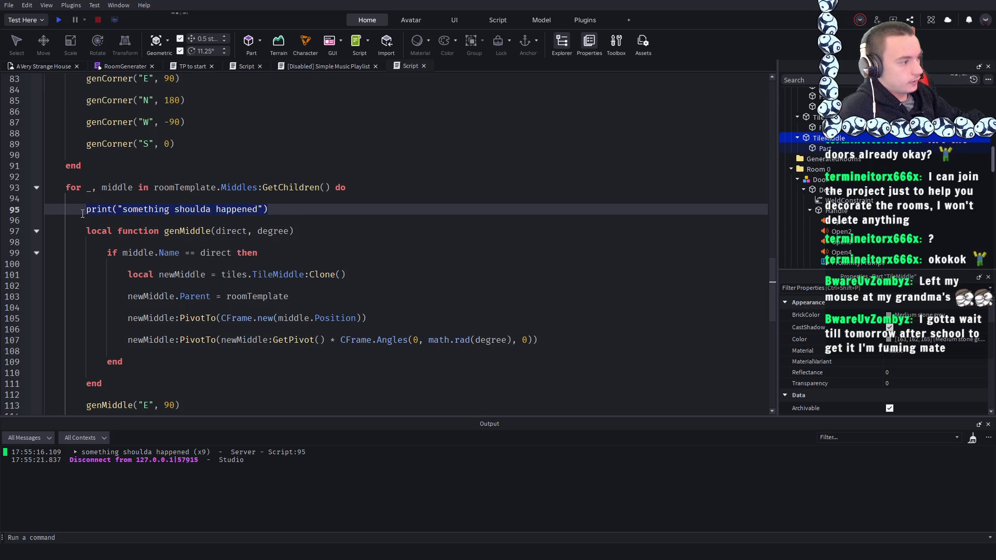
key(ctrl+c)
click(317, 238)
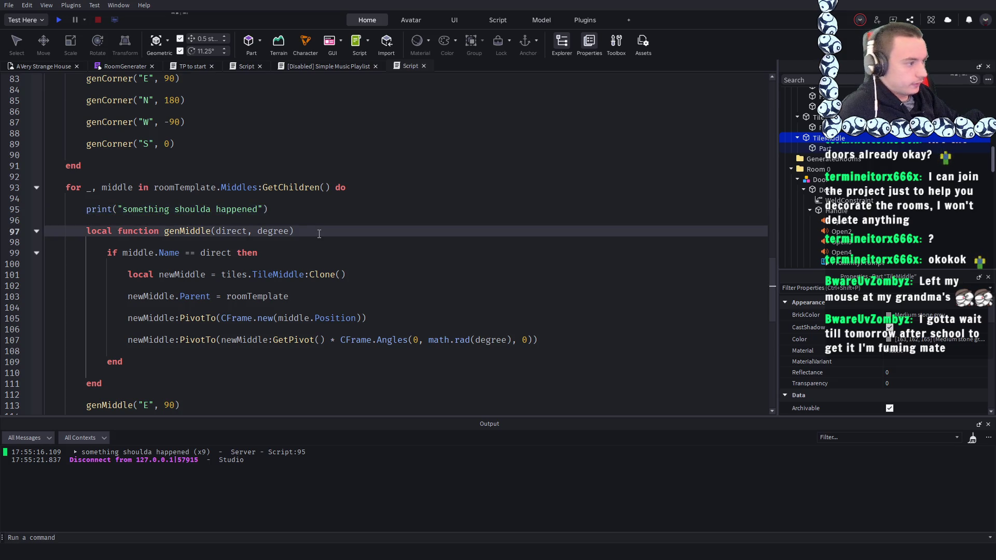
key(Return)
key(Return)
key(ctrl+v)
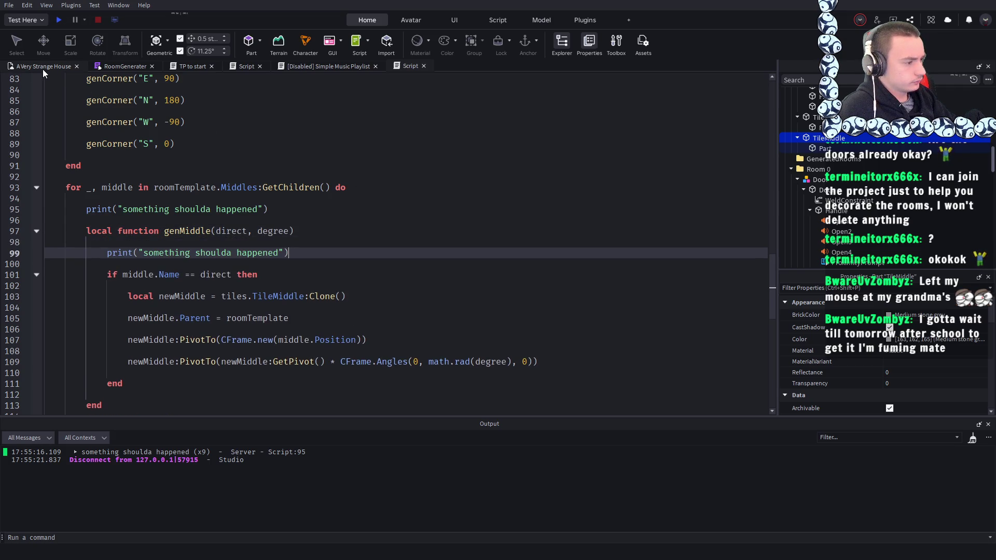
- Delete both print lines and the leftover blank lines from the middles loop
scroll(229, 177, down, 2)
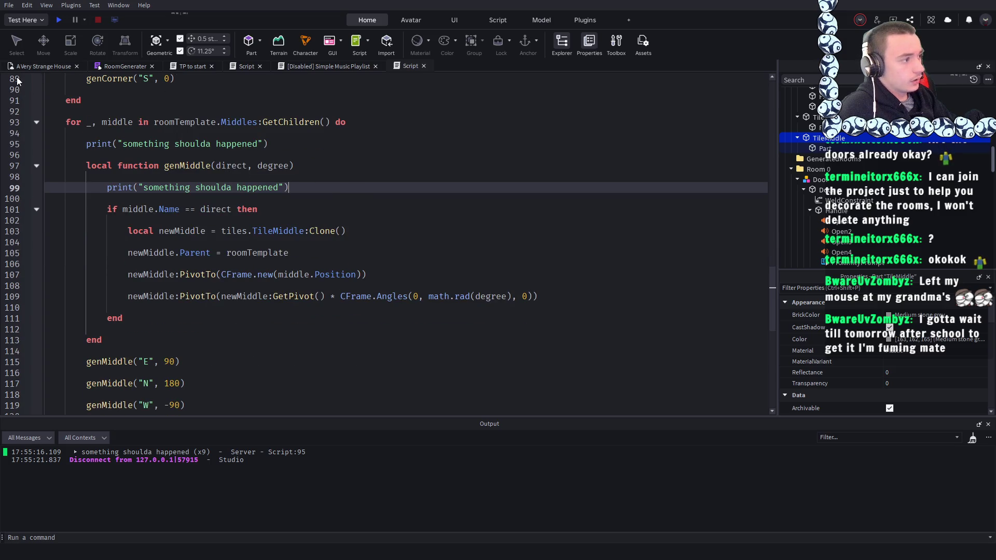
key(shift+Home)
key(BackSpace)
key(BackSpace)
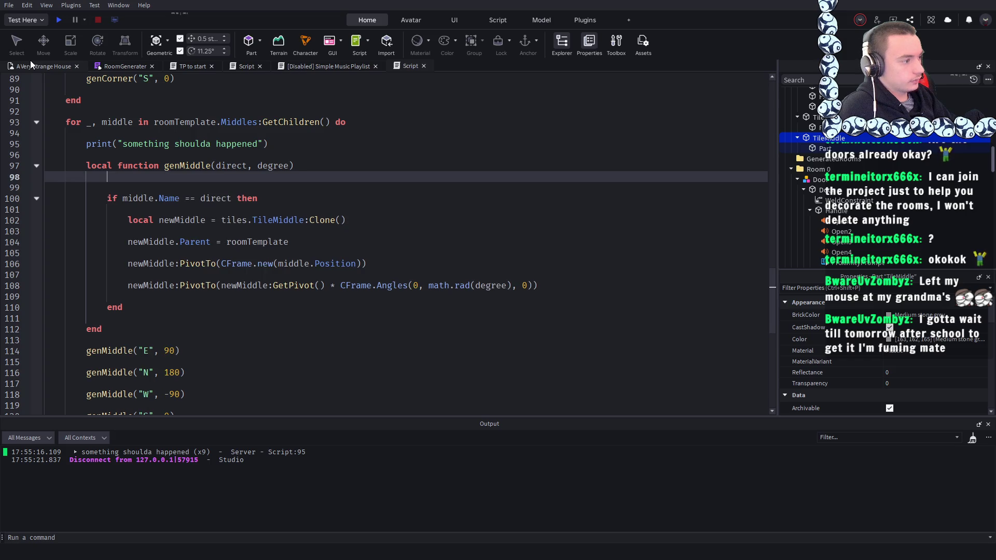
key(BackSpace)
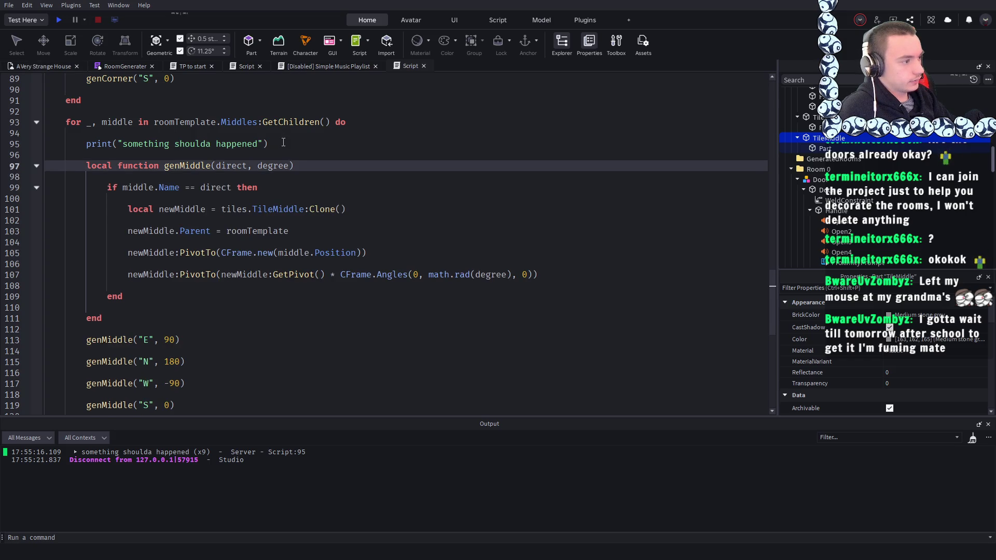
click(49, 144)
key(shift+End)
key(BackSpace)
key(BackSpace)
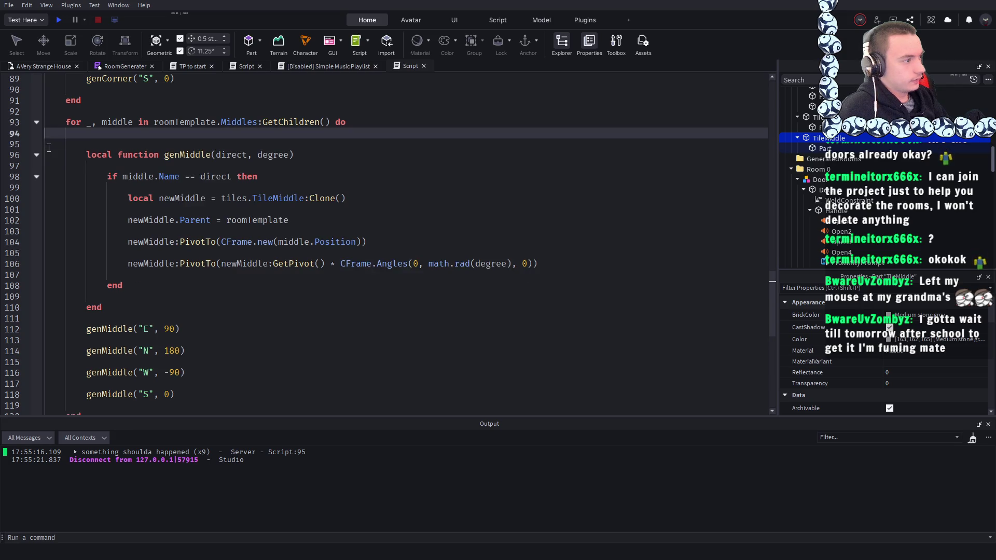
key(BackSpace)
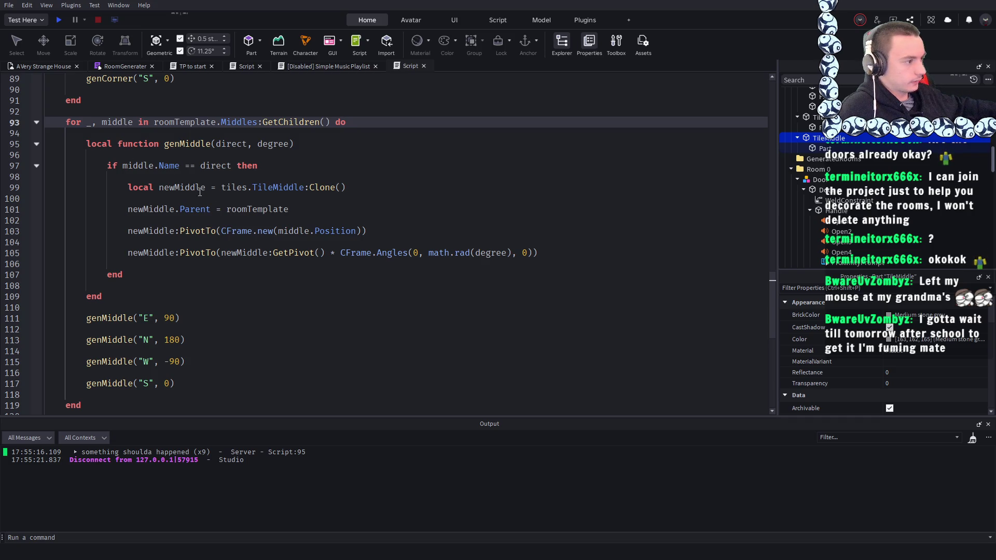
- Review the line 97 name check and genMiddle header, tidying a blank line below the header
drag(281, 167, 72, 167)
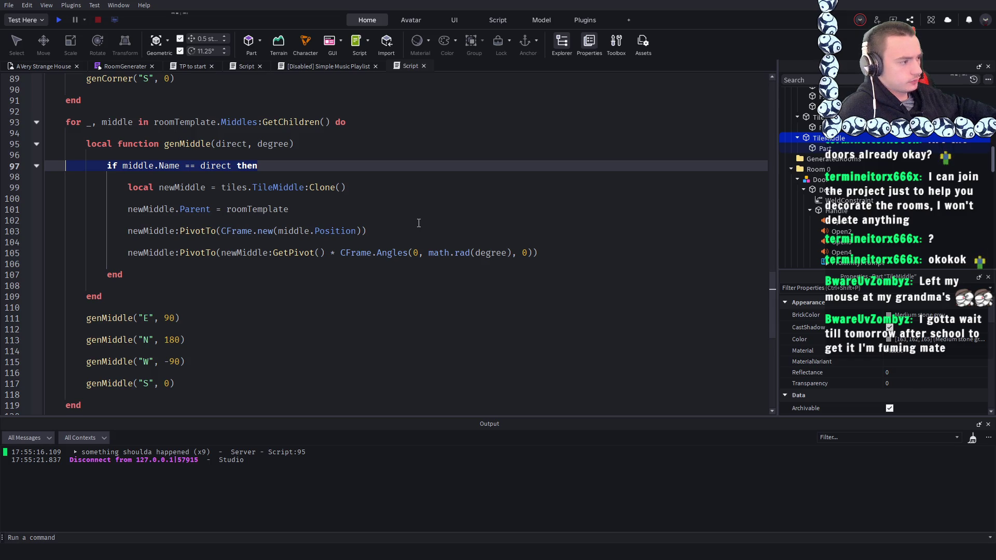
click(259, 166)
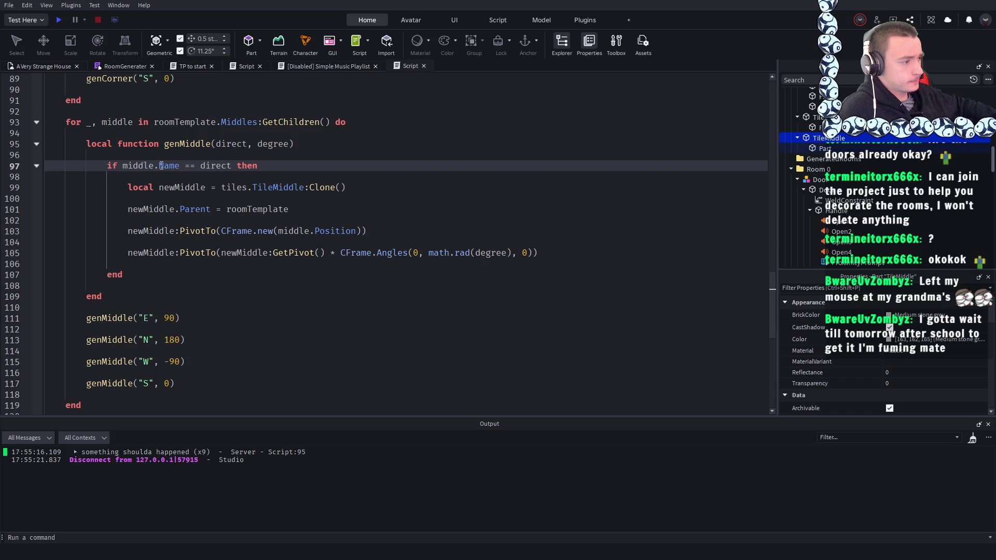
scroll(311, 209, up, 1)
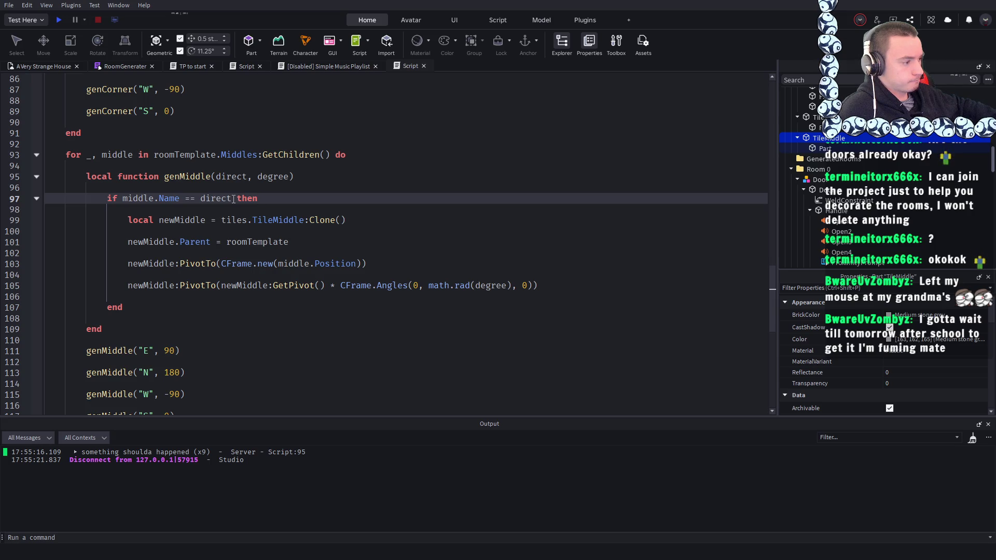
scroll(233, 199, down, 1)
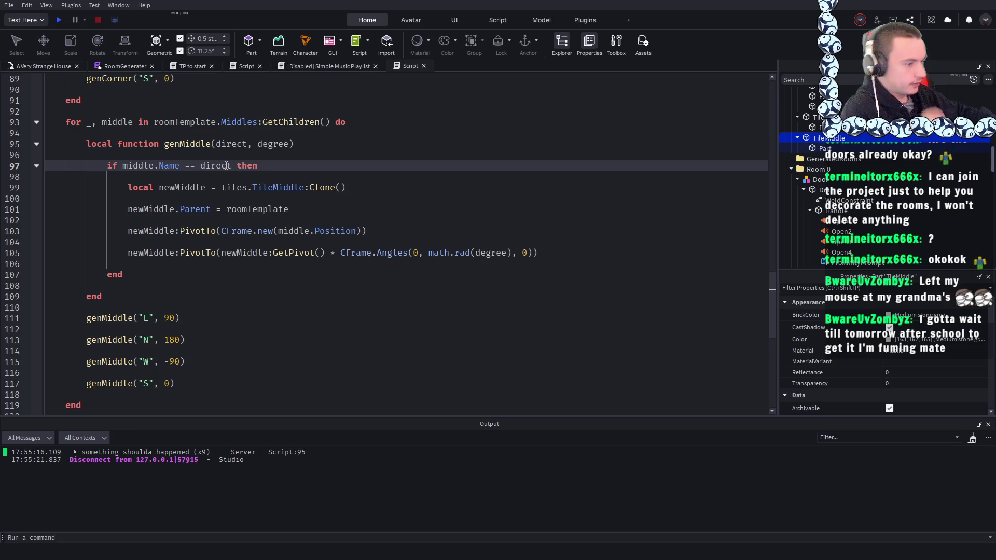
click(358, 149)
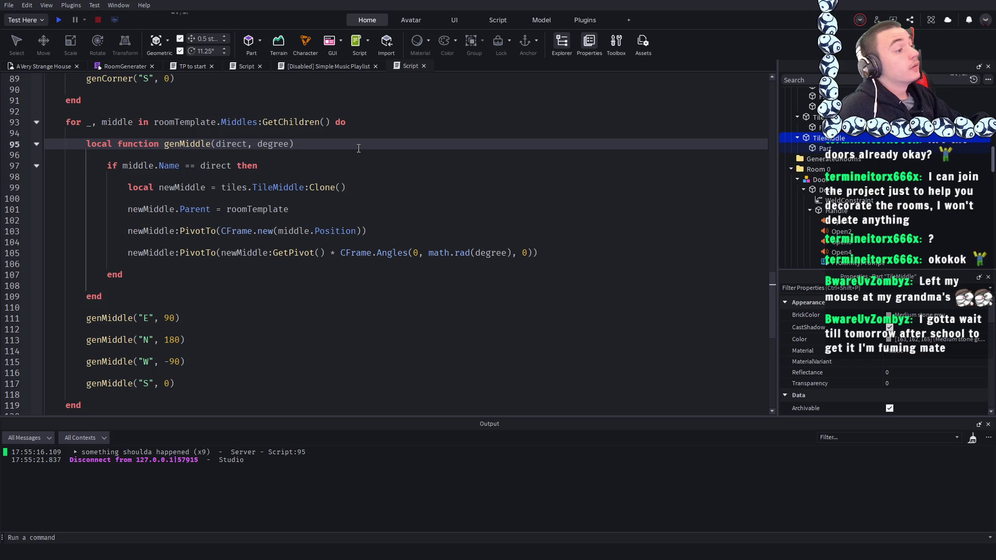
key(Return)
key(Return)
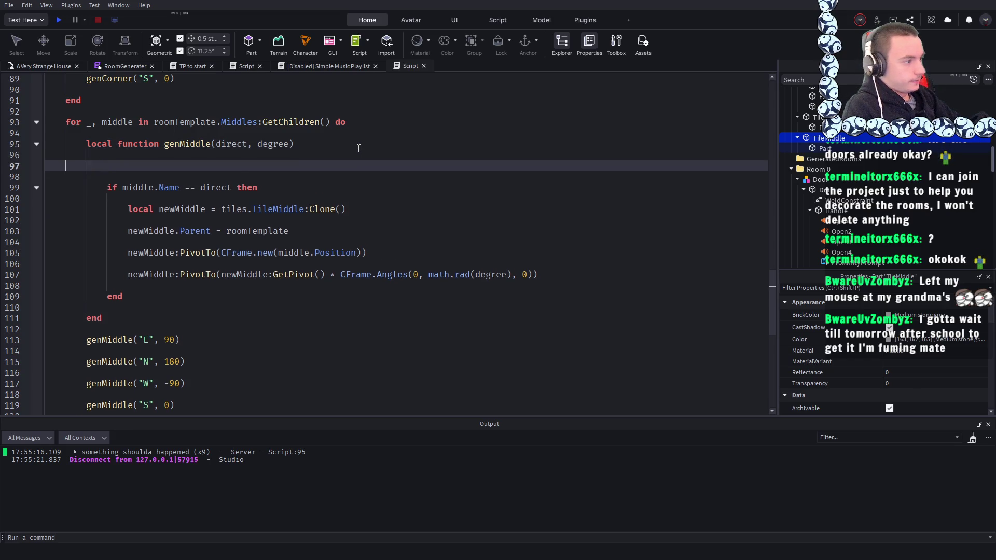
key(BackSpace)
key(BackSpace)
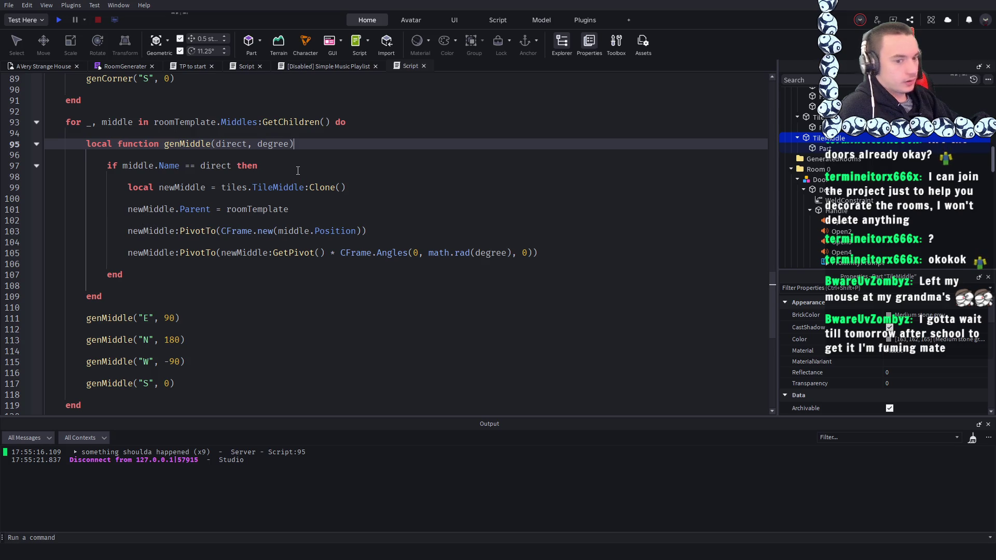
- Try deleting the header, direction check and rotation PivotTo line, then undo to restore them
drag(297, 171, 2, 143)
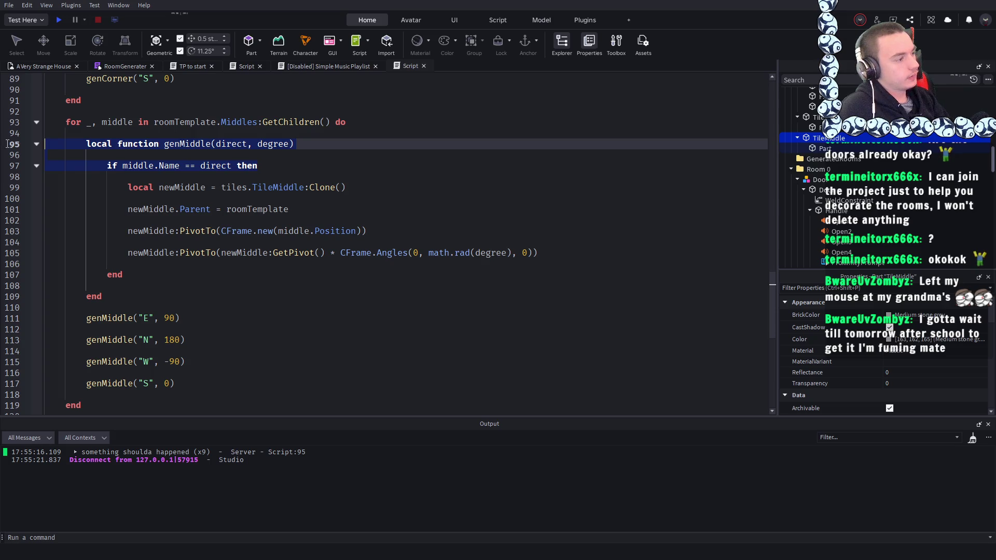
key(BackSpace)
drag(551, 236, 51, 235)
key(BackSpace)
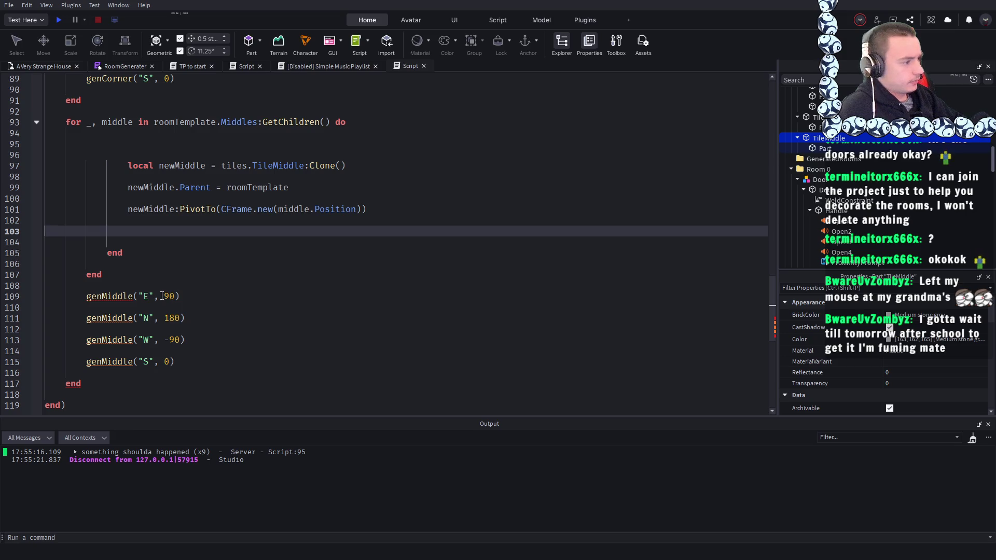
key(ctrl+z)
key(ctrl+z)
click(300, 160)
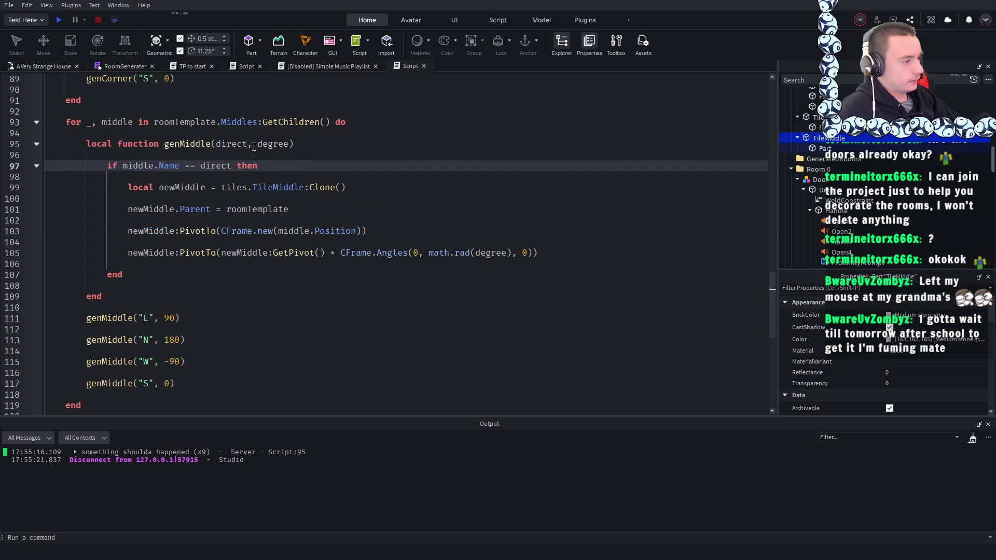
- Remove genMiddle's degree parameter, the direction check, its closing end and the rotation PivotTo line
drag(289, 145, 247, 145)
key(BackSpace)
key(BackSpace)
key(BackSpace)
key(BackSpace)
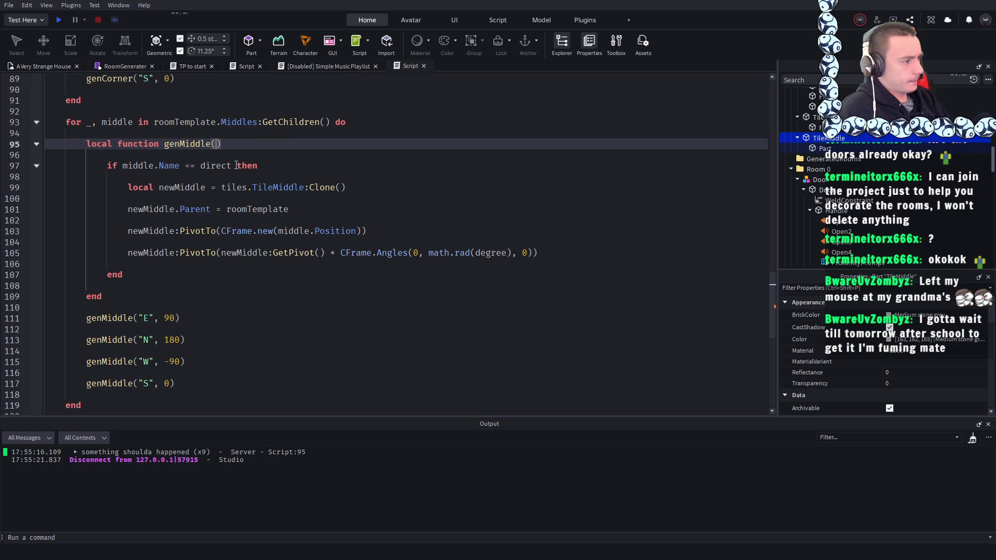
drag(286, 166, 39, 163)
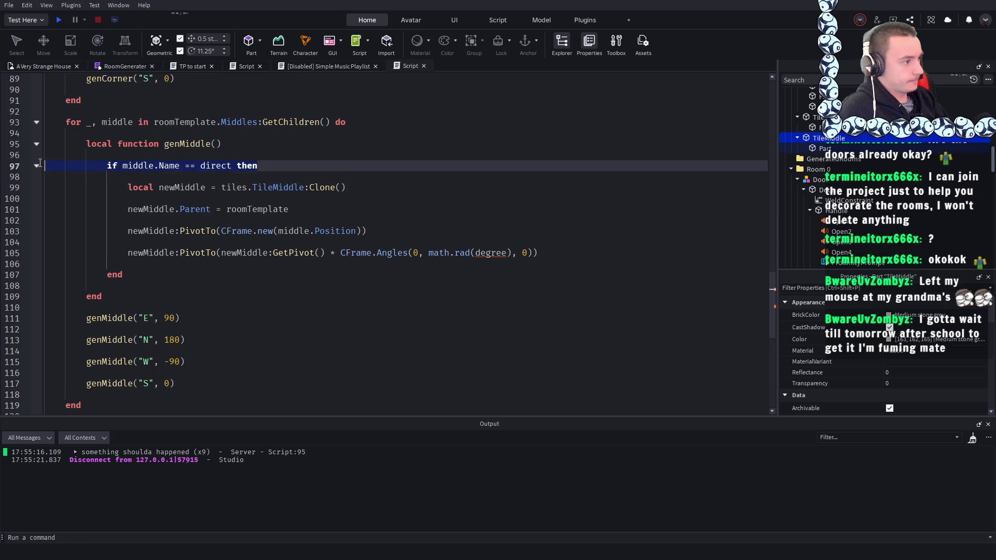
key(BackSpace)
double_click(115, 274)
key(BackSpace)
key(BackSpace)
key(BackSpace)
click(101, 166)
key(BackSpace)
key(BackSpace)
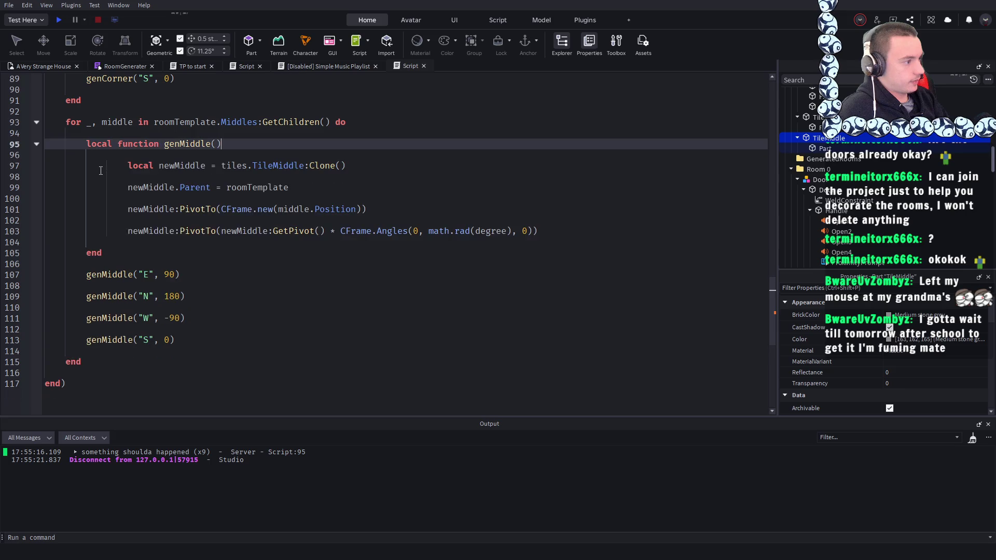
drag(539, 231, 31, 234)
key(BackSpace)
key(BackSpace)
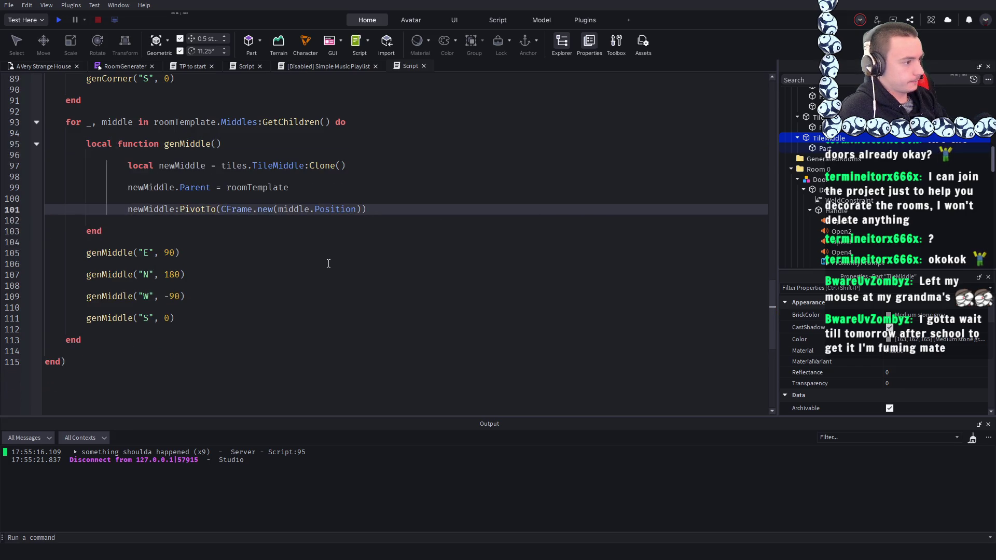
- Strip the genMiddle call arguments, keep a single genMiddle() call, and start a play test
click(331, 263)
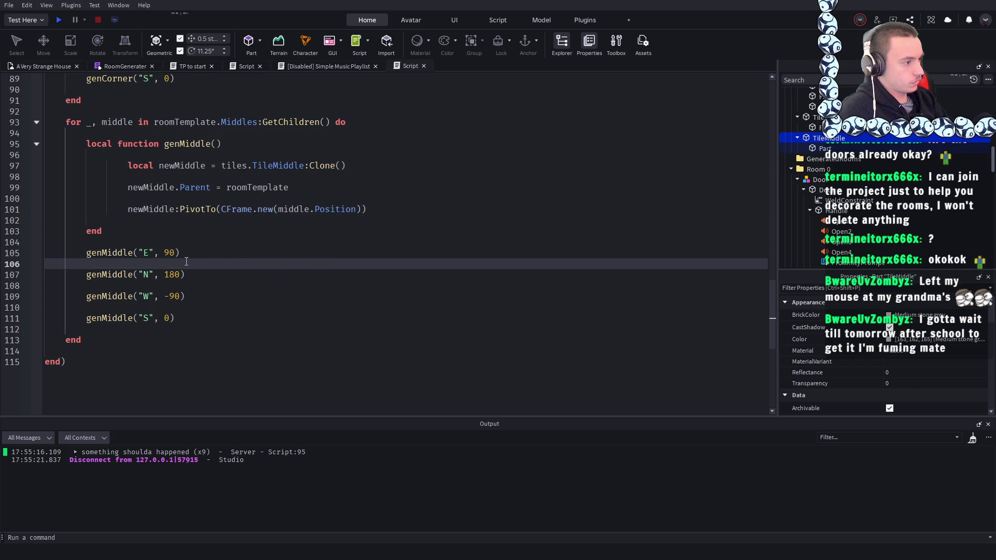
mouse_move(176, 253)
mouse_down()
mouse_move(132, 253)
mouse_move(140, 271)
mouse_up()
key(BackSpace)
click(143, 272)
key(BackSpace)
mouse_move(182, 296)
mouse_down()
mouse_move(136, 296)
mouse_move(140, 318)
mouse_move(170, 318)
mouse_move(143, 253)
mouse_up()
key(BackSpace)
click(136, 318)
key(BackSpace)
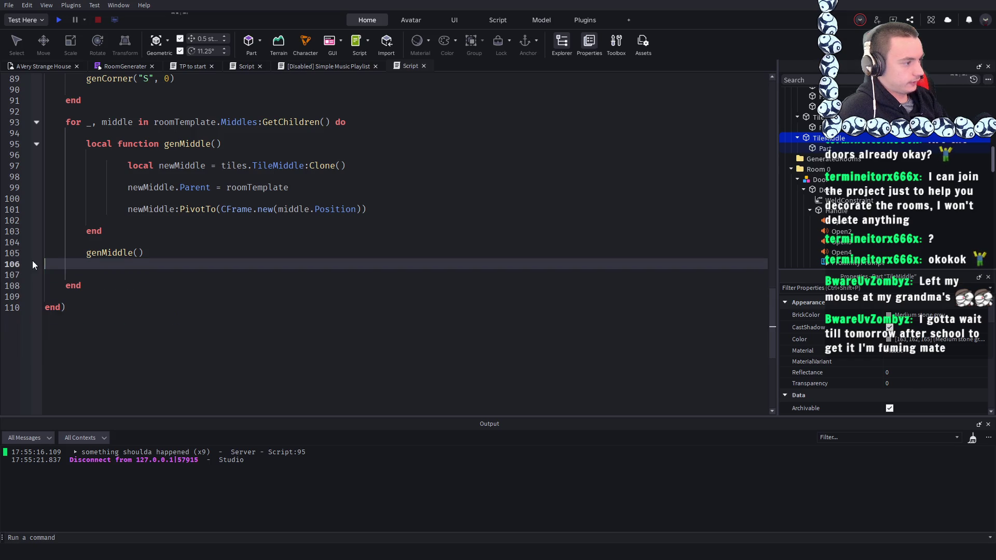
click(58, 20)
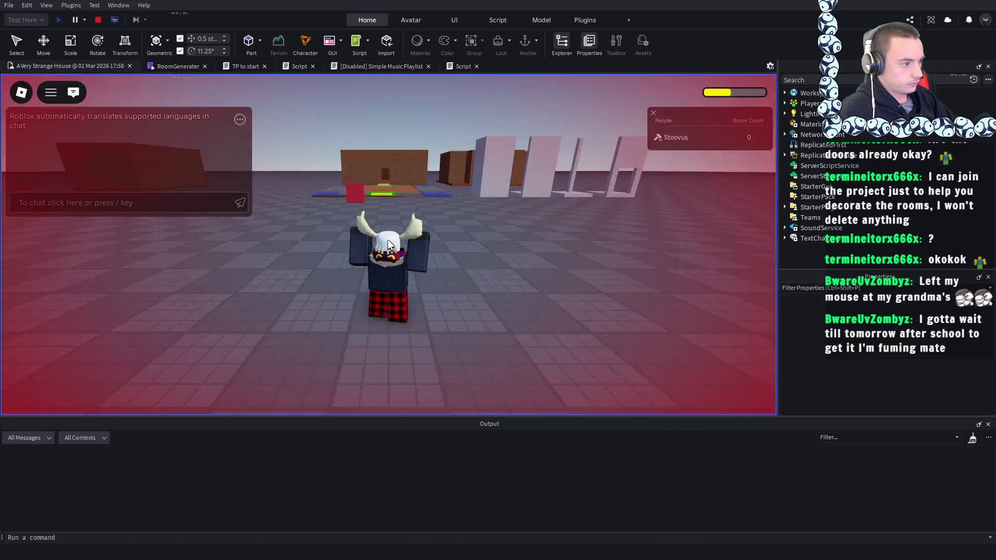
- Enter the room via the red block and walk among the pillars, zooming out to view it
key(w)
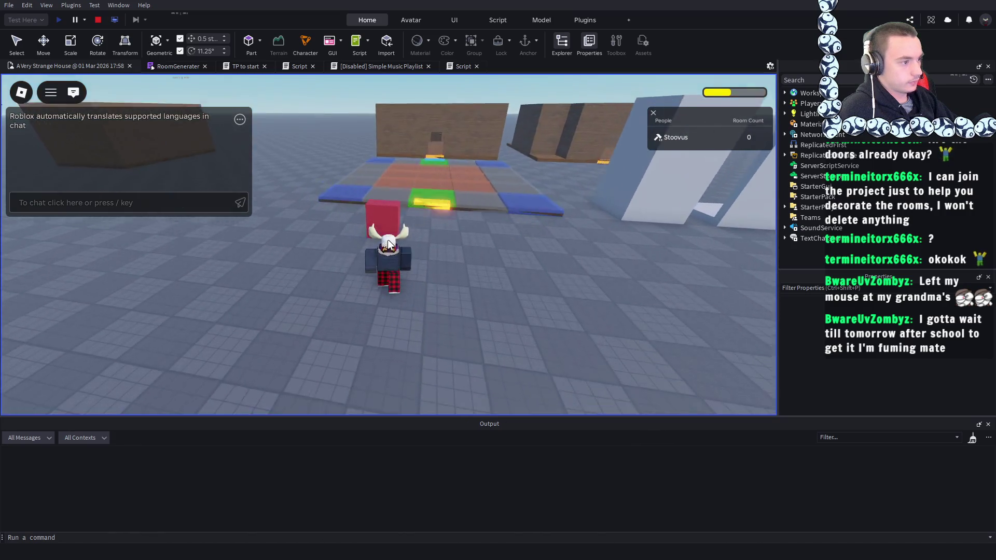
key(e)
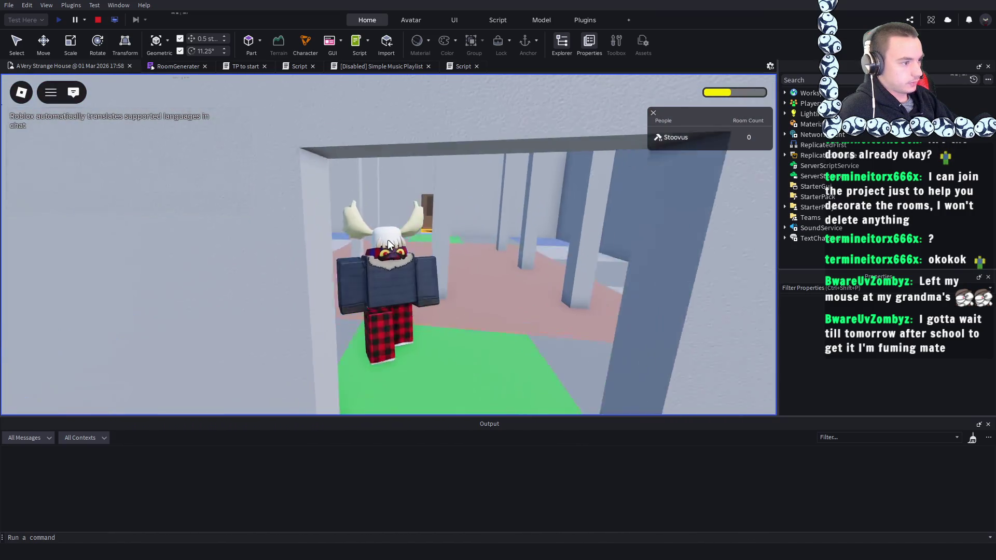
key(w)
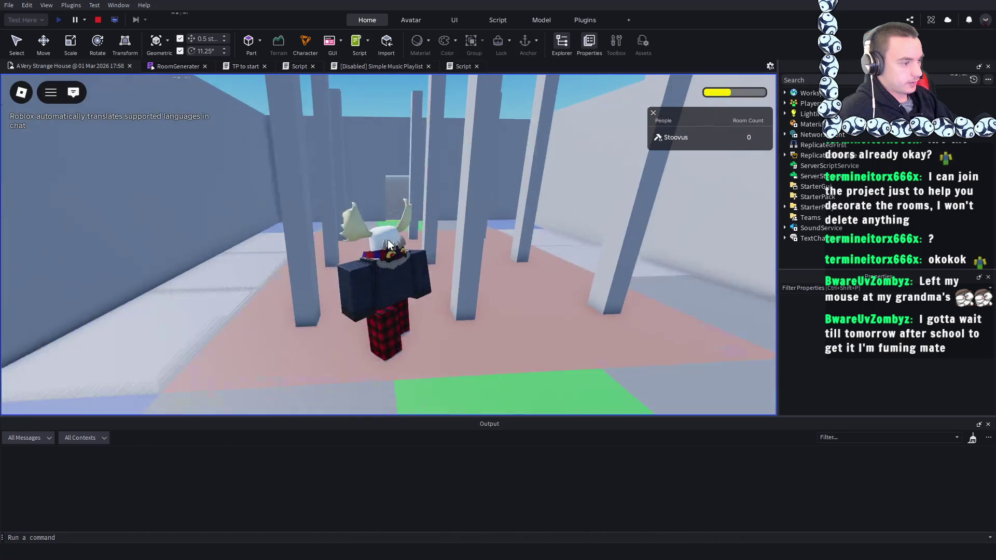
key(w)
key(shift)
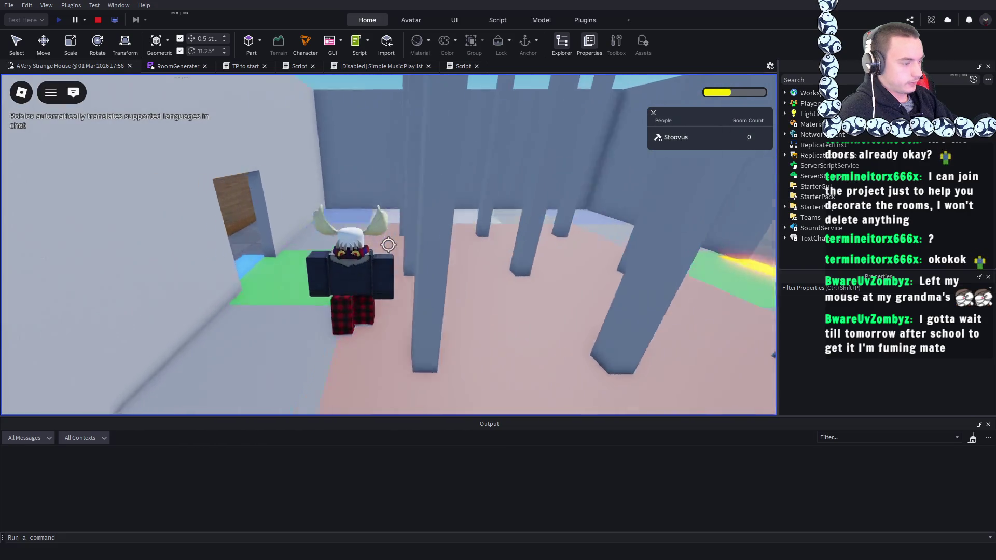
scroll(388, 245, down, 5)
scroll(388, 245, down, 5)
scroll(388, 245, up, 10)
scroll(388, 245, down, 8)
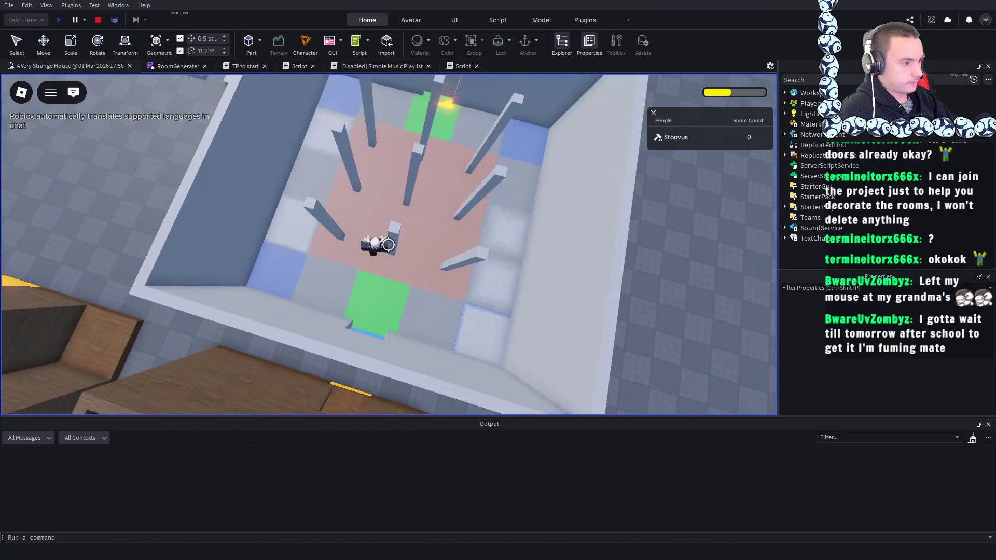
scroll(388, 245, down, 5)
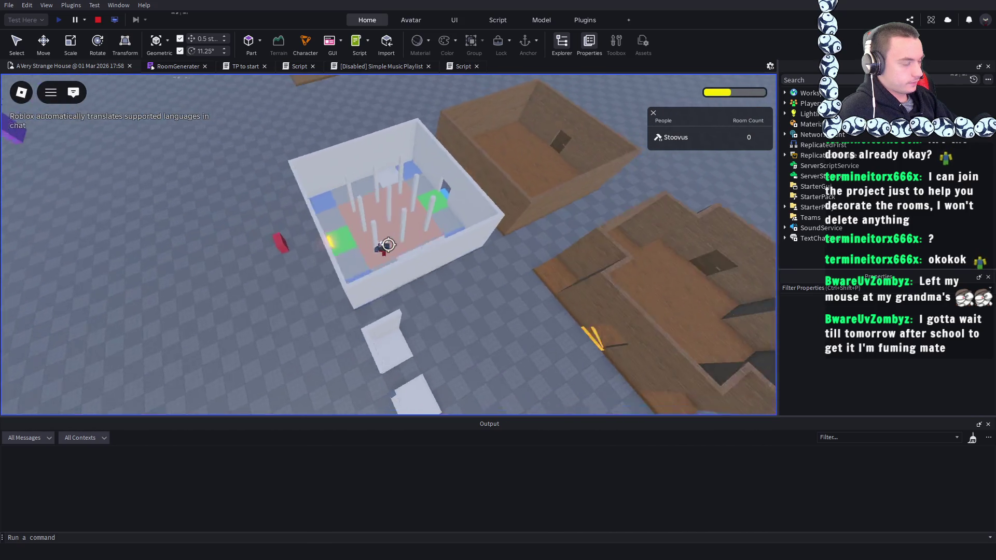
scroll(388, 245, up, 8)
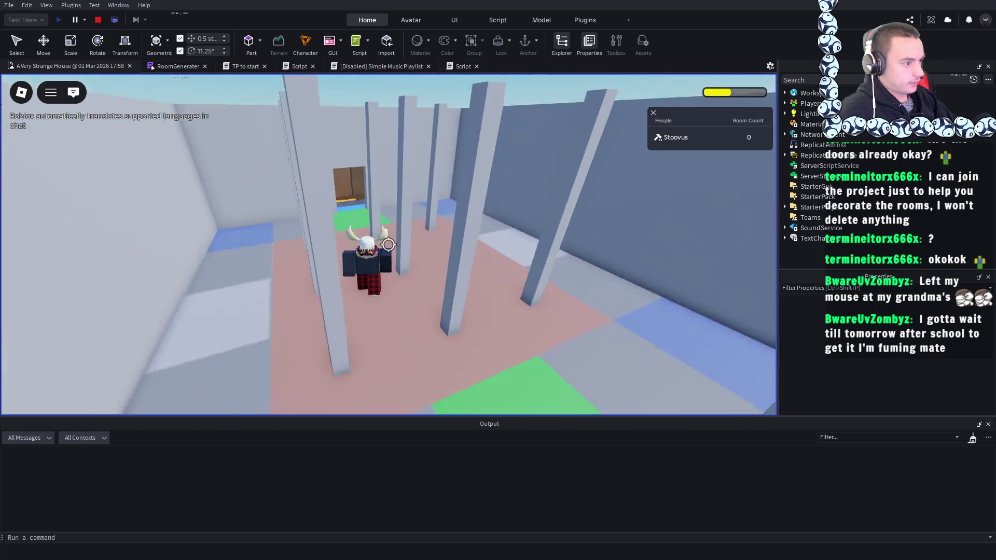
- Walk between the green and pink floor patches, then stop the play test and deselect TileMiddle
key(w)
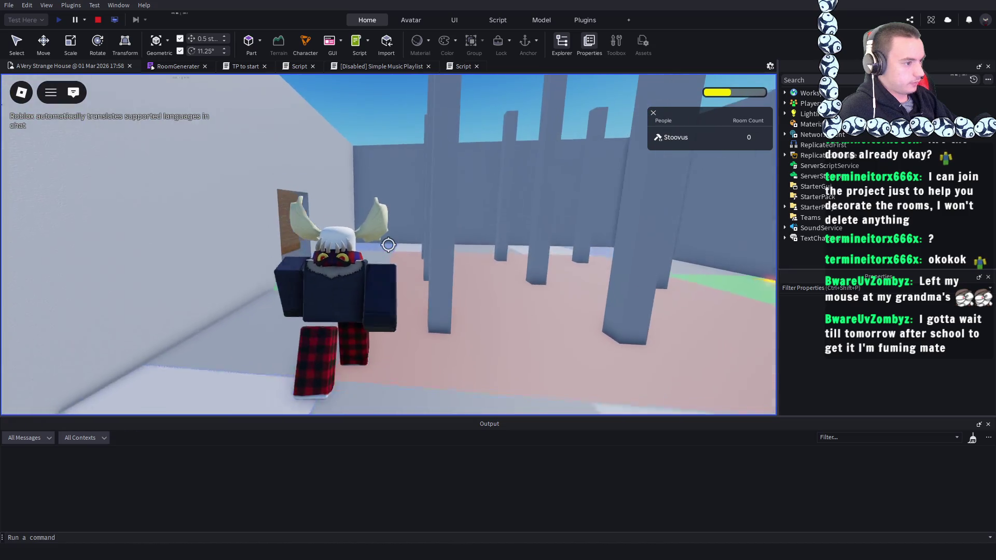
key(w)
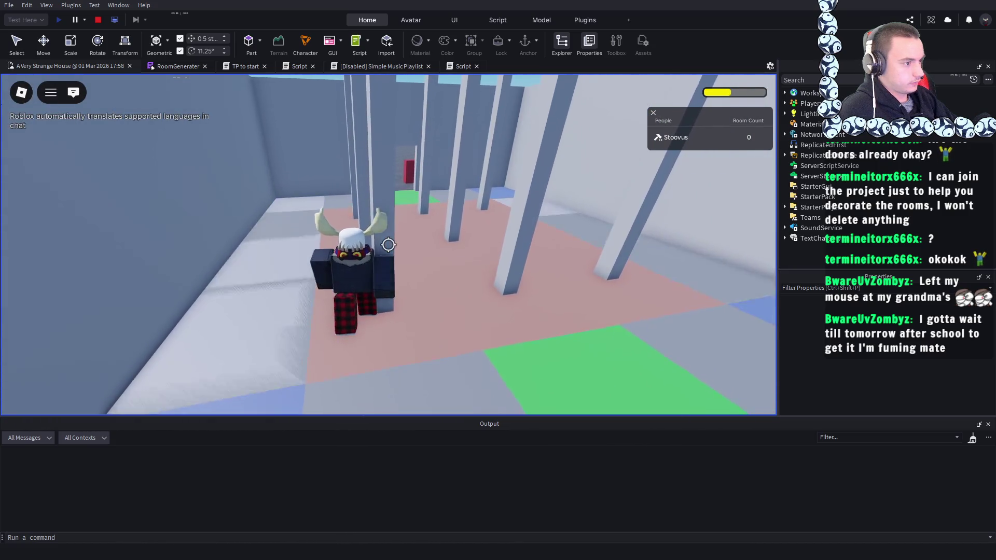
scroll(388, 245, down, 8)
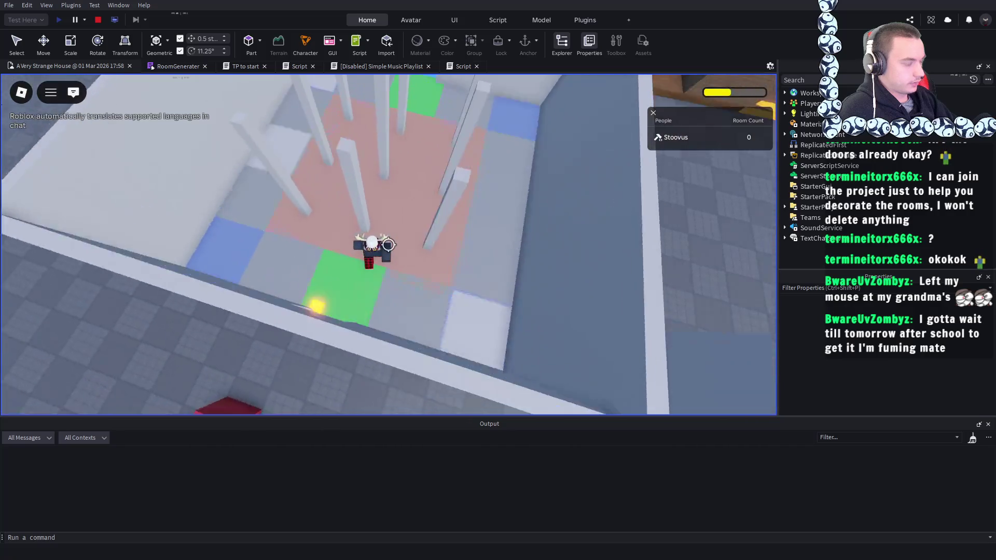
key(w)
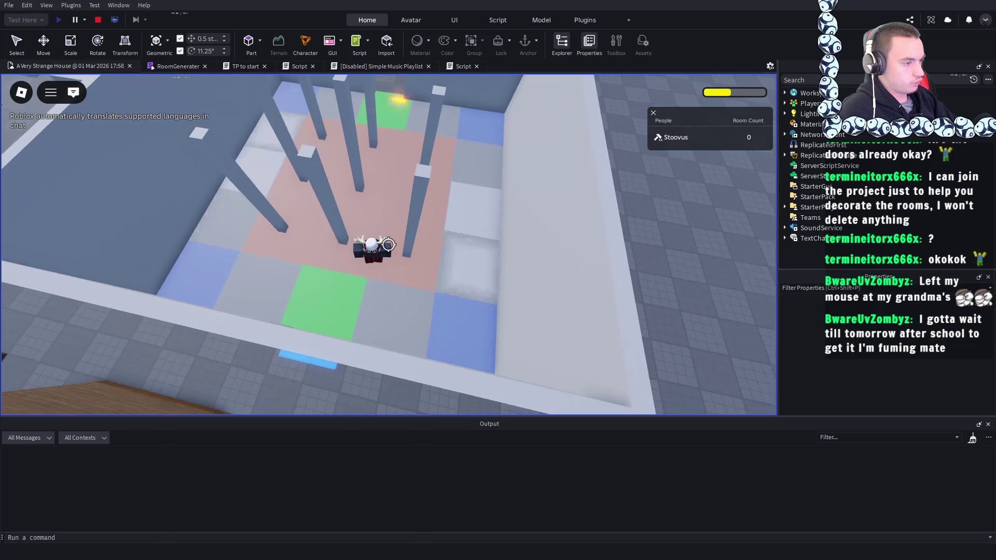
scroll(387, 245, down, 10)
key(shift)
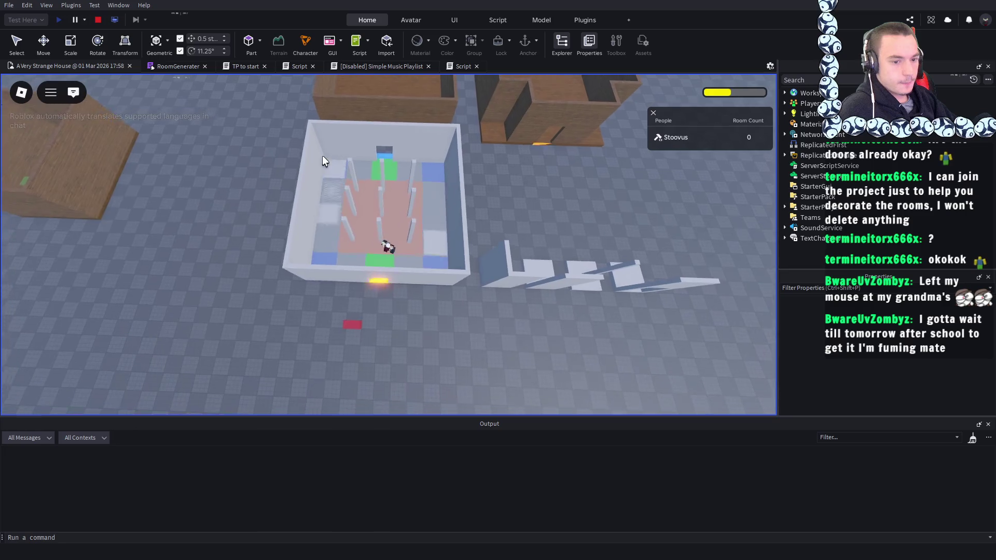
mouse_move(217, 100)
click(98, 19)
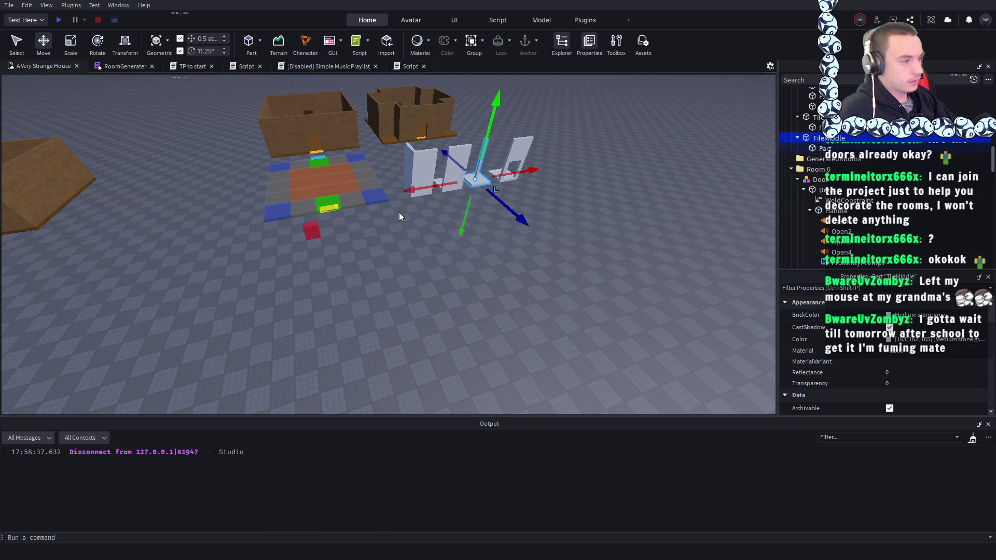
click(399, 216)
- Switch between the 3D scene and the room generator script, ending on the Middles loop code
scroll(525, 298, up, 5)
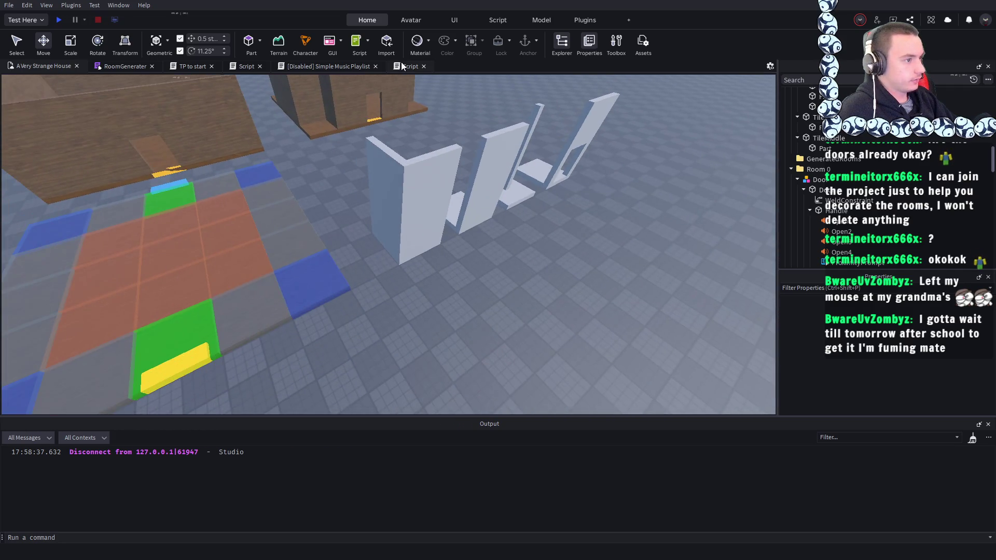
click(410, 66)
click(38, 66)
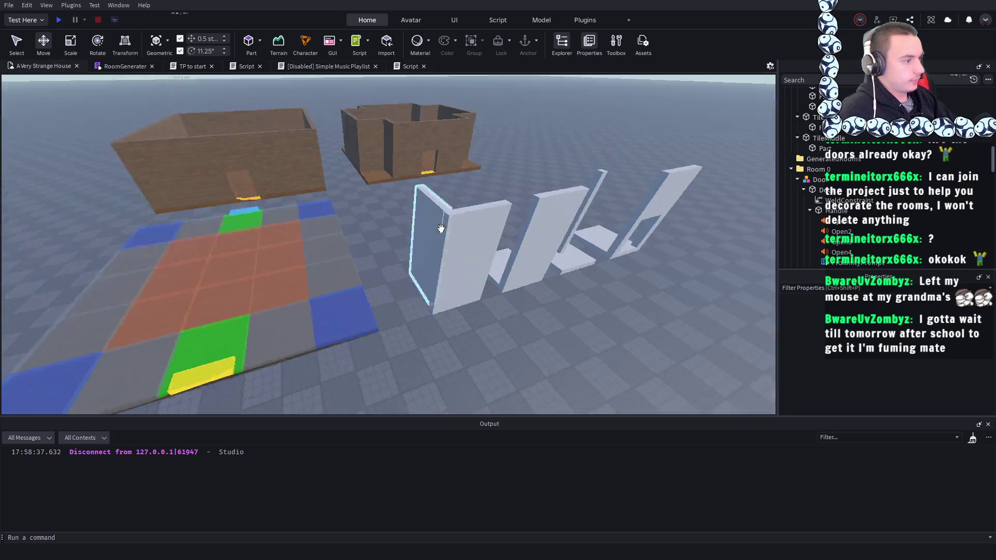
scroll(441, 228, down, 5)
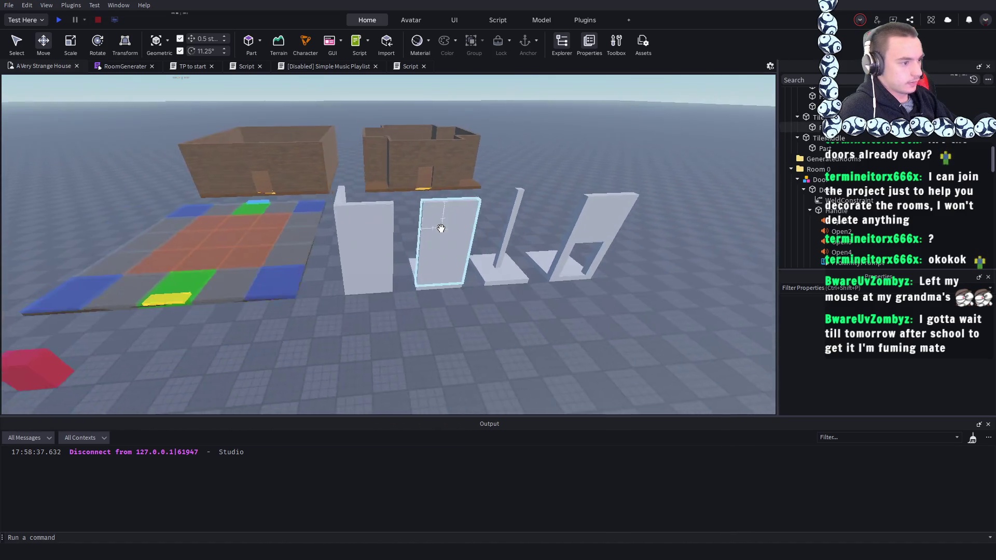
click(407, 66)
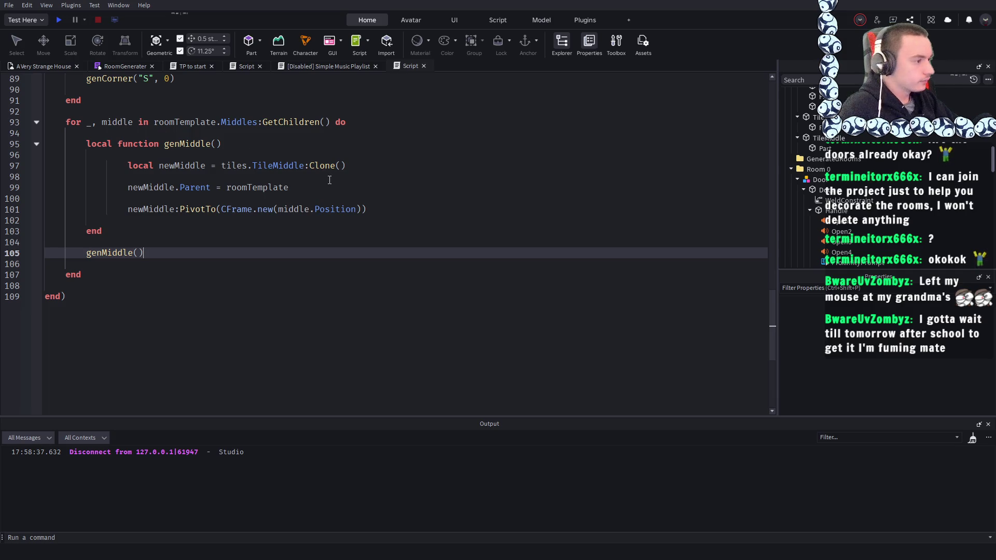
- Delete the extra N, W and S genMiddle calls, leaving a single call with empty arguments
scroll(149, 254, up, 1)
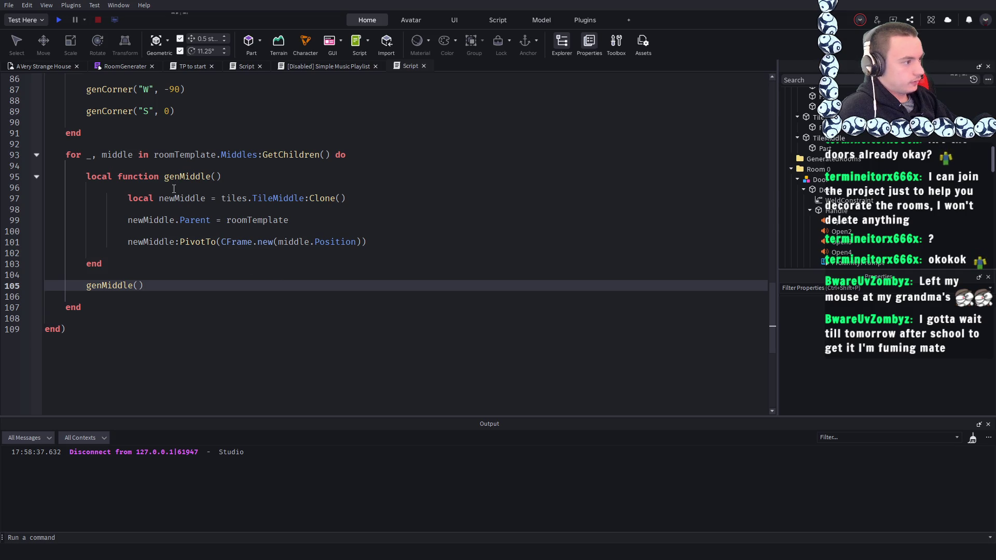
click(239, 174)
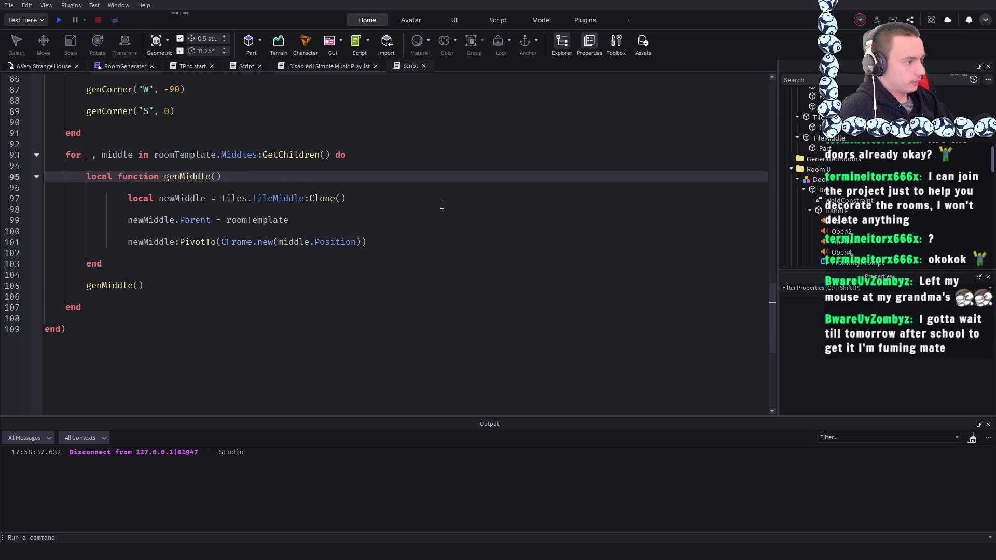
key(Return)
key(Return)
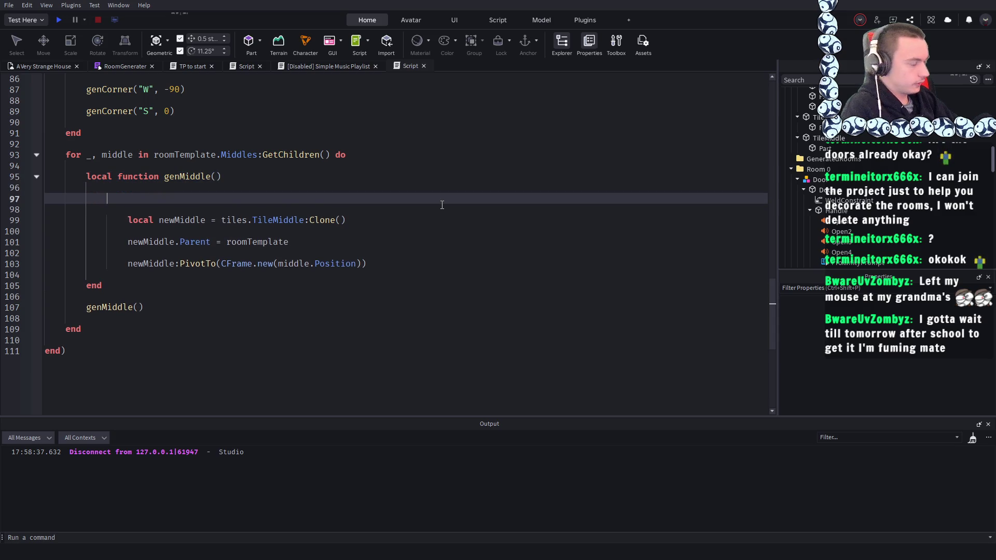
key(ctrl+z)
key(ctrl+z)
key(ctrl+z)
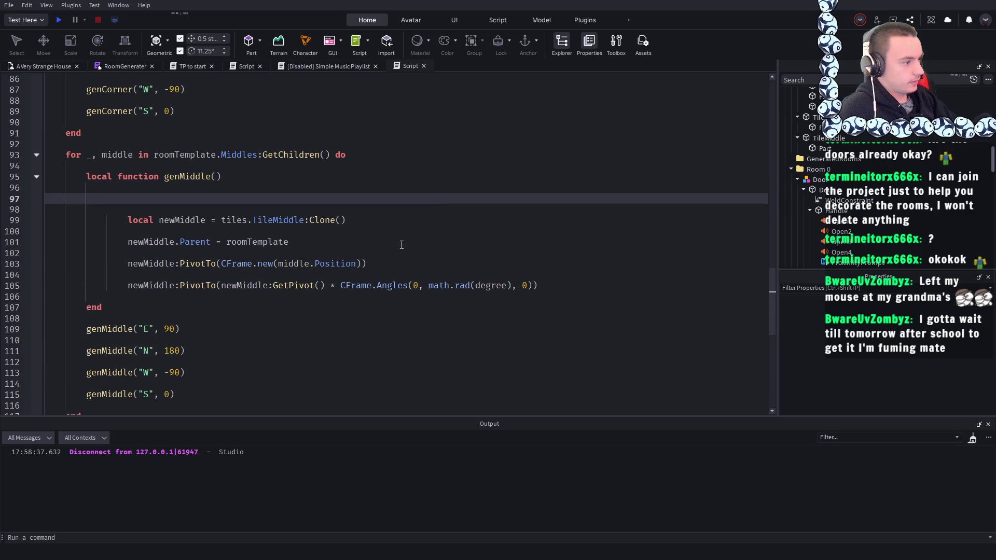
key(BackSpace)
key(BackSpace)
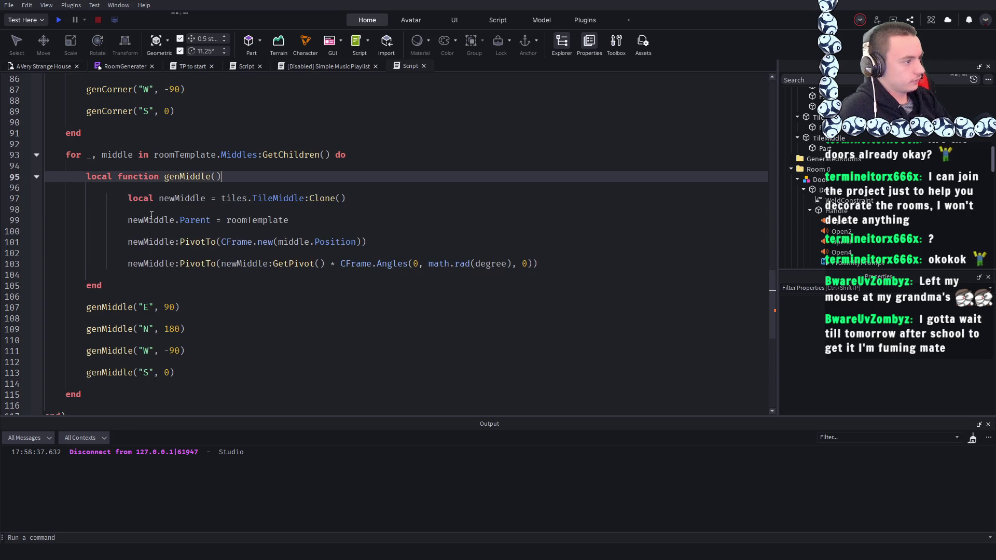
click(205, 380)
mouse_move(205, 380)
mouse_down()
mouse_move(155, 340)
mouse_move(78, 309)
mouse_move(28, 327)
mouse_up()
key(BackSpace)
key(BackSpace)
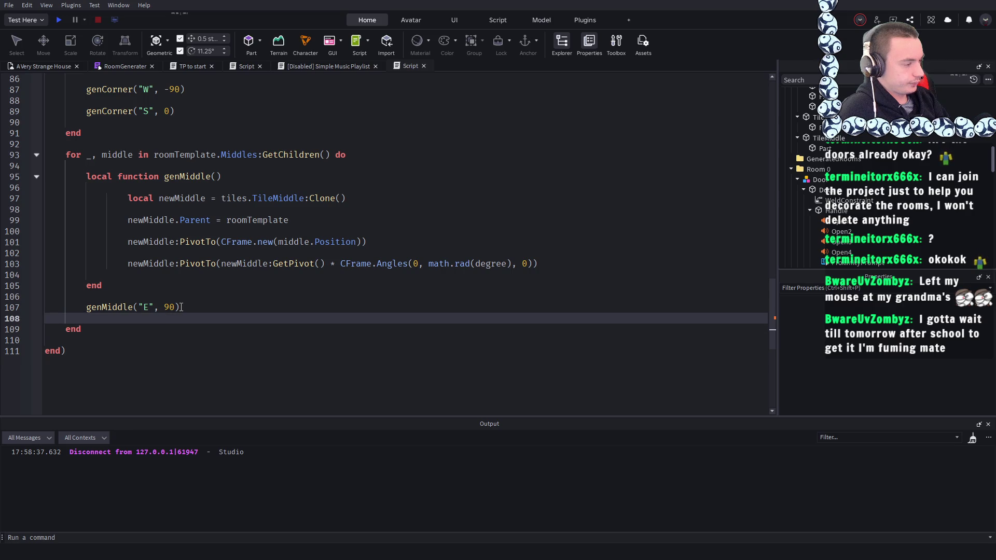
drag(179, 307, 139, 306)
text(")
key(BackSpace)
- Give genMiddle a ranNum parameter and call it with math.random(1, 4)
click(314, 190)
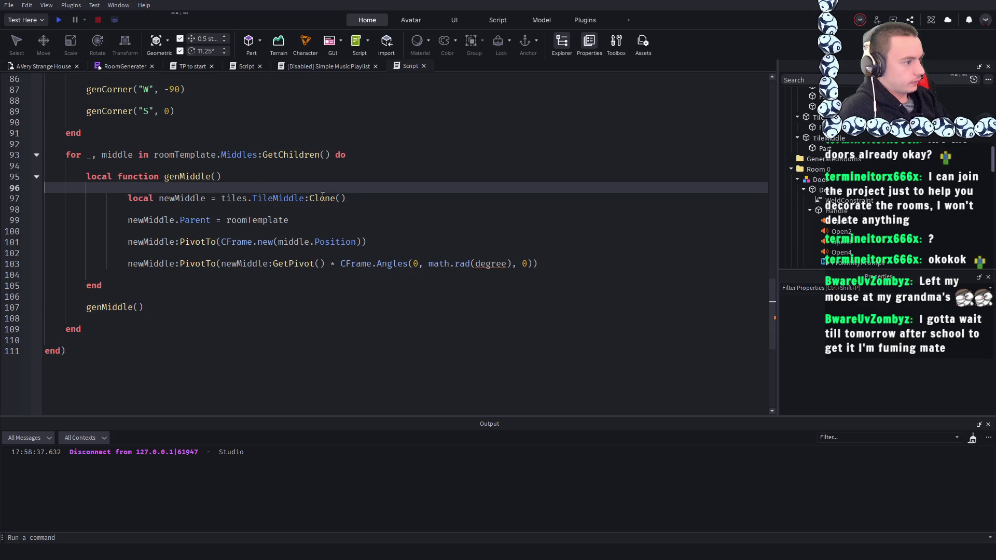
click(500, 265)
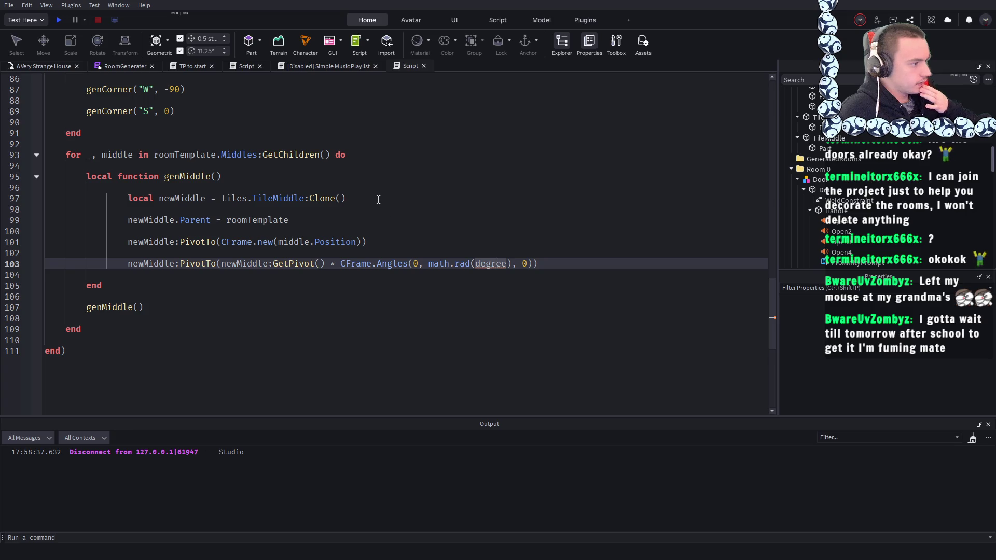
click(361, 186)
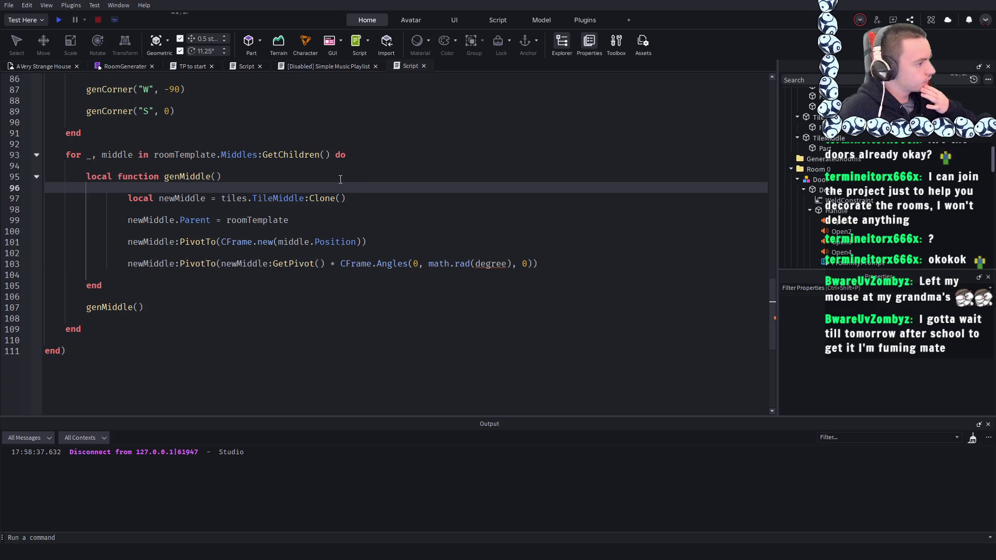
click(215, 177)
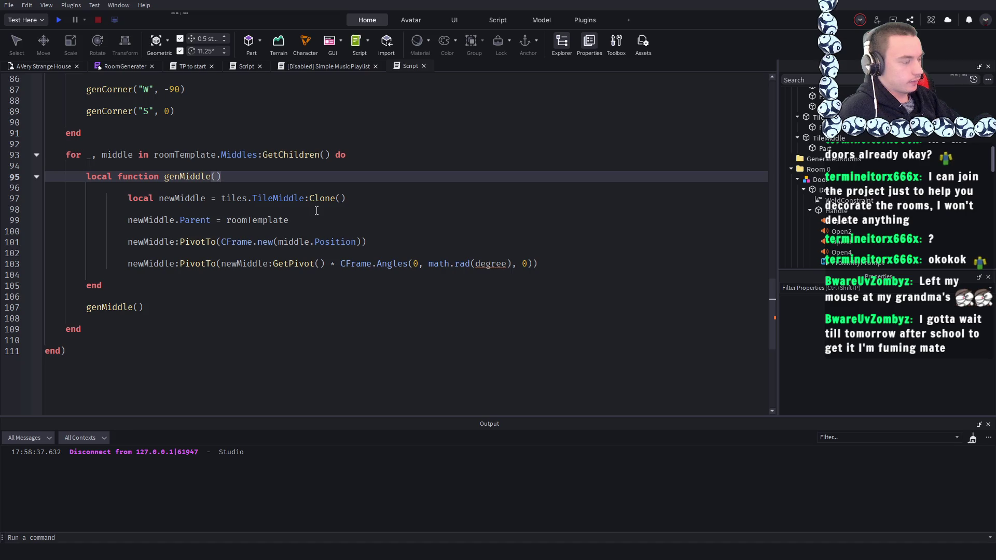
click(138, 307)
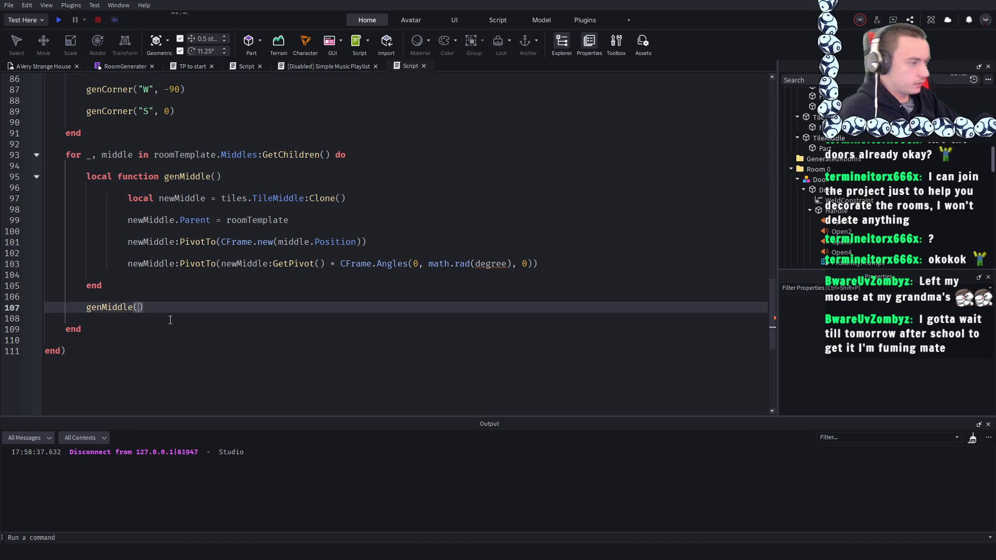
text(math.random()
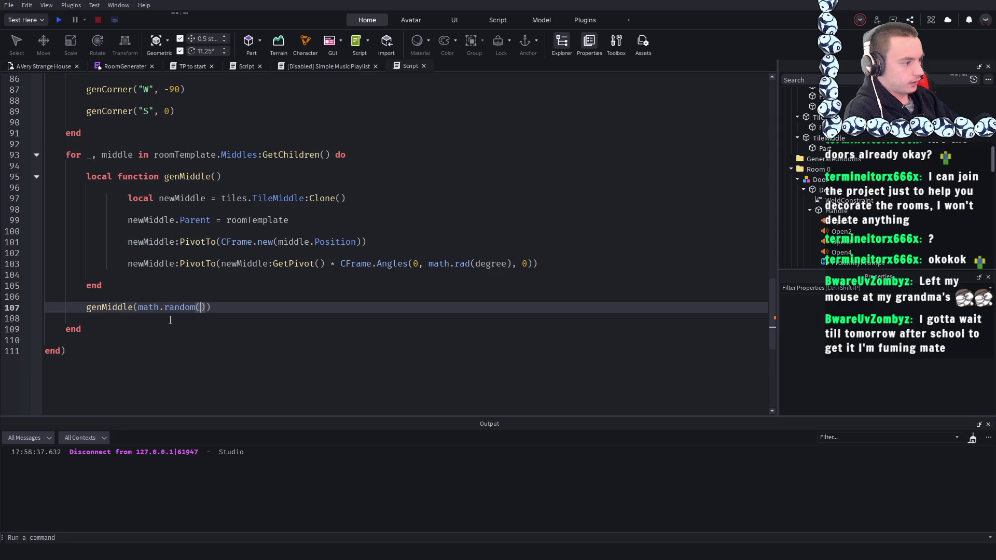
text(1, 4)
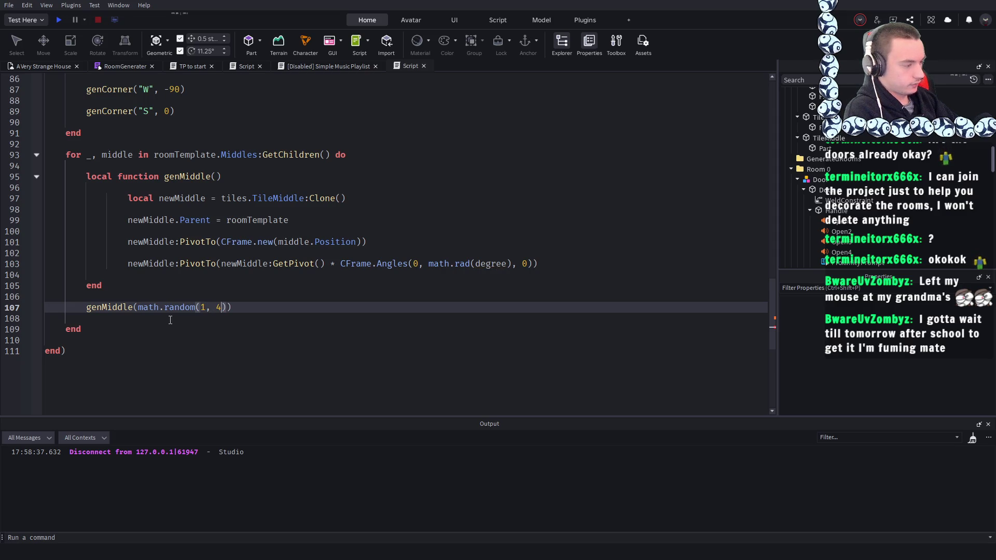
click(240, 201)
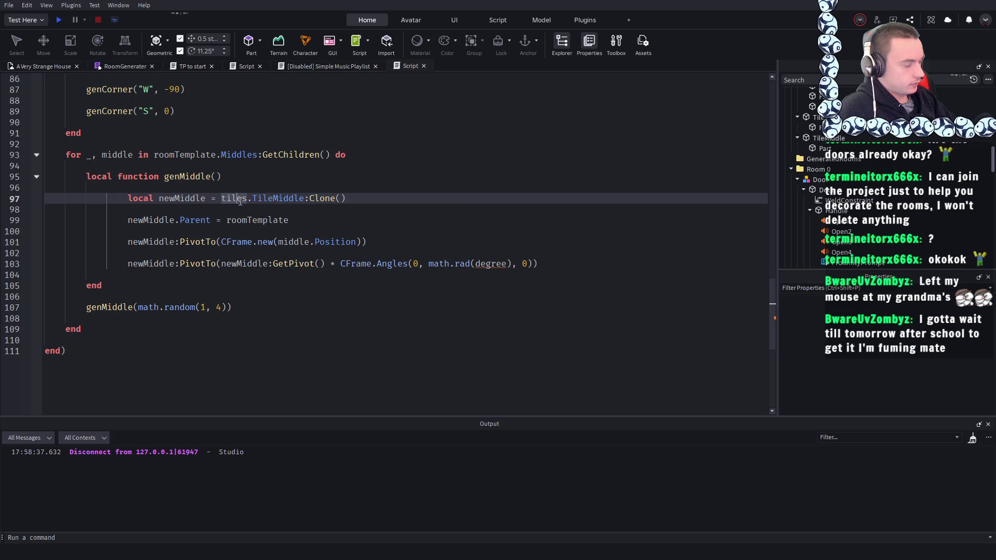
click(216, 177)
text(ranNum)
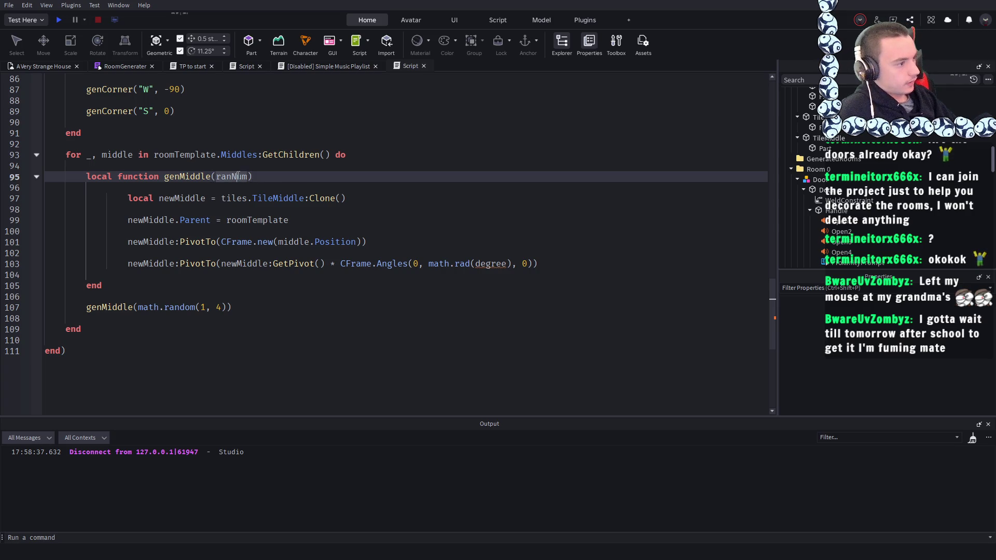
- Replace degree in the rotation line with ranNum * 90, and fix its indentation
double_click(493, 264)
text(ranNum)
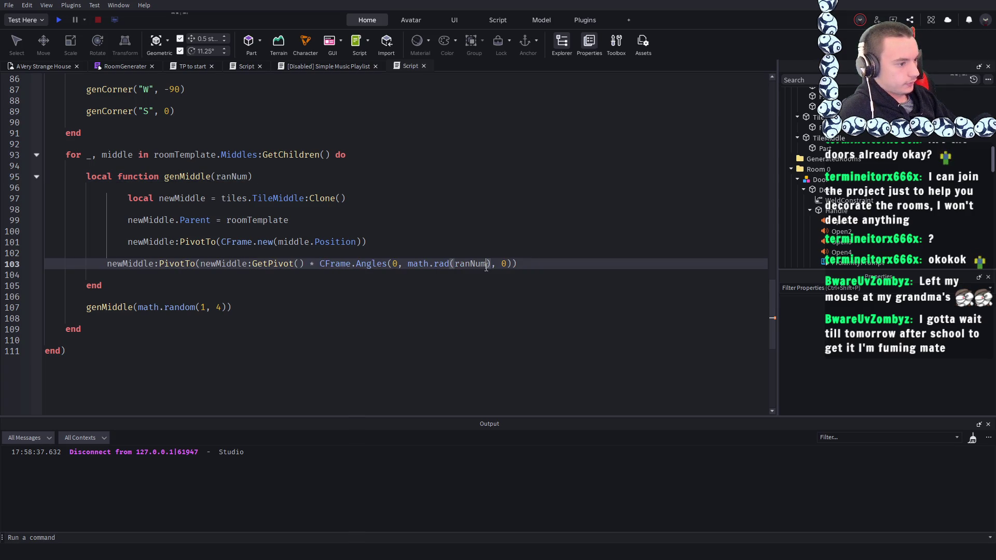
text(* 90)
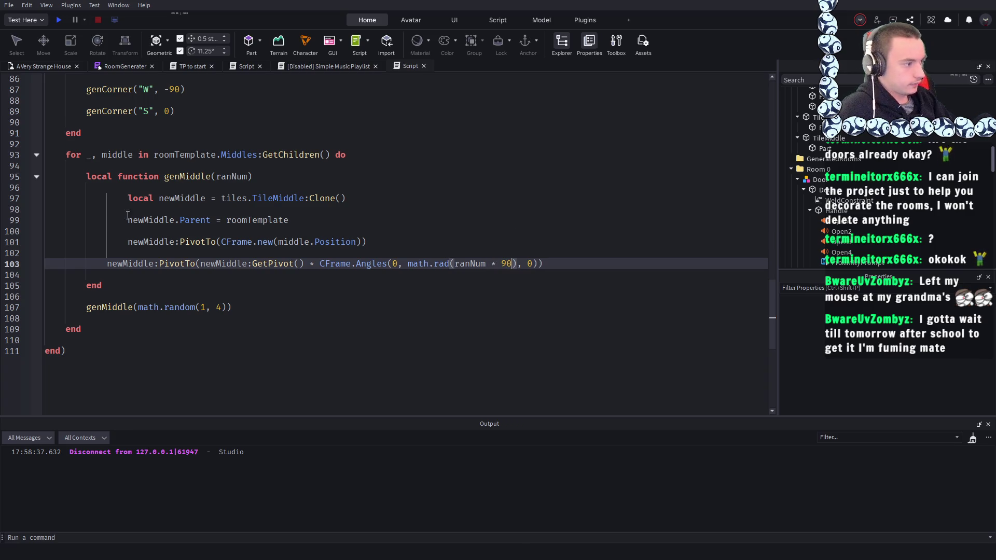
click(101, 261)
key(Tab)
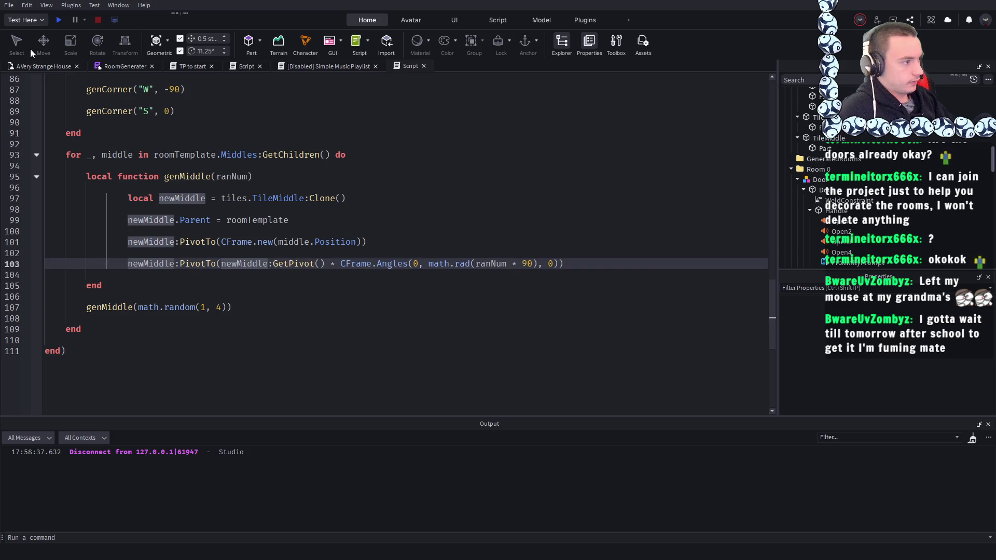
click(30, 76)
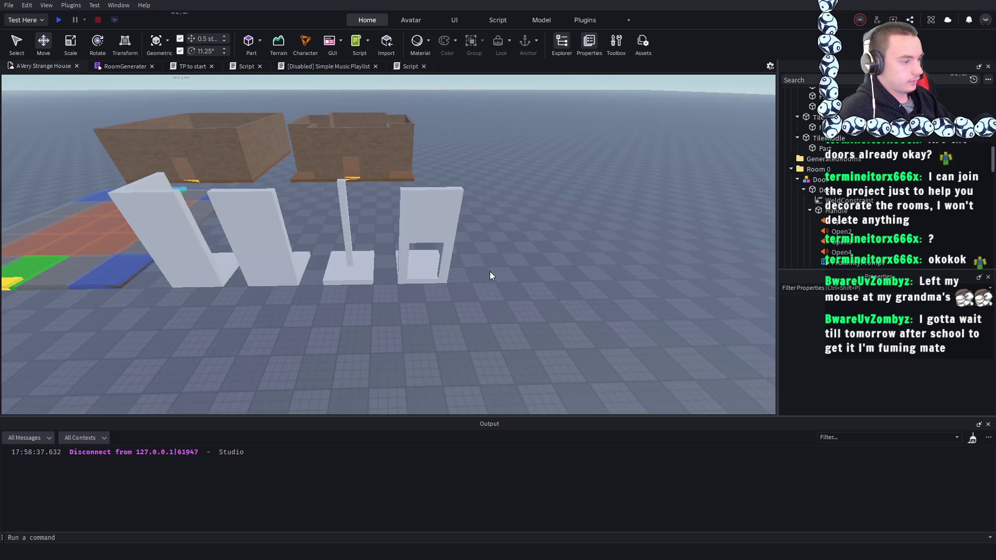
- Duplicate the thin middle tile part, offset the copy 3.5 studs and colour it red, then play-test
key(w)
click(441, 240)
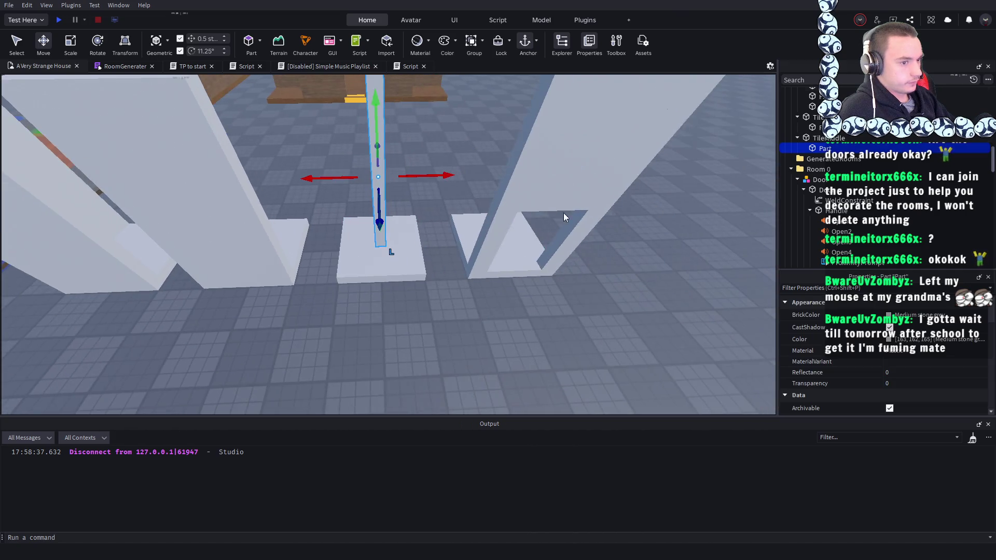
key(ctrl+d)
drag(427, 176, 469, 175)
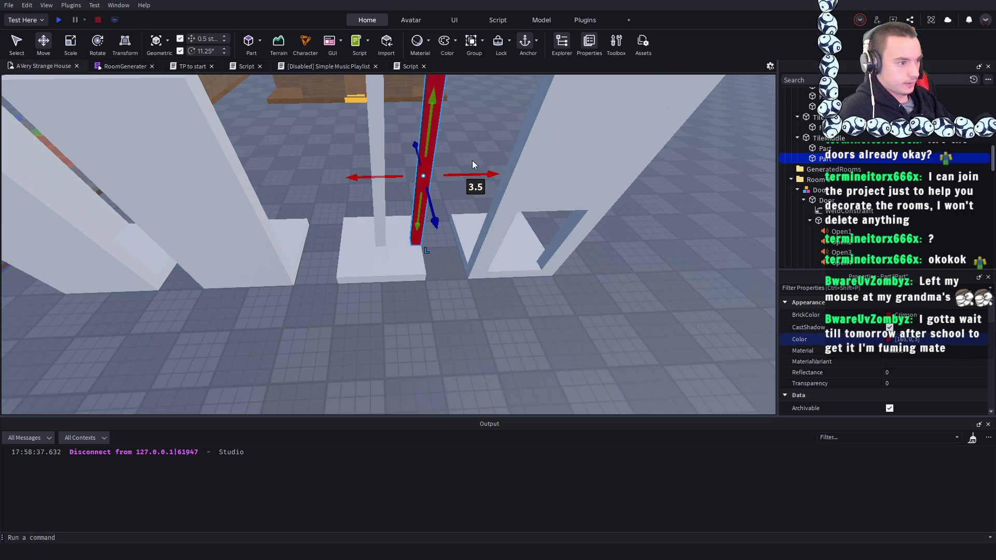
click(893, 353)
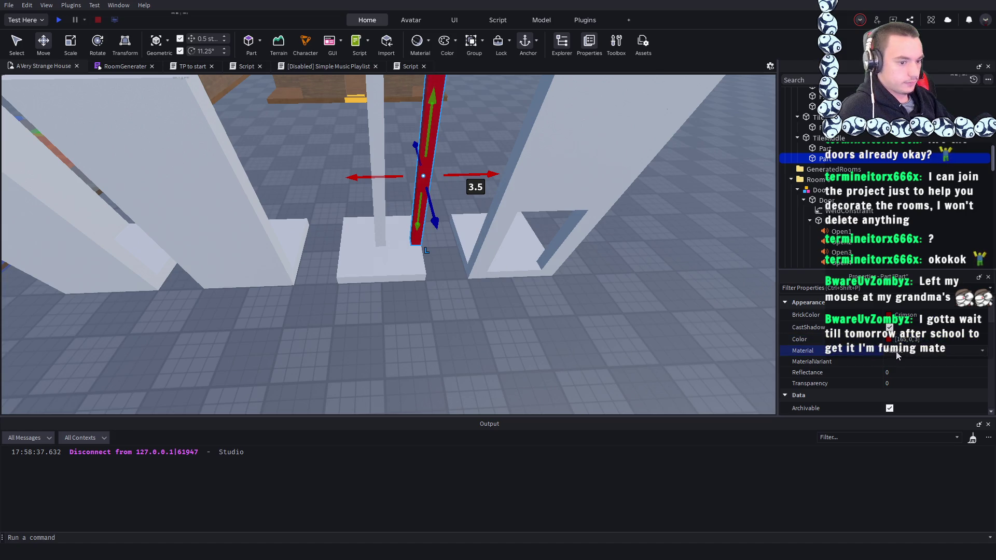
click(534, 391)
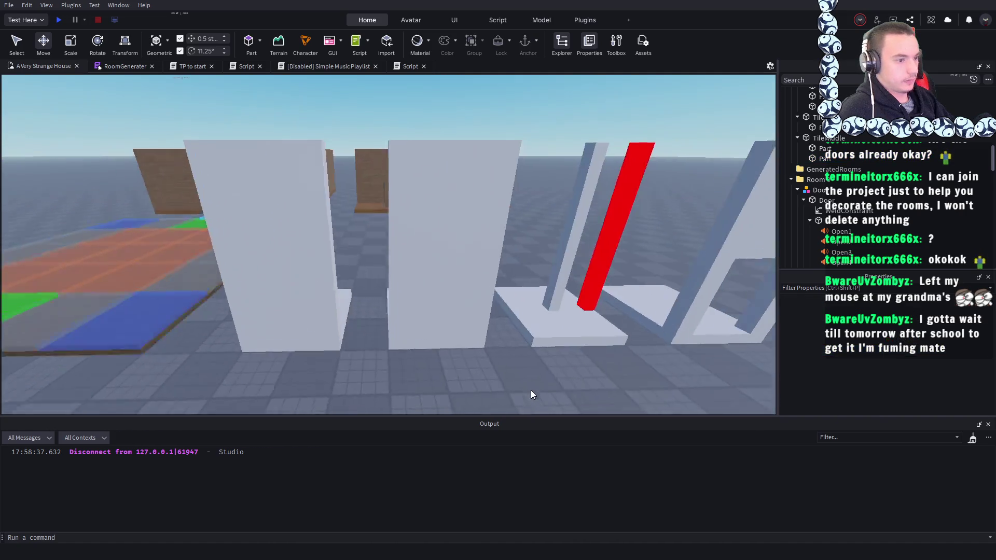
click(59, 19)
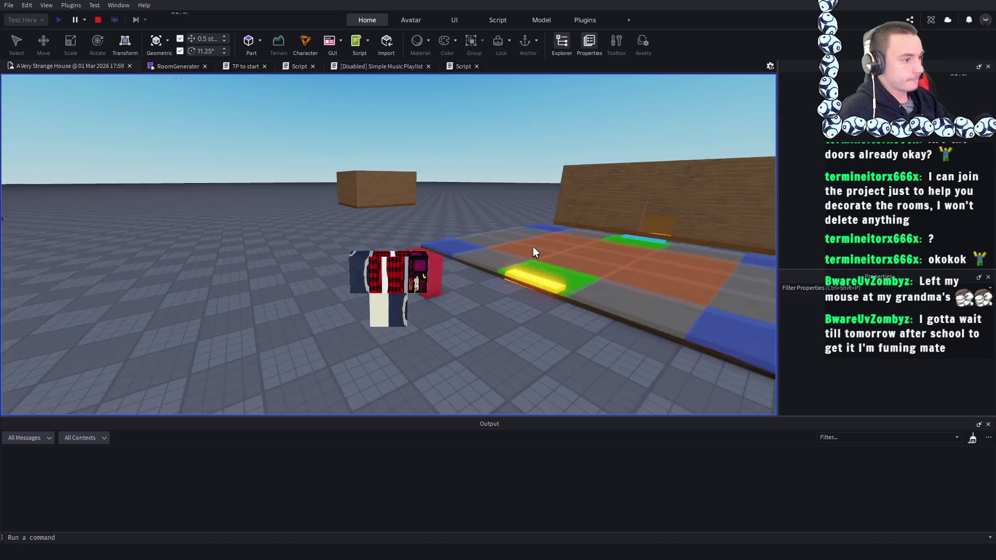
- Walk the character over the yellow teleport pad into the spiked room, zooming in and out
key(w)
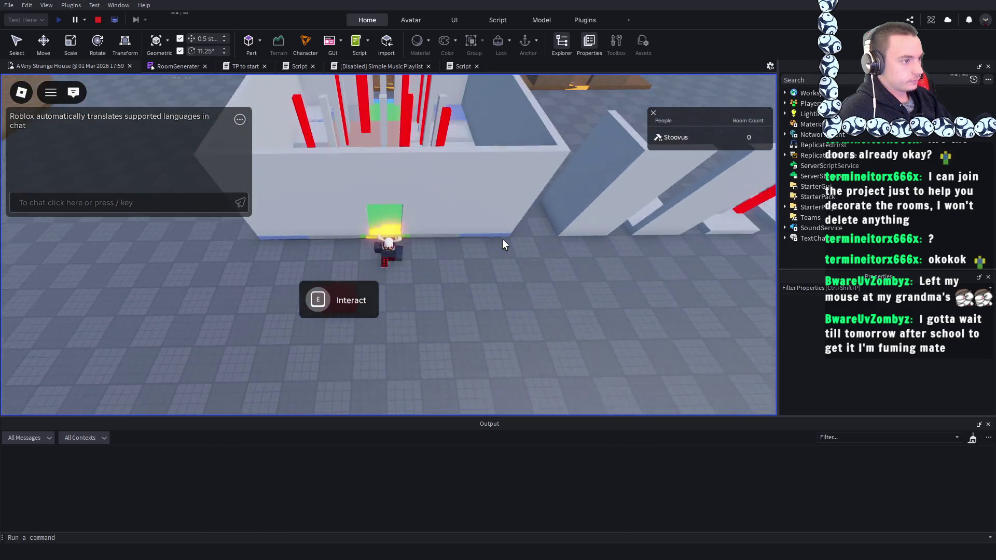
key(w)
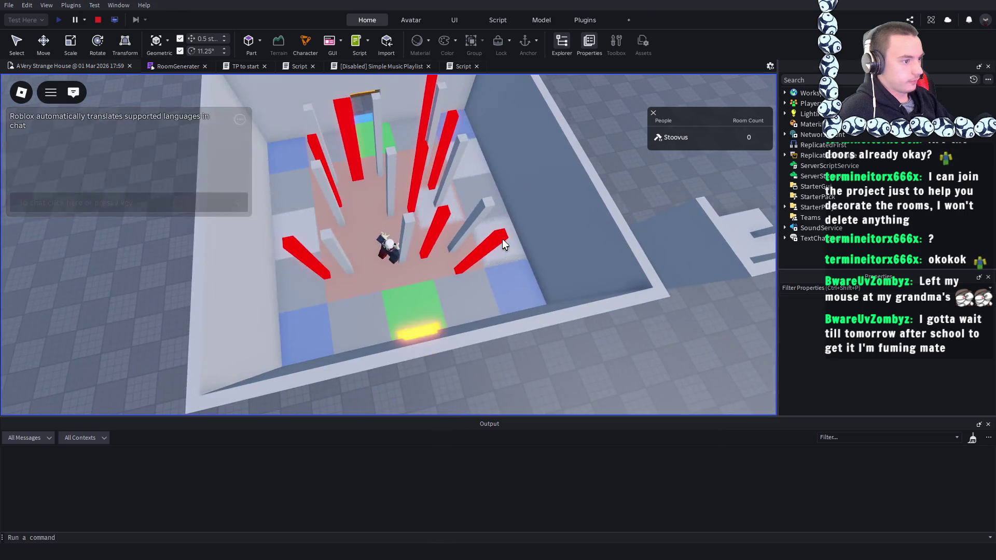
key(w)
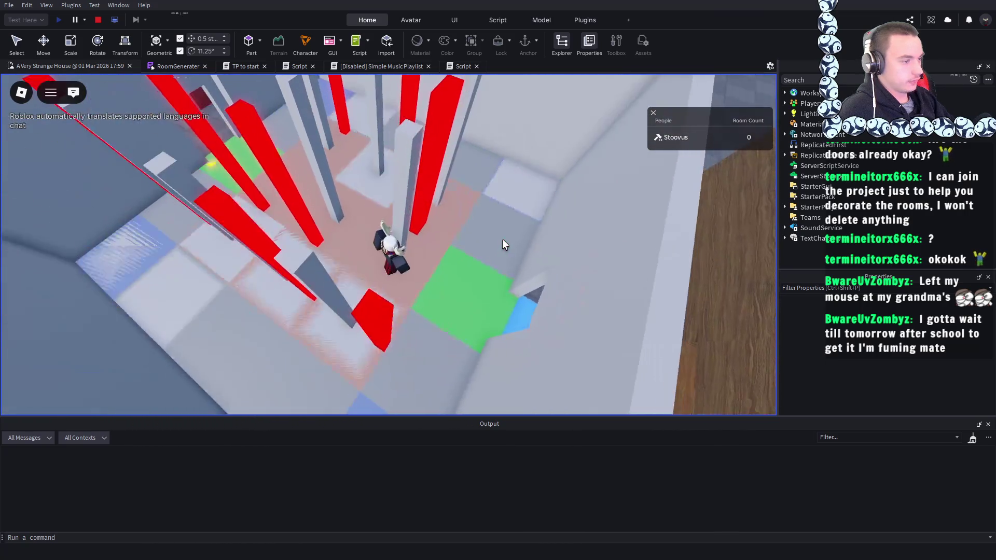
scroll(502, 244, up, 5)
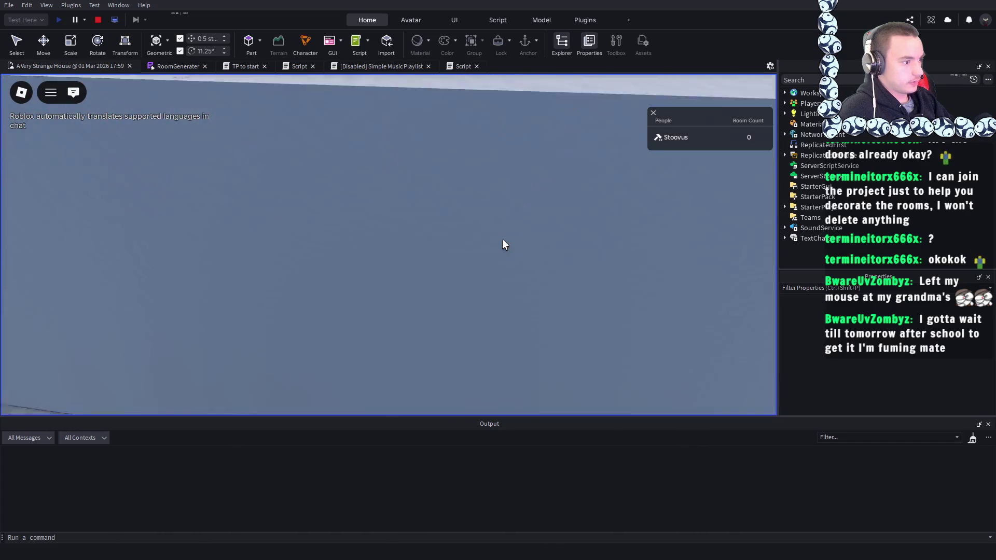
scroll(502, 243, down, 8)
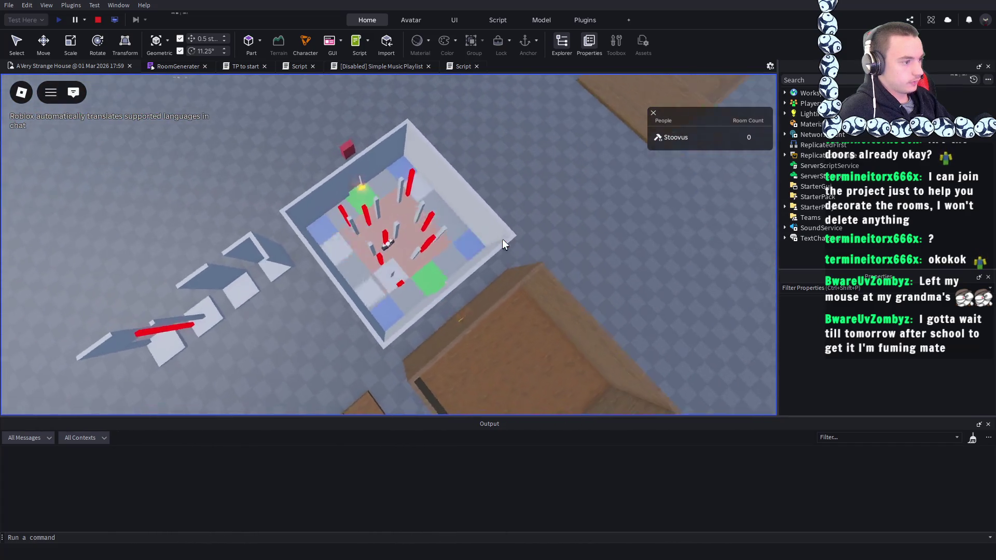
scroll(502, 240, up, 6)
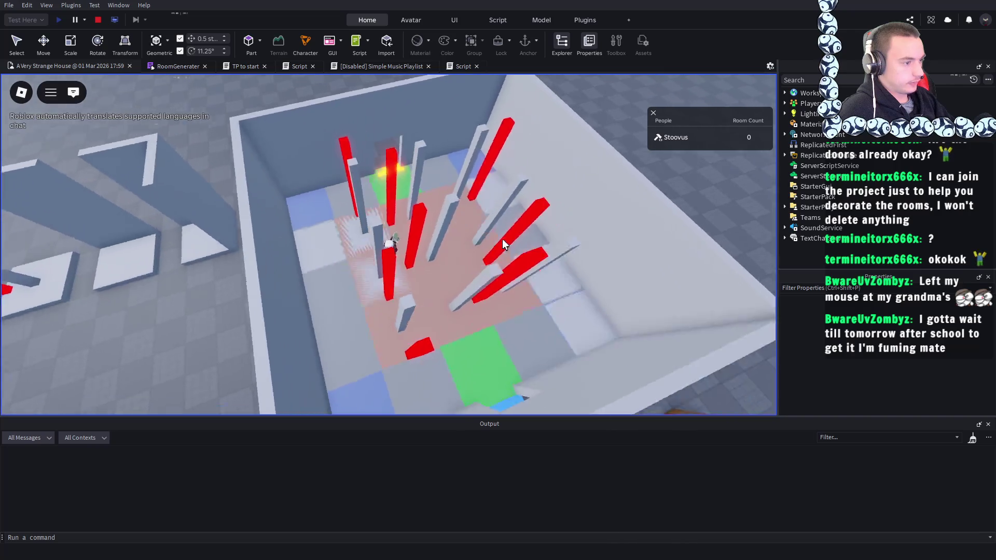
scroll(502, 244, down, 3)
- Orbit around the room to check the red-marked tiles' random rotations, then stop the playtest
key(Left)
key(Left)
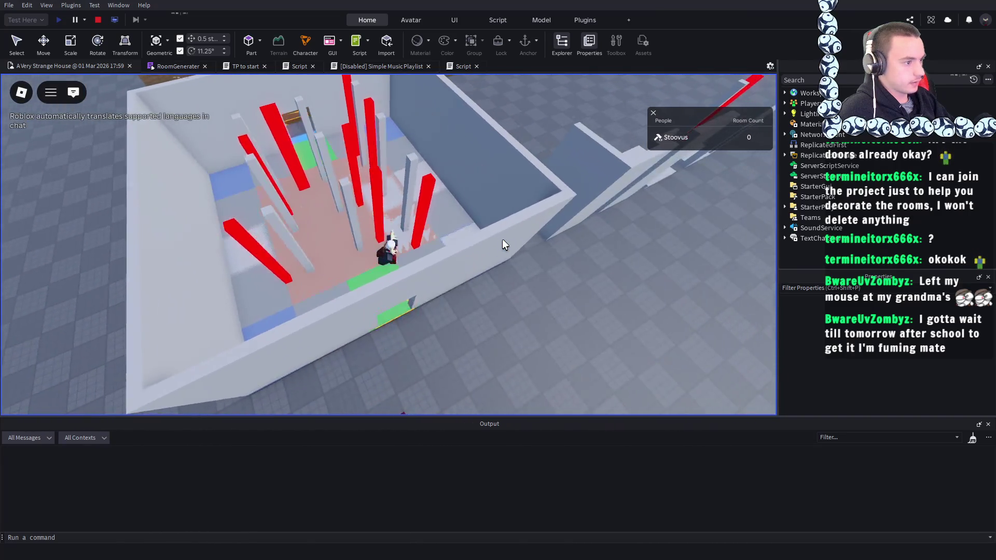
key(Left)
key(Left)
scroll(502, 244, down, 3)
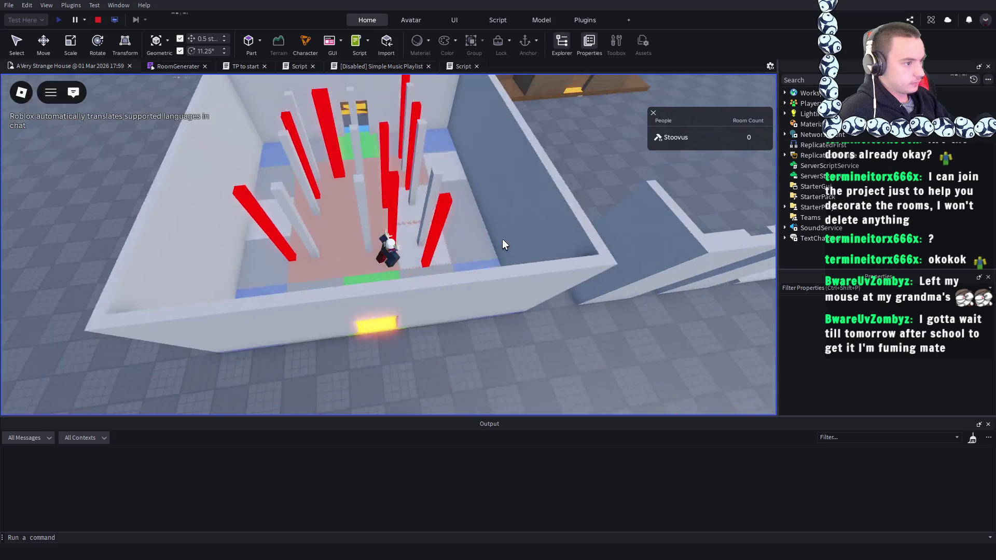
scroll(502, 243, up, 3)
key(Left)
key(Left)
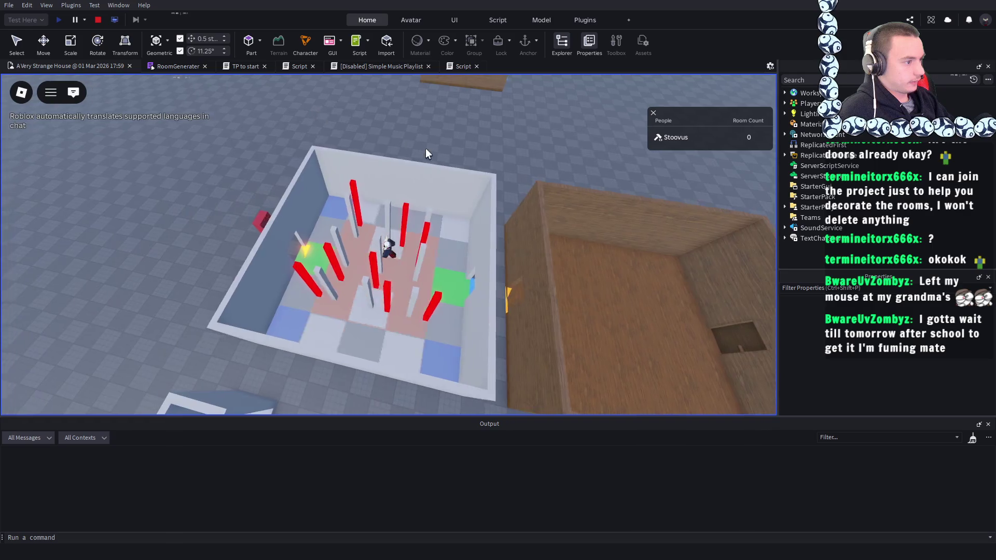
scroll(437, 151, up, 10)
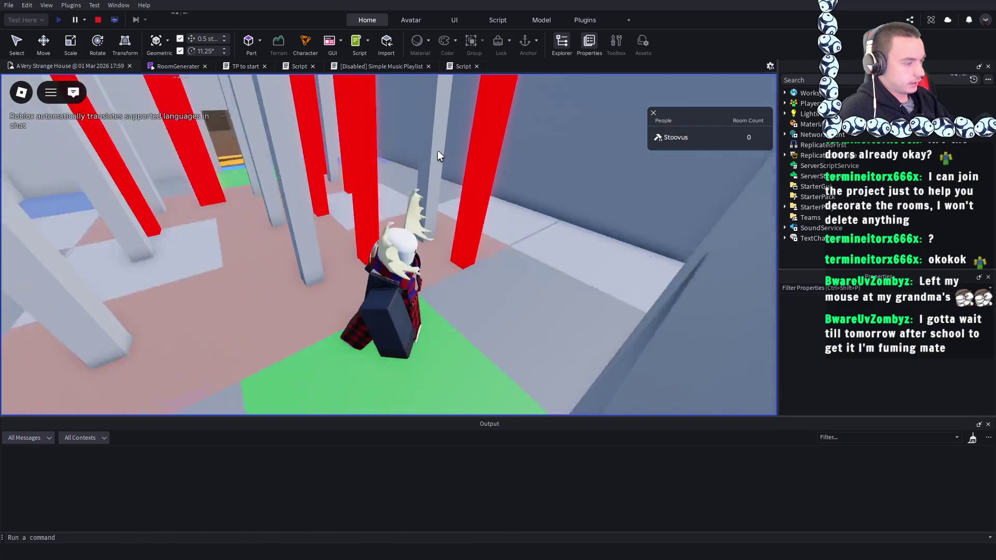
scroll(388, 244, down, 10)
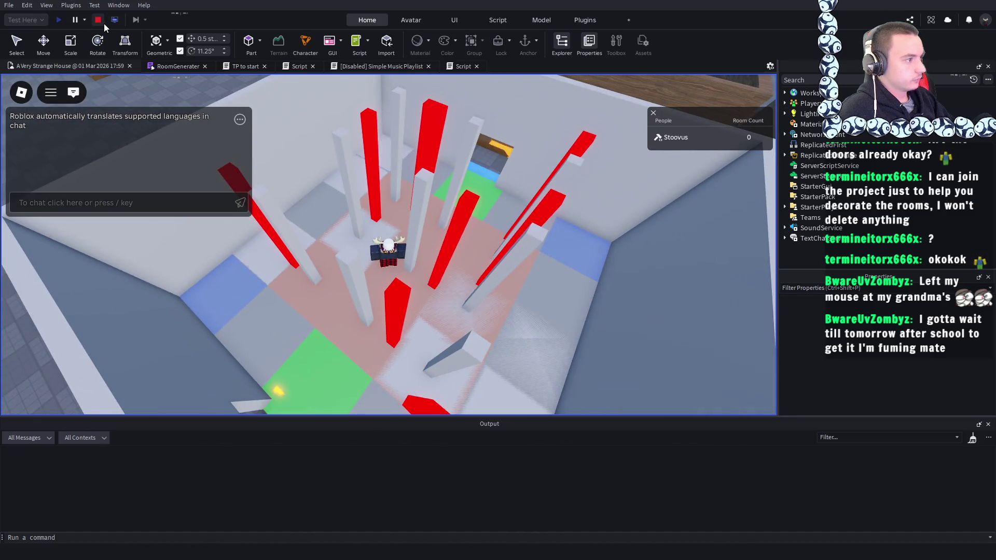
click(98, 21)
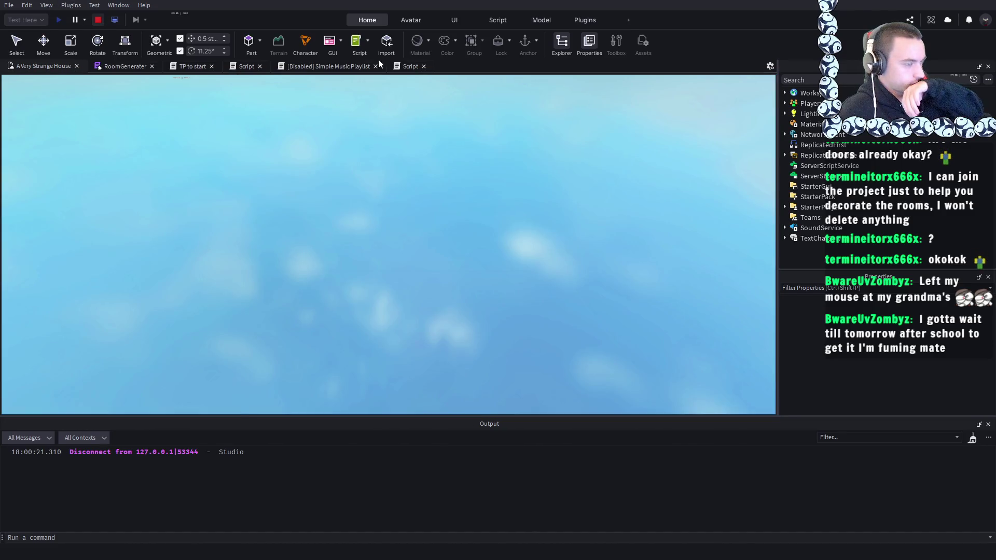
- Rename the room template's centre floor tile to TrueMiddle
scroll(441, 147, up, 10)
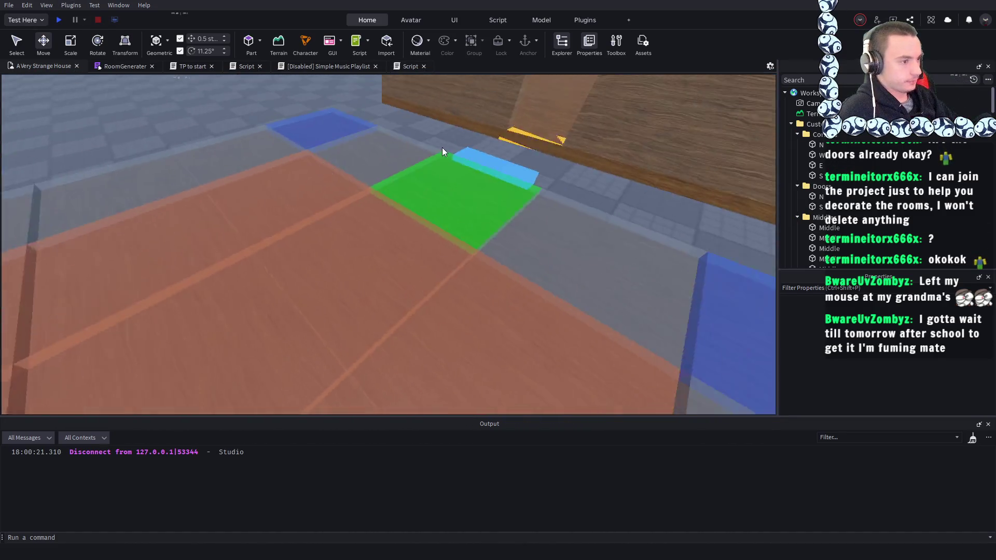
scroll(443, 148, down, 10)
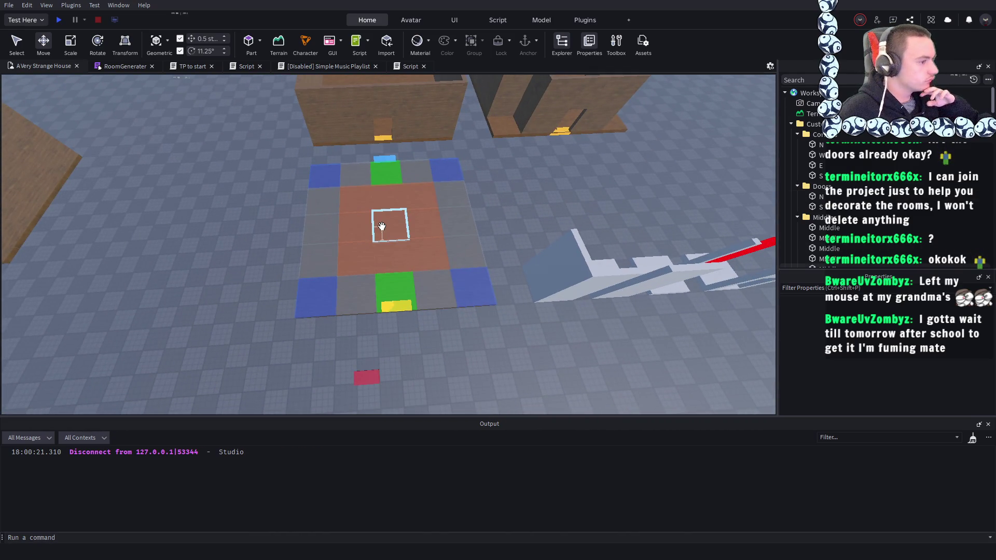
click(382, 226)
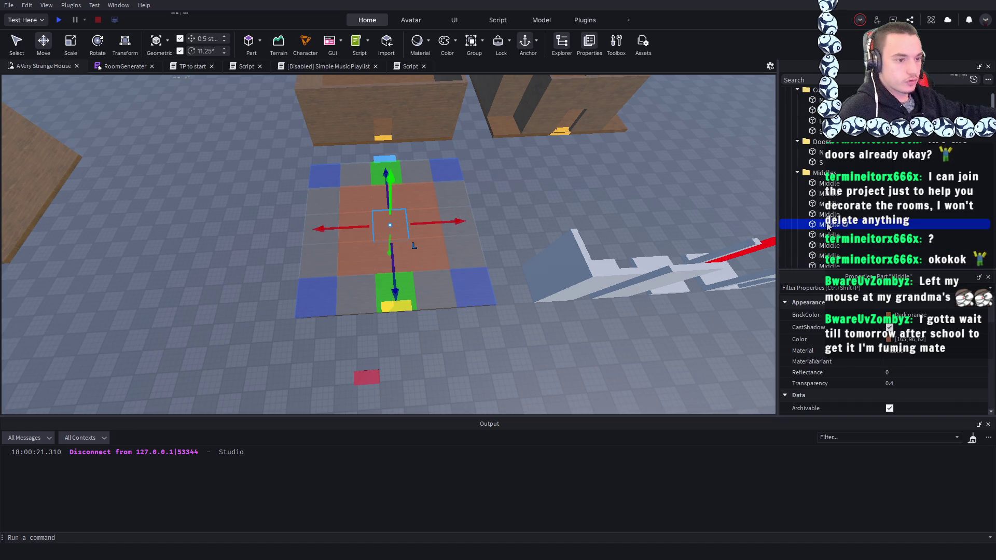
key(F2)
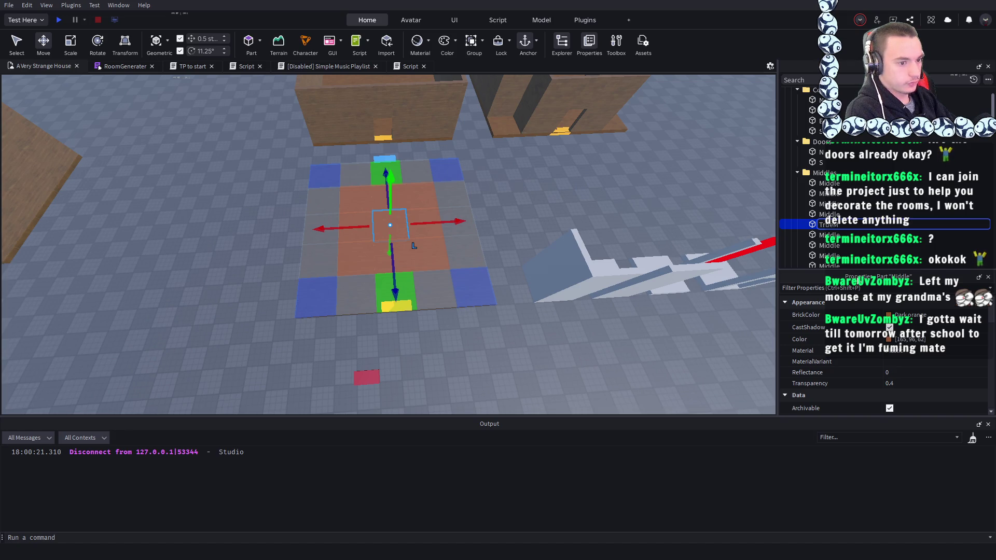
key(Return)
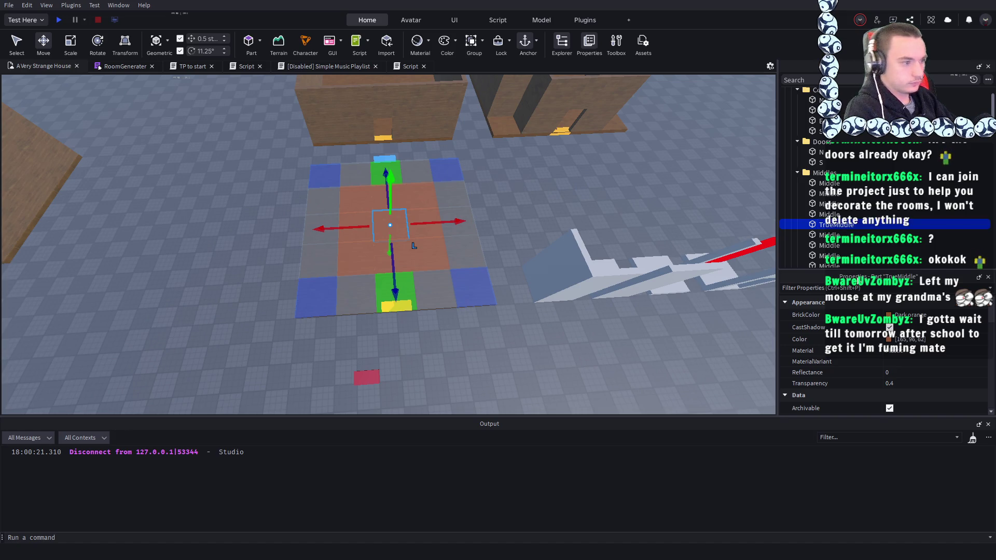
- Deselect it and move the view back to select the red part among the walls
click(537, 210)
key(w)
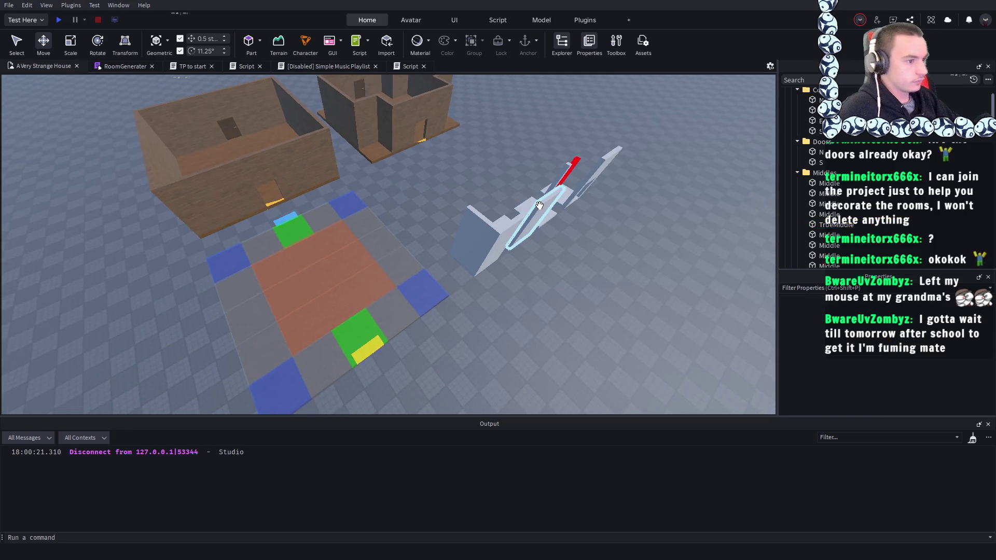
key(s)
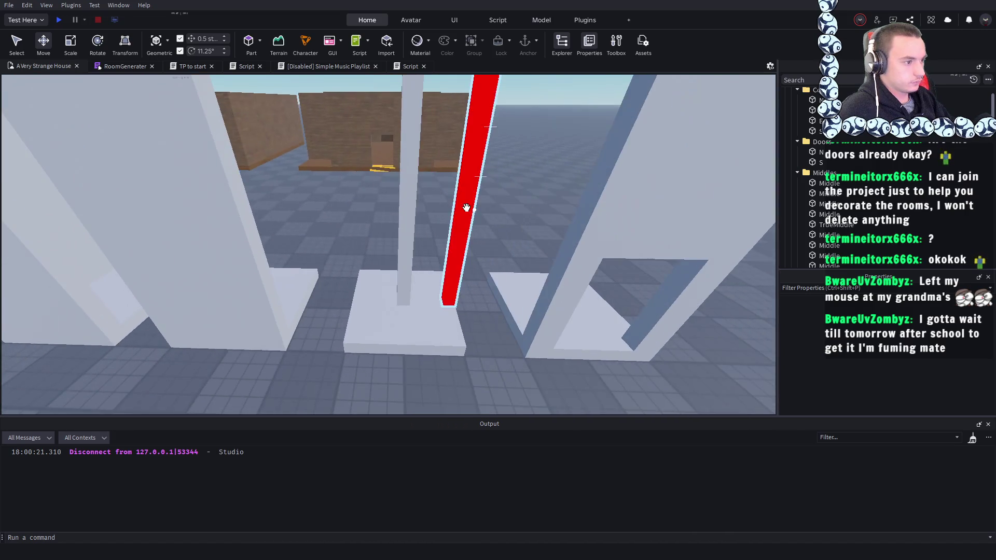
click(434, 213)
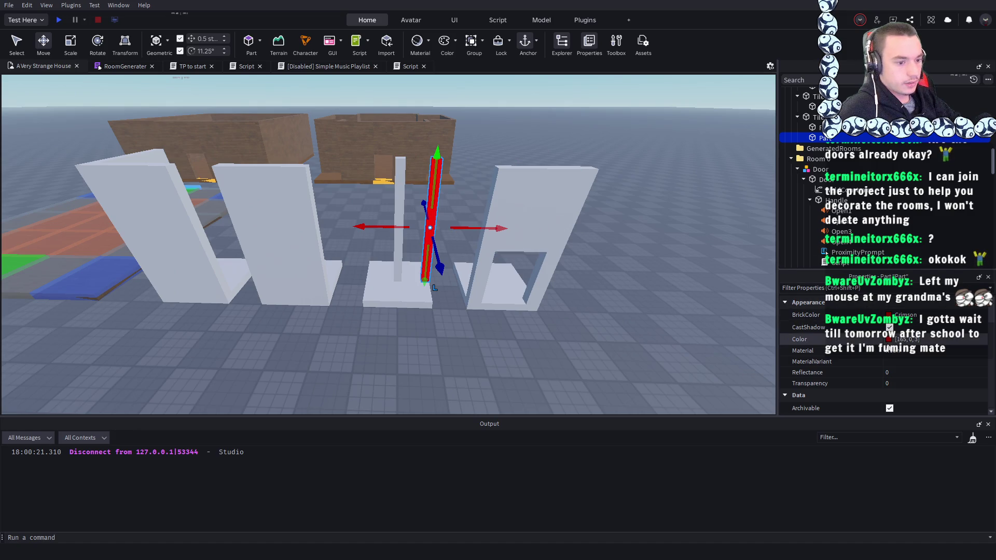
- Delete the red part and scale the grey pillar much wider
key(f)
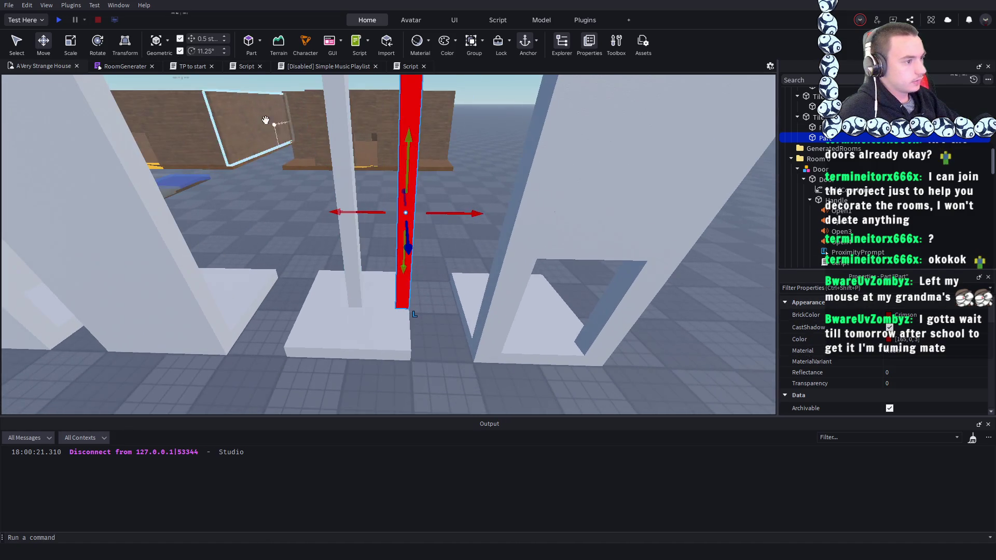
key(Delete)
click(404, 189)
click(82, 47)
drag(282, 220, 369, 218)
scroll(366, 222, down, 5)
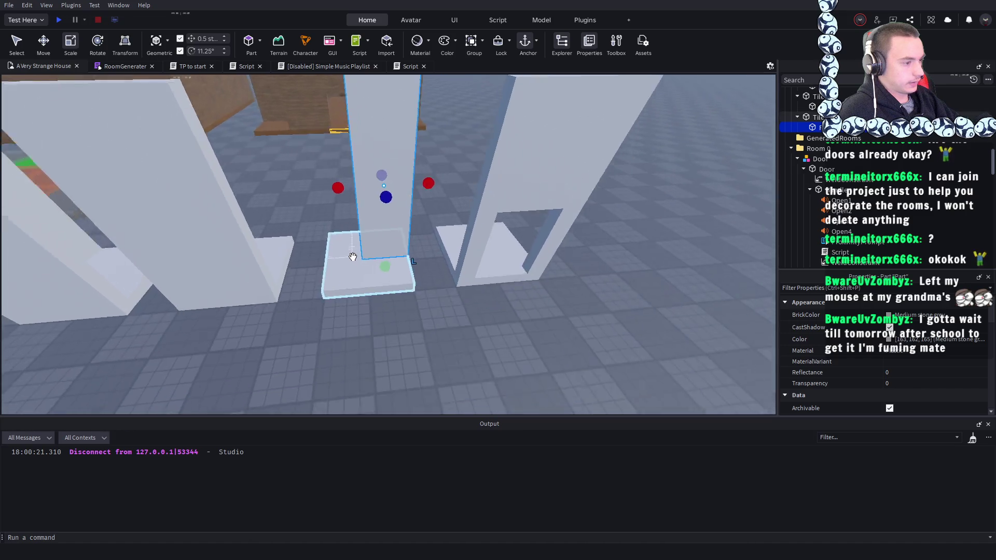
scroll(425, 261, up, 5)
scroll(425, 262, down, 10)
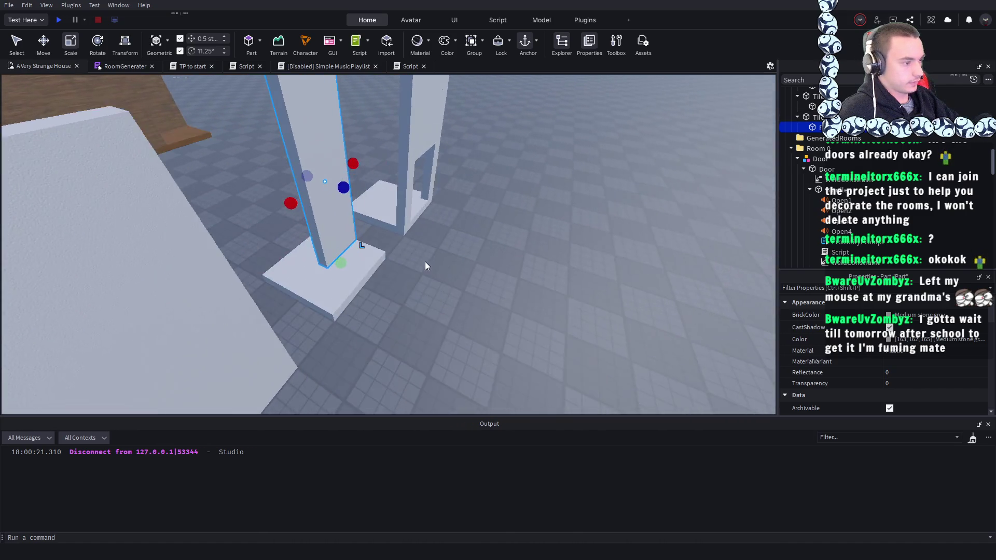
click(463, 310)
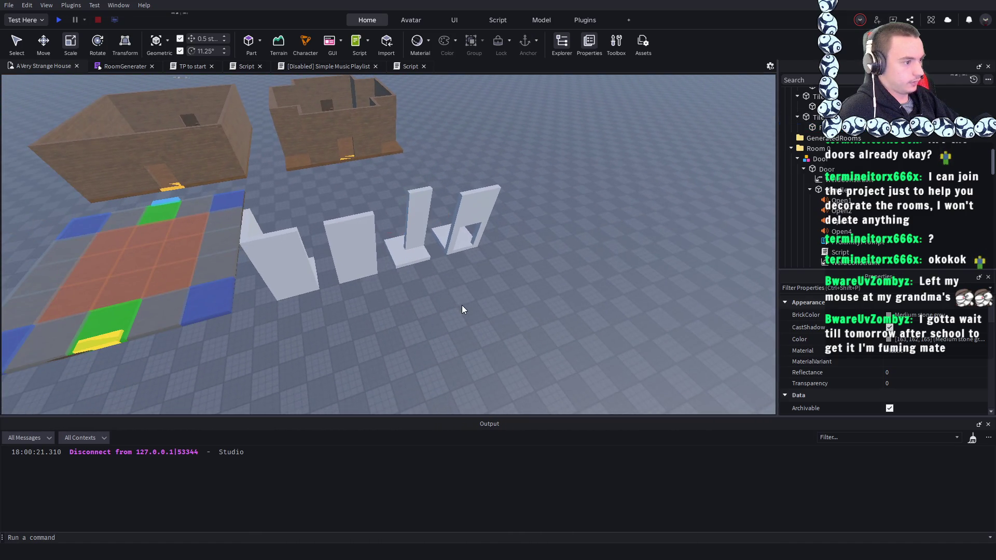
- Move the middle pillar wall piece to the right of the other pieces
scroll(462, 305, down, 3)
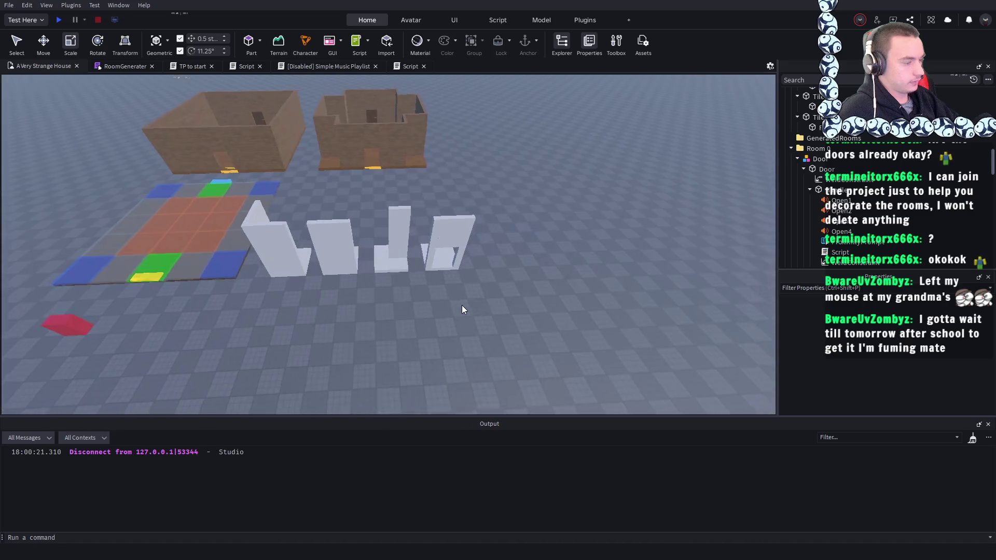
scroll(347, 275, up, 5)
key(a)
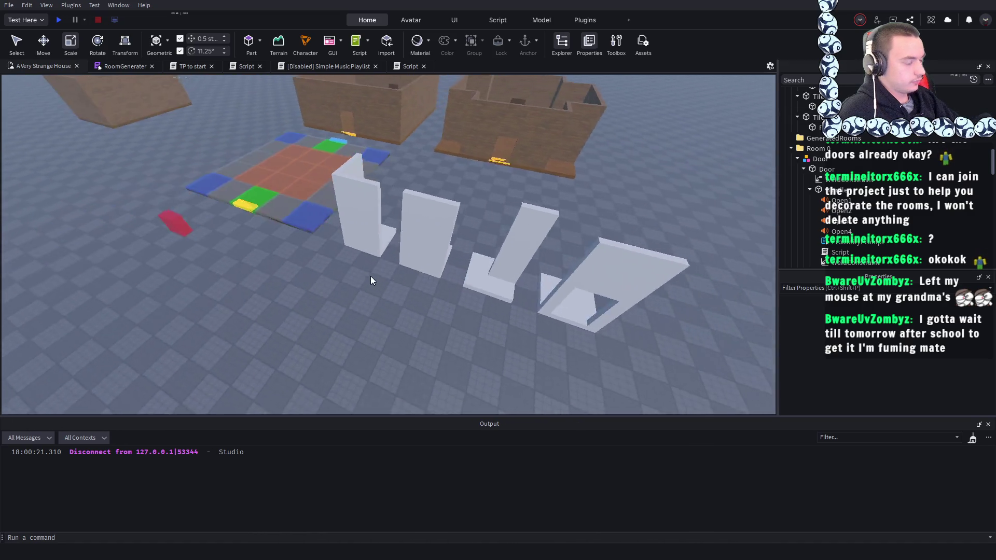
scroll(371, 280, up, 5)
click(381, 233)
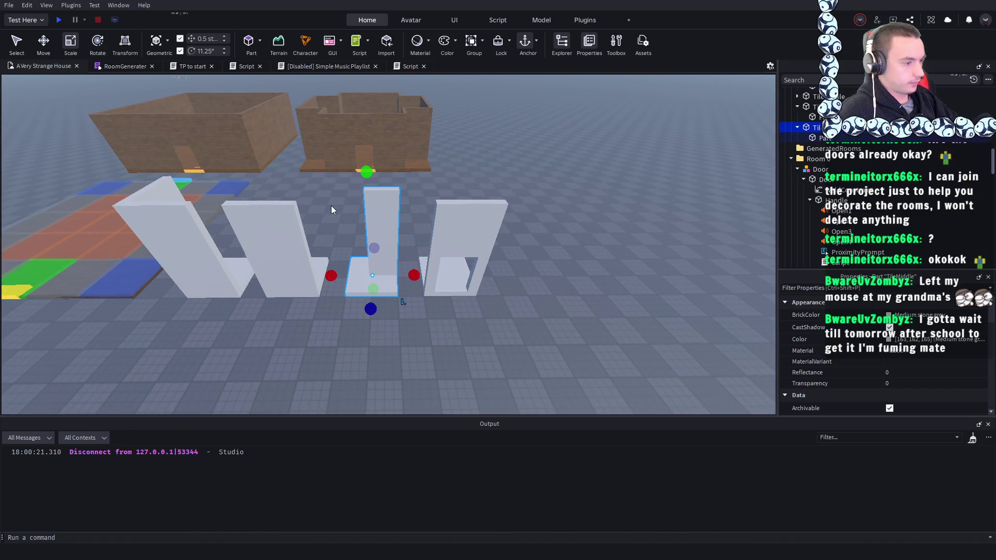
click(44, 41)
mouse_move(444, 273)
mouse_down()
mouse_move(438, 291)
mouse_move(582, 293)
mouse_up()
scroll(581, 310, up, 10)
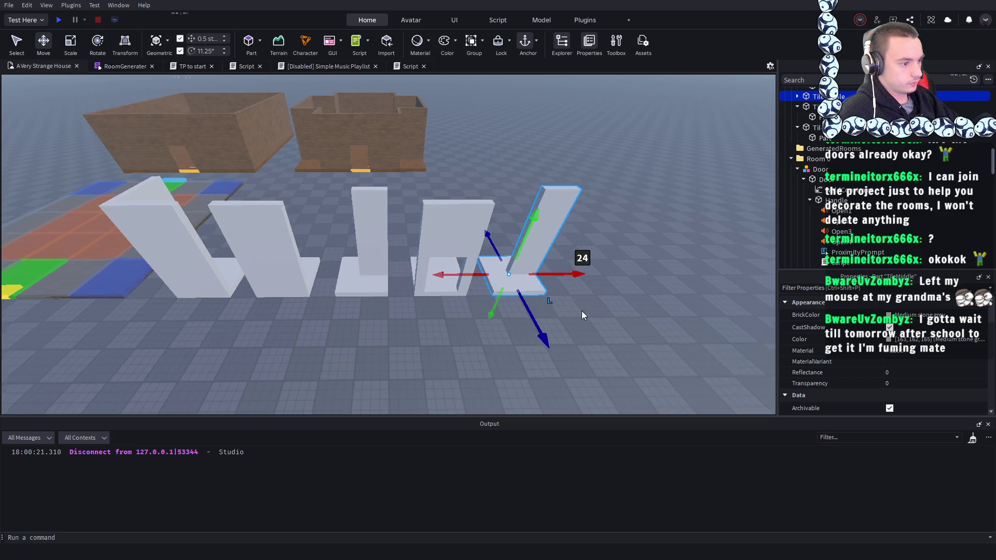
scroll(582, 315, down, 10)
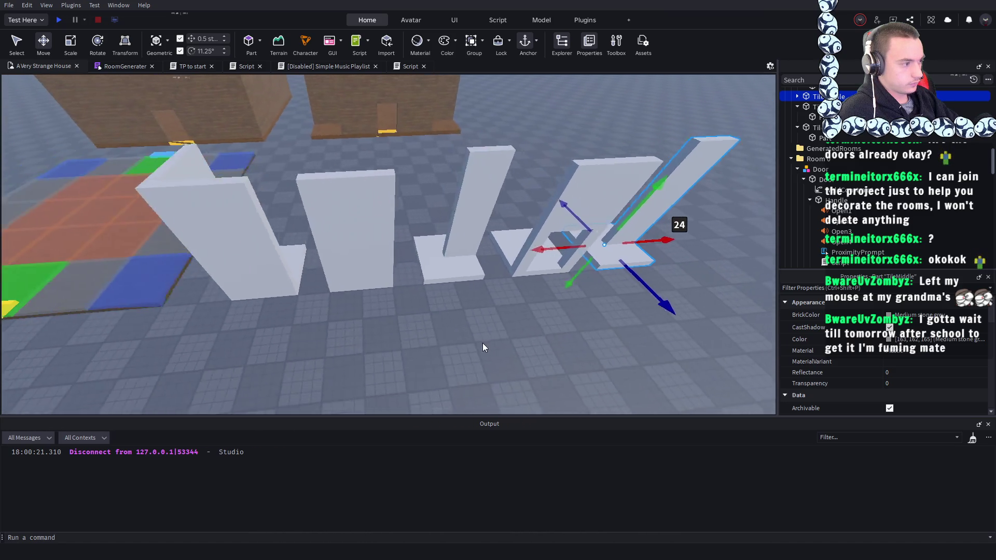
- Rename the tile model holding the rightmost wall piece to TileTrueMiddle
click(210, 213)
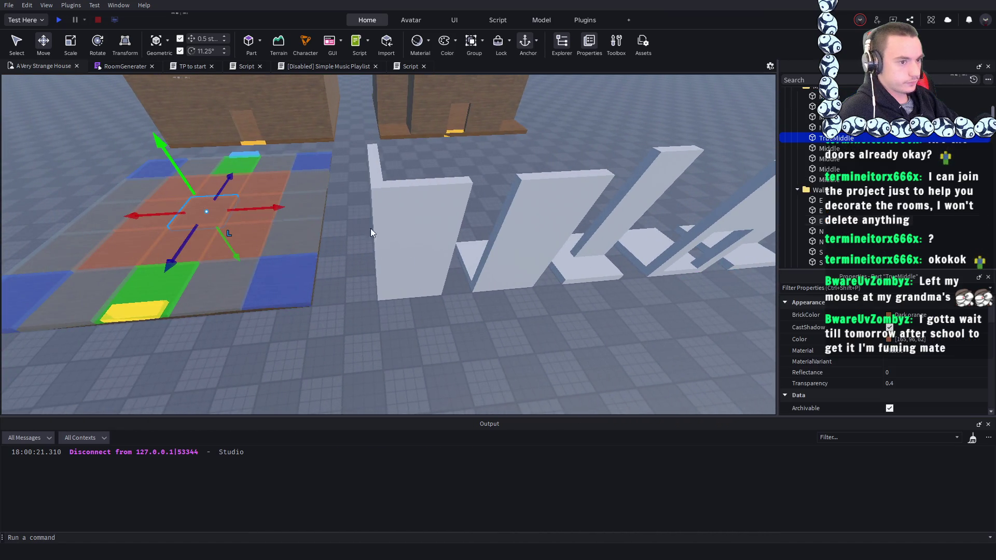
scroll(370, 233, down, 5)
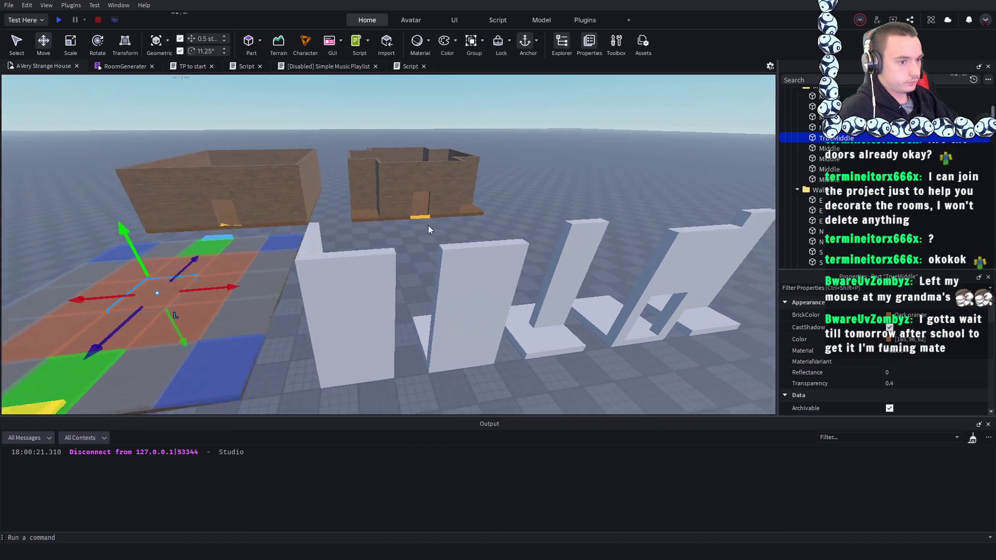
scroll(937, 236, up, 2)
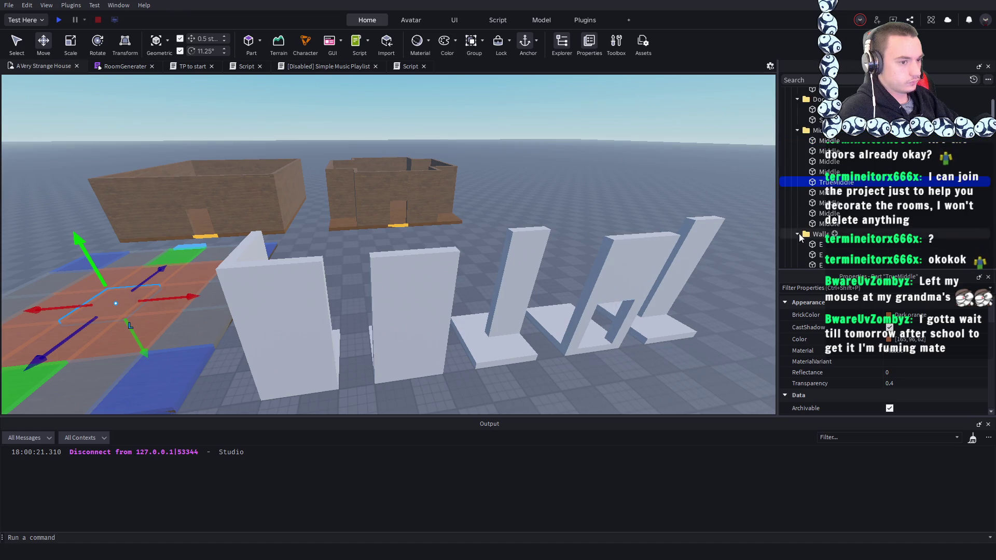
scroll(629, 244, down, 8)
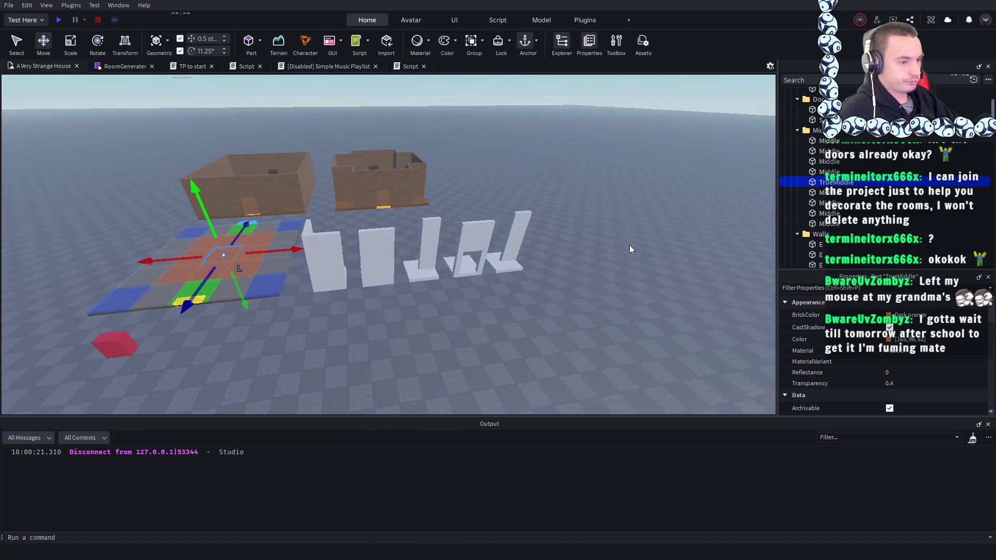
scroll(629, 246, up, 3)
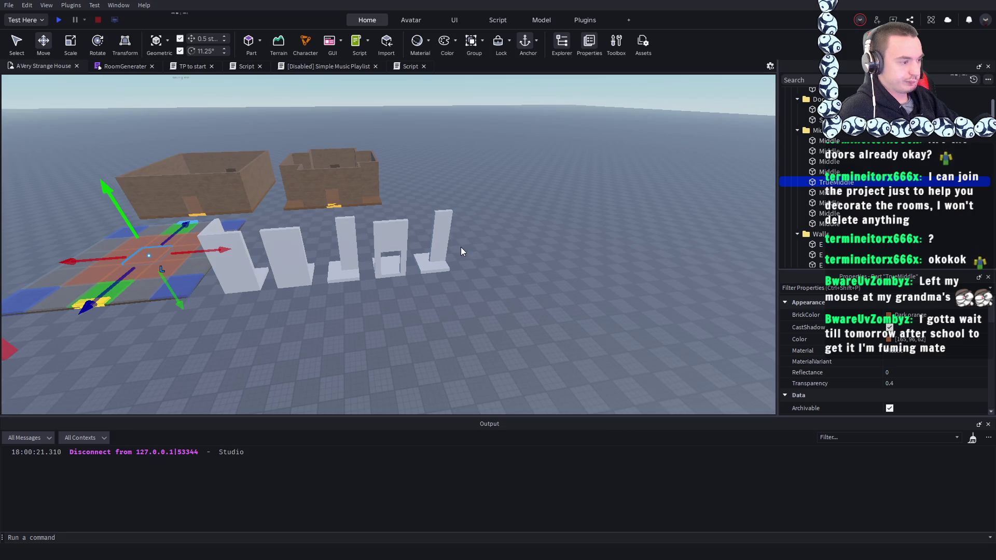
click(437, 250)
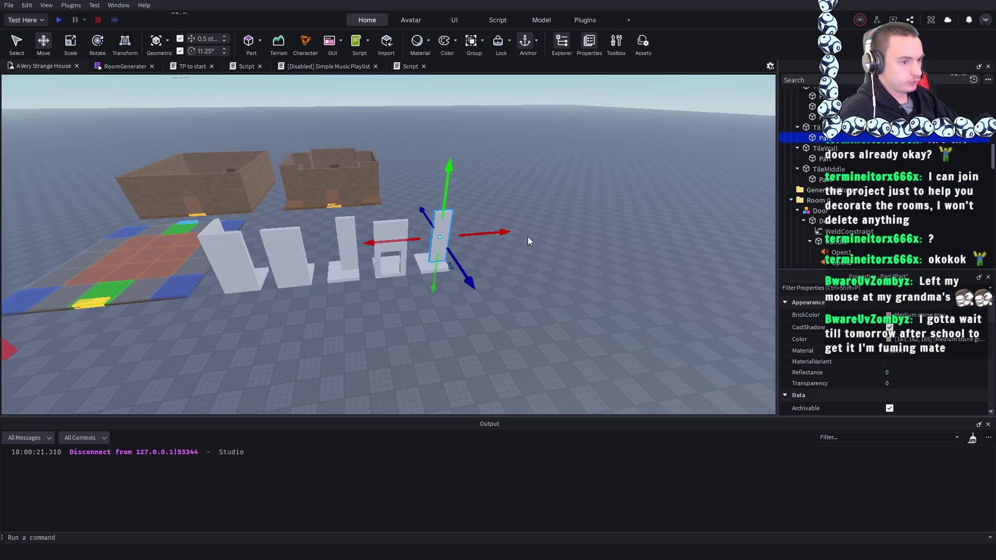
key(f)
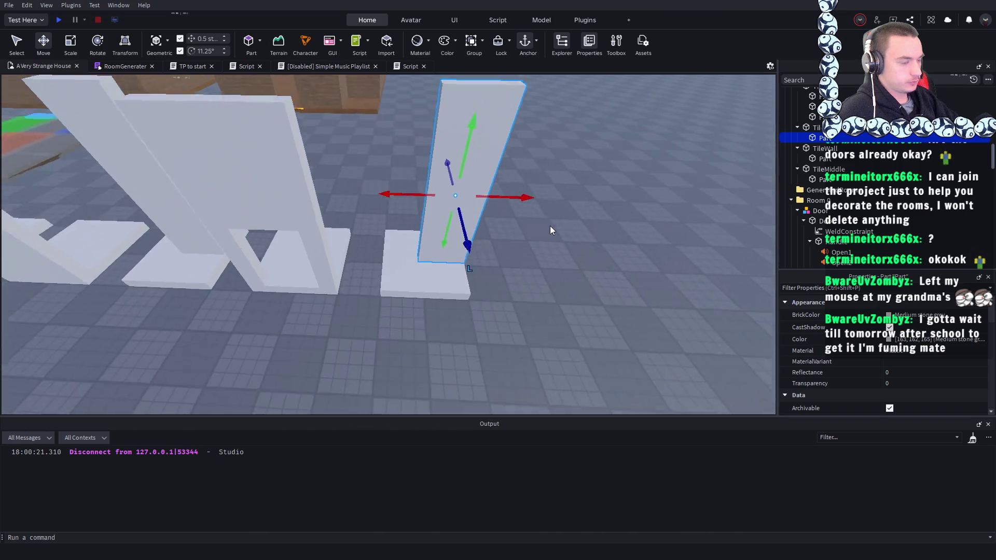
click(822, 128)
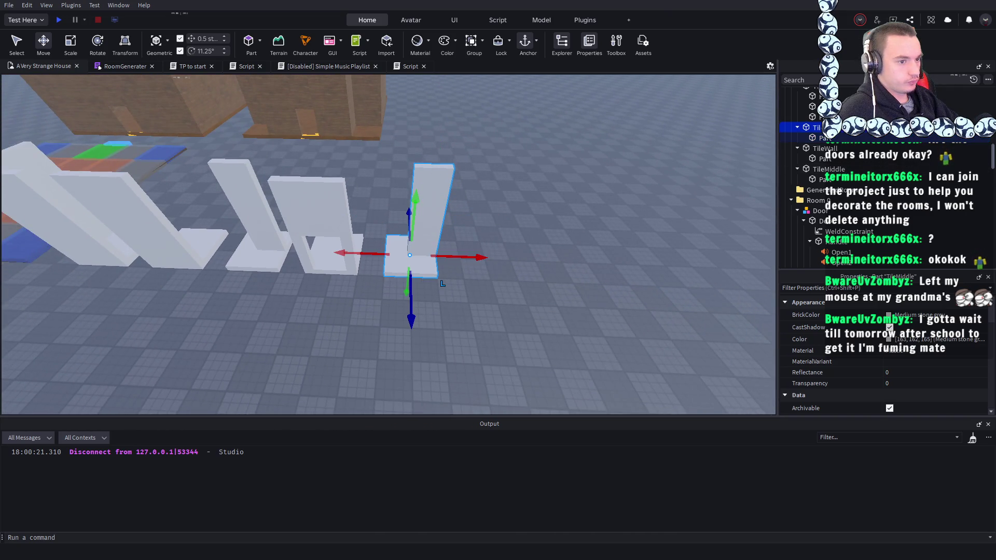
key(F2)
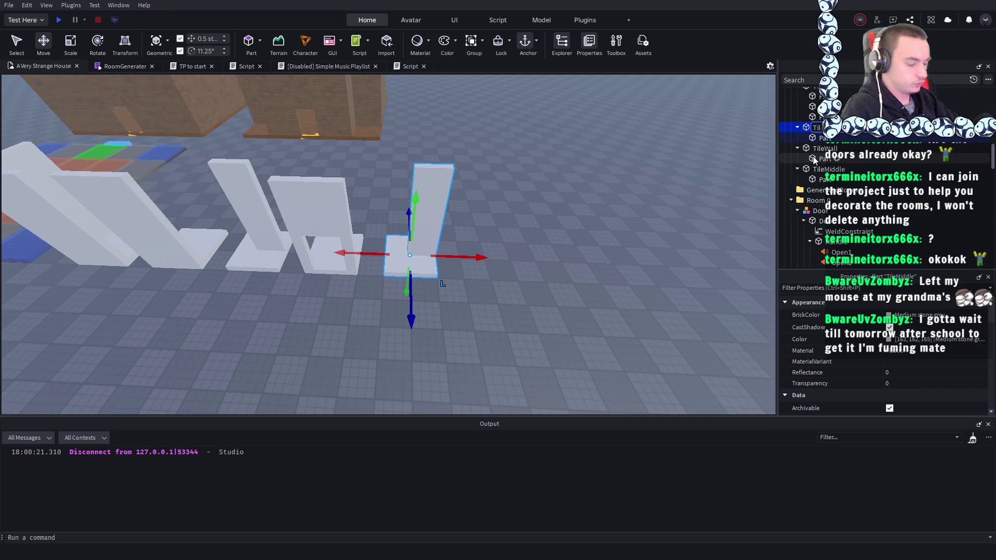
key(Return)
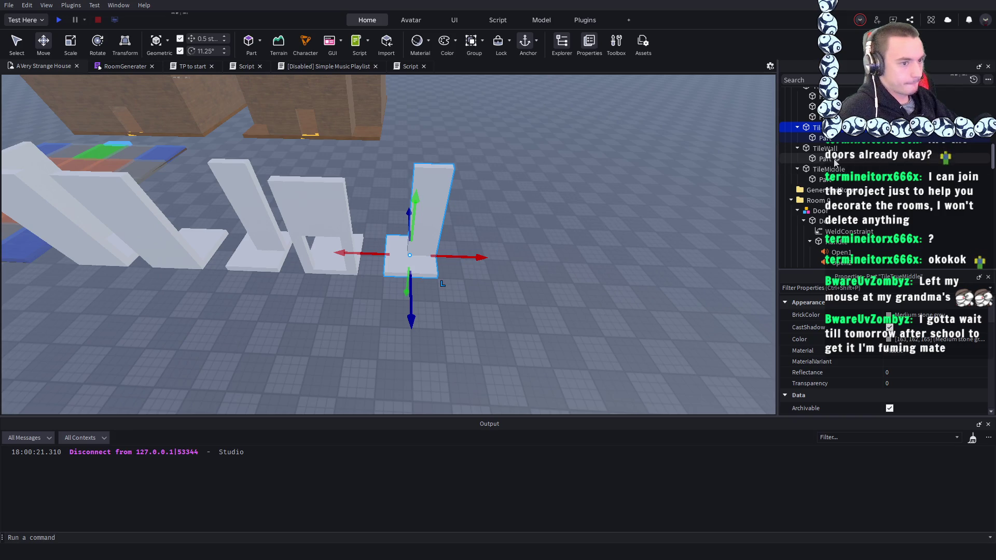
- Scale the part inside TileTrueMiddle wider from both sides
click(818, 139)
click(72, 49)
scroll(642, 218, down, 5)
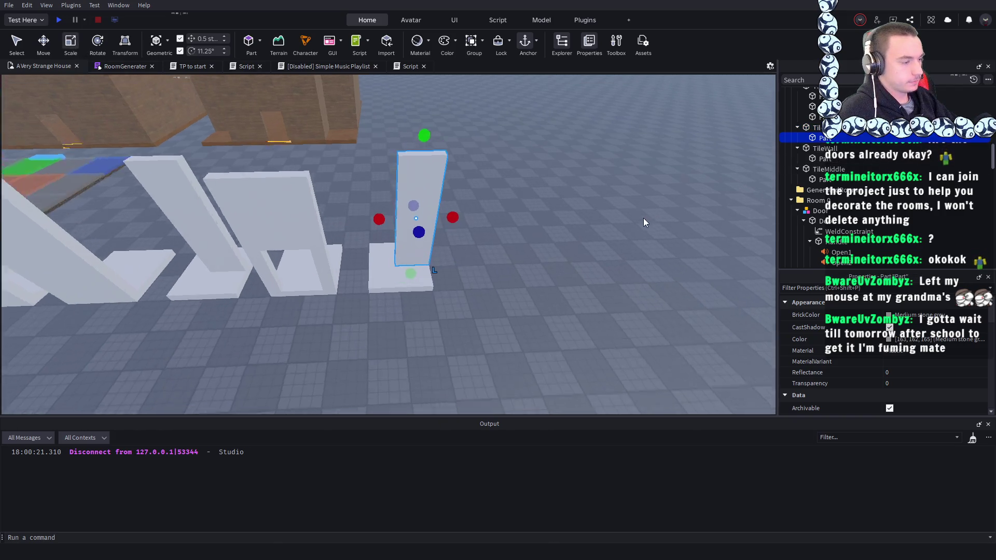
drag(378, 207, 336, 211)
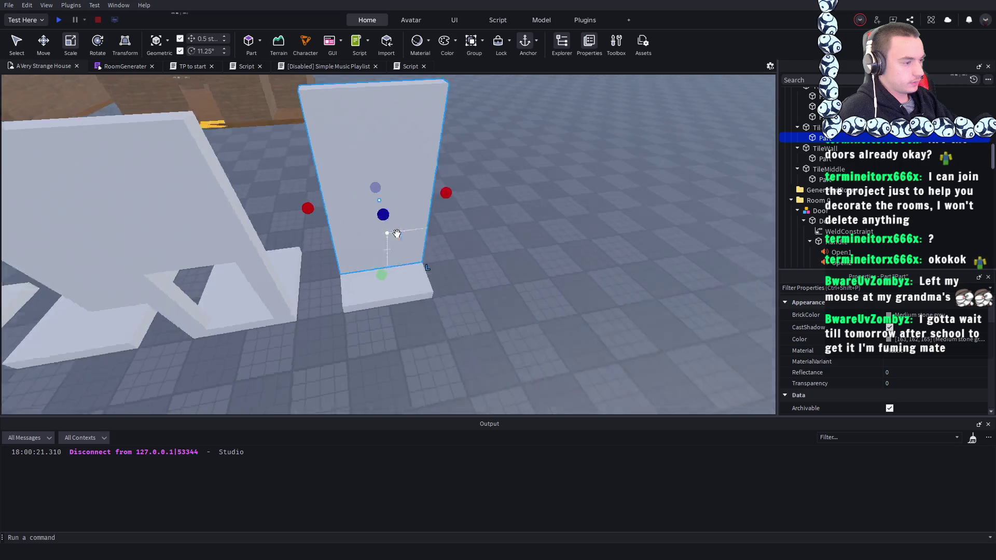
key(f)
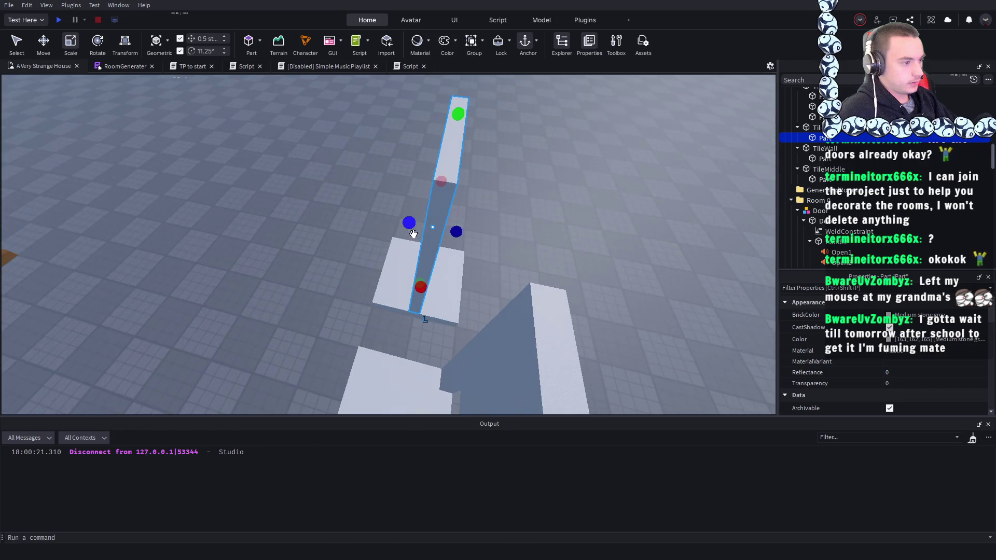
drag(456, 229, 502, 238)
drag(409, 222, 372, 222)
scroll(371, 222, down, 5)
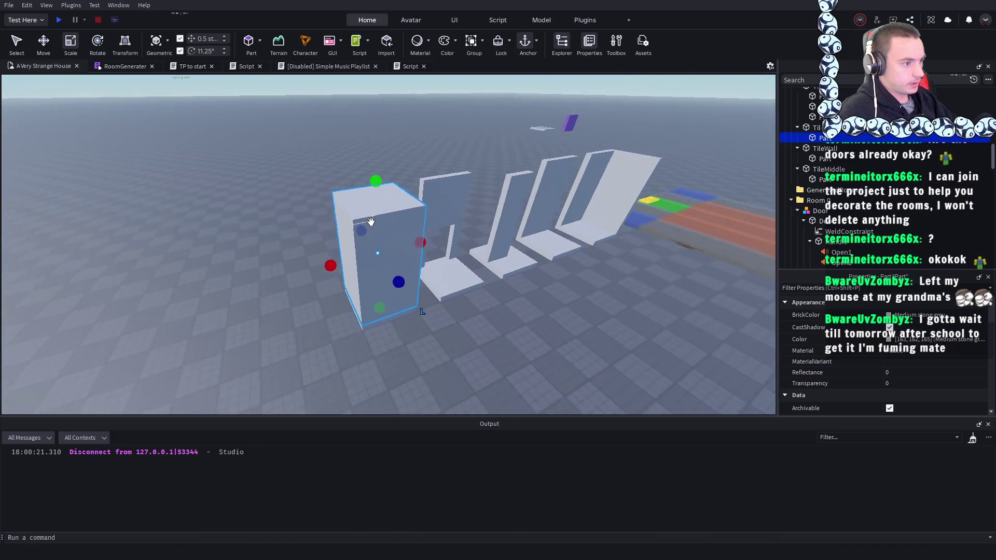
scroll(372, 222, up, 5)
scroll(533, 236, down, 5)
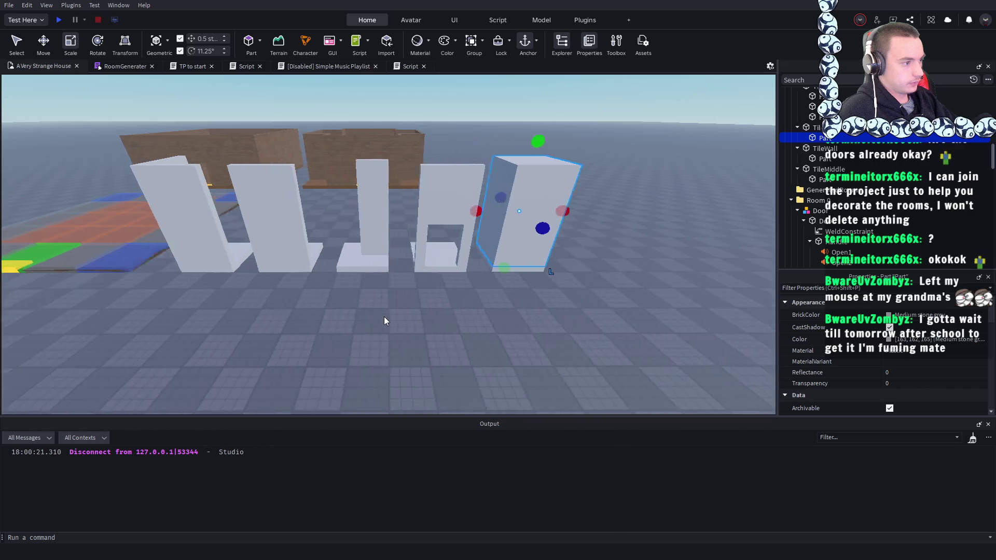
click(451, 322)
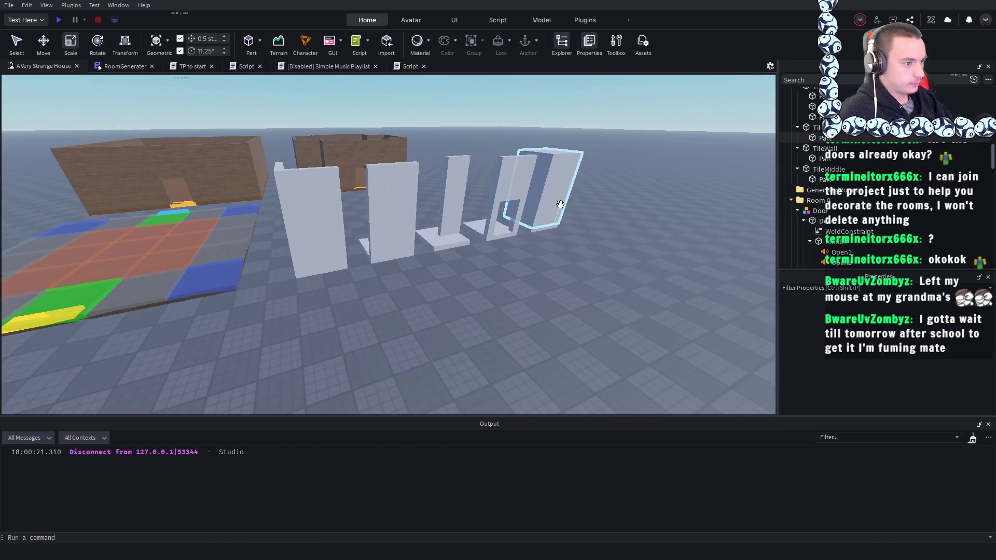
- Resize the wall tile with the window opening sideways
click(534, 197)
scroll(592, 244, up, 5)
scroll(592, 244, up, 3)
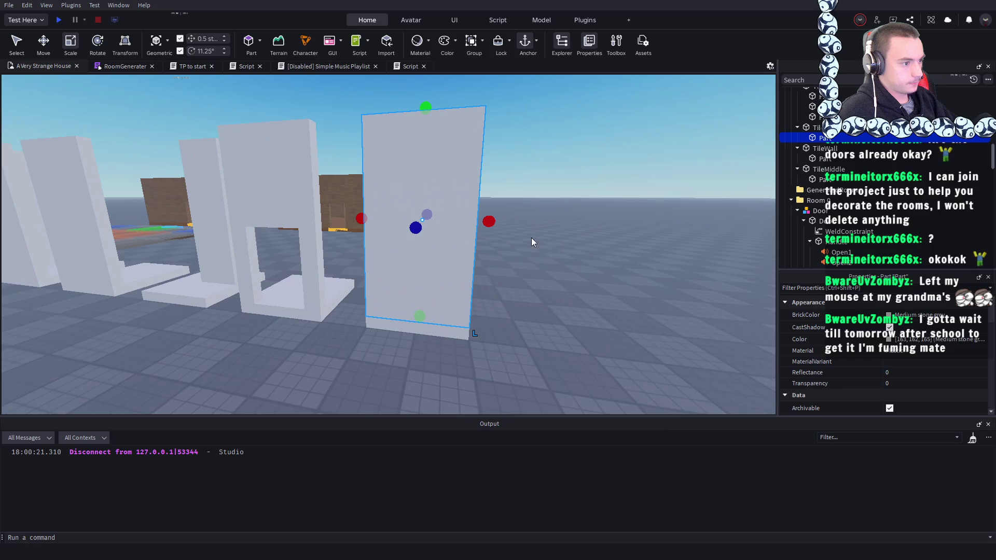
mouse_move(486, 220)
mouse_down()
mouse_move(379, 205)
mouse_move(417, 218)
mouse_up()
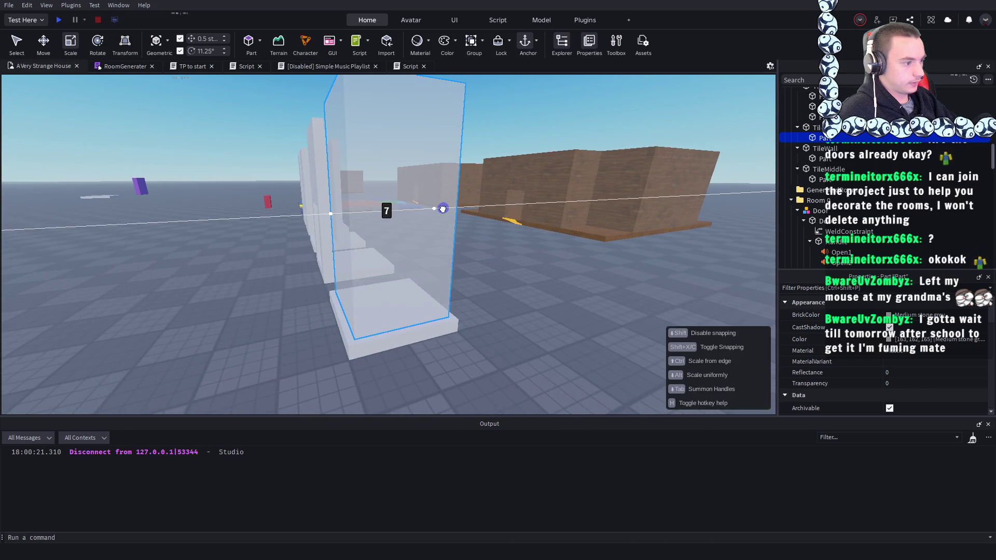
click(544, 324)
- Select the red cube part and open the generator script for editing
scroll(550, 323, down, 5)
key(a)
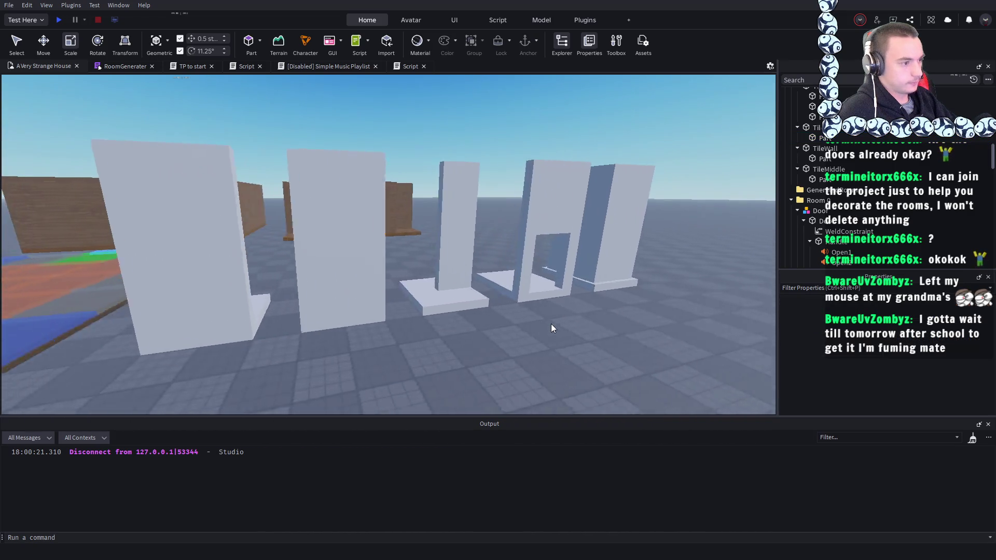
key(s)
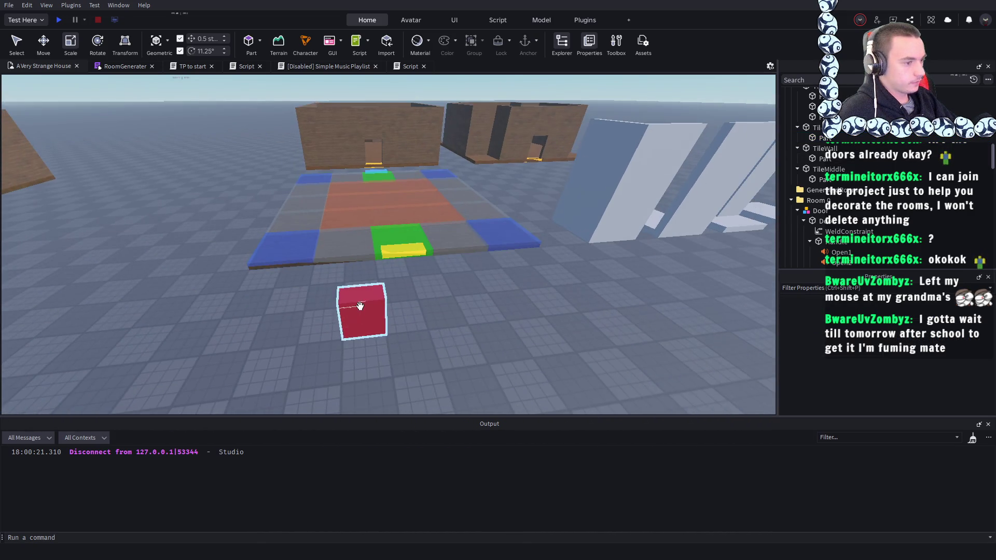
click(362, 311)
double_click(820, 159)
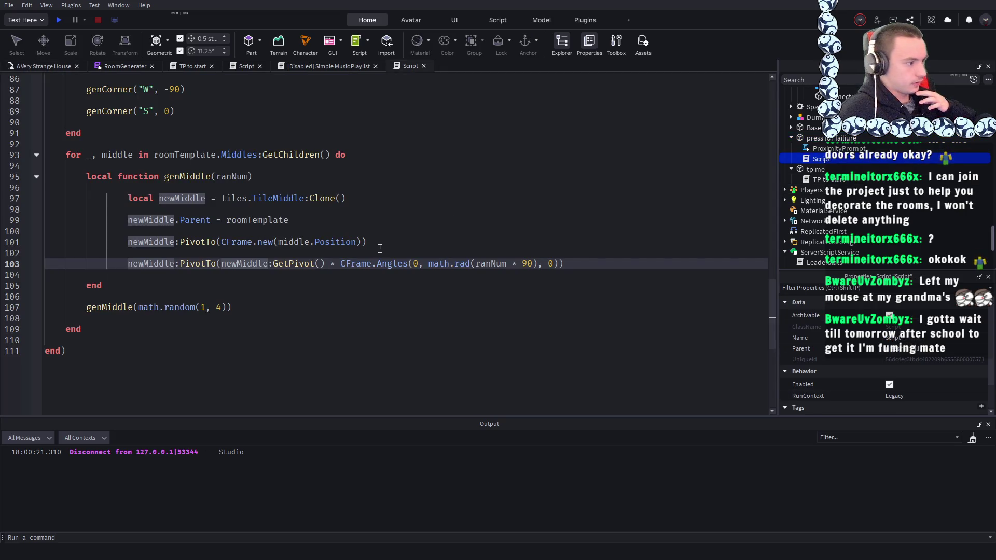
- Insert an if … then … end block at the top of genMiddle, removing a leftover 'middle'
scroll(379, 249, up, 1)
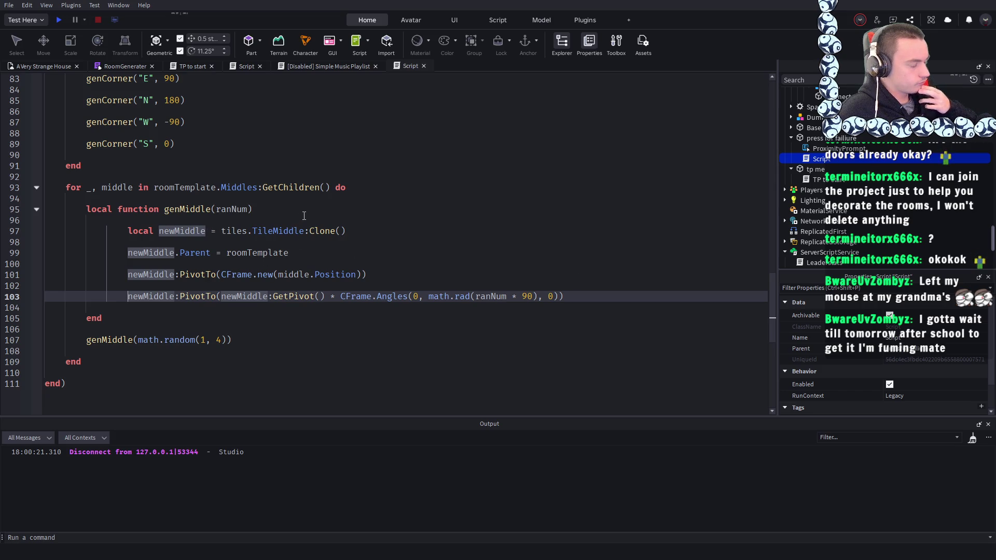
click(268, 209)
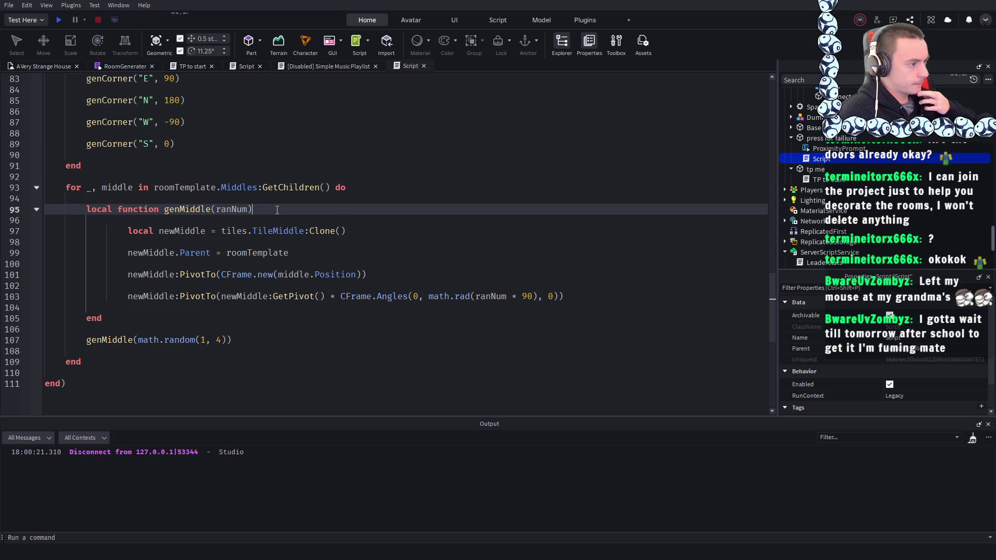
key(Return)
key(Return)
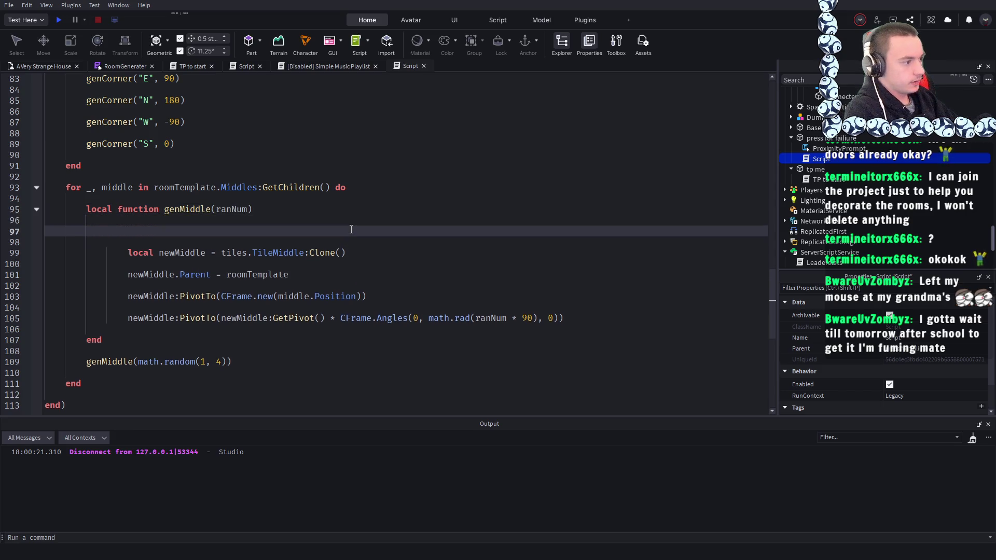
text(if)
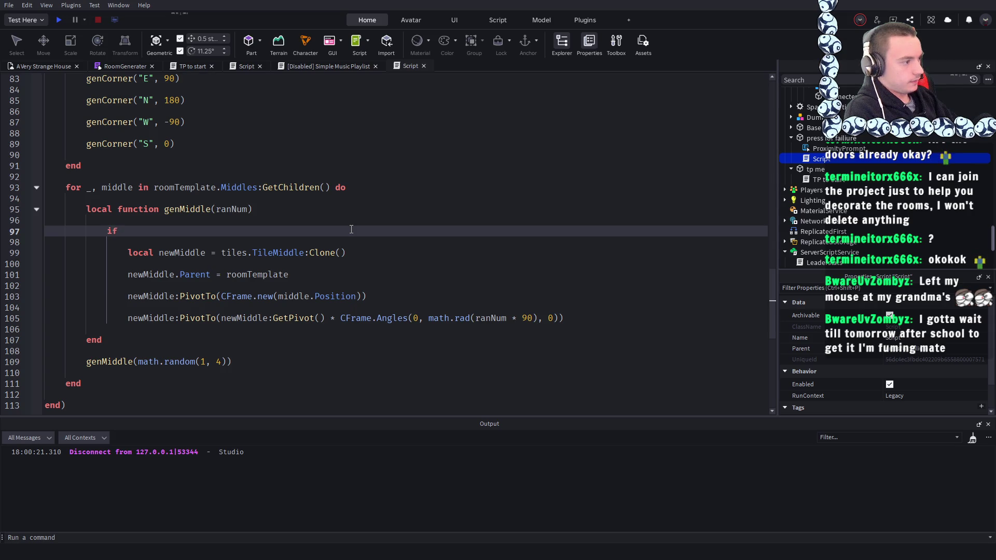
key(Return)
key(Return)
key(Return)
key(Up)
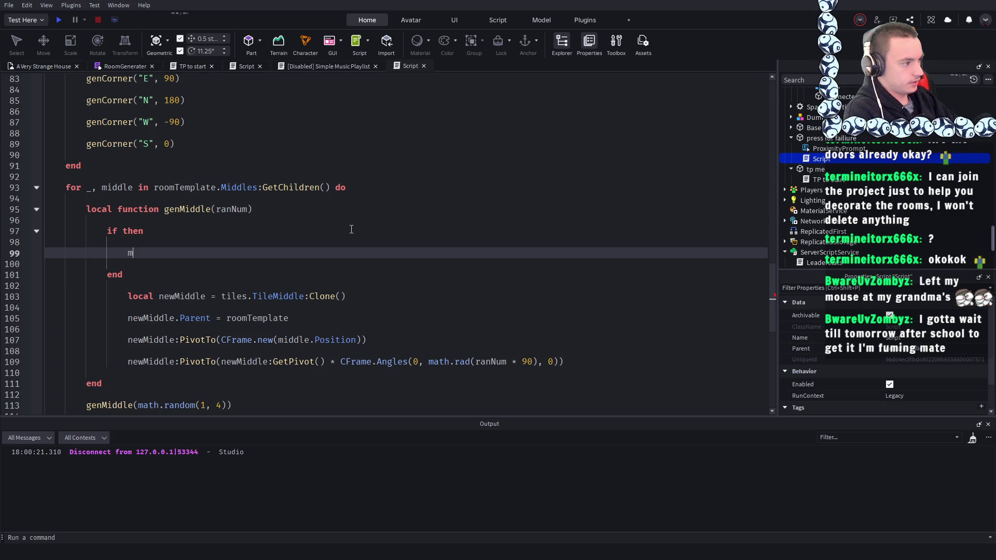
key(Up)
key(Up)
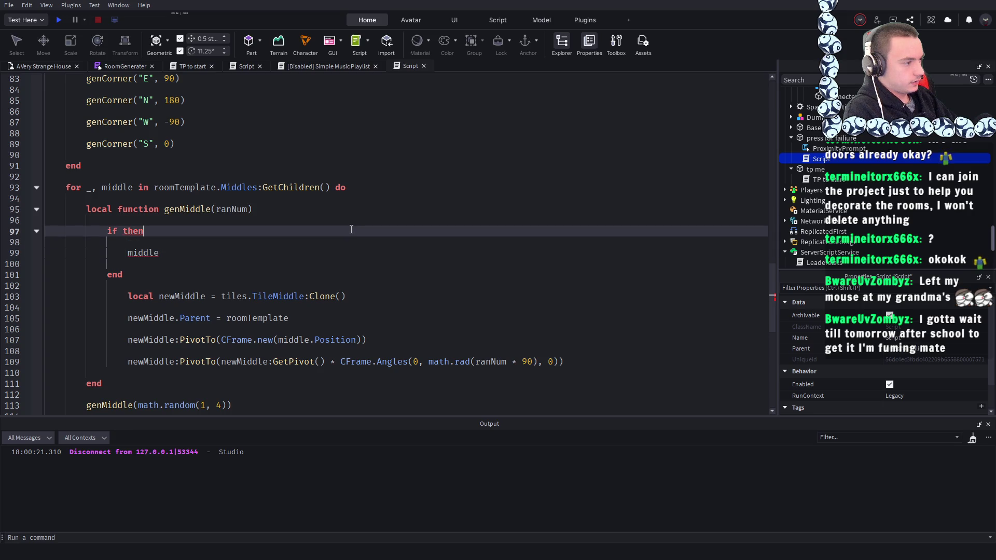
key(Down)
key(Down)
key(End)
key(BackSpace)
key(BackSpace)
key(BackSpace)
key(Up)
key(Up)
key(Up)
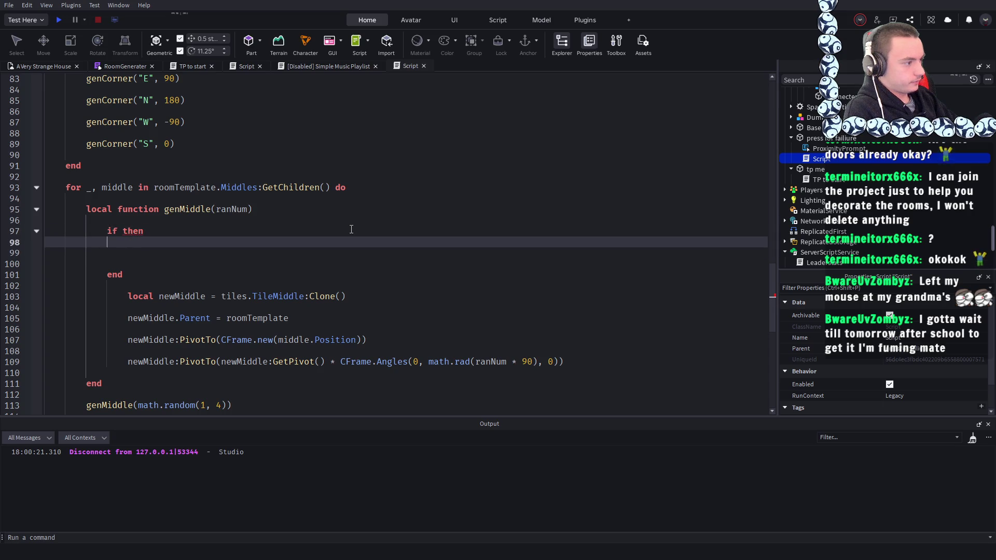
key(Down)
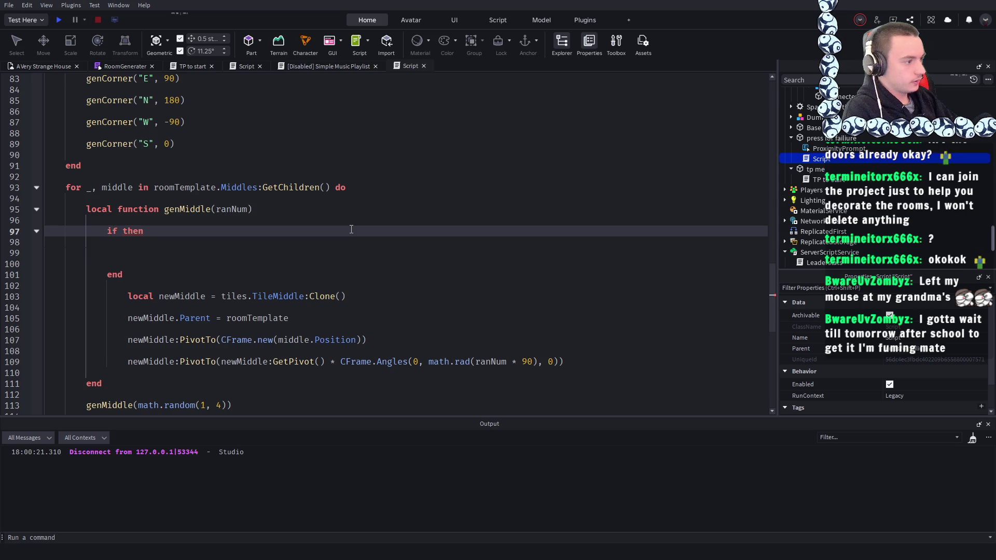
- Fill the if condition as middle.Name == "TrueMiddle" using autocompletion
text(middle.n)
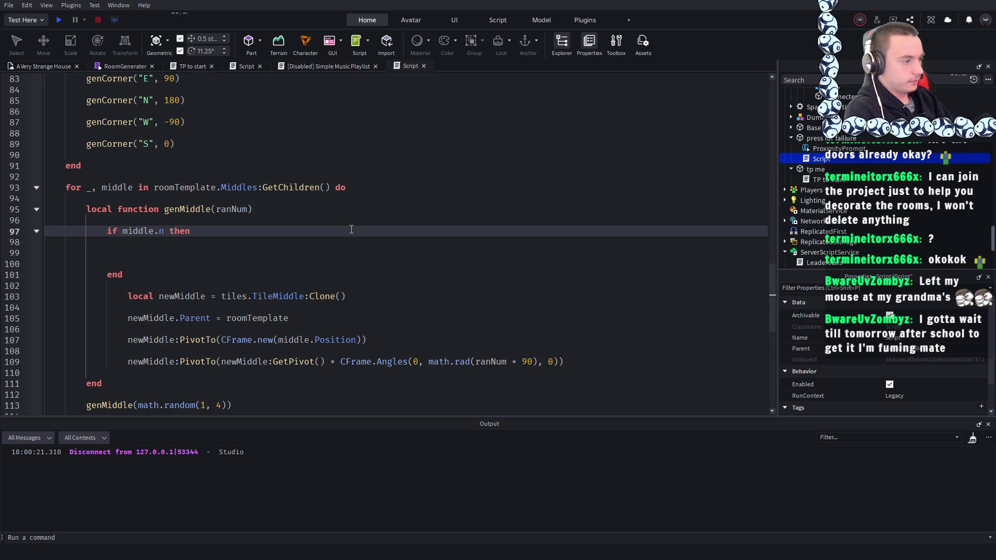
key(Tab)
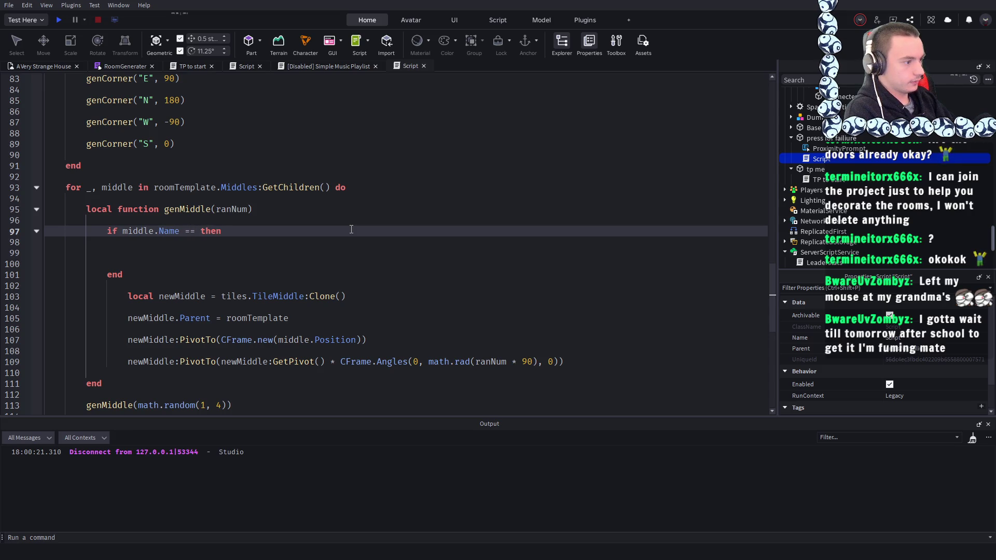
key(Tab)
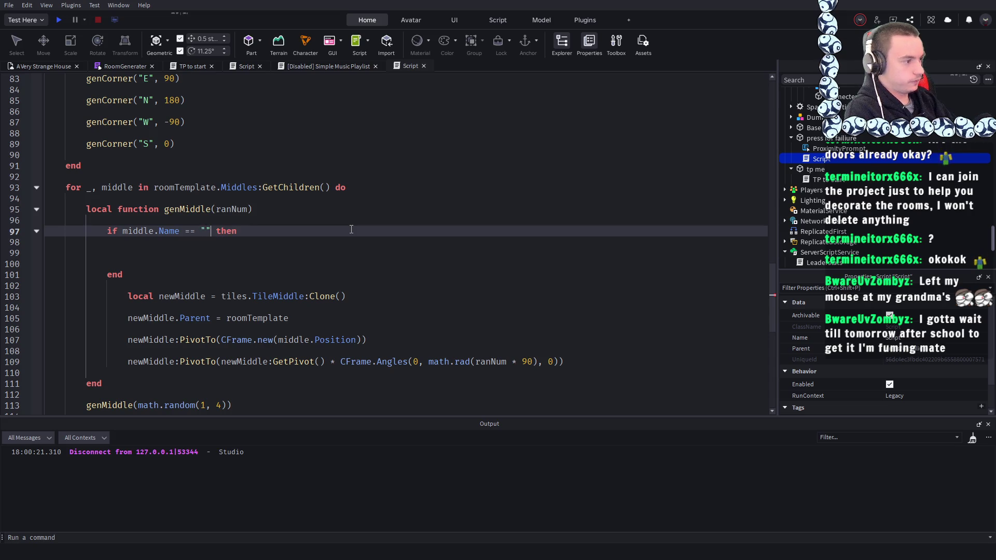
text(TrueMiddle)
scroll(881, 177, up, 10)
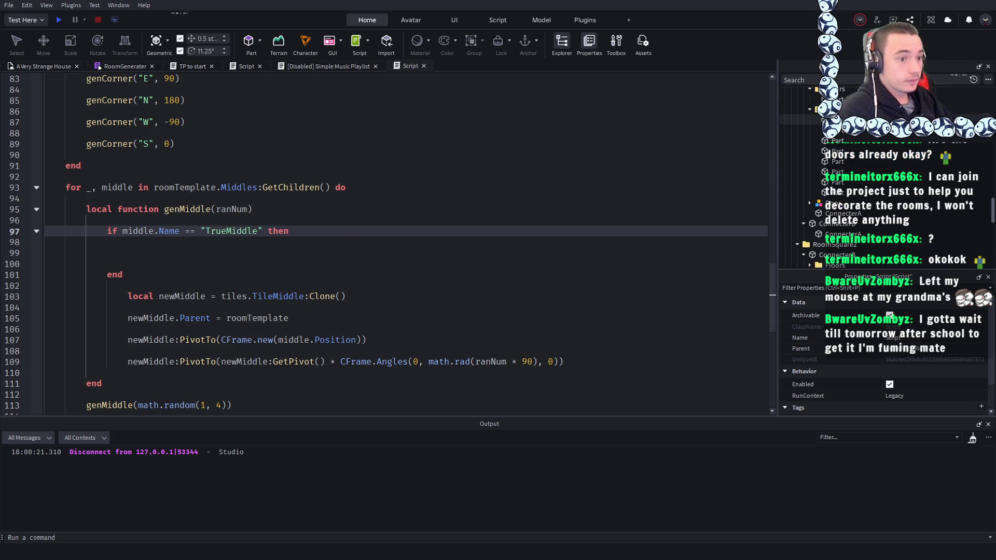
scroll(819, 176, up, 5)
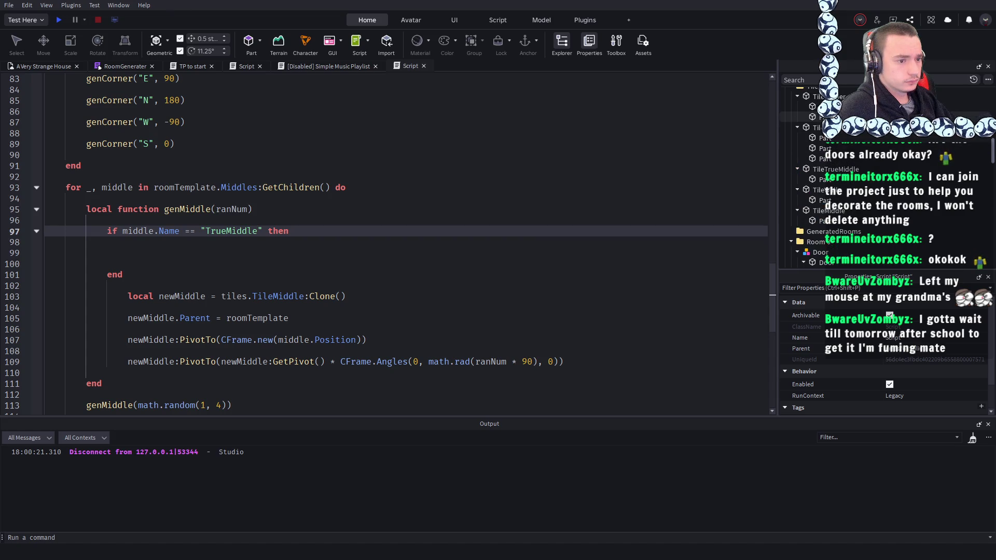
click(33, 66)
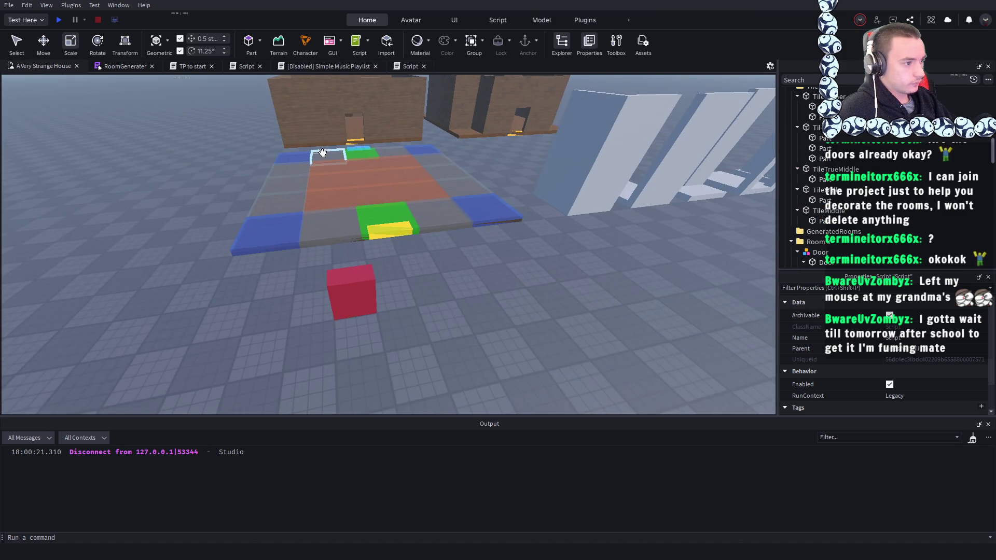
click(364, 179)
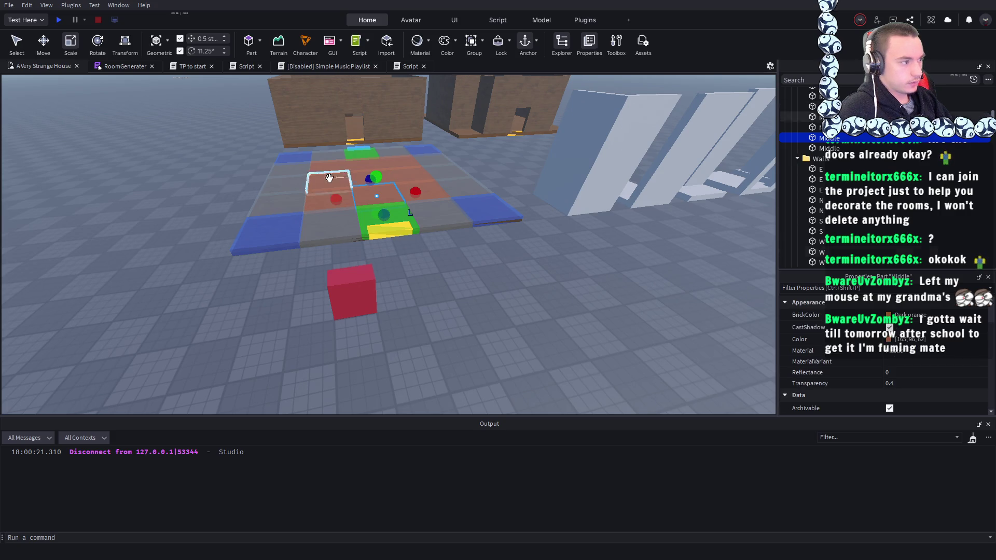
click(159, 278)
click(360, 307)
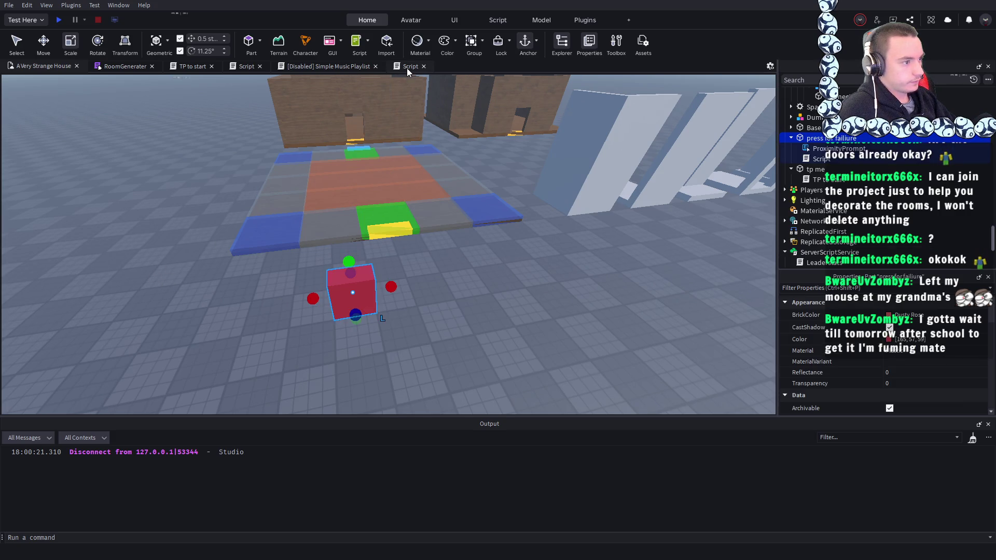
click(407, 67)
click(300, 241)
click(269, 252)
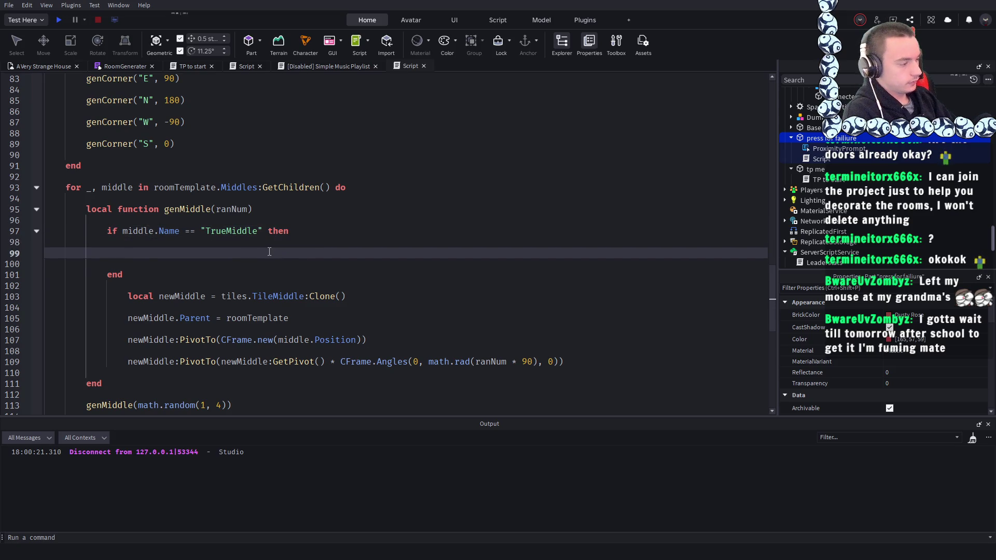
- Duplicate the middle-tile cloning lines into the if block as newTrueMiddle cloning TileTrueMiddle
mouse_move(585, 366)
mouse_down()
mouse_move(130, 314)
mouse_move(125, 298)
mouse_up()
key(ctrl+c)
click(134, 251)
key(ctrl+v)
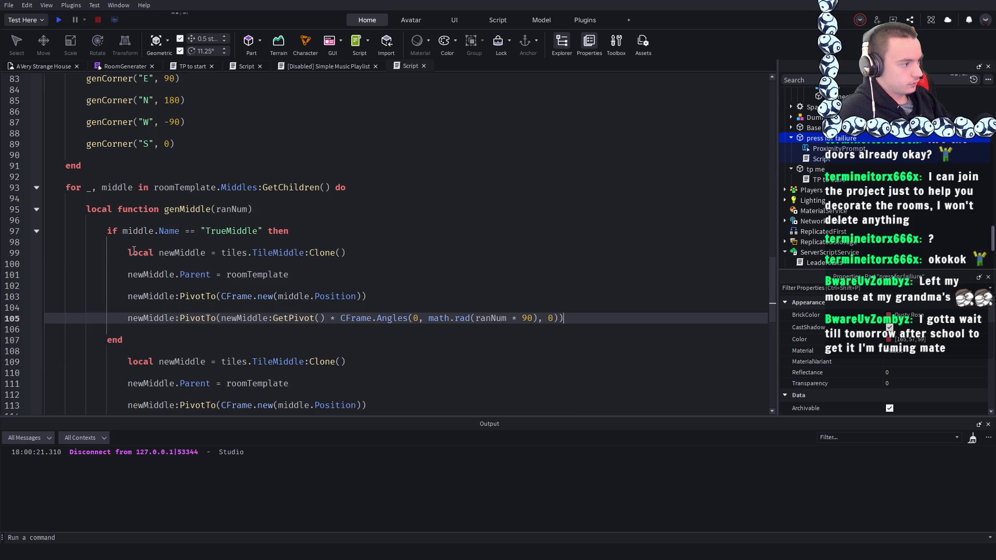
click(178, 253)
text(True)
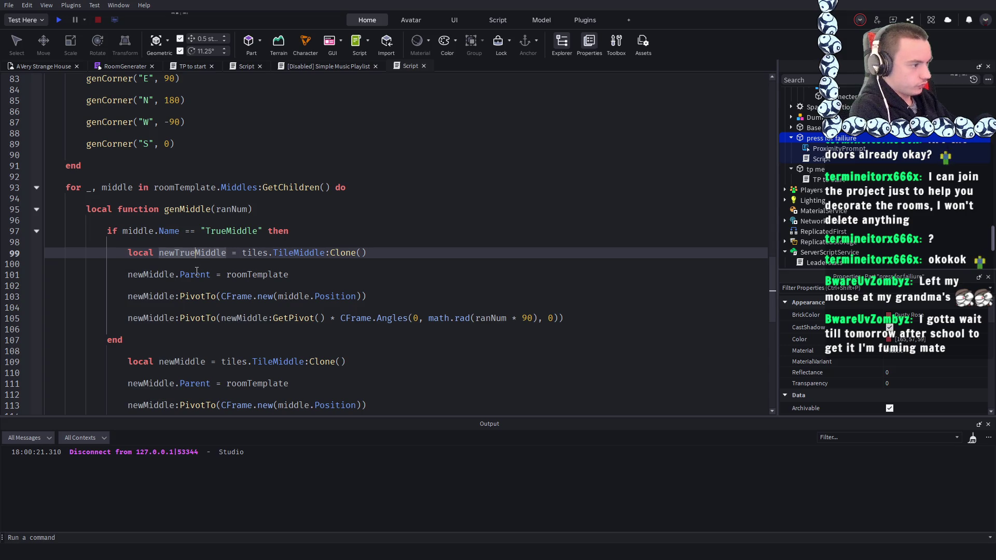
double_click(301, 253)
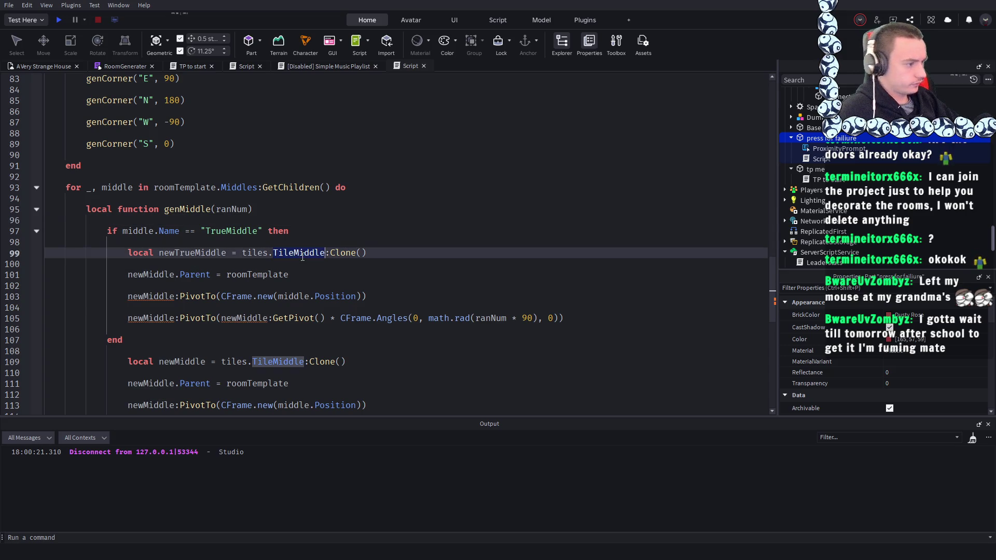
text(Til)
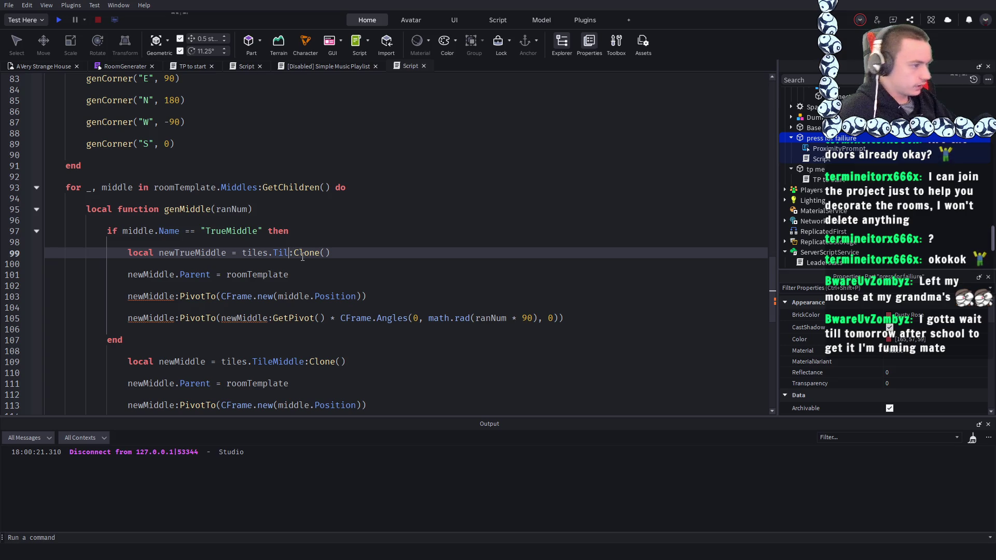
text(eTrueMiddle)
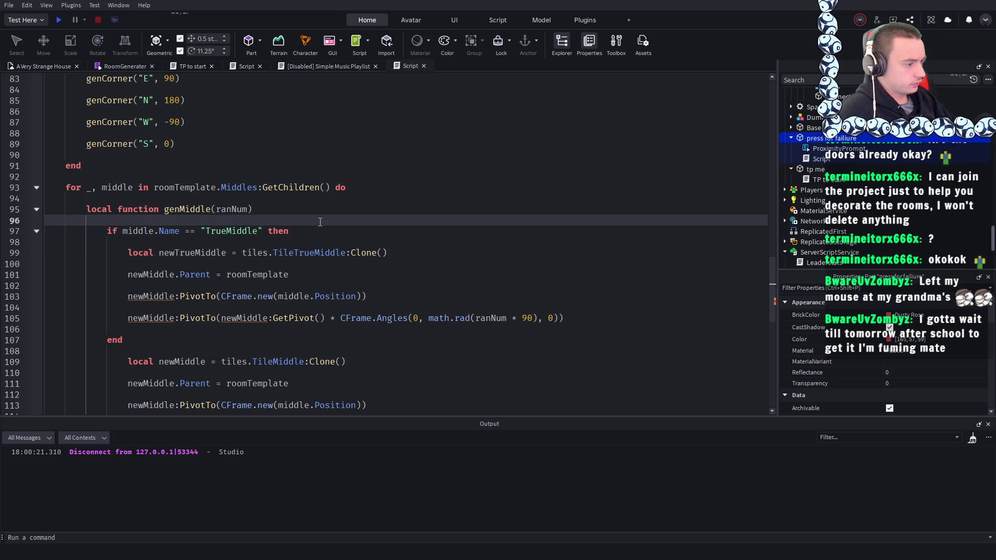
- Replace every newMiddle on lines 101, 103 and 105 with newTrueMiddle
double_click(174, 252)
key(ctrl+c)
double_click(149, 275)
key(ctrl+v)
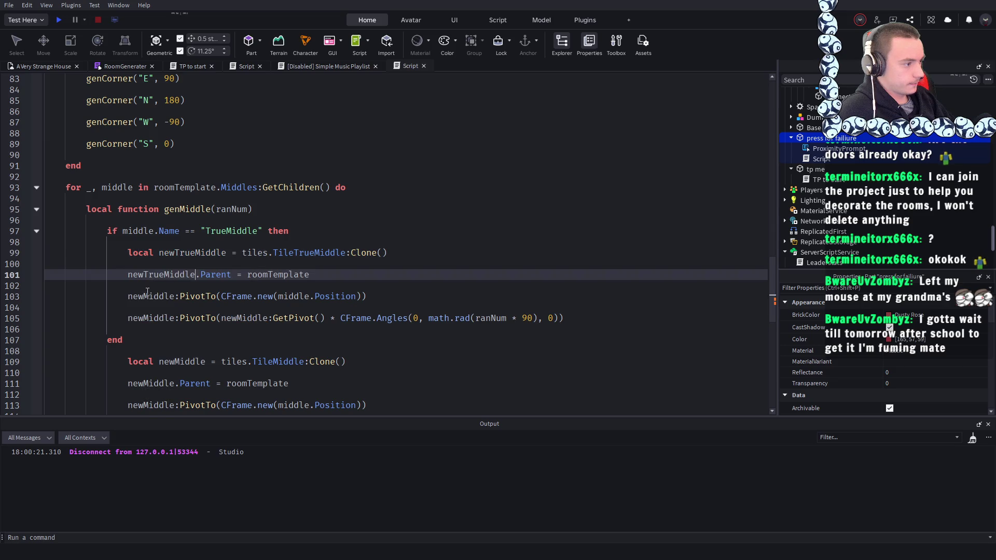
double_click(148, 296)
key(ctrl+v)
double_click(153, 318)
key(ctrl+v)
double_click(264, 318)
key(ctrl+v)
- Return to the A Very Strange House 3D scene
click(491, 234)
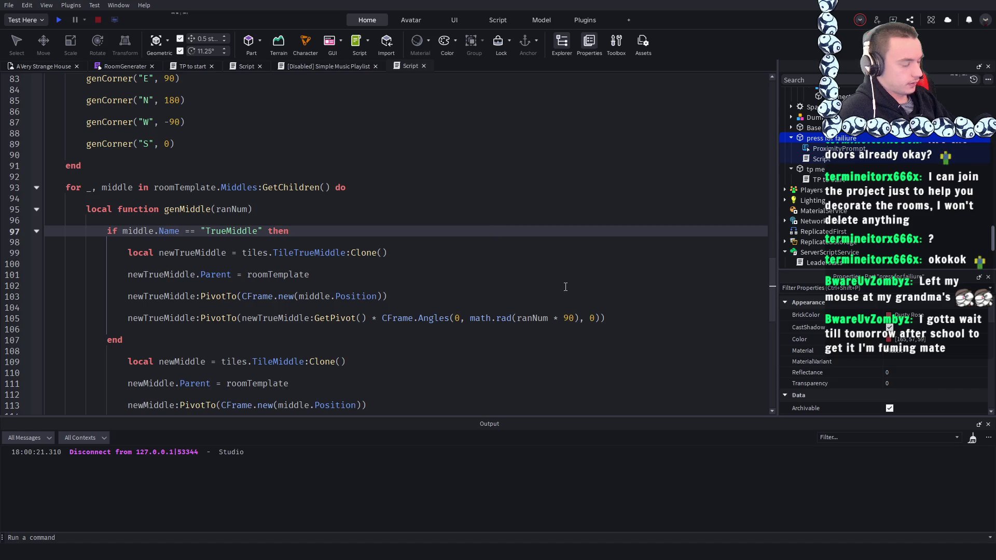
scroll(506, 285, down, 1)
scroll(505, 286, down, 2)
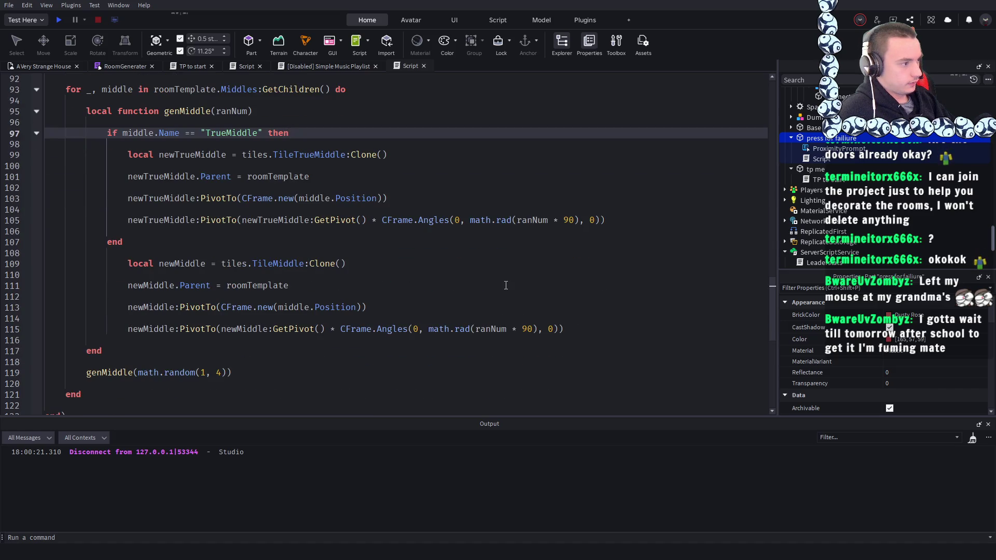
click(48, 67)
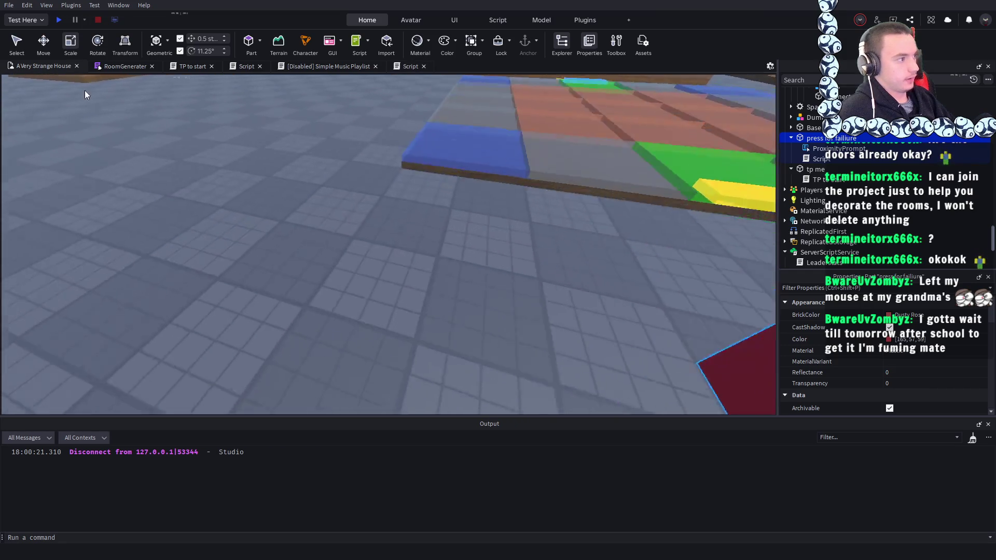
- Playtest, walk the character to the door, and zoom over the generated room's middle tiles
click(61, 21)
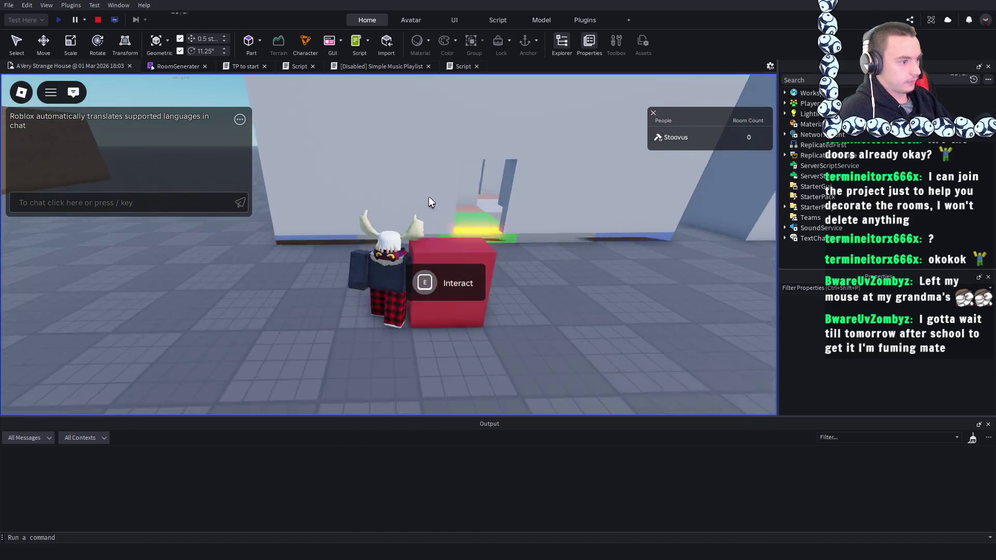
key(d)
scroll(428, 202, down, 5)
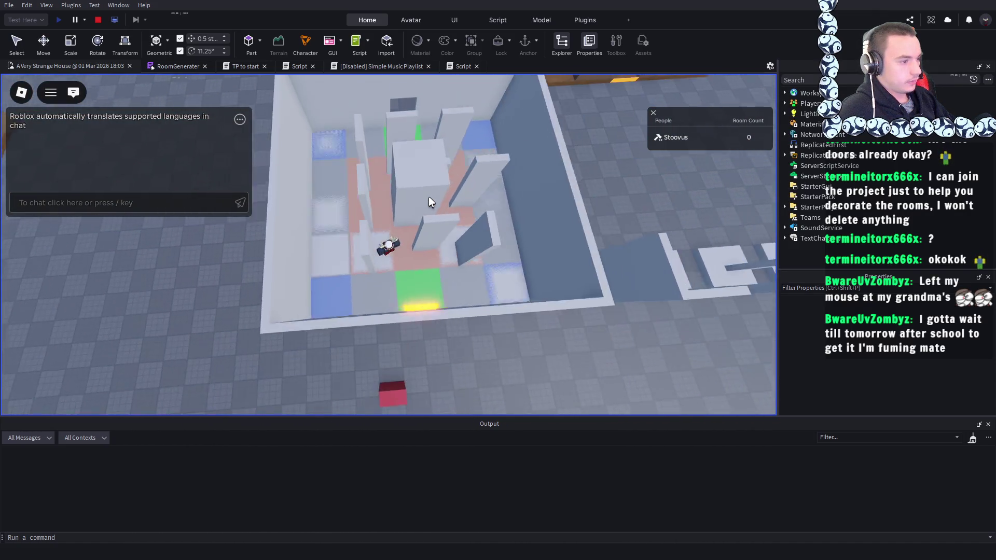
scroll(428, 201, up, 10)
scroll(429, 201, down, 10)
scroll(428, 201, up, 2)
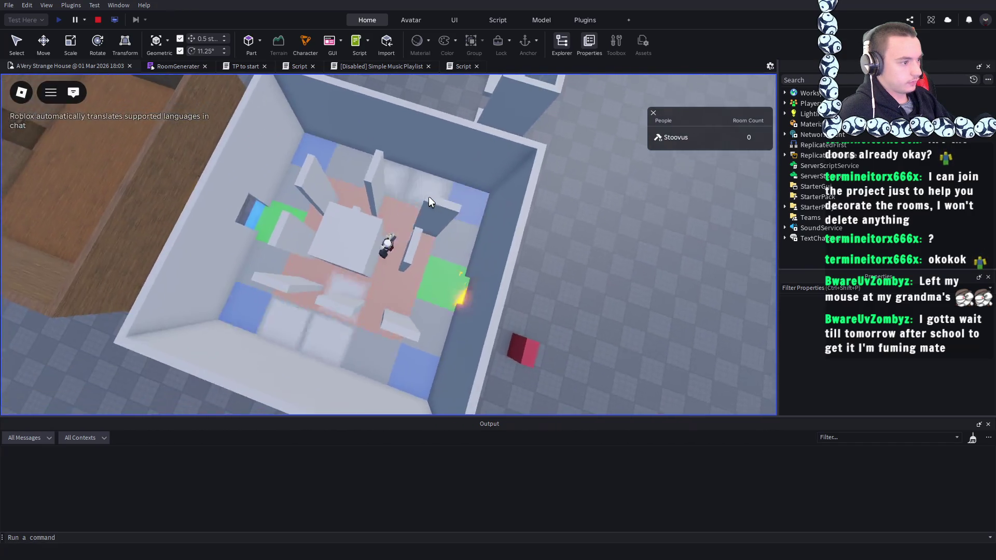
scroll(429, 198, down, 5)
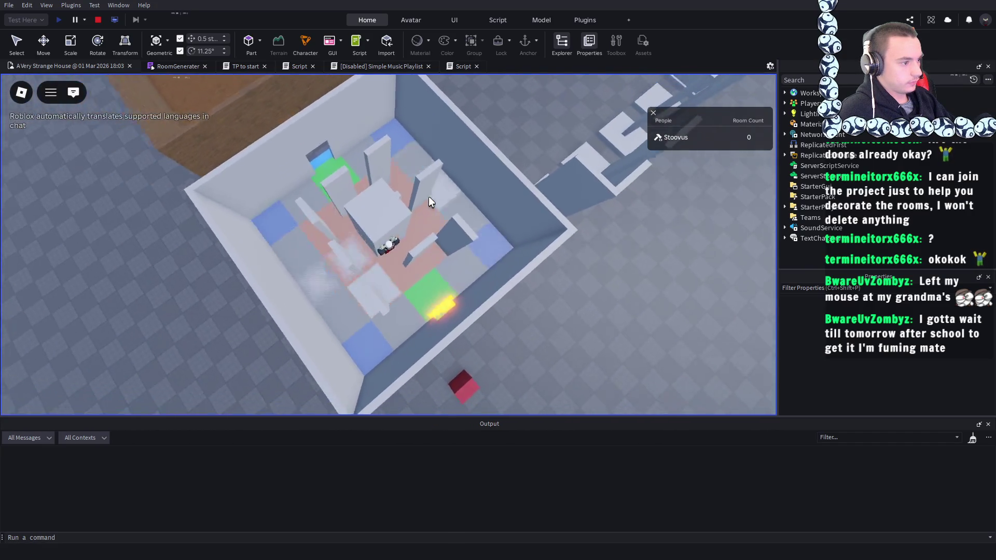
scroll(429, 198, up, 8)
scroll(429, 198, down, 6)
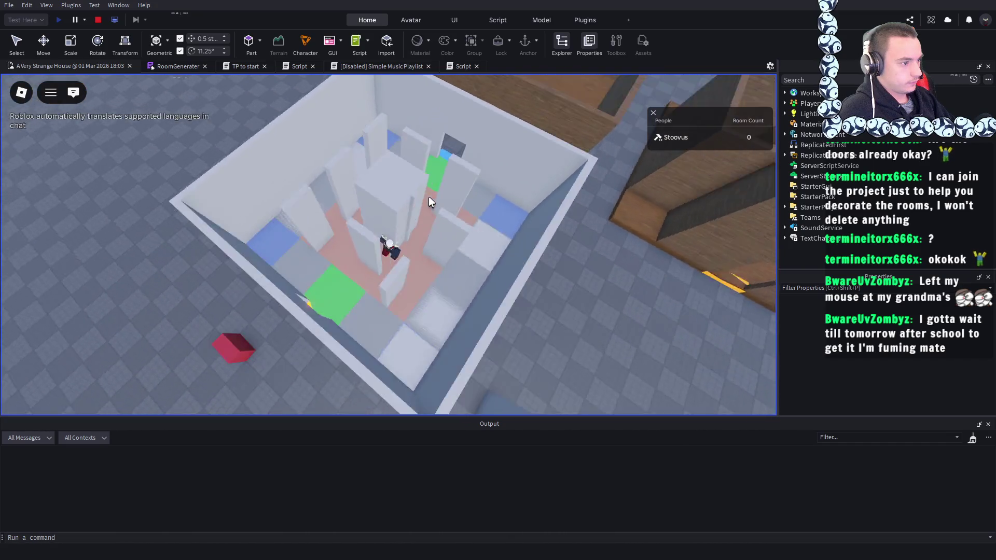
scroll(428, 201, down, 3)
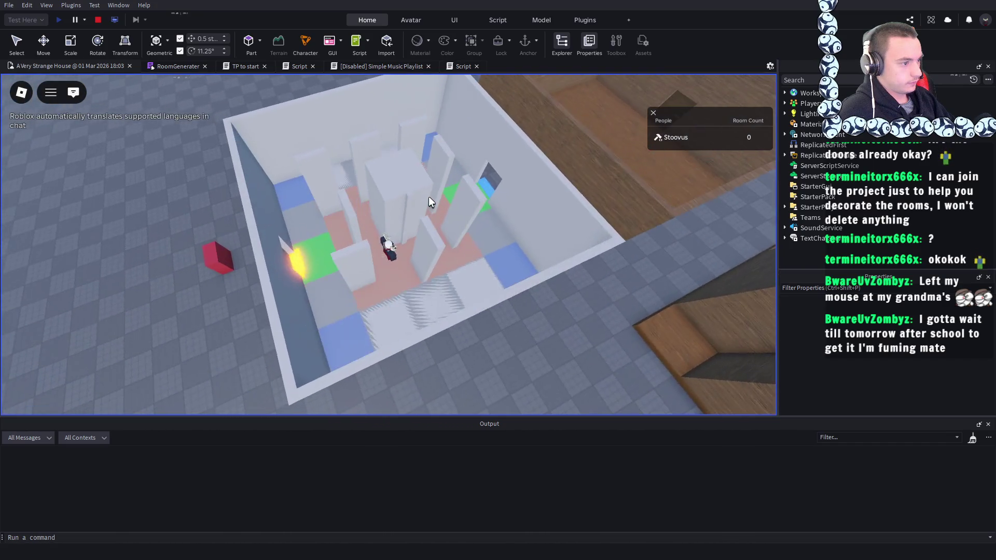
scroll(429, 201, up, 8)
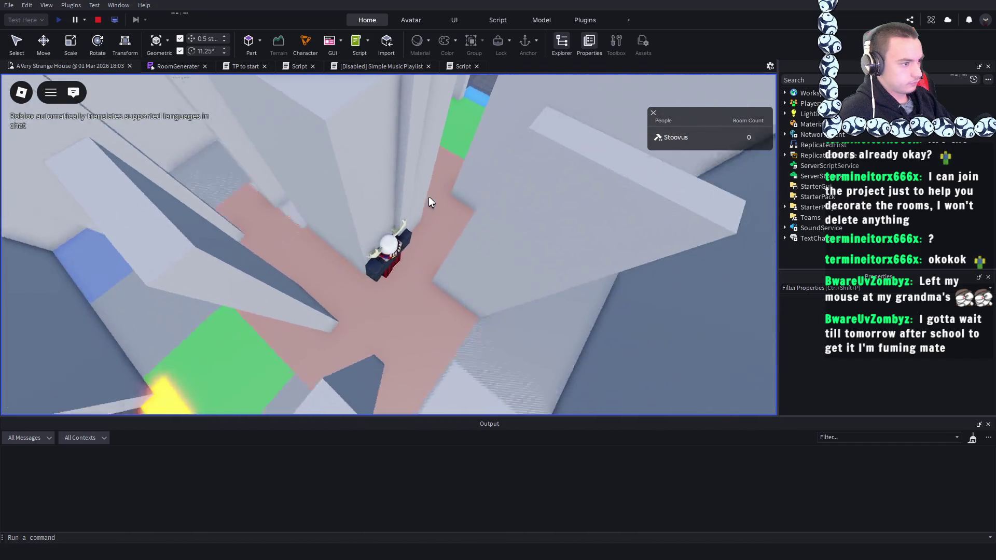
scroll(428, 201, down, 5)
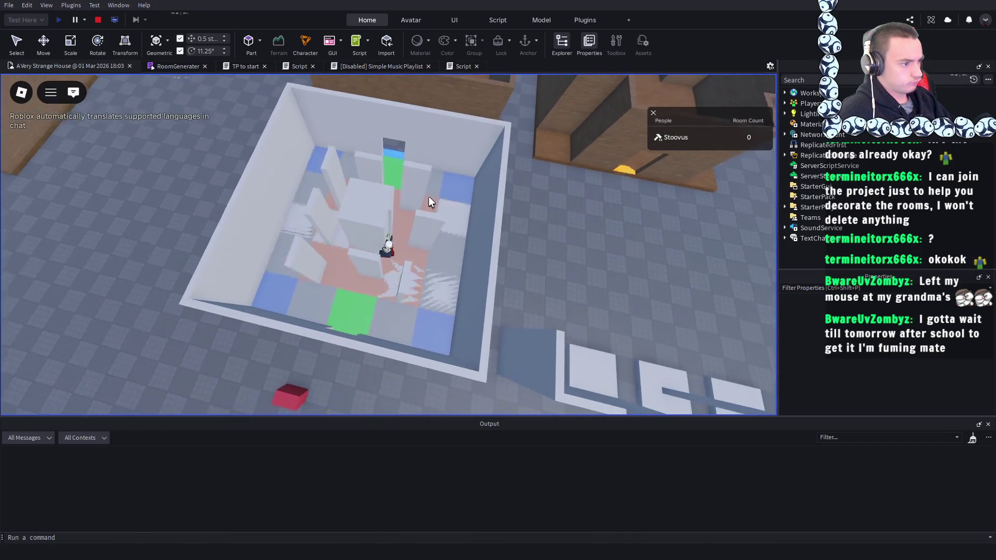
scroll(428, 201, up, 6)
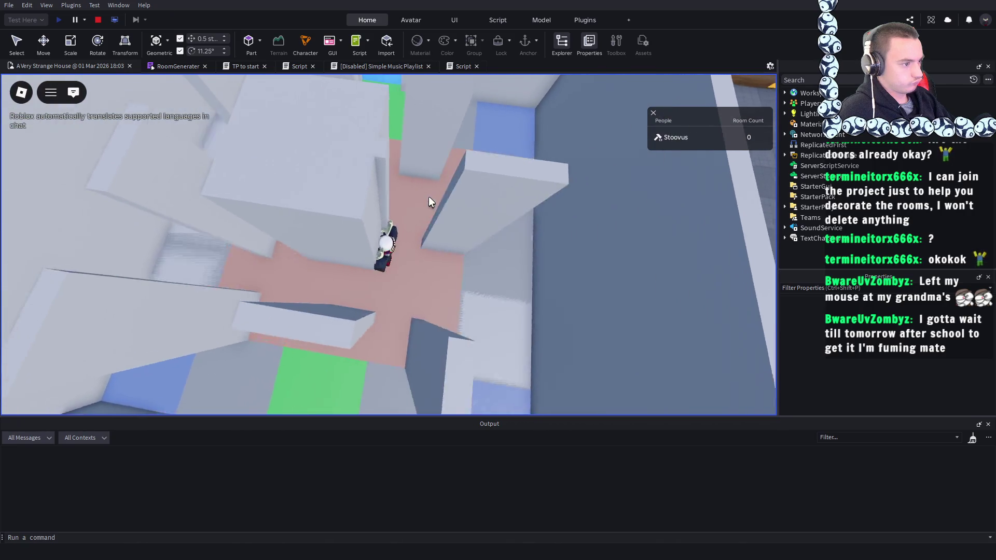
scroll(429, 198, down, 5)
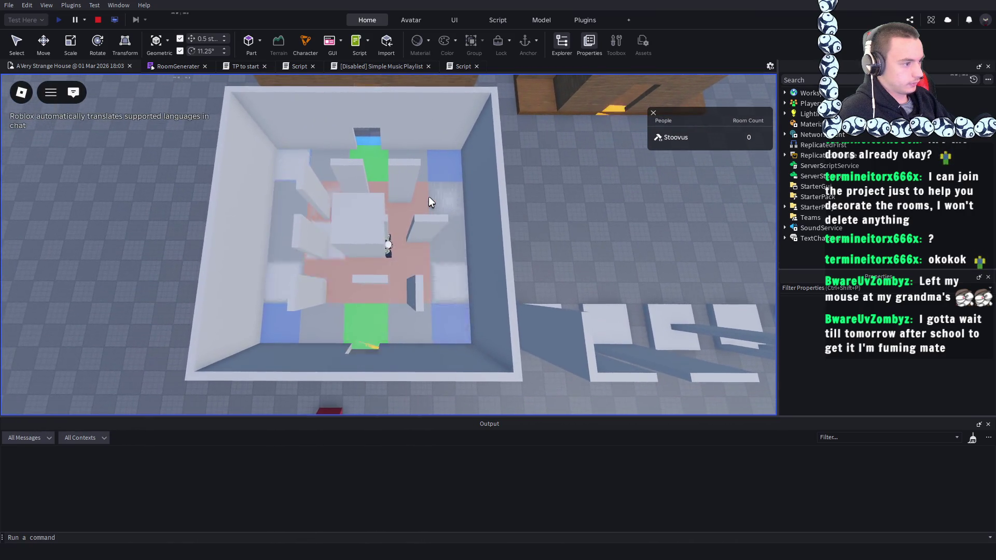
scroll(429, 201, down, 5)
scroll(429, 201, up, 5)
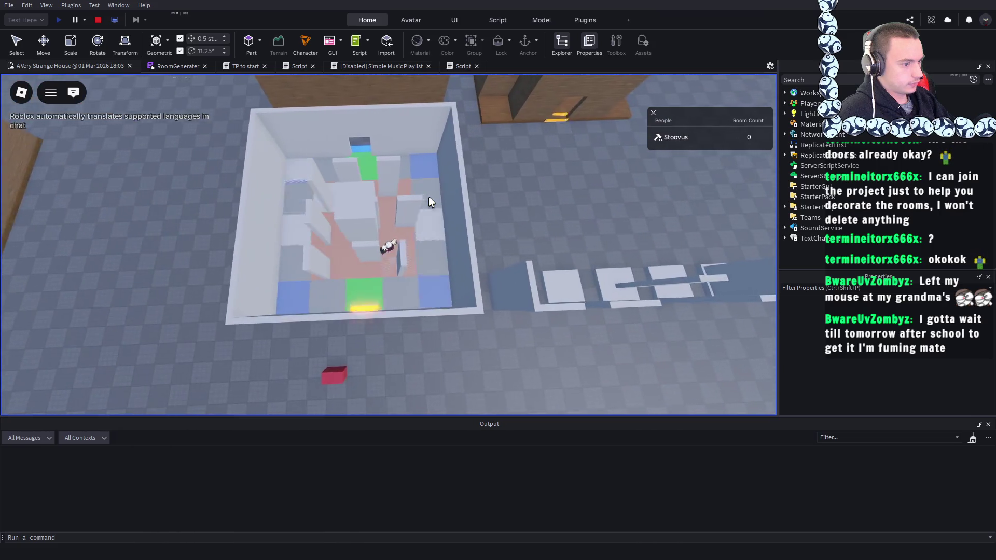
scroll(428, 201, down, 5)
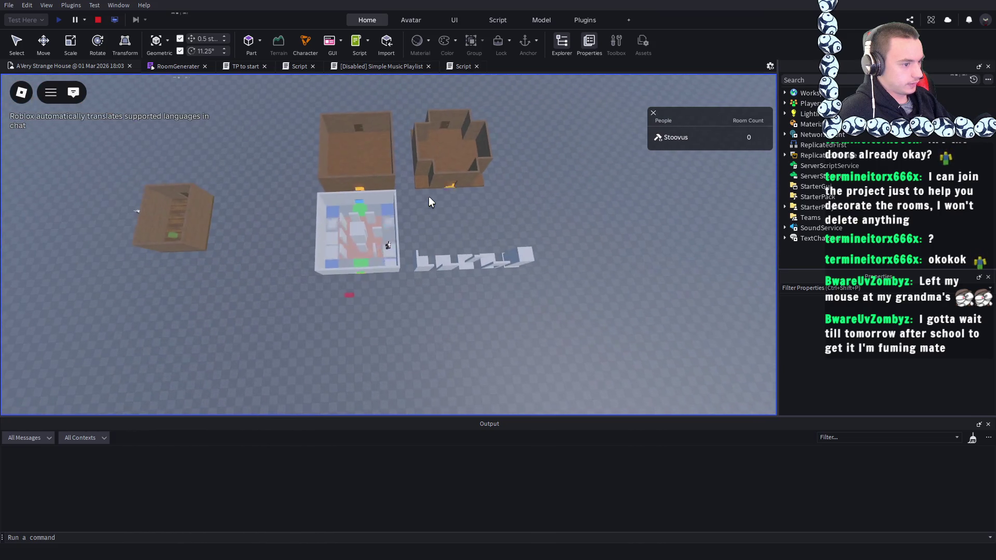
scroll(429, 201, up, 7)
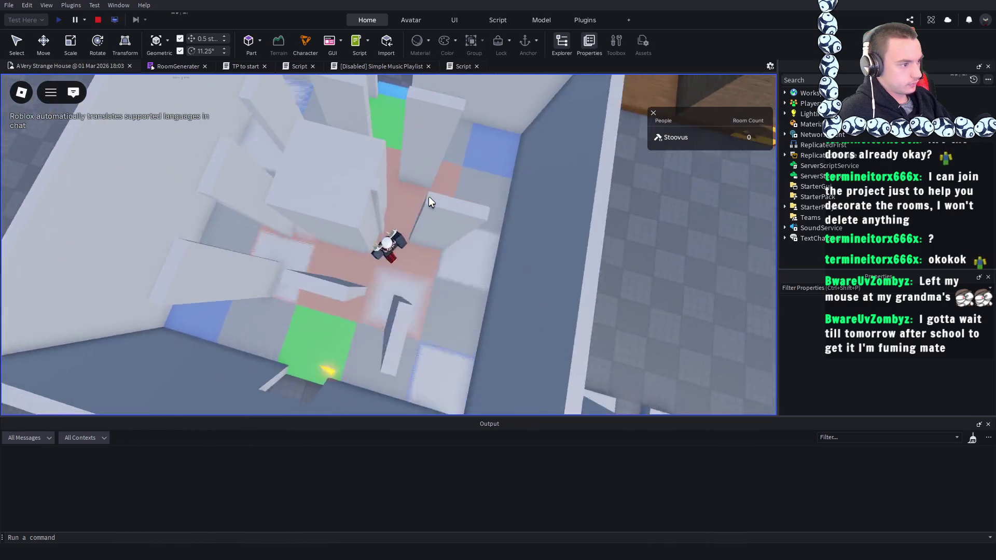
scroll(429, 201, down, 4)
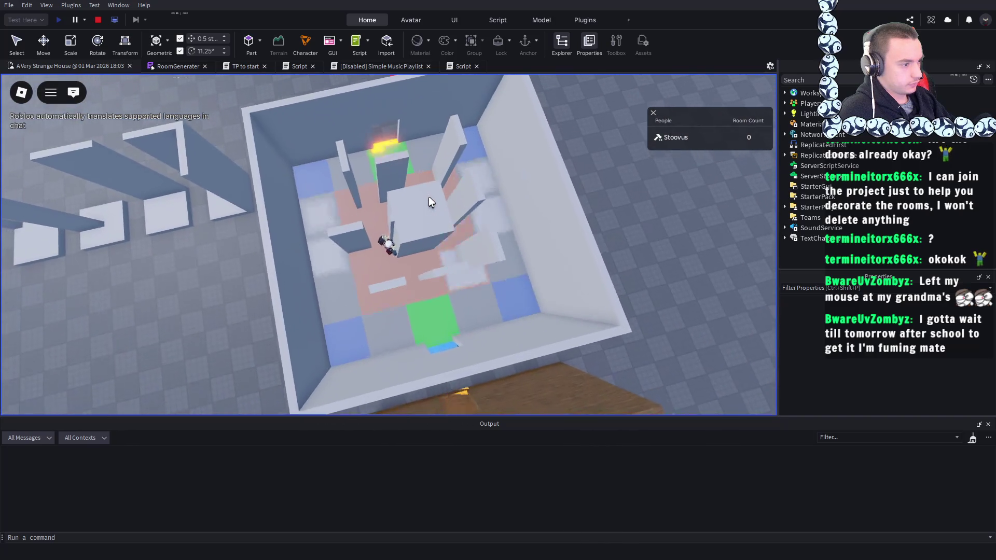
scroll(428, 201, up, 2)
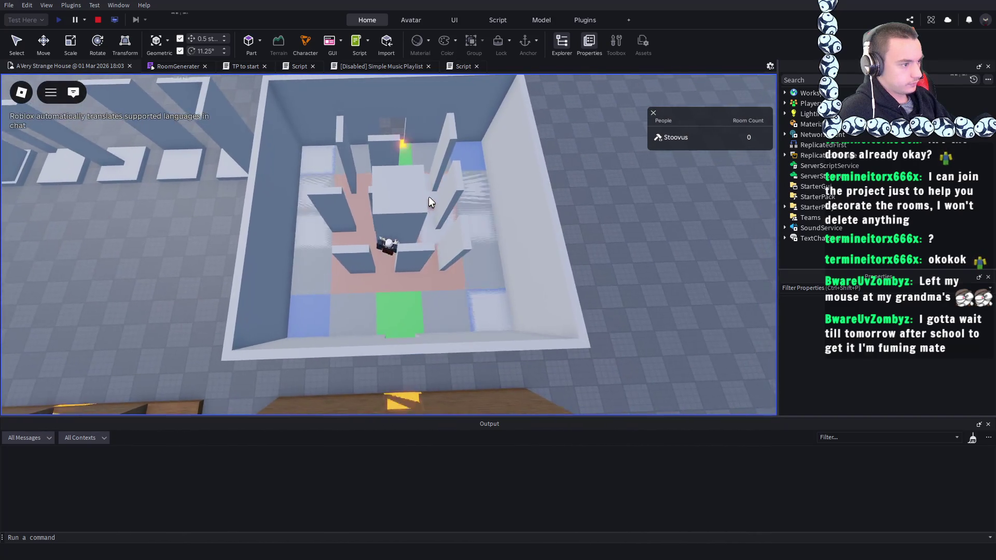
scroll(428, 201, up, 5)
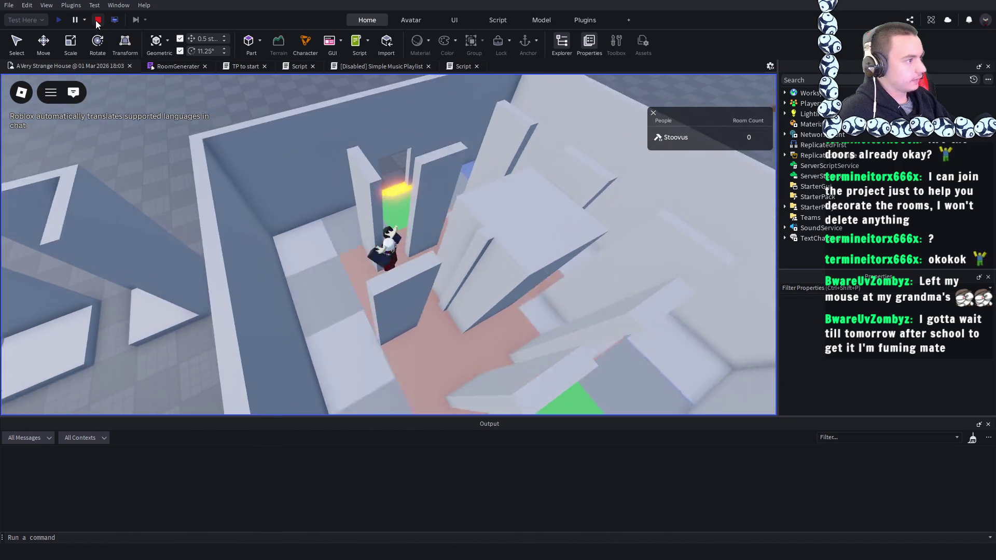
- Stop the playtest and fly the camera around the wall tile parts and coloured floor
click(97, 19)
key(w)
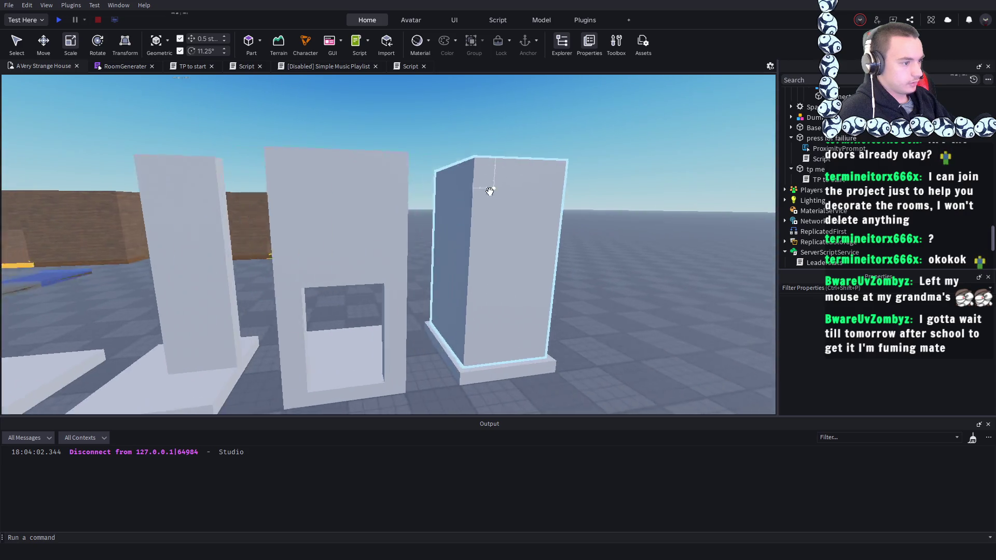
click(490, 191)
right_click(666, 334)
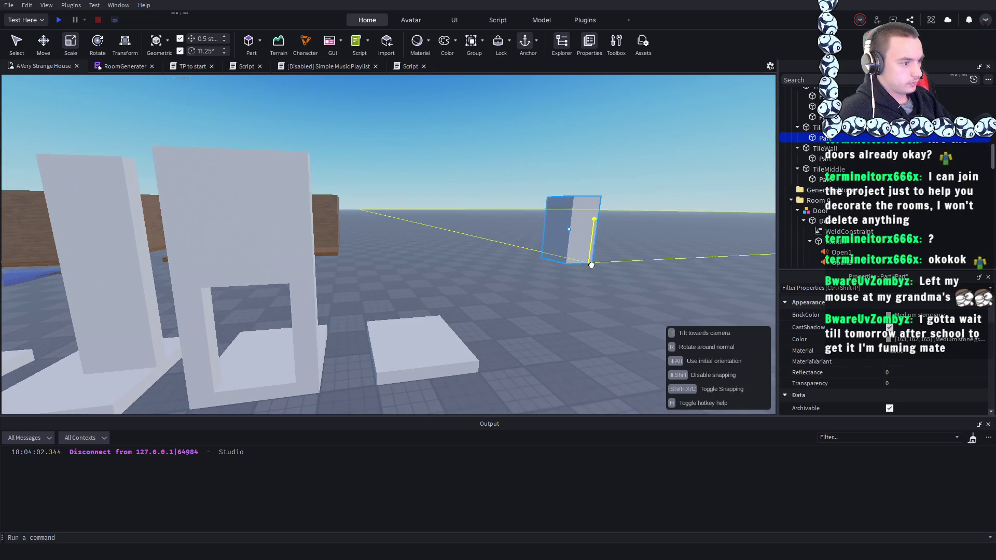
click(609, 305)
key(w)
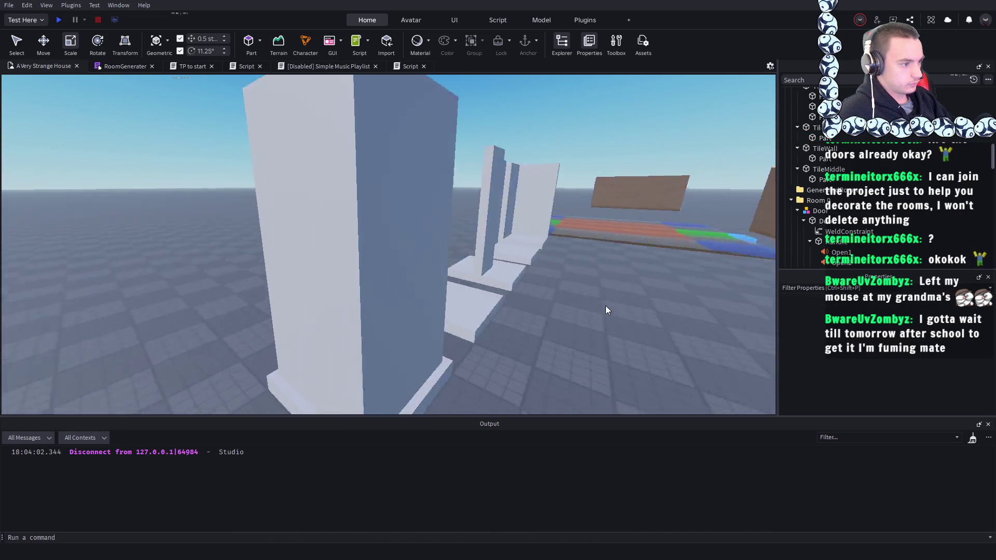
key(w)
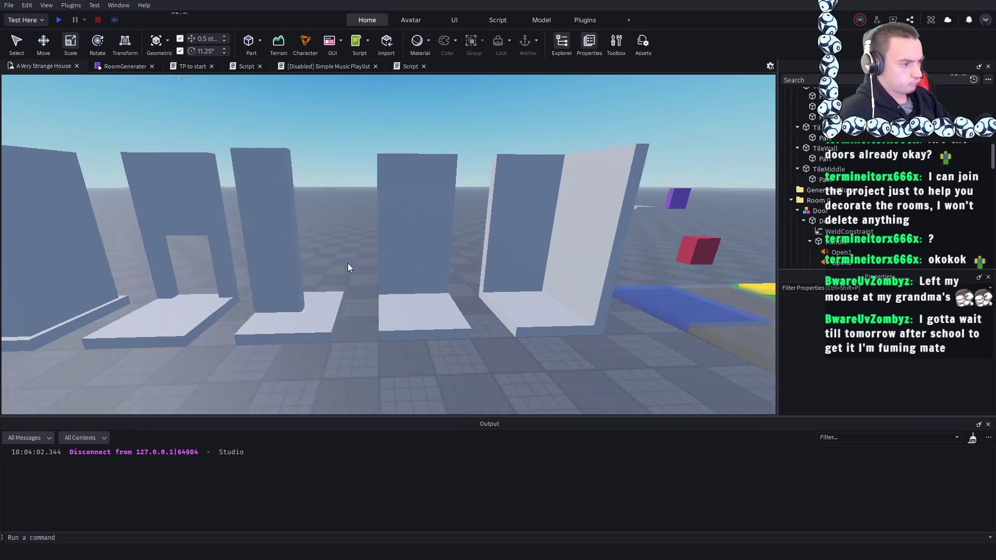
key(s)
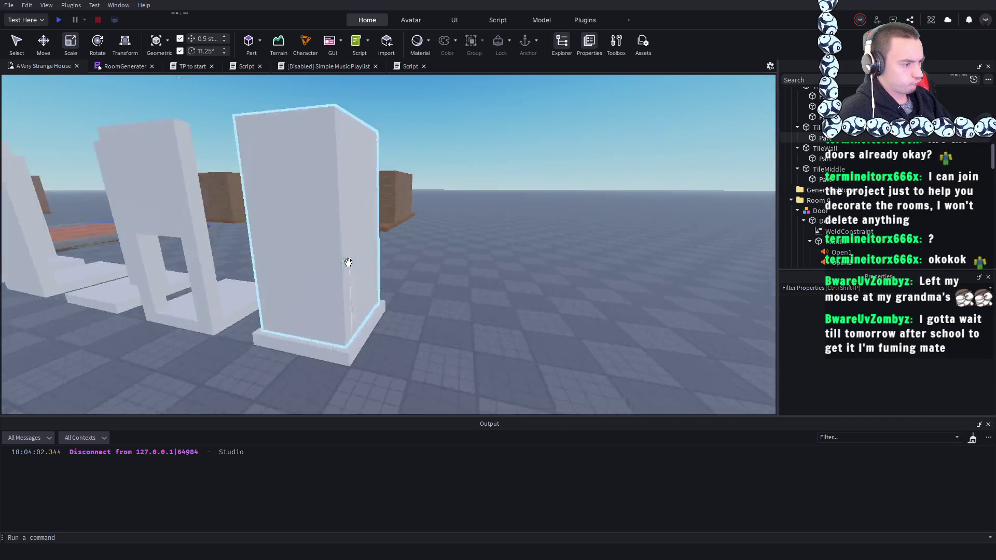
key(s)
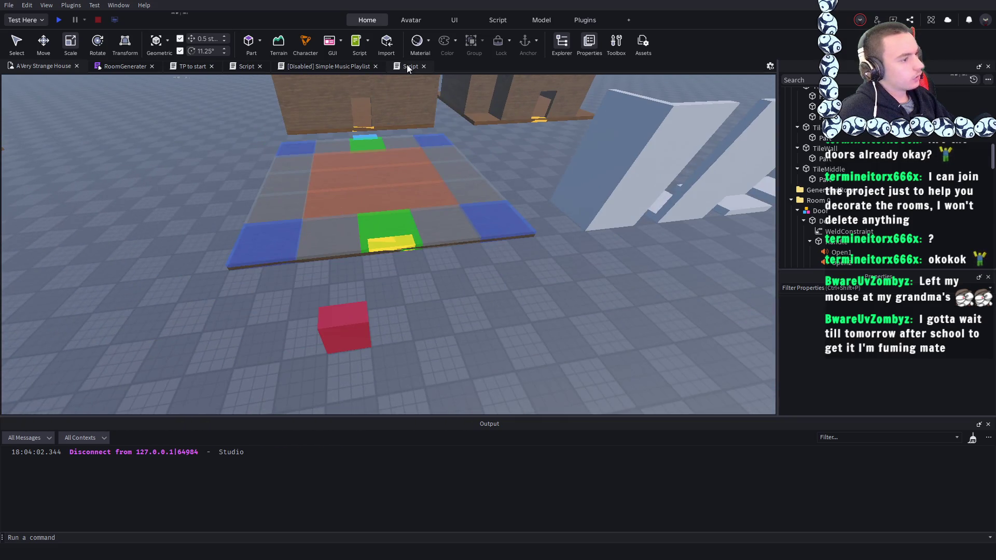
click(406, 68)
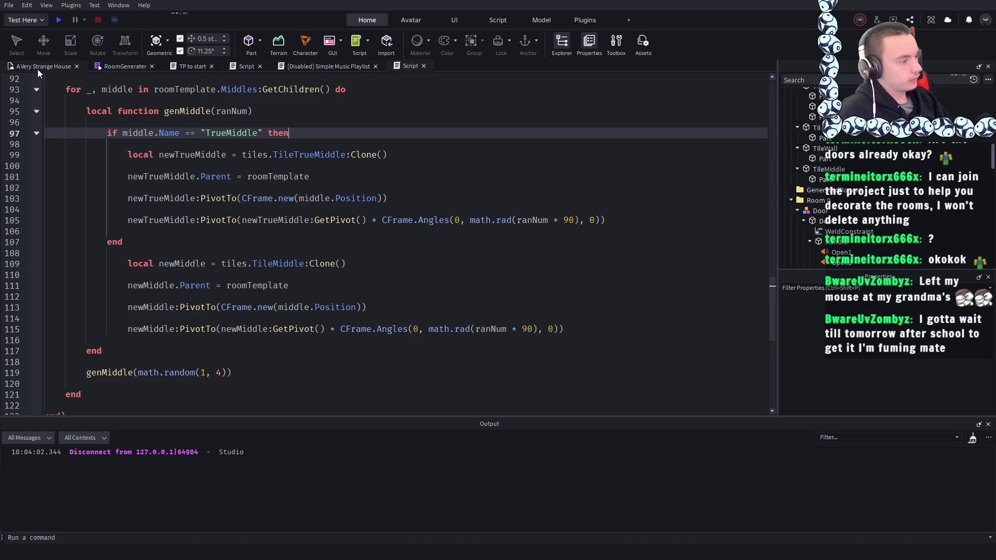
- Add an else branch before the end of the TrueMiddle if block in genMiddle
scroll(329, 274, up, 2)
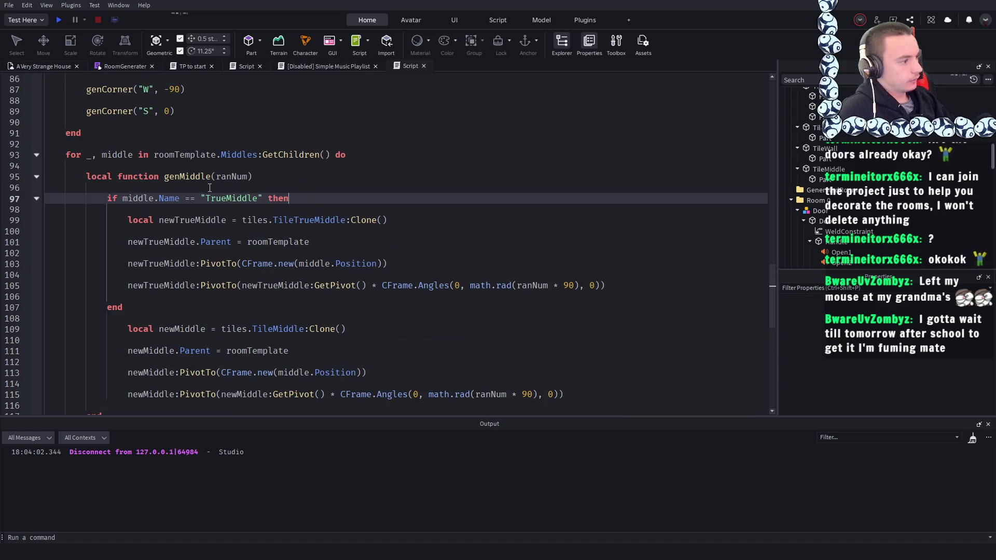
drag(310, 197, 106, 198)
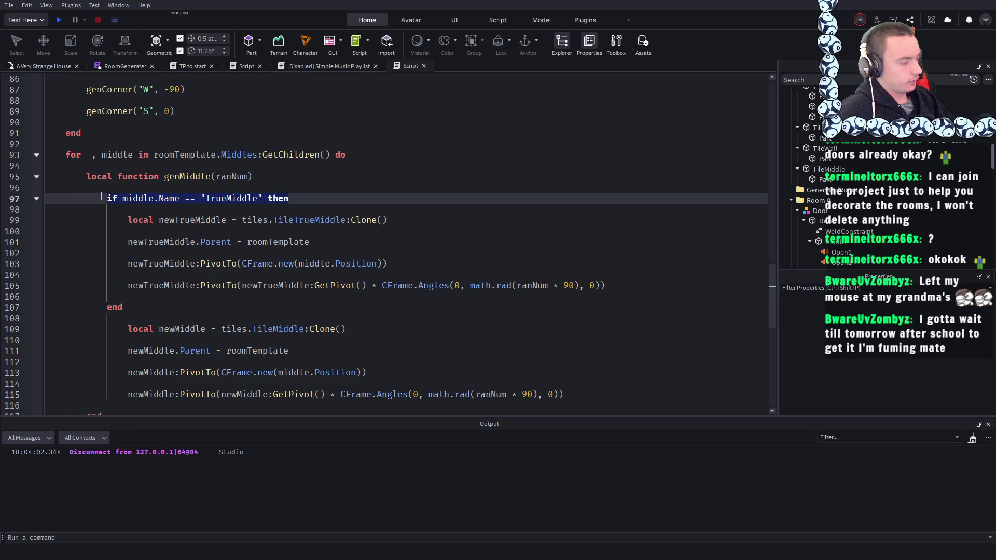
scroll(162, 269, down, 2)
click(164, 246)
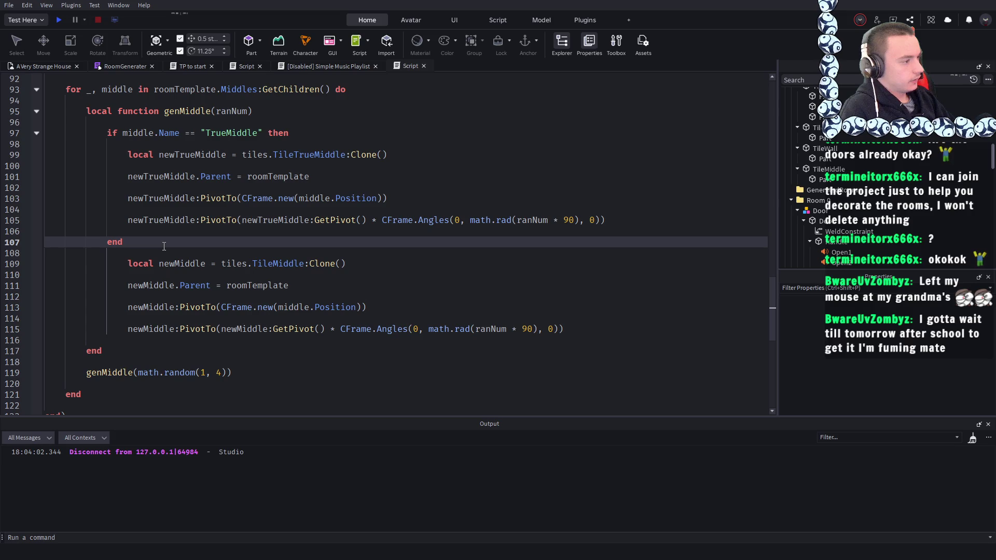
key(Return)
key(Return)
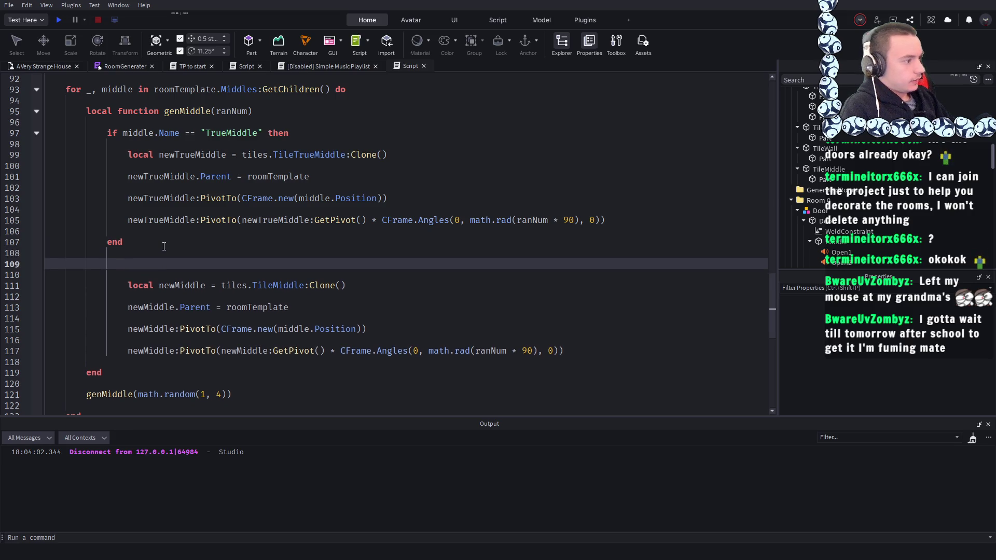
key(BackSpace)
key(BackSpace)
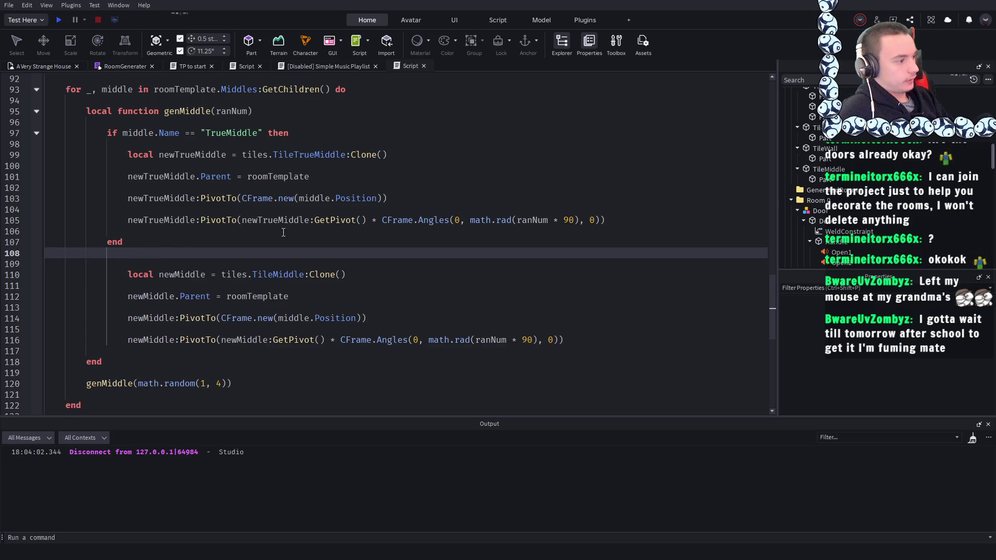
key(Up)
key(Return)
key(Return)
key(Up)
text(else)
key(Return)
key(Return)
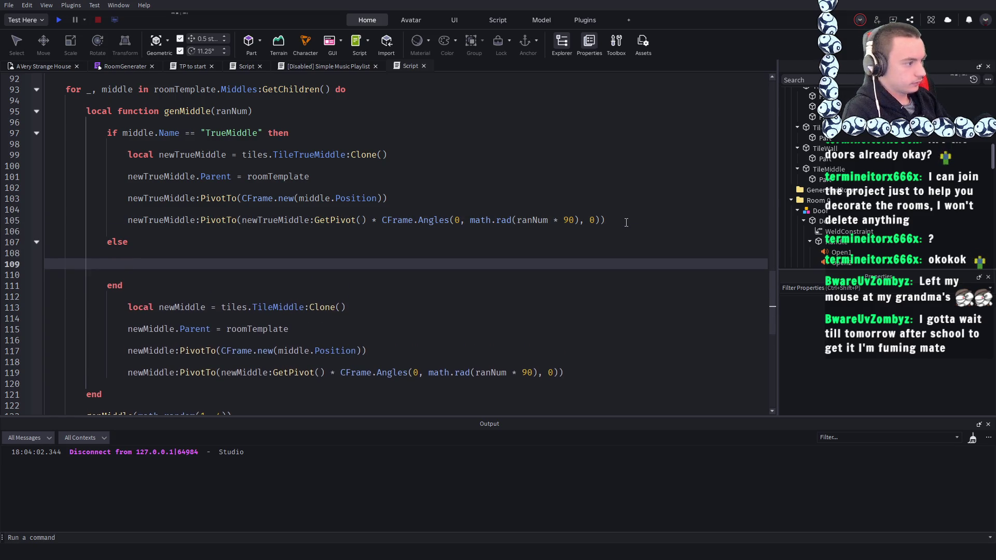
- Move the TileMiddle cloning code from lines 113–119 under else, then start a playtest
scroll(387, 335, down, 1)
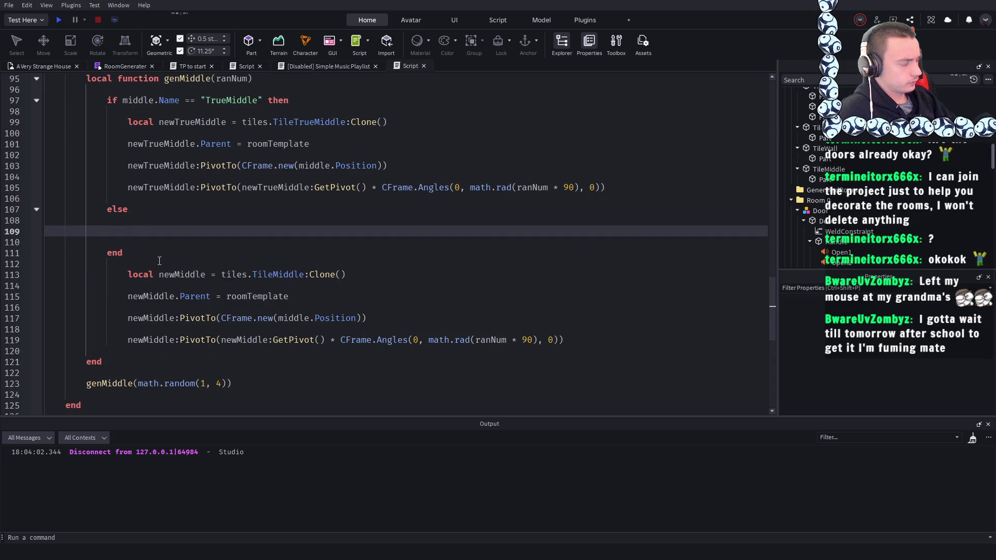
mouse_move(563, 342)
mouse_down()
mouse_move(78, 293)
mouse_move(128, 275)
mouse_up()
key(ctrl+x)
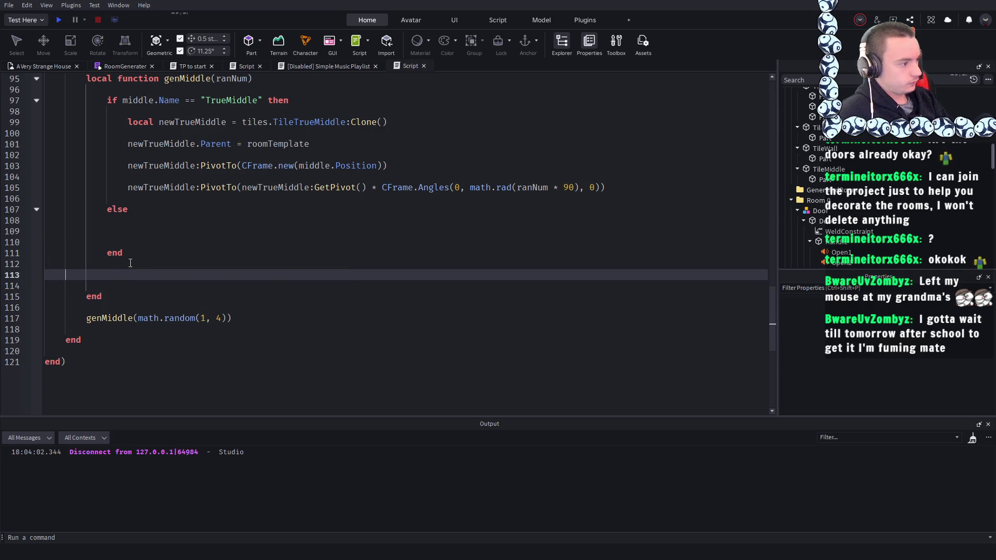
key(BackSpace)
key(BackSpace)
key(BackSpace)
click(127, 228)
key(ctrl+v)
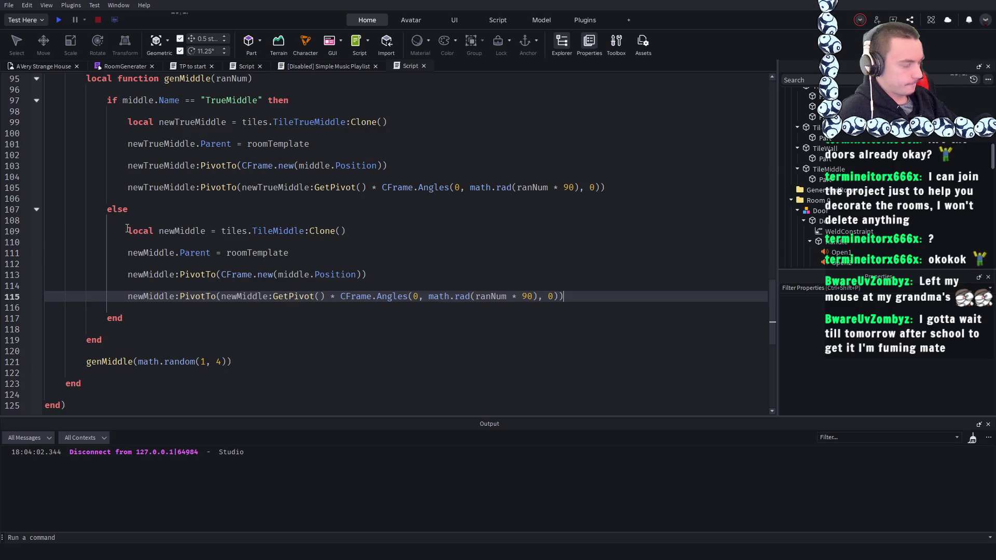
click(59, 20)
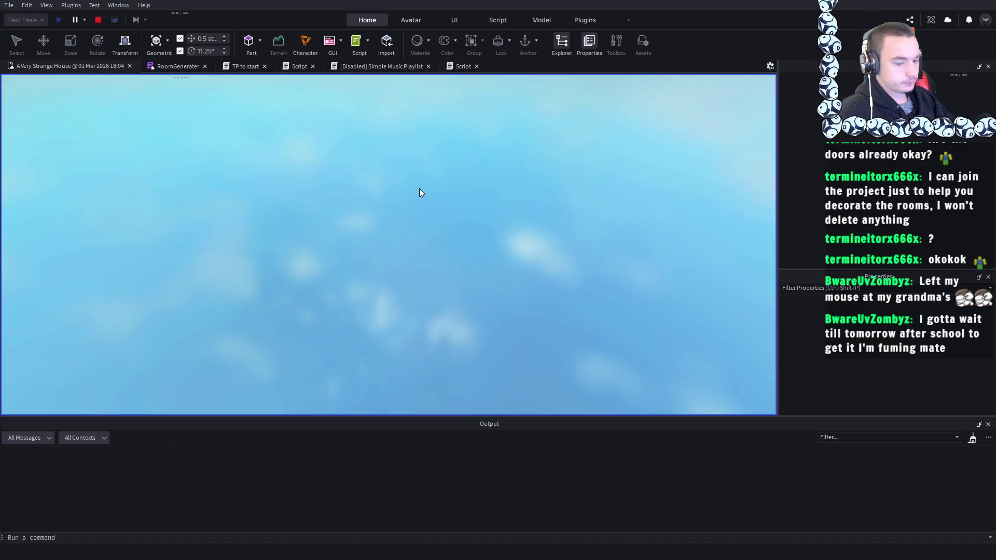
- Walk the character through the generated rooms while zooming, then stop the playtest
key(w)
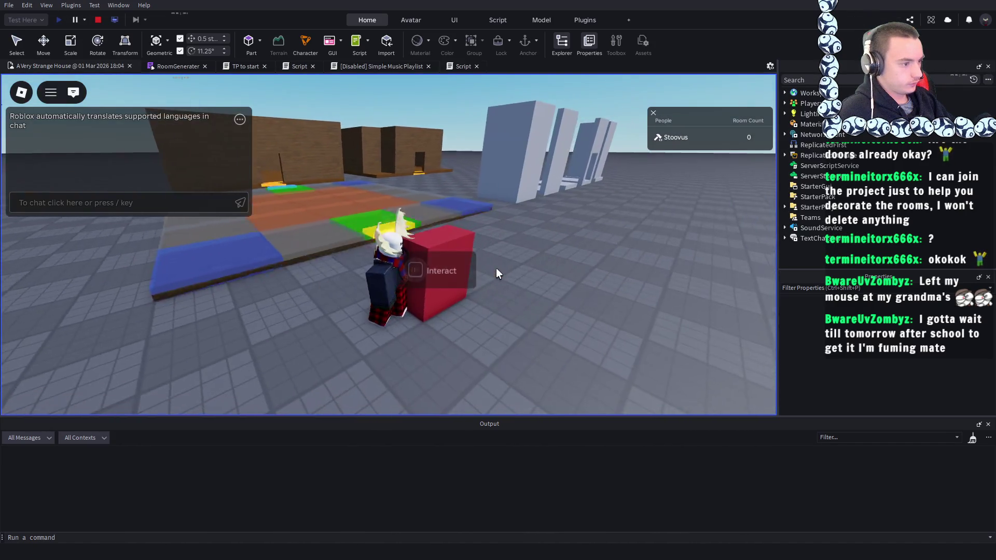
scroll(496, 268, down, 5)
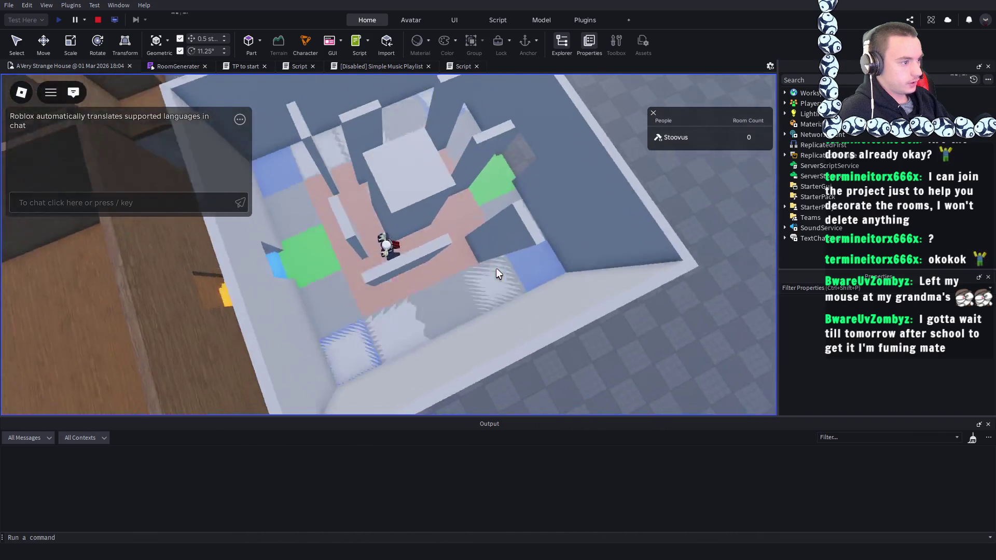
scroll(496, 267, down, 5)
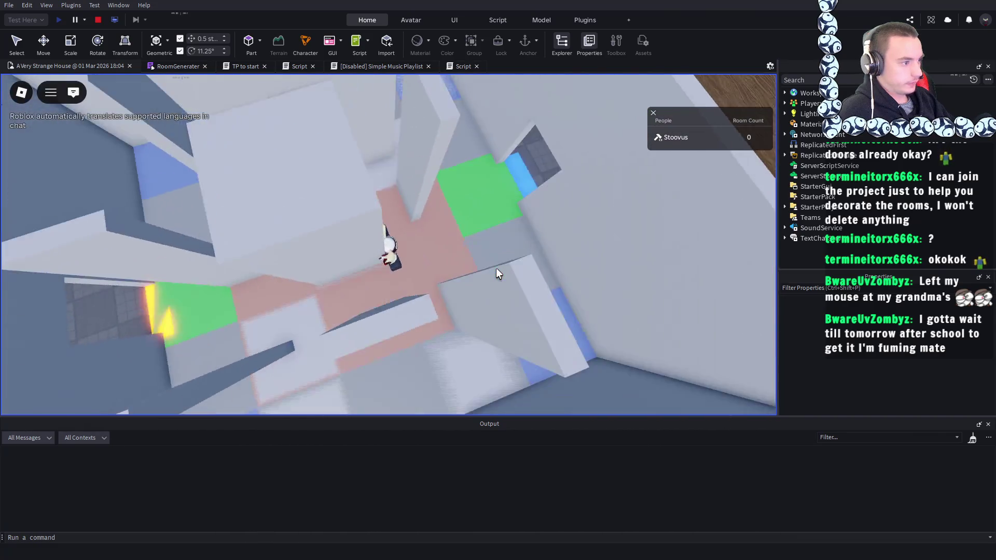
scroll(495, 268, up, 10)
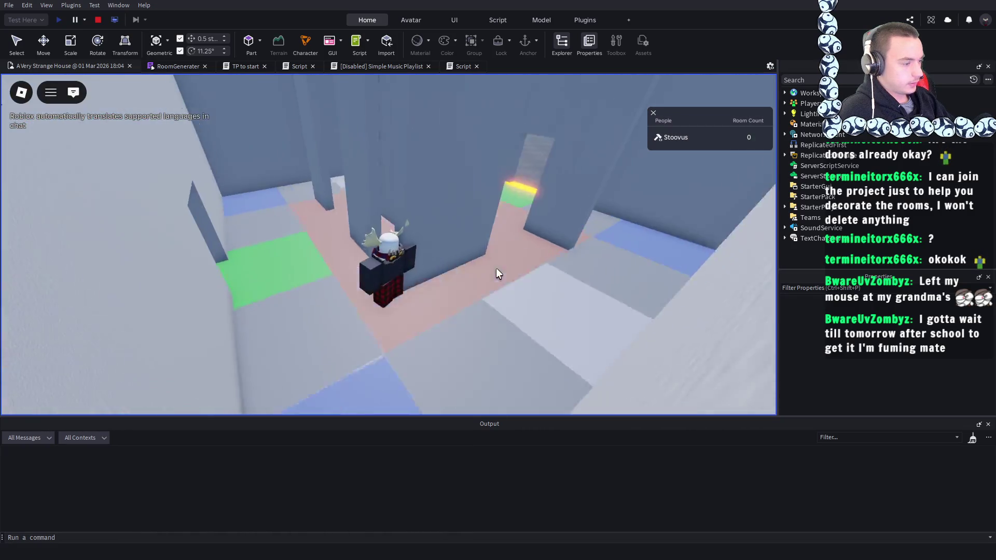
scroll(496, 268, up, 5)
key(w)
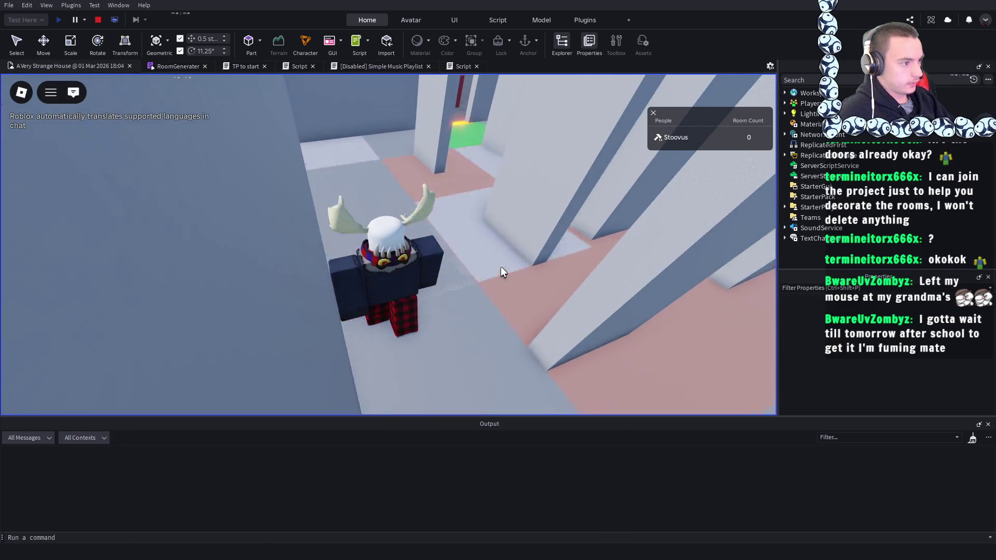
scroll(500, 269, down, 10)
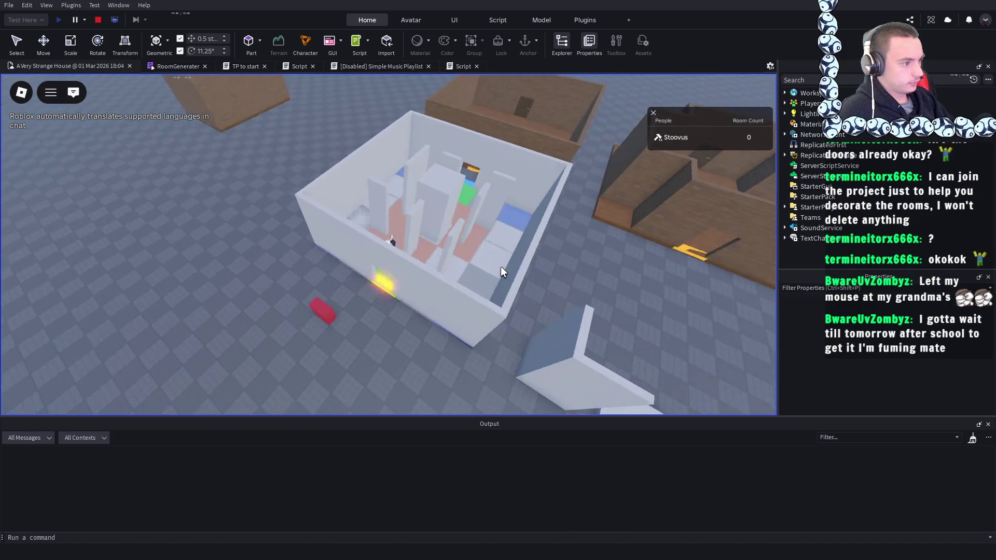
scroll(199, 79, up, 10)
click(98, 19)
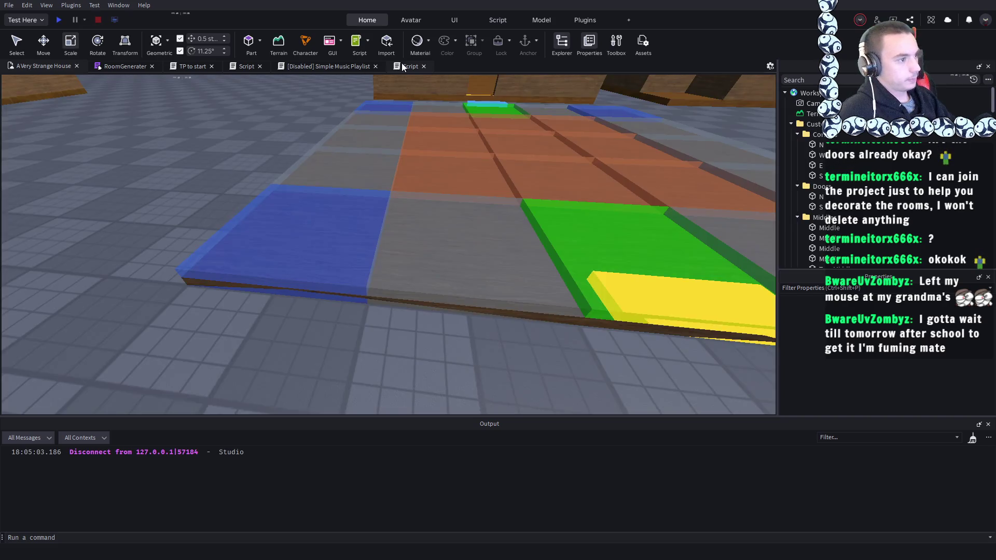
- Collapse Workspace in Explorer and insert a new Script under ServerScriptService
click(400, 65)
click(55, 65)
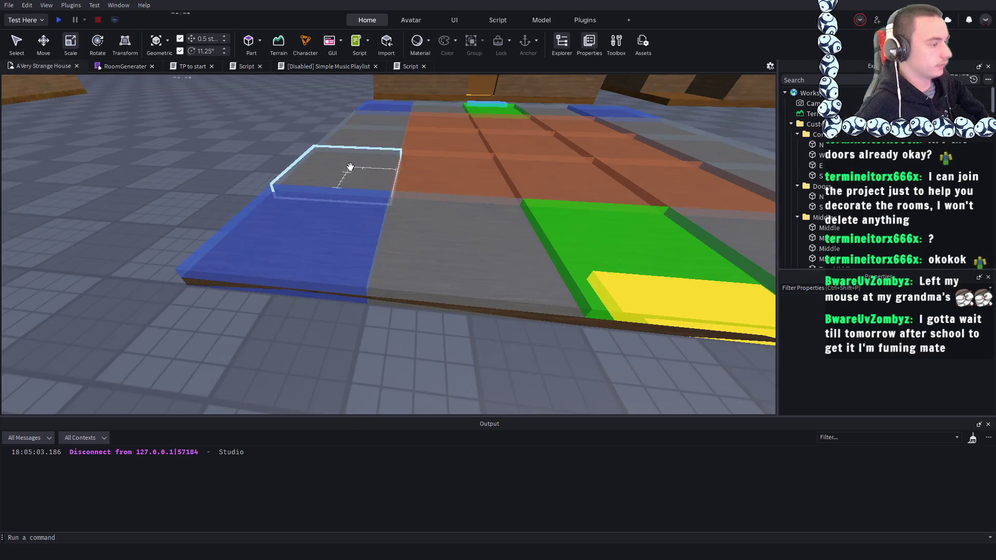
scroll(394, 207, down, 5)
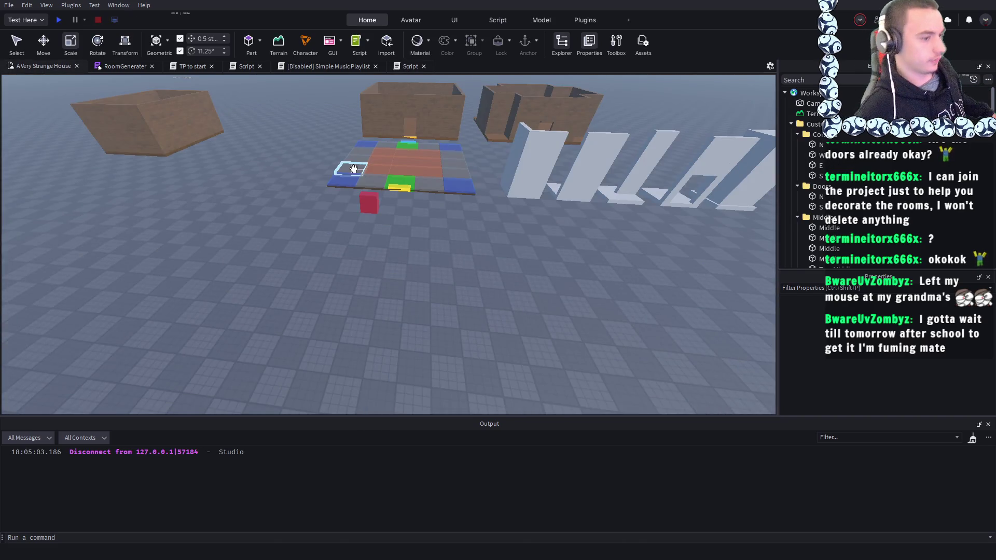
click(784, 93)
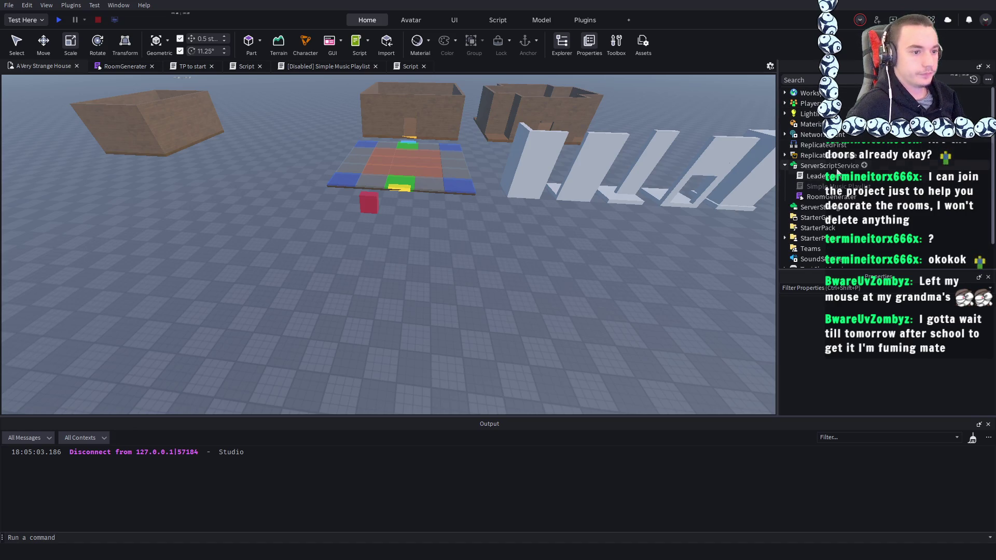
click(864, 167)
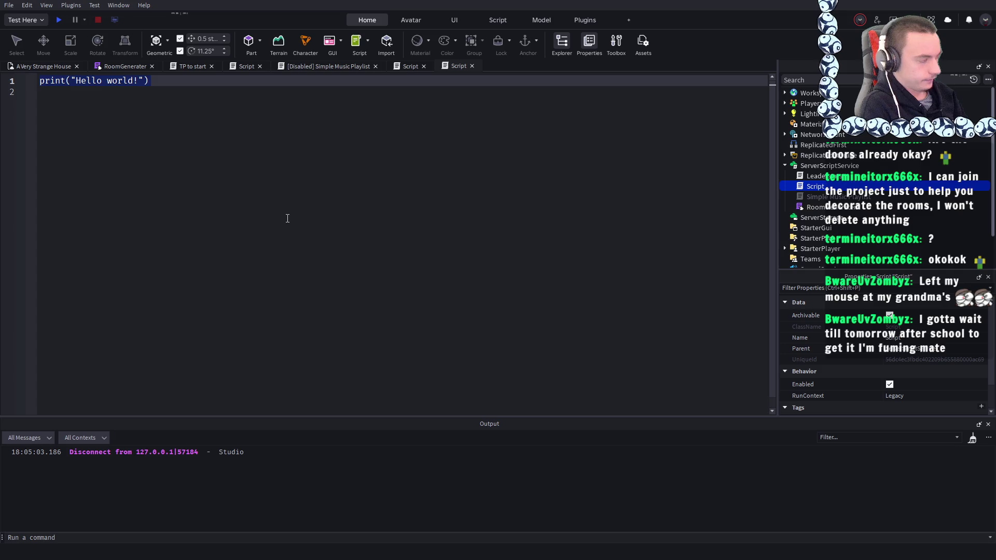
- Overwrite the default print line and try a game:GetService completion
text(for)
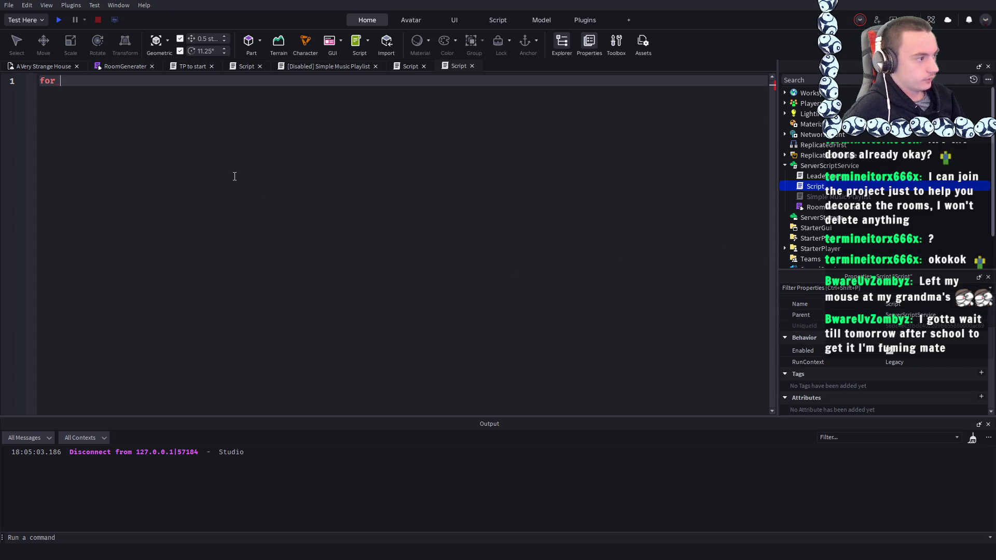
drag(82, 98, 42, 83)
key(BackSpace)
key(BackSpace)
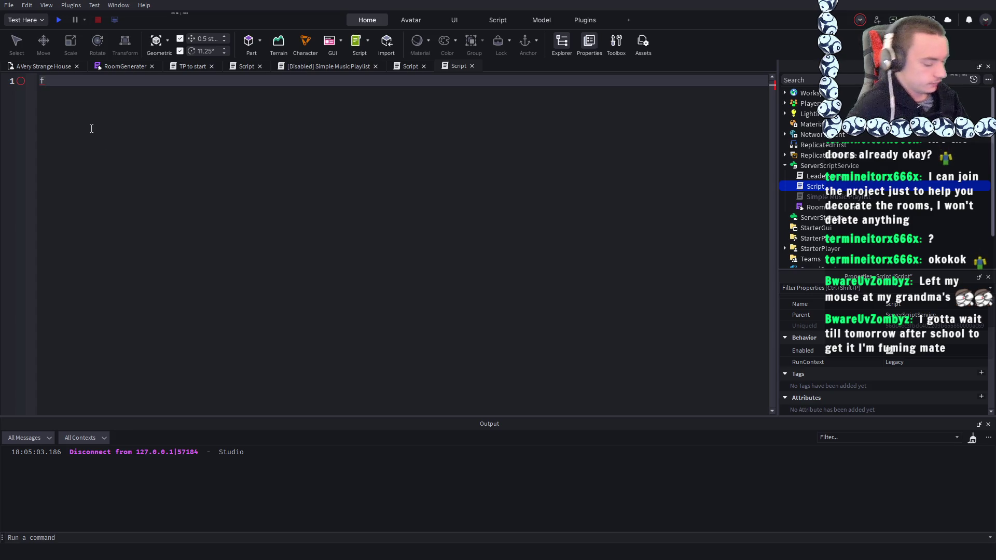
text(h)
key(BackSpace)
text(gameG)
key(Tab)
key(BackSpace)
key(BackSpace)
key(BackSpace)
key(BackSpace)
key(BackSpace)
- Draft a local tagServ GetService declaration, then replace it with 'for t'
text(loc)
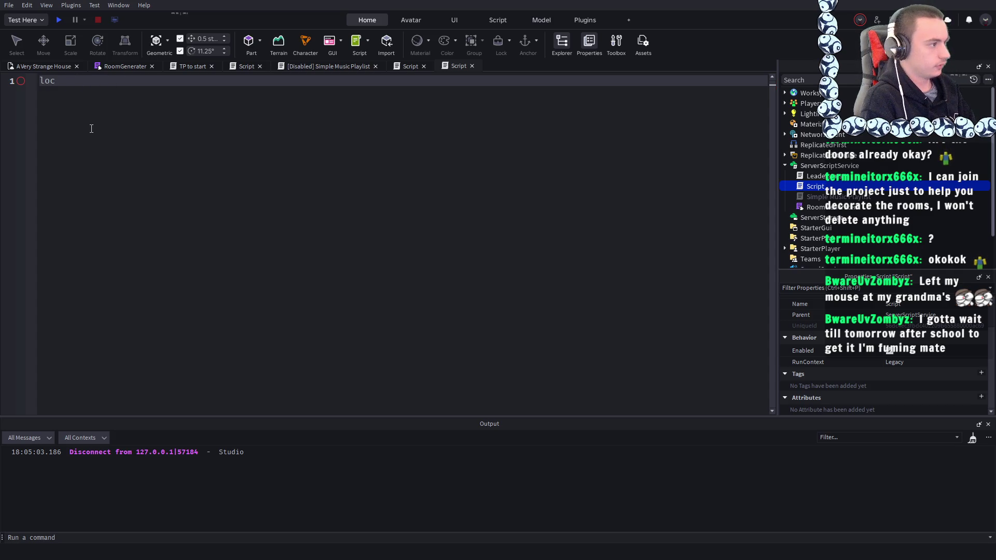
text(al sta)
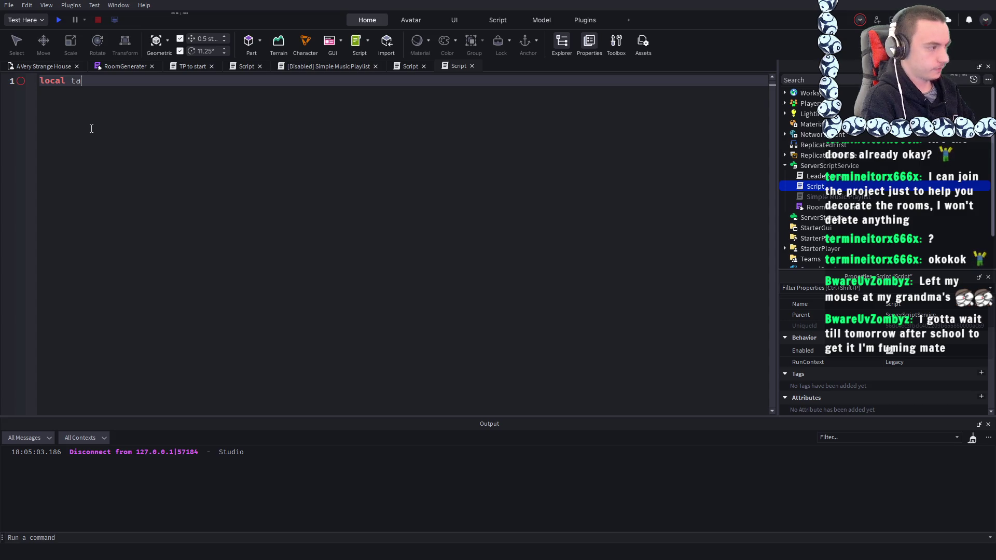
text(gS= game.)
key(BackSpace)
text(:GetService("t"))
text(ag)
key(BackSpace)
key(BackSpace)
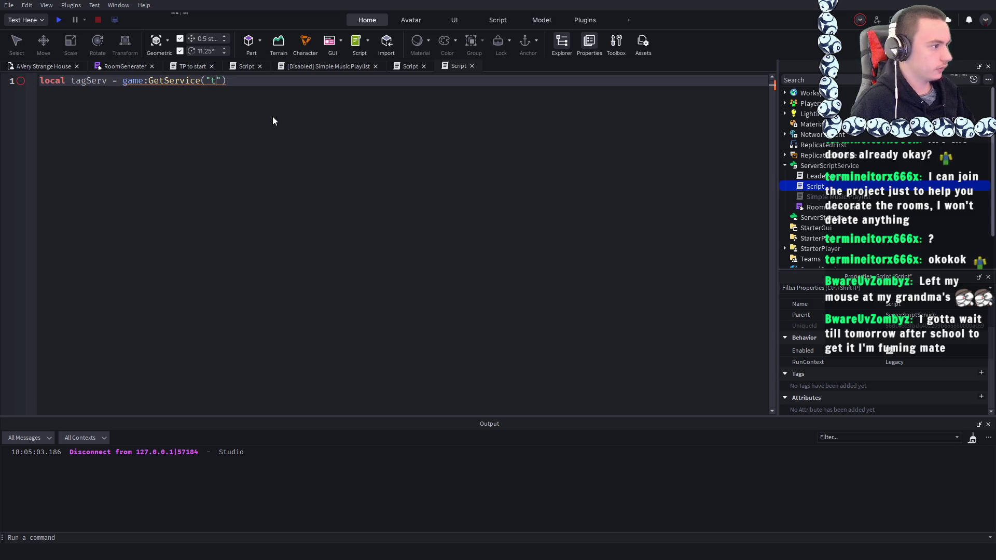
key(BackSpace)
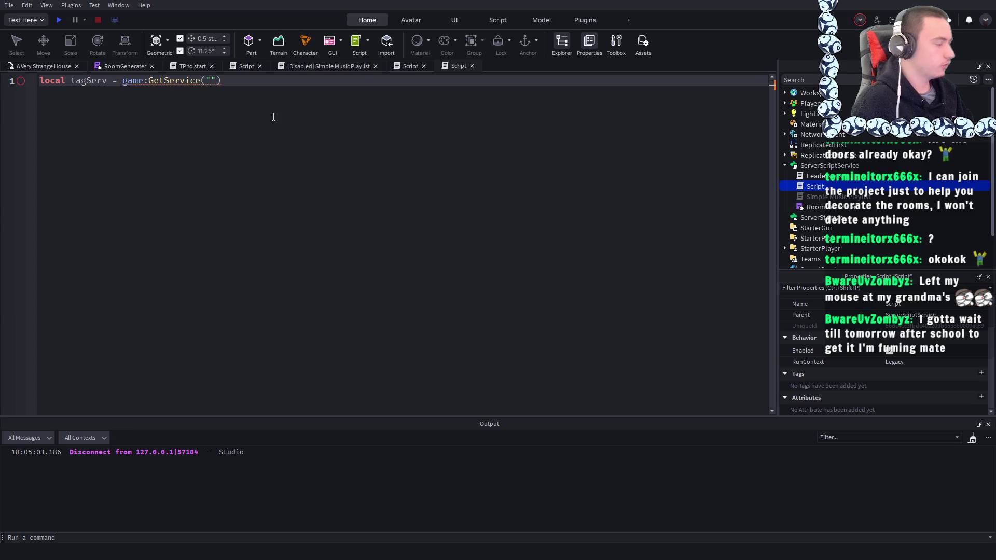
shift+click(72, 83)
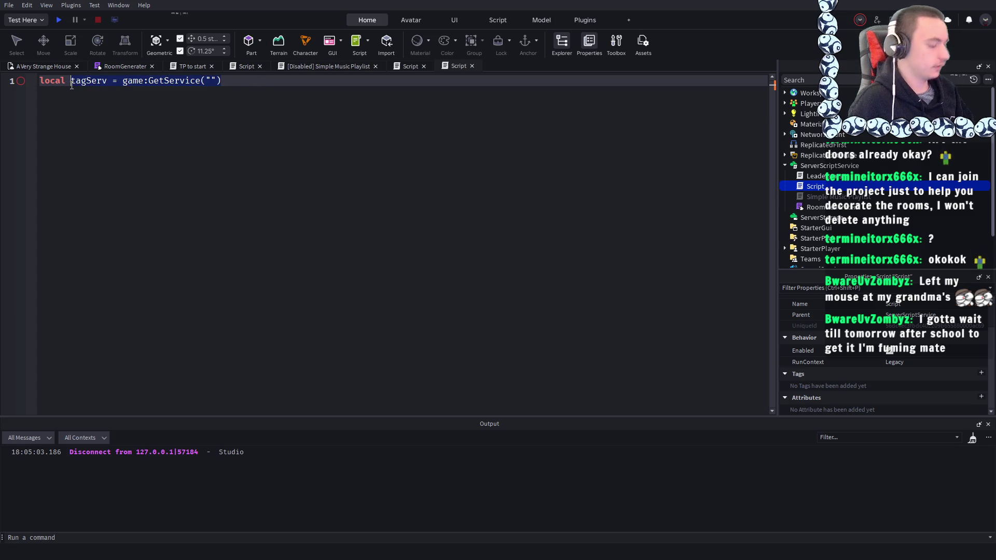
key(BackSpace)
key(BackSpace)
key(BackSpace)
key(BackSpace)
text(for )
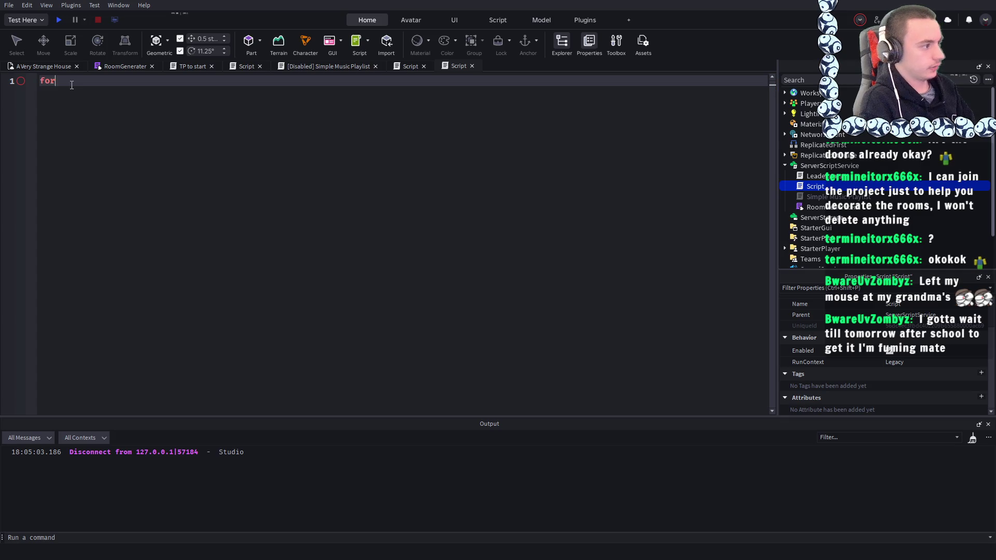
text(t)
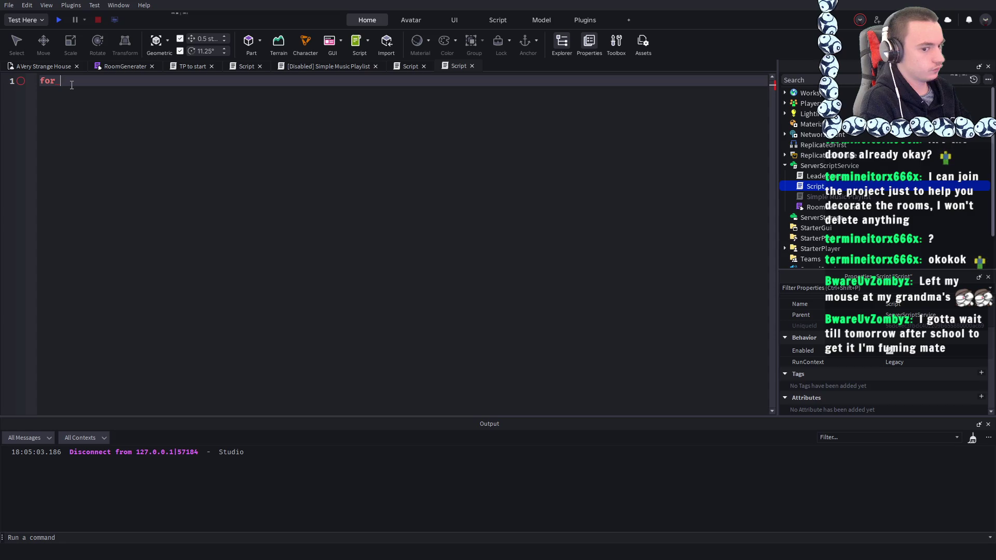
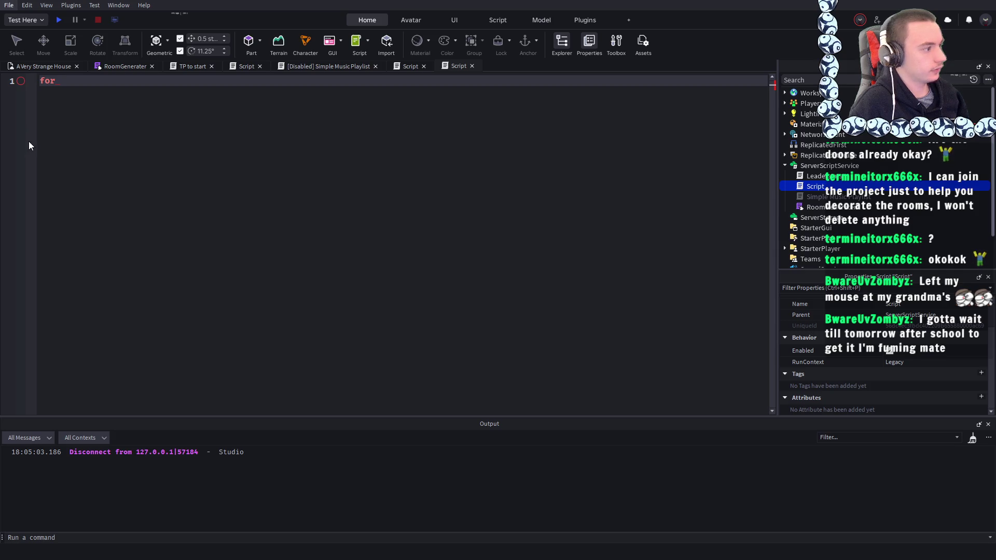
- Save the current place to Roblox with Ctrl+S and open the INVASION place
key(ctrl+s)
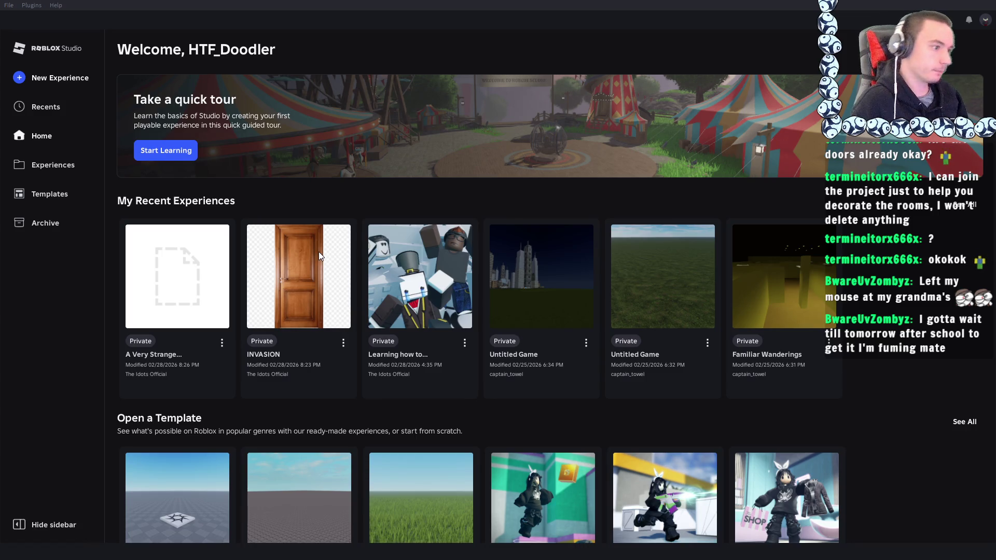
click(319, 255)
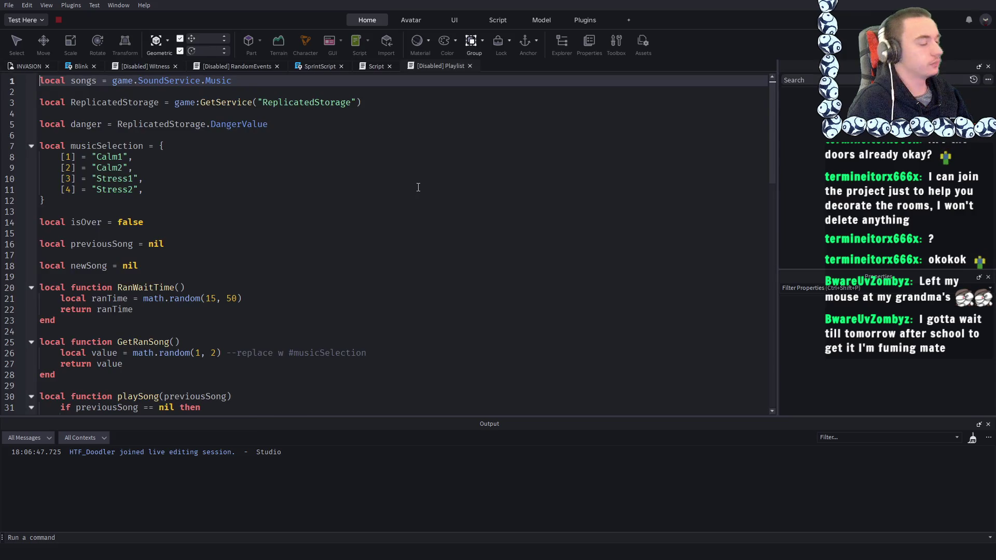
- Switch to the INVASION 3D scene, move the camera into the house, and start a playtest
click(42, 66)
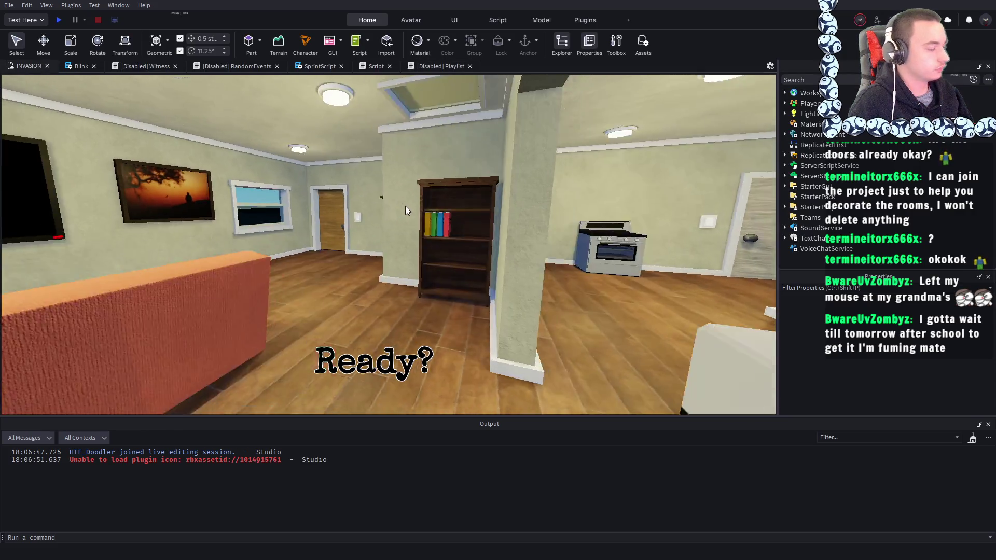
scroll(406, 207, down, 10)
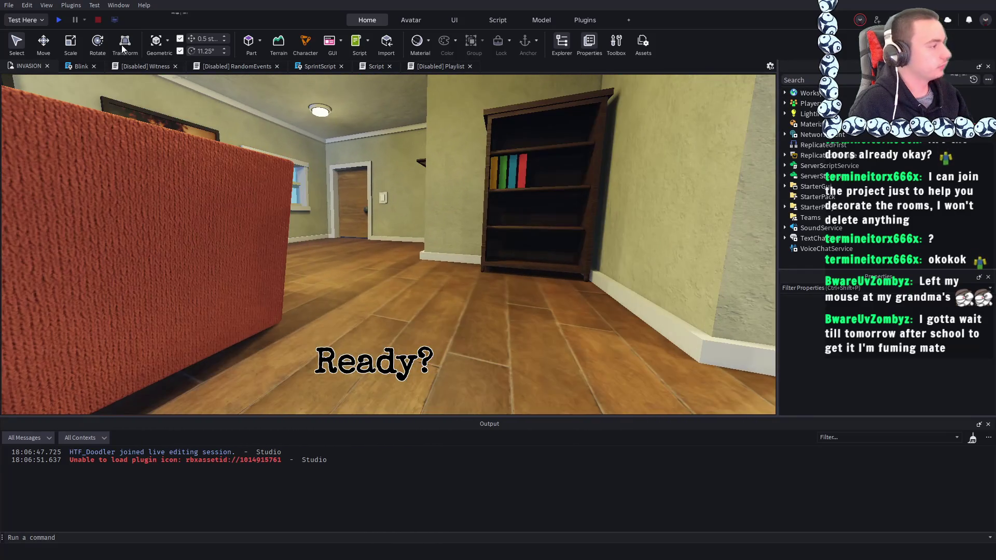
click(62, 20)
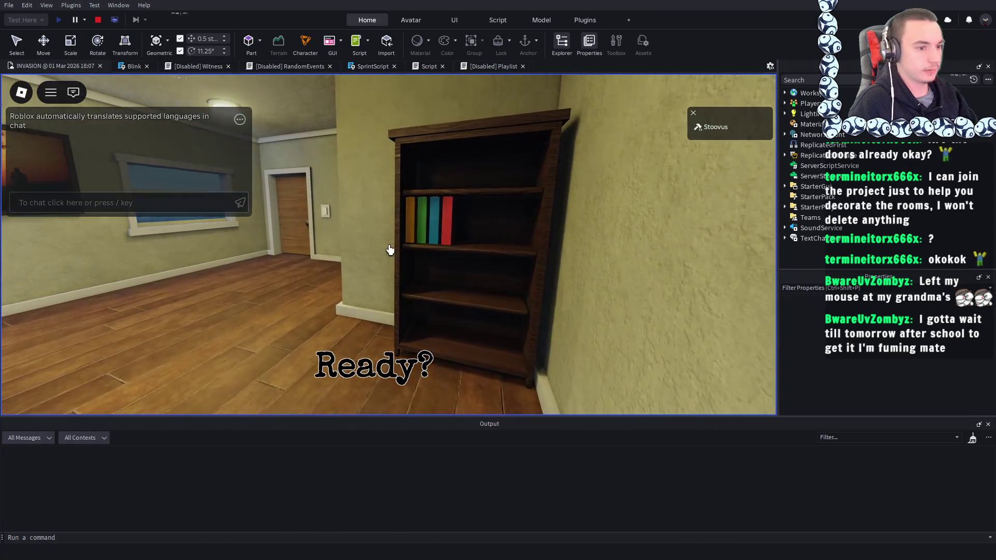
key(Escape)
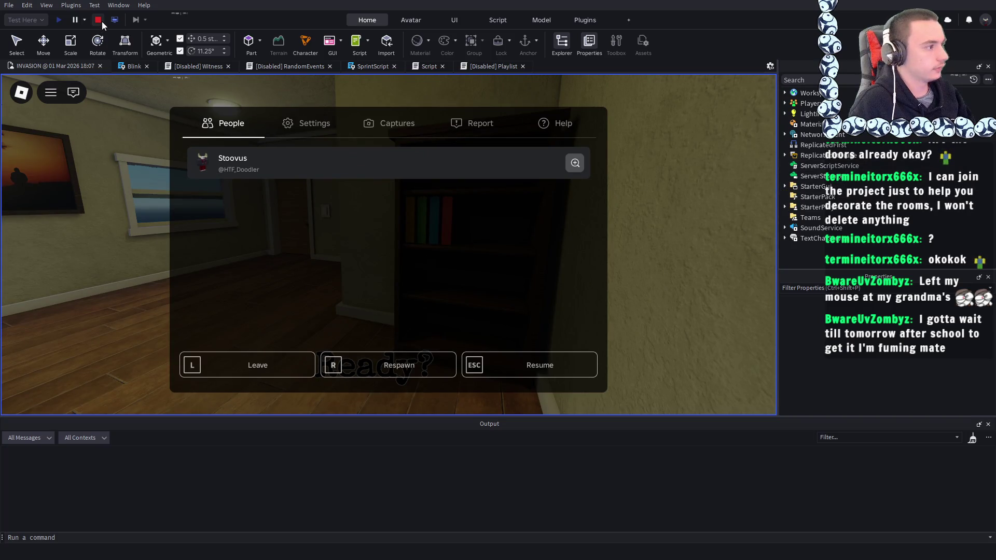
click(98, 21)
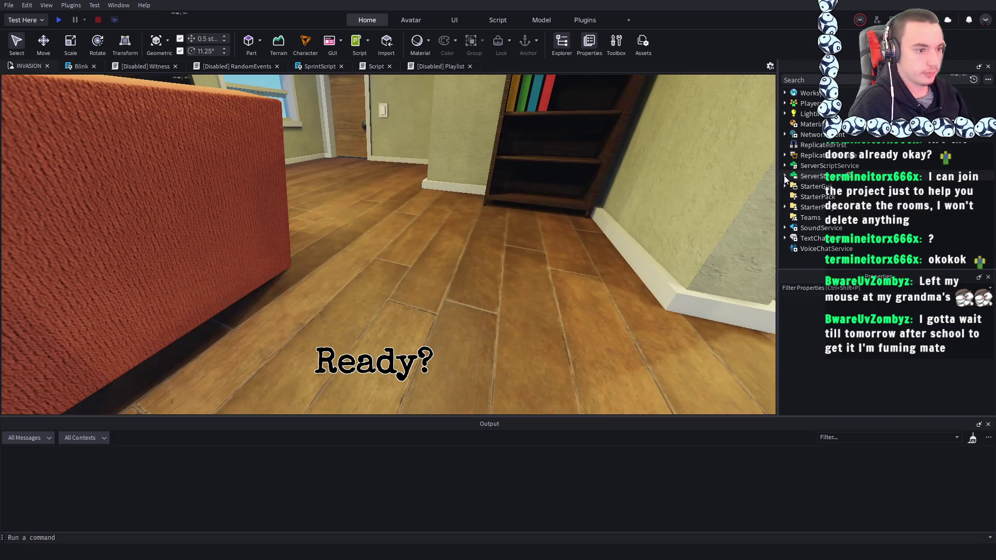
- Expand ServerStorage > TagList and select the Boxes tag to view its properties and attributes
click(785, 176)
click(791, 197)
click(811, 206)
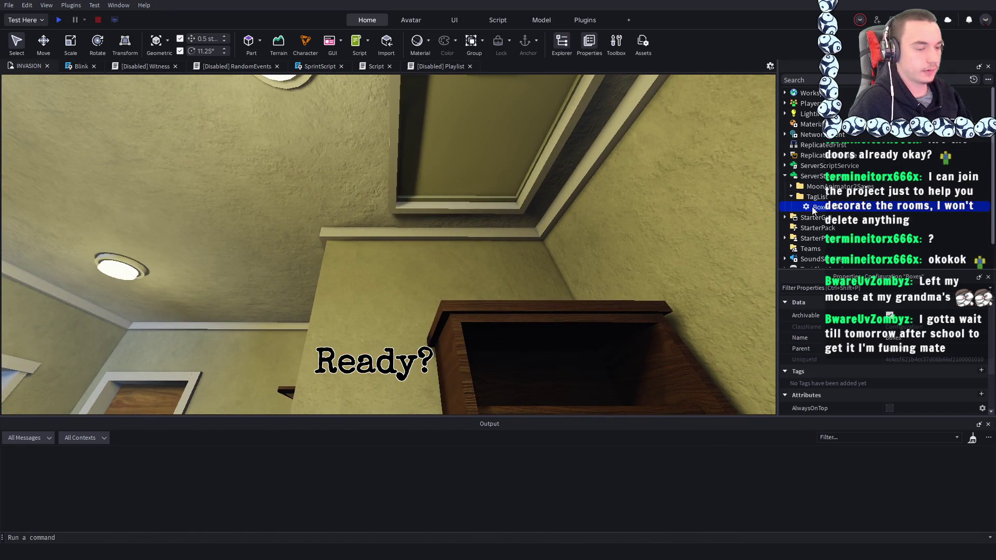
scroll(891, 356, down, 3)
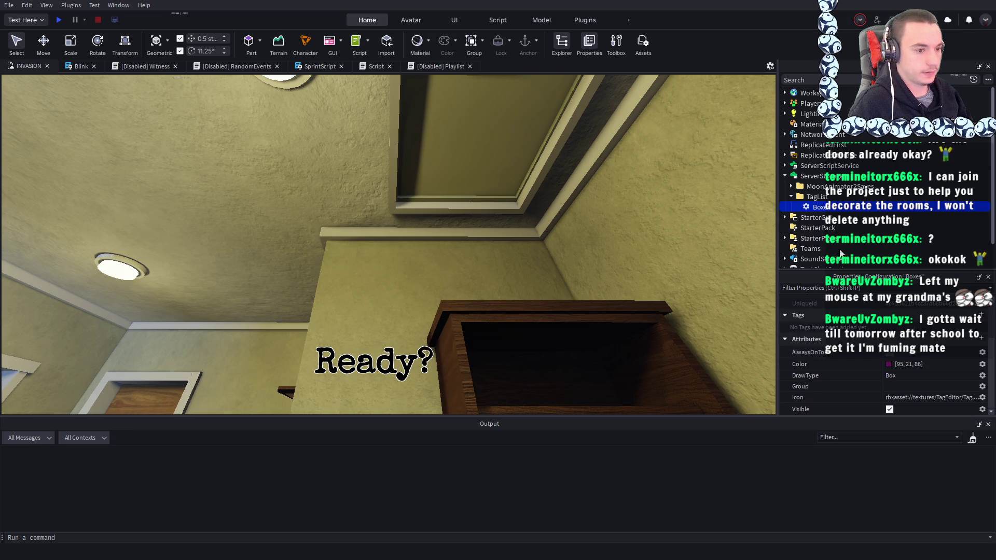
- Expand ReplicatedStorage in Explorer and scroll through its contents
click(784, 155)
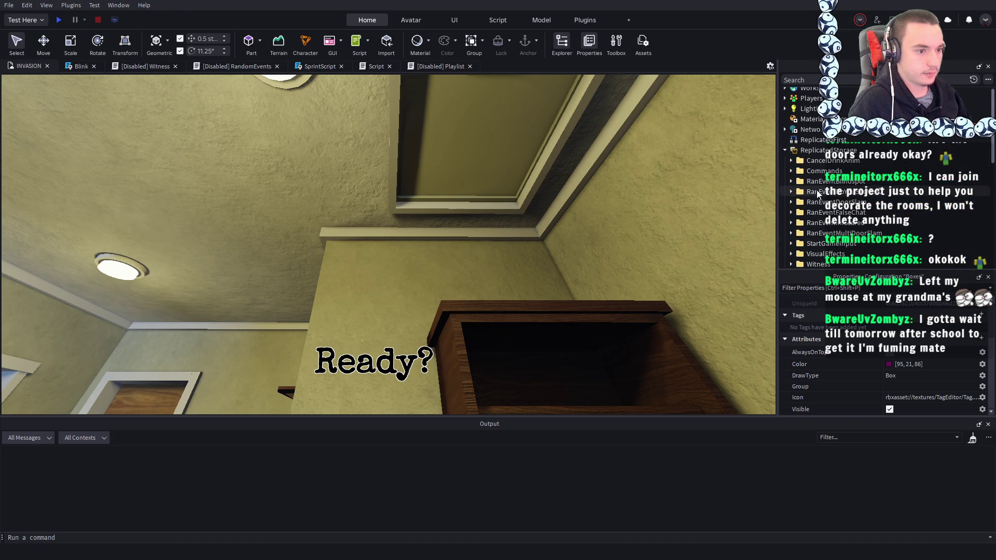
scroll(819, 240, down, 3)
scroll(820, 240, down, 1)
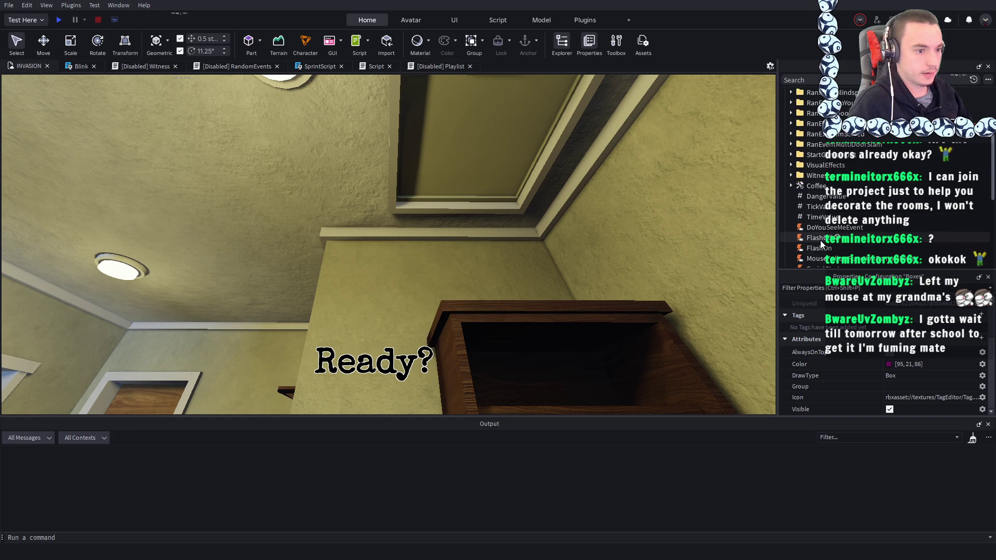
scroll(820, 241, up, 2)
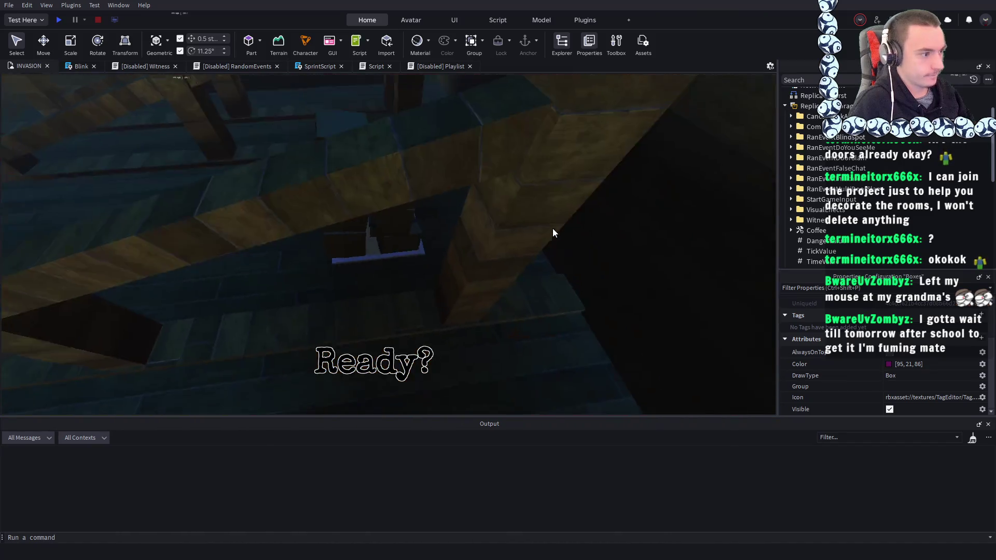
- Select an attic Box model and browse its parts, sound, attachment and proximity prompt in Explorer
click(422, 257)
click(803, 177)
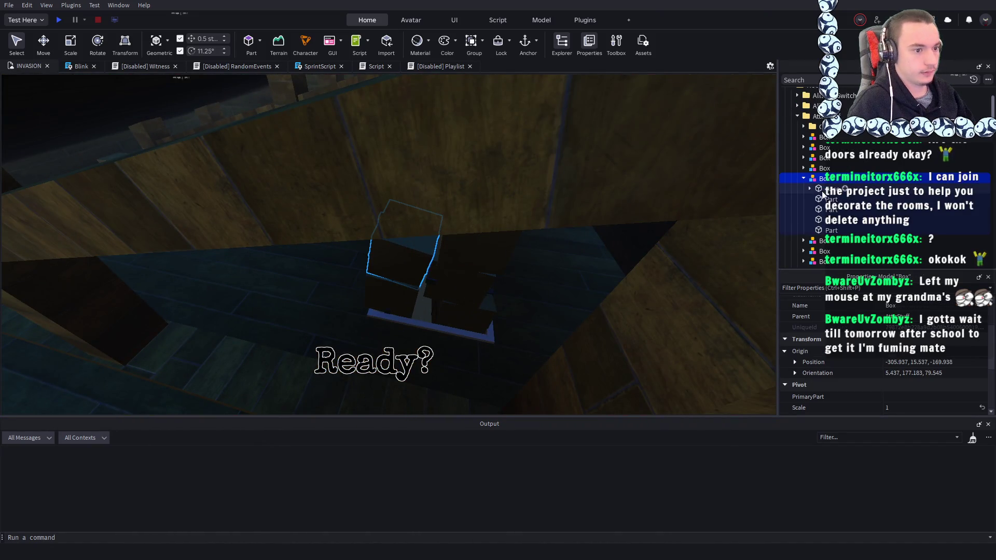
scroll(817, 196, down, 2)
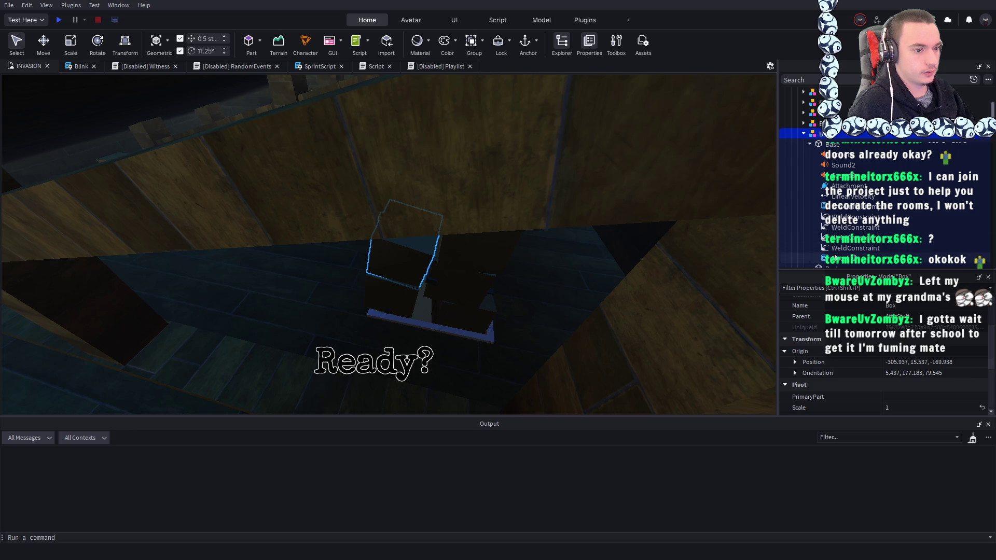
scroll(831, 201, down, 1)
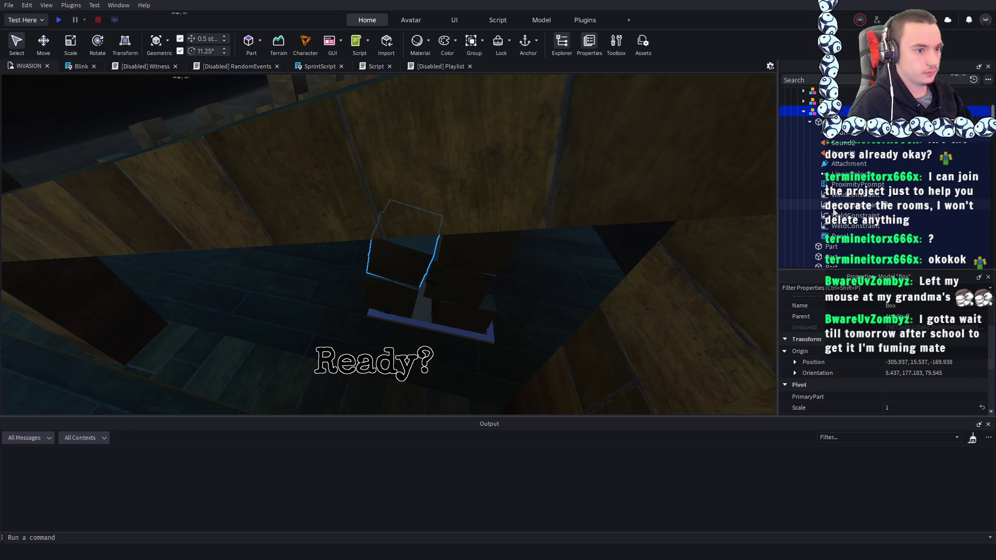
scroll(819, 171, down, 1)
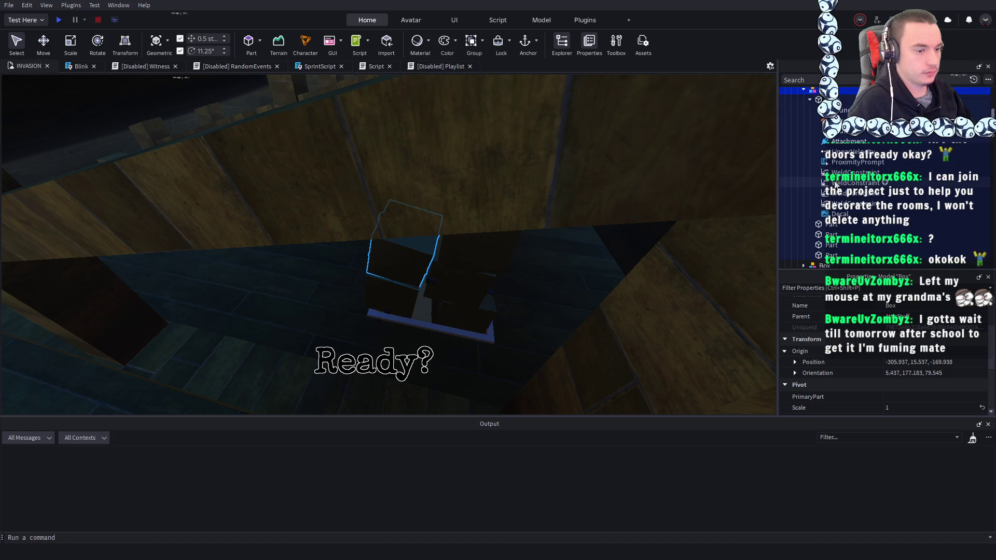
scroll(801, 135, up, 2)
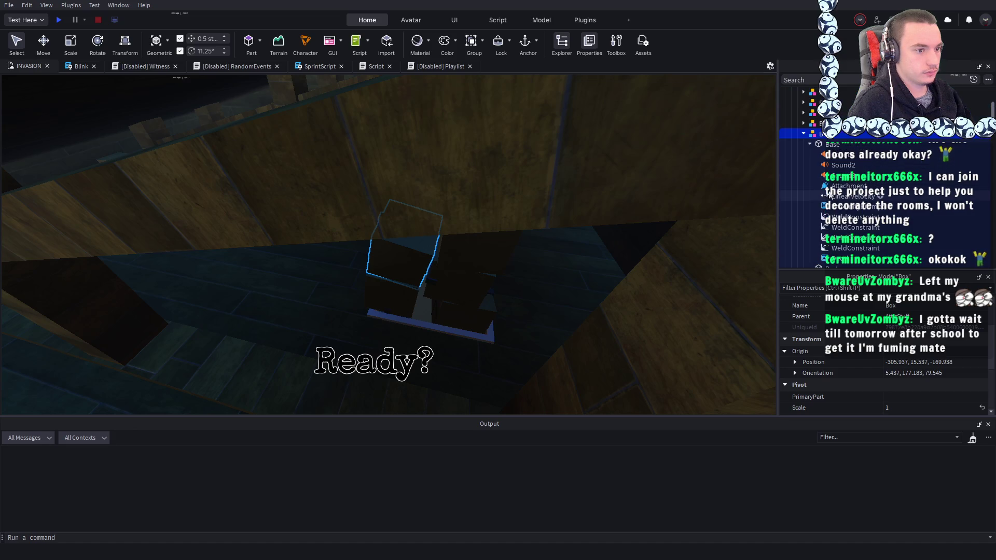
- Collapse the Box model's children and the Workspace tree in Explorer
click(803, 133)
scroll(667, 189, down, 6)
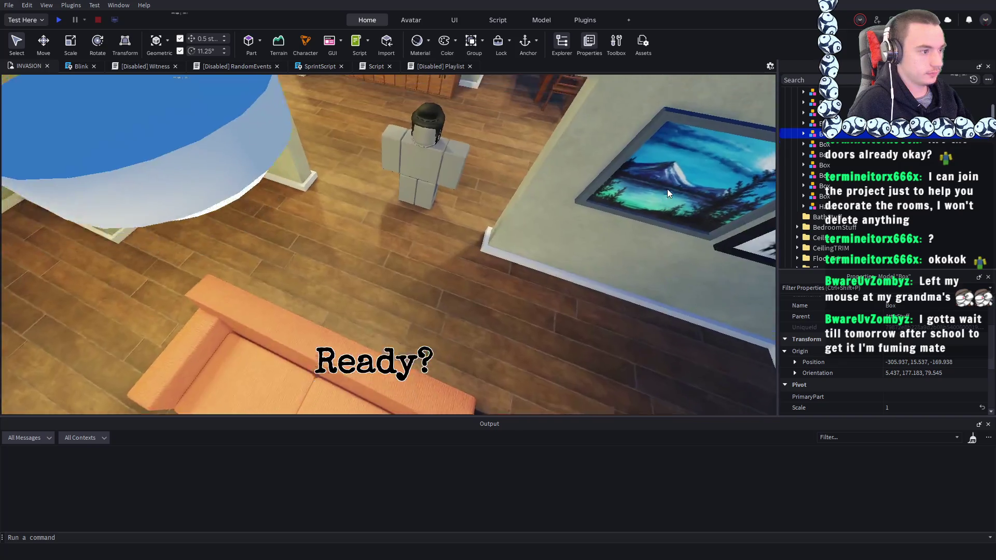
scroll(667, 189, up, 8)
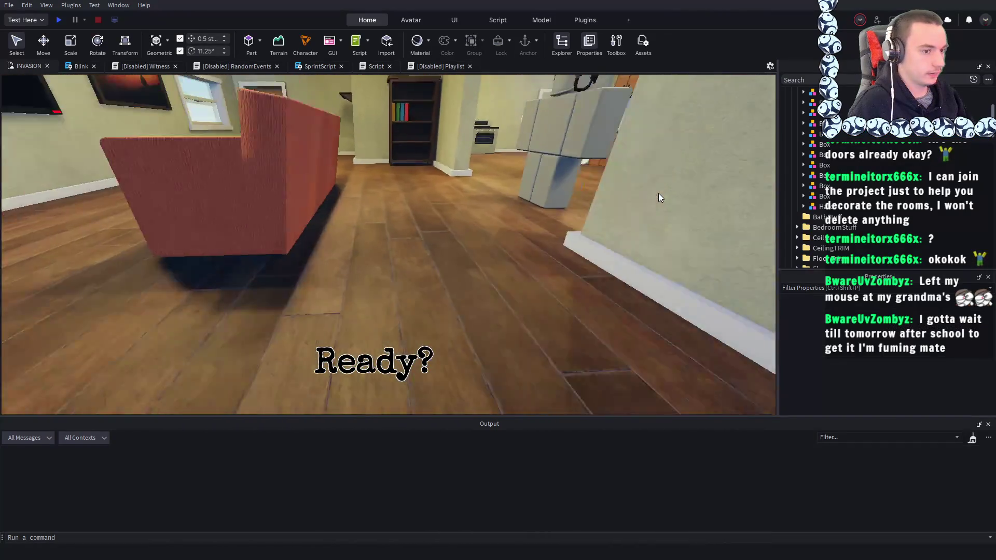
scroll(819, 176, up, 6)
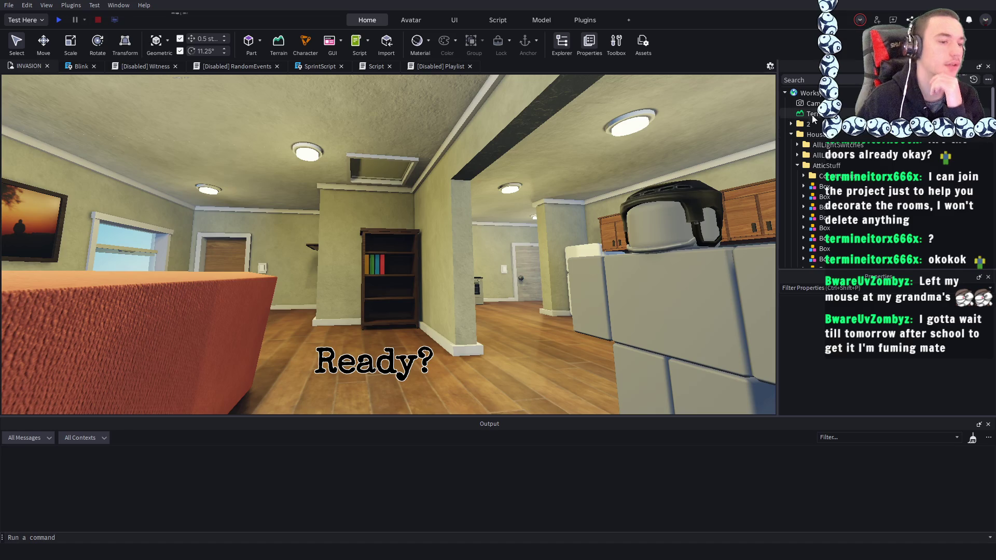
click(785, 94)
- Expand ServerScriptService and open the BoxTagHandler script, scrolling through its code
scroll(829, 171, down, 1)
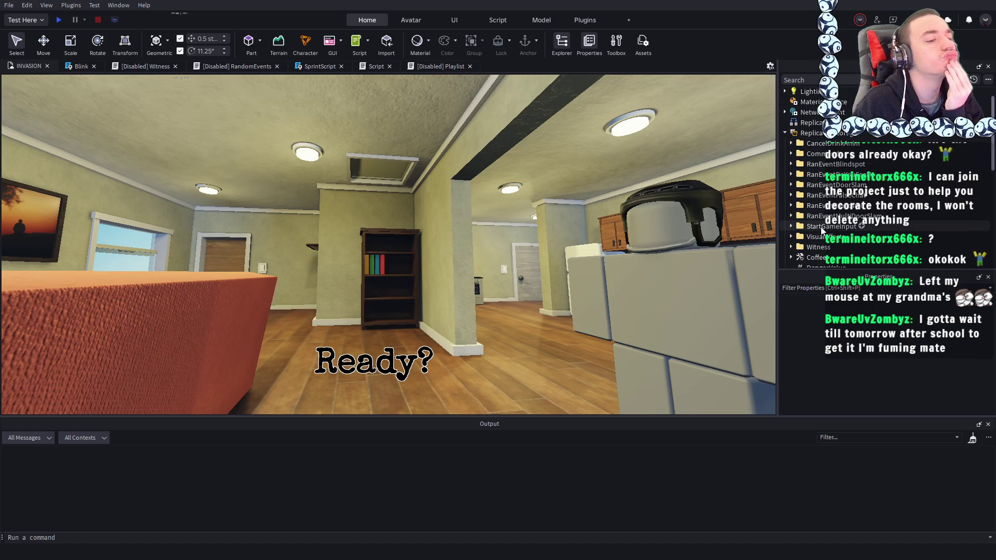
scroll(813, 178, down, 2)
scroll(813, 177, down, 5)
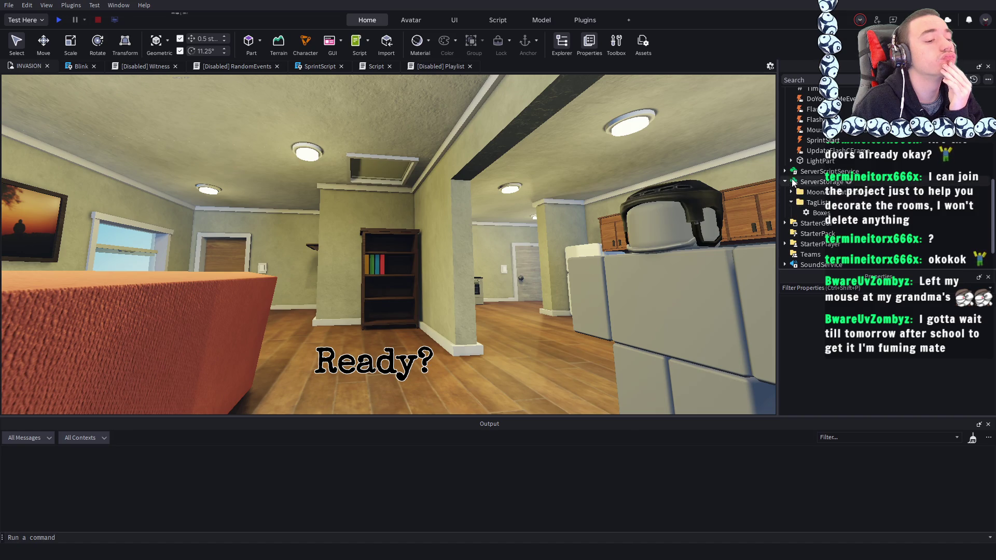
click(784, 171)
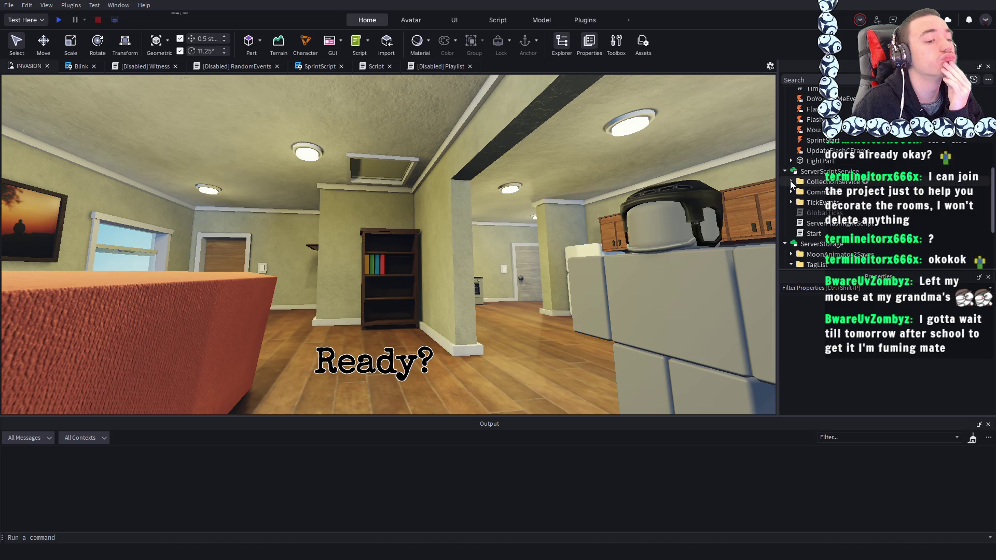
double_click(804, 191)
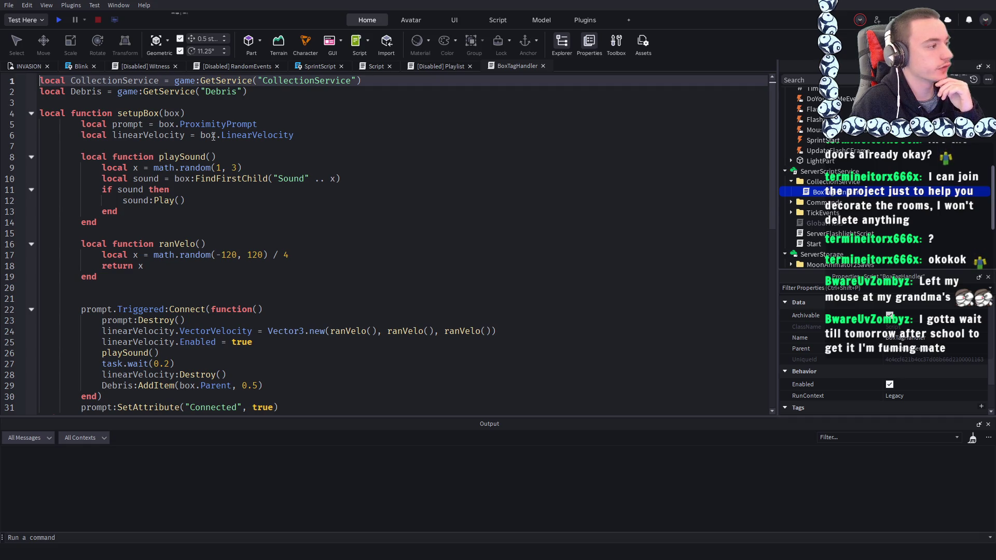
scroll(326, 141, down, 5)
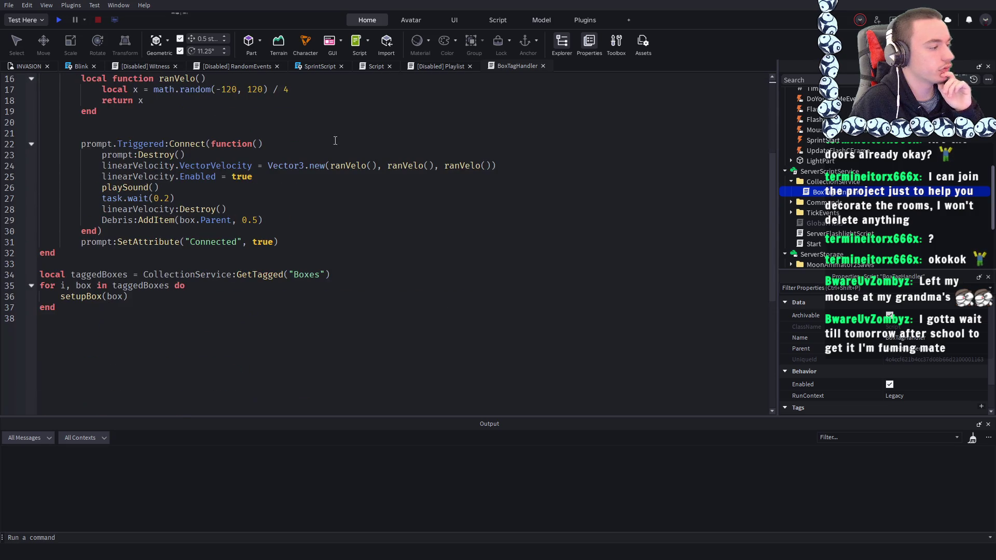